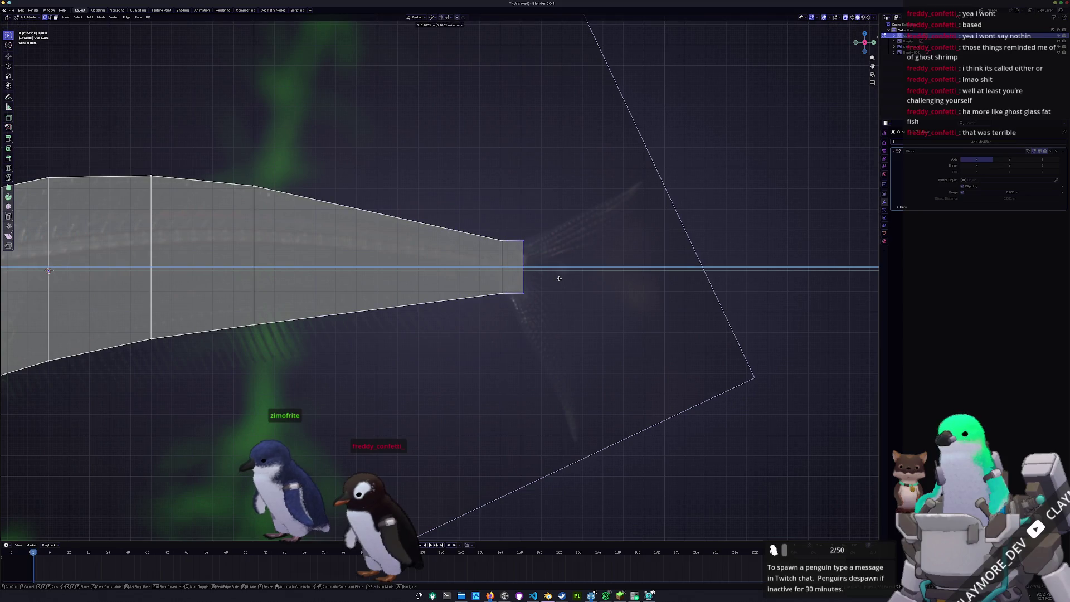
# Move the tail-tip vertices vertically to taper the end of the fish mesh.
pyautogui.moveTo(538, 218); pyautogui.dragTo(563, 258)
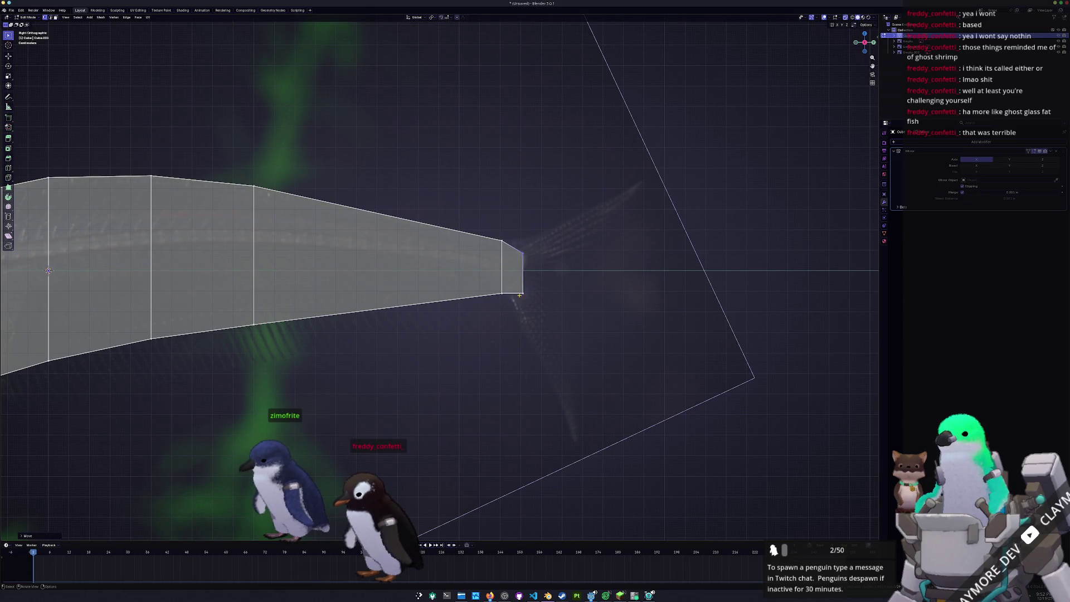
pyautogui.press('g')
pyautogui.press('z')
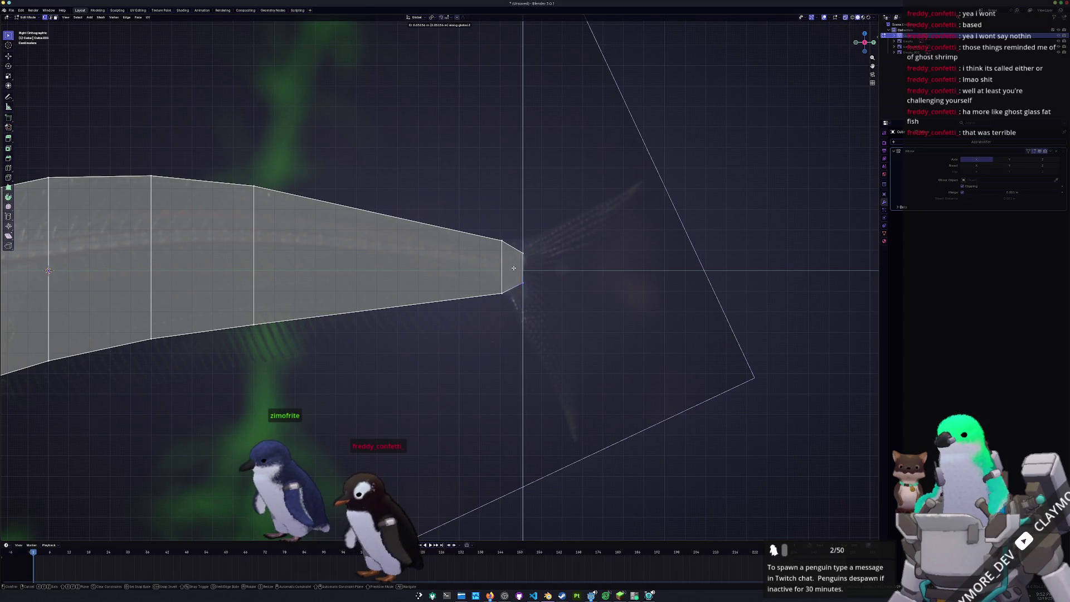
pyautogui.click(513, 267)
pyautogui.moveTo(551, 326); pyautogui.dragTo(514, 220)
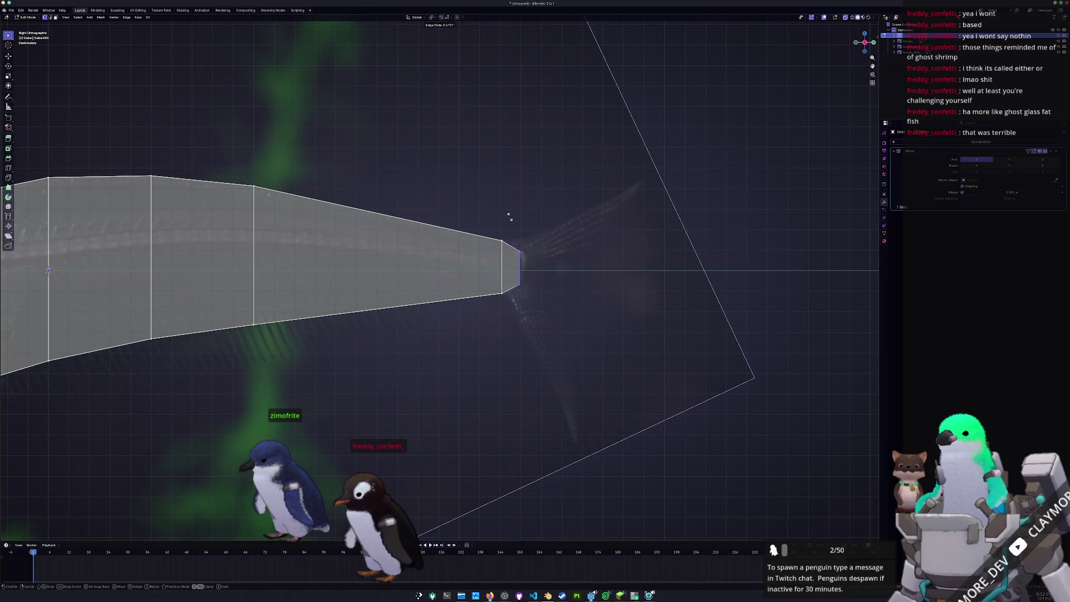
pyautogui.scroll(-4, 568, 248)
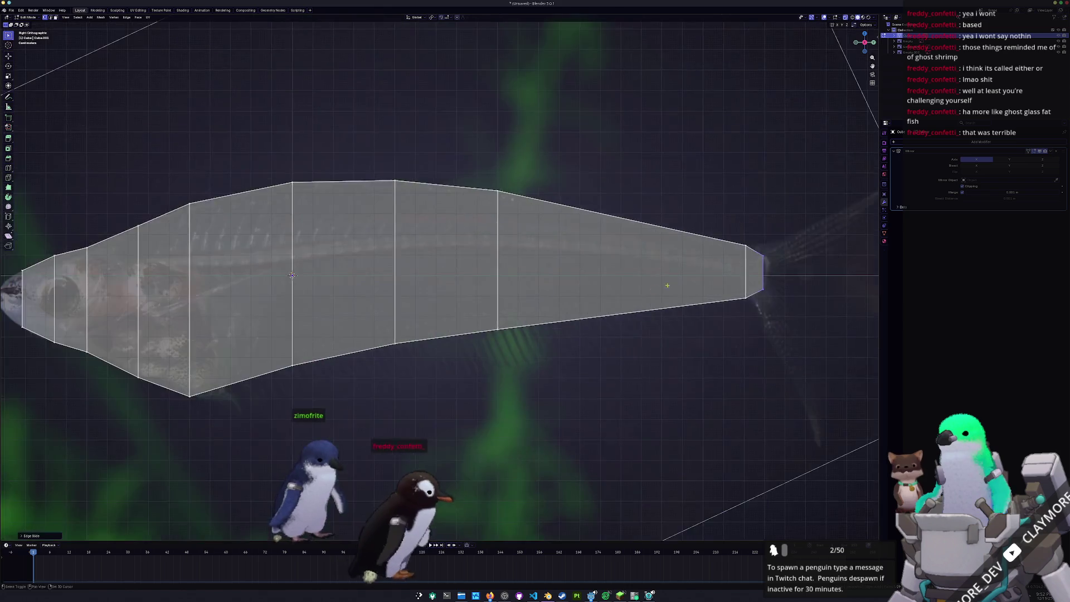
# Cut a new lengthwise edge loop through the fish body.
pyautogui.moveTo(502, 277); pyautogui.dragTo(574, 272, button='middle')
pyautogui.scroll(4, 404, 273)
pyautogui.press('g')
pyautogui.press('g')
pyautogui.click(576, 263)
# Slide and lift the new loop's middle vertices so it follows the body's midline.
pyautogui.press('g')
pyautogui.press('g')
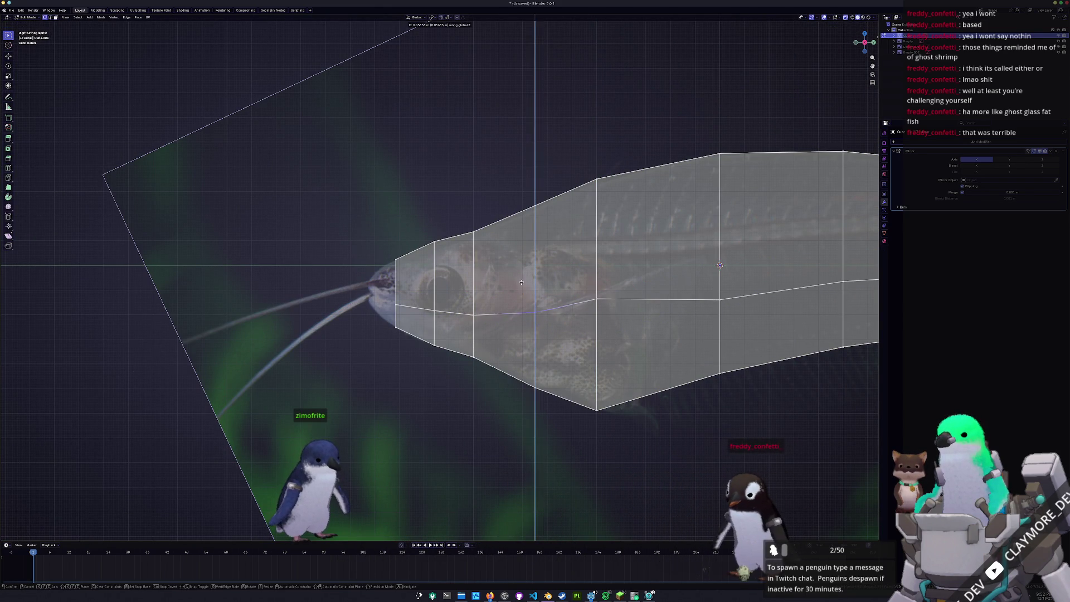
pyautogui.keyDown('shift'); pyautogui.moveTo(719, 266); pyautogui.dragTo(487, 288, button='middle'); pyautogui.keyUp('shift')
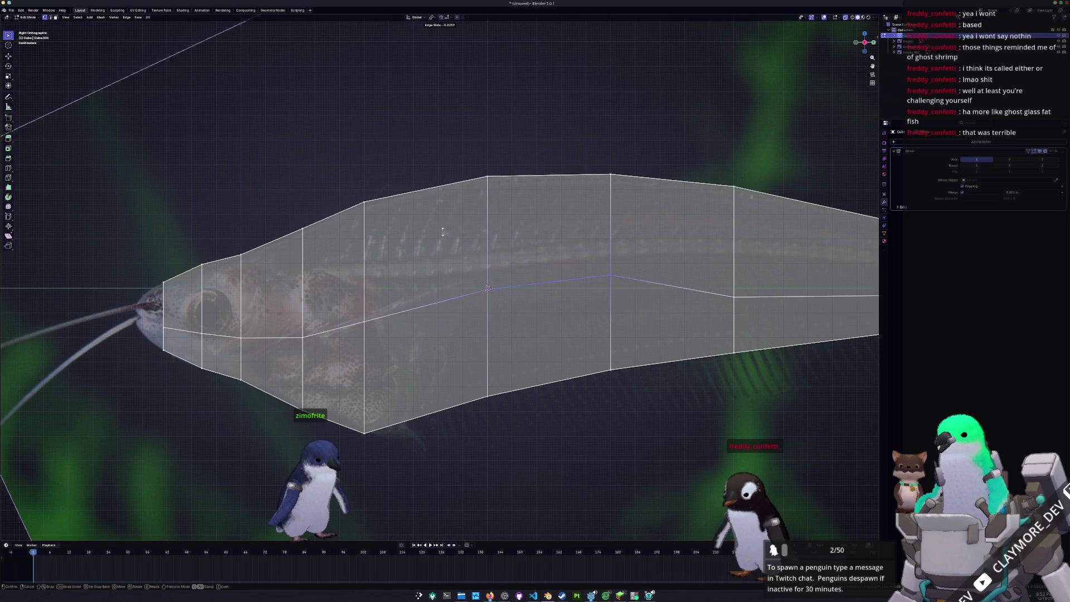
pyautogui.press('g')
pyautogui.press('g')
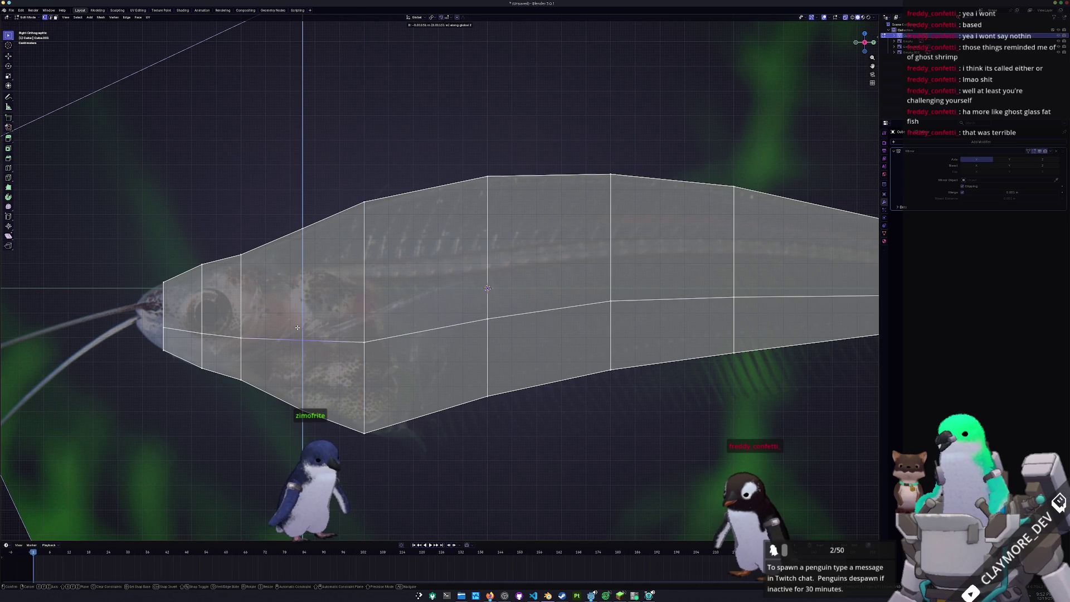
pyautogui.keyDown('shift'); pyautogui.moveTo(488, 289); pyautogui.dragTo(247, 295, button='middle'); pyautogui.keyUp('shift')
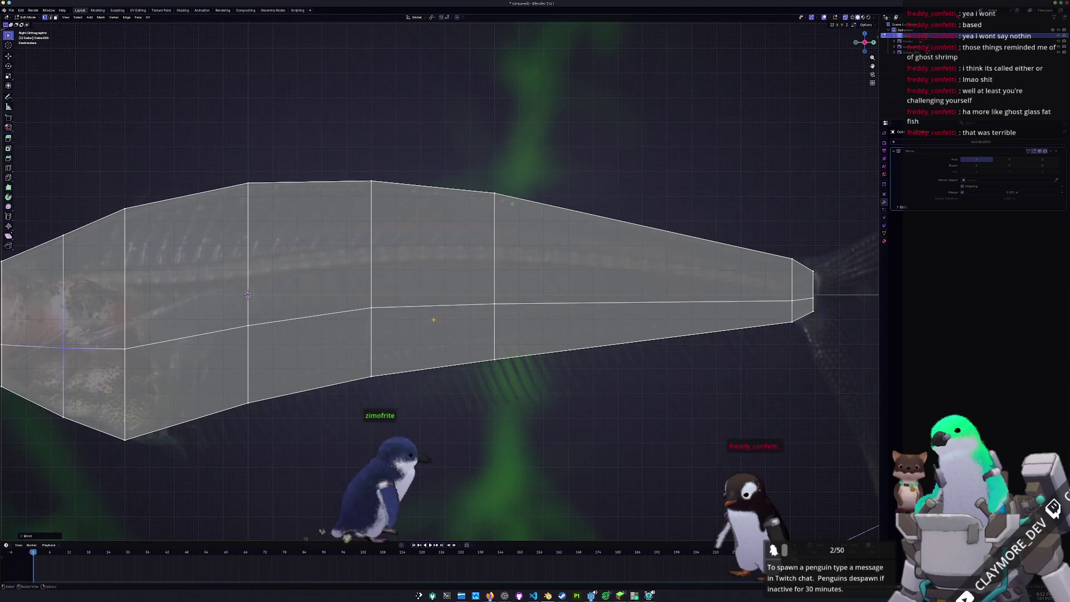
pyautogui.press('g')
pyautogui.press('z')
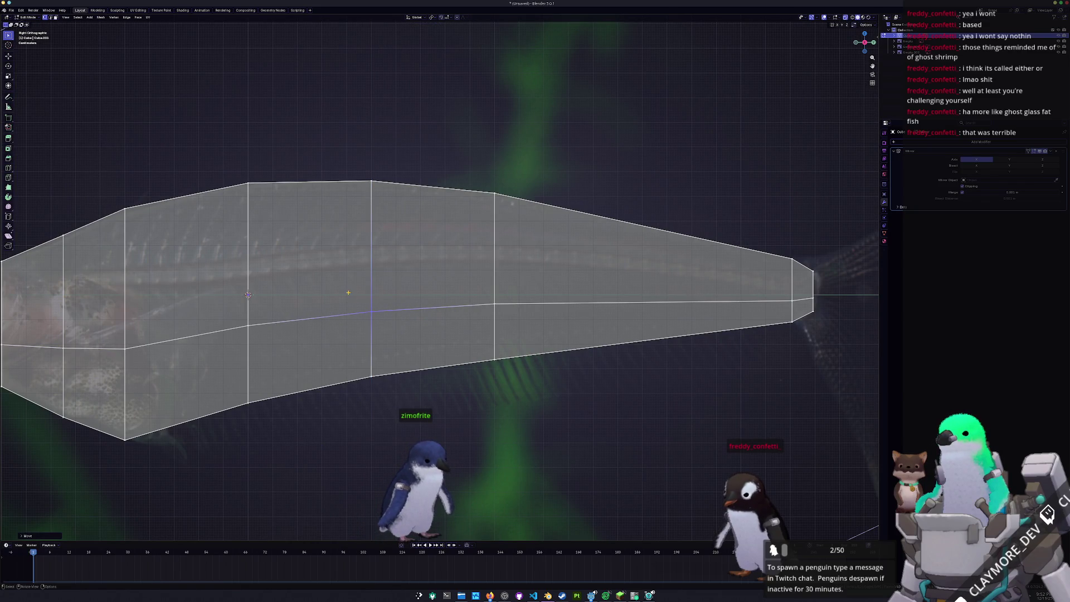
pyautogui.click(521, 318)
pyautogui.scroll(-6, 624, 249)
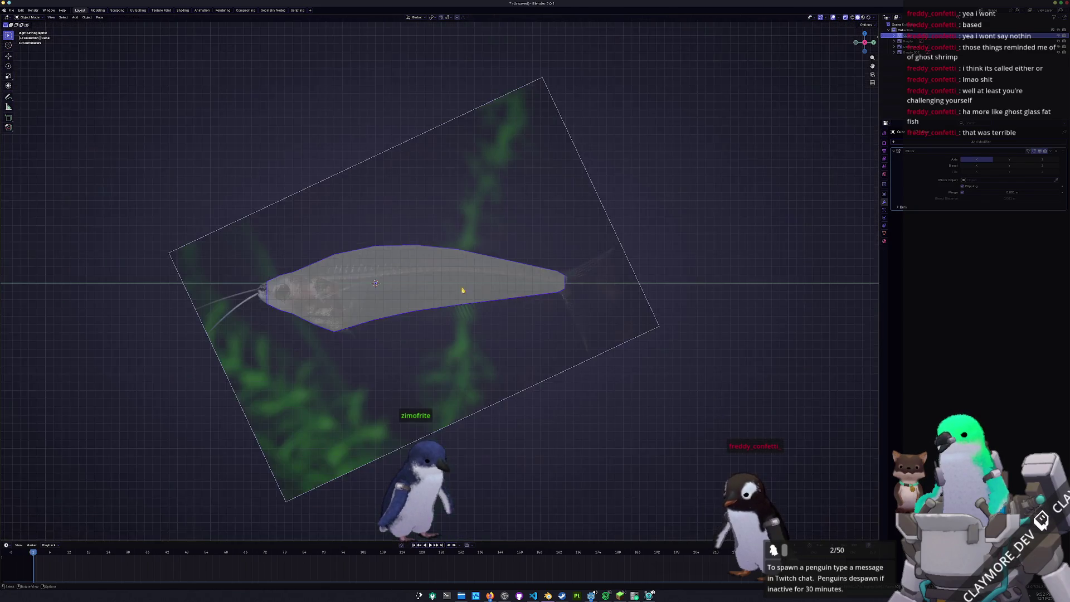
# Pan over the clear and green catfish reference photos, then return to the fish mesh in Edit Mode.
pyautogui.keyDown('shift'); pyautogui.moveTo(623, 250); pyautogui.dragTo(313, 353, button='middle'); pyautogui.keyUp('shift')
pyautogui.scroll(2, 313, 354)
pyautogui.scroll(3, 251, 276)
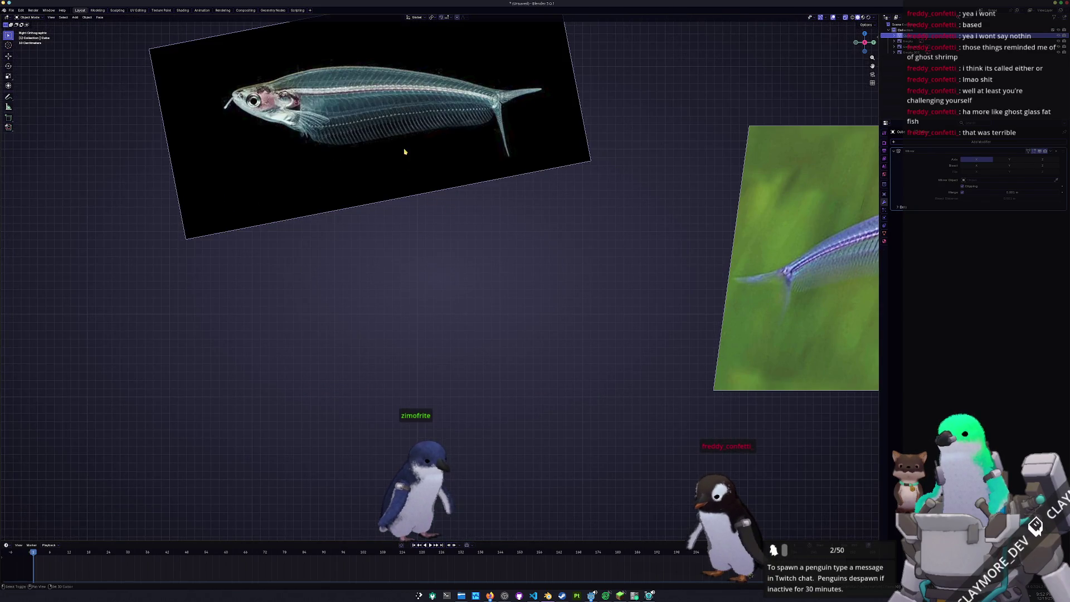
pyautogui.scroll(2, 180, 204)
pyautogui.keyDown('shift'); pyautogui.moveTo(398, 247); pyautogui.dragTo(536, 235, button='middle'); pyautogui.keyUp('shift')
pyautogui.scroll(2, 518, 225)
pyautogui.scroll(2, 335, 234)
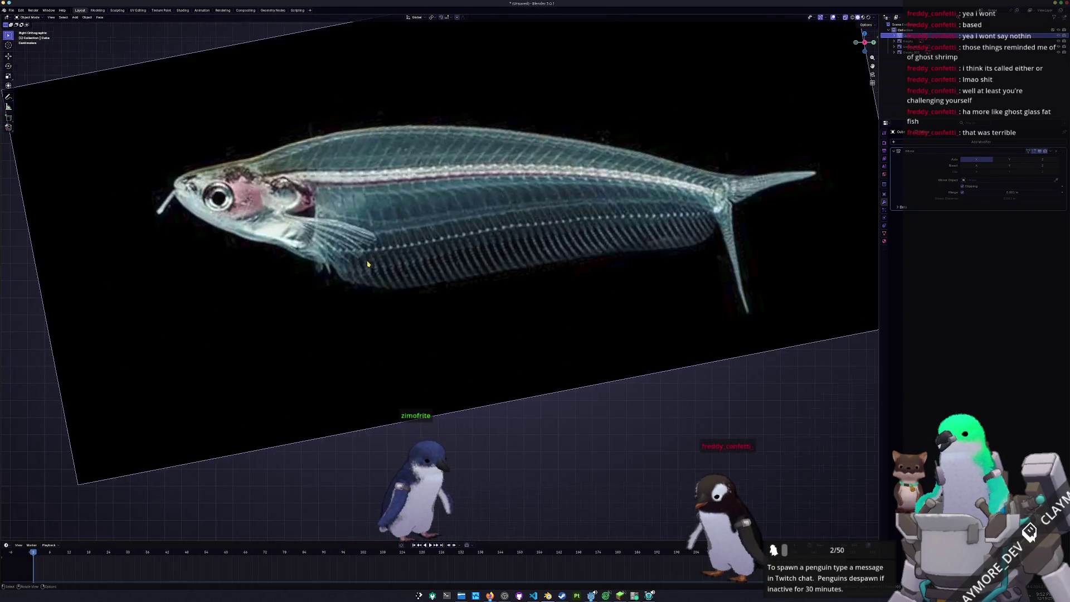
pyautogui.scroll(2, 289, 246)
pyautogui.keyDown('shift'); pyautogui.moveTo(289, 247); pyautogui.dragTo(449, 261, button='middle'); pyautogui.keyUp('shift')
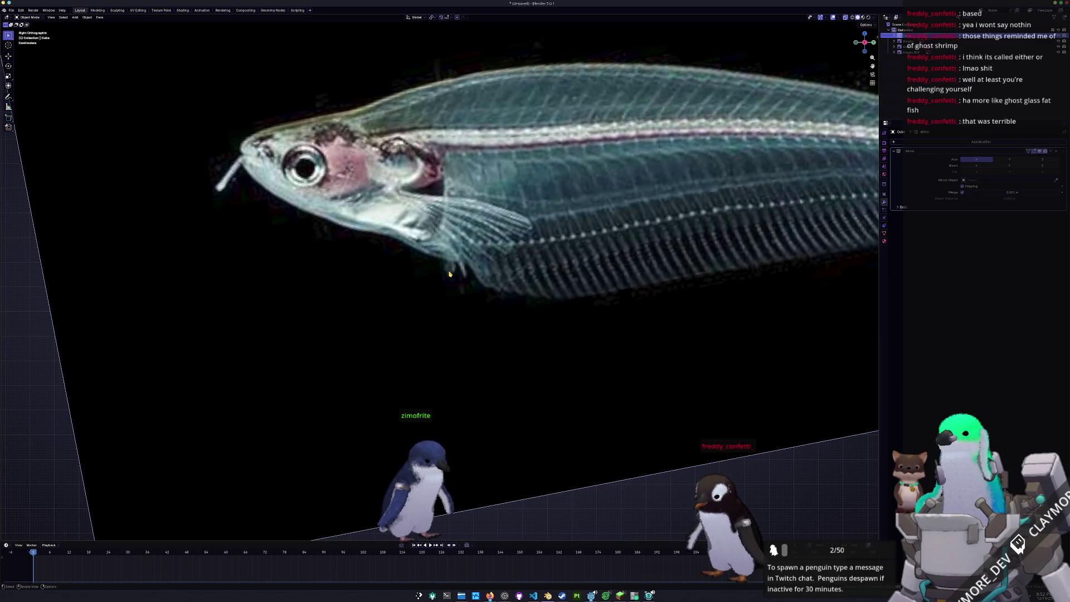
pyautogui.scroll(-2, 425, 194)
pyautogui.scroll(-2, 435, 210)
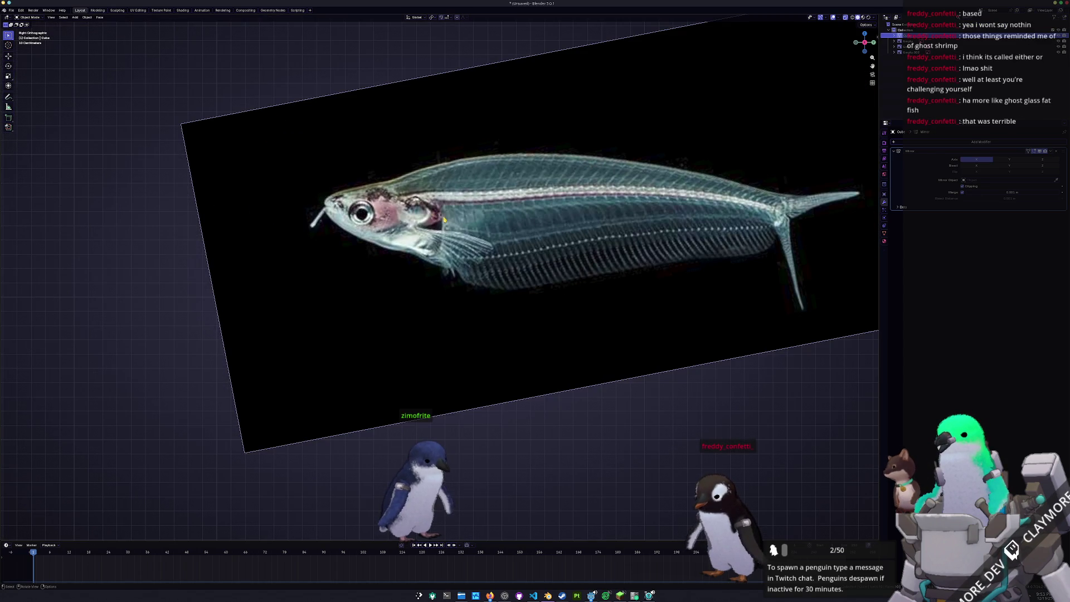
pyautogui.scroll(-1, 437, 240)
pyautogui.keyDown('shift'); pyautogui.moveTo(437, 240); pyautogui.dragTo(468, 284, button='middle'); pyautogui.keyUp('shift')
pyautogui.scroll(4, 469, 285)
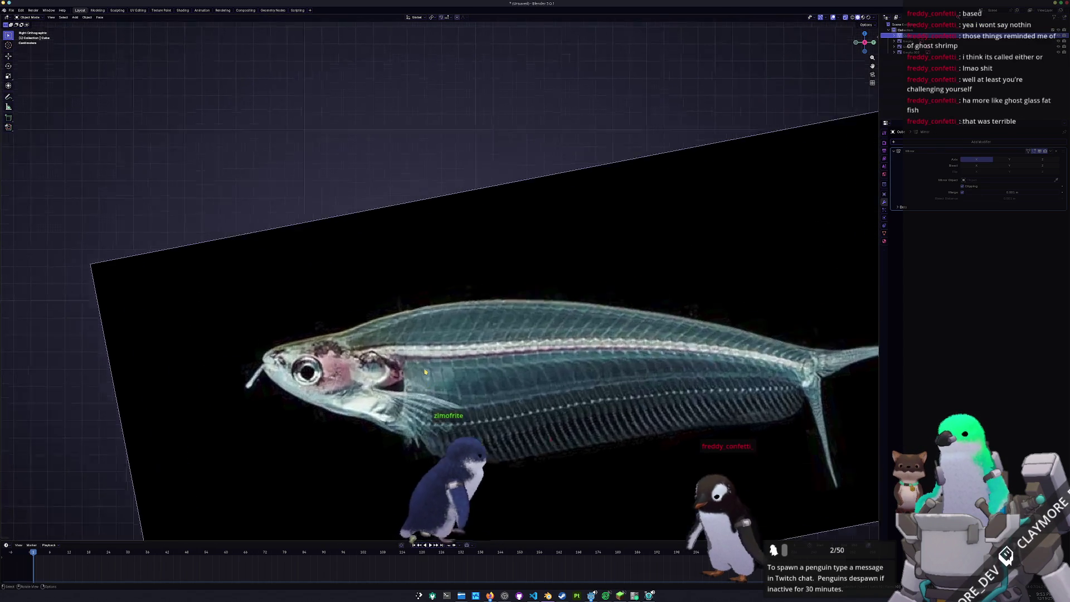
pyautogui.scroll(-2, 586, 387)
pyautogui.scroll(-3, 586, 387)
pyautogui.keyDown('shift'); pyautogui.moveTo(585, 387); pyautogui.dragTo(502, 335, button='middle'); pyautogui.keyUp('shift')
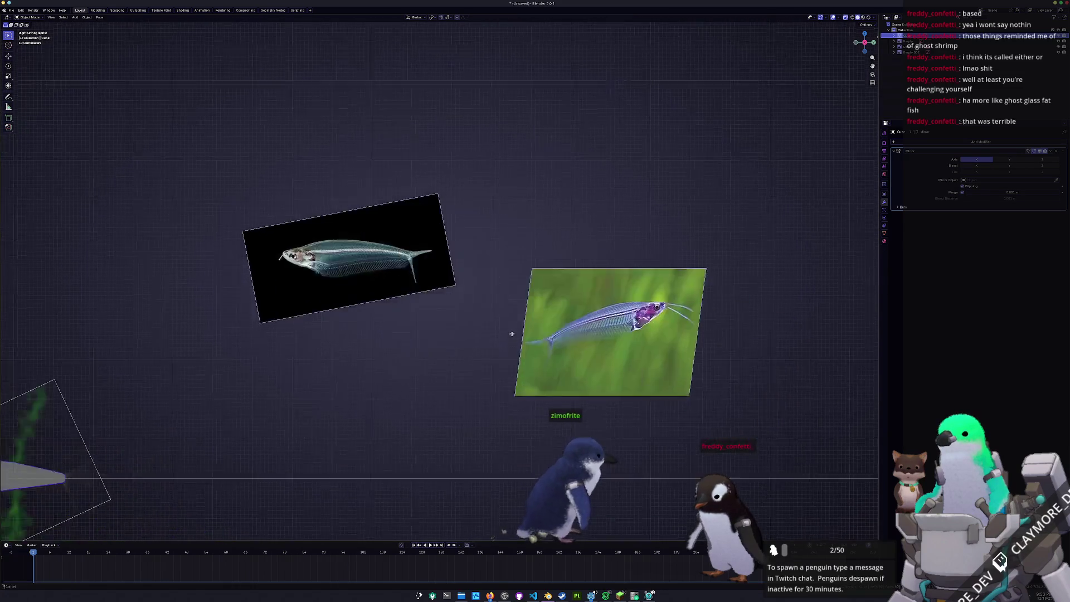
pyautogui.scroll(3, 568, 318)
pyautogui.scroll(4, 598, 299)
pyautogui.keyDown('shift'); pyautogui.moveTo(598, 300); pyautogui.dragTo(535, 276, button='middle'); pyautogui.keyUp('shift')
pyautogui.scroll(-2, 536, 277)
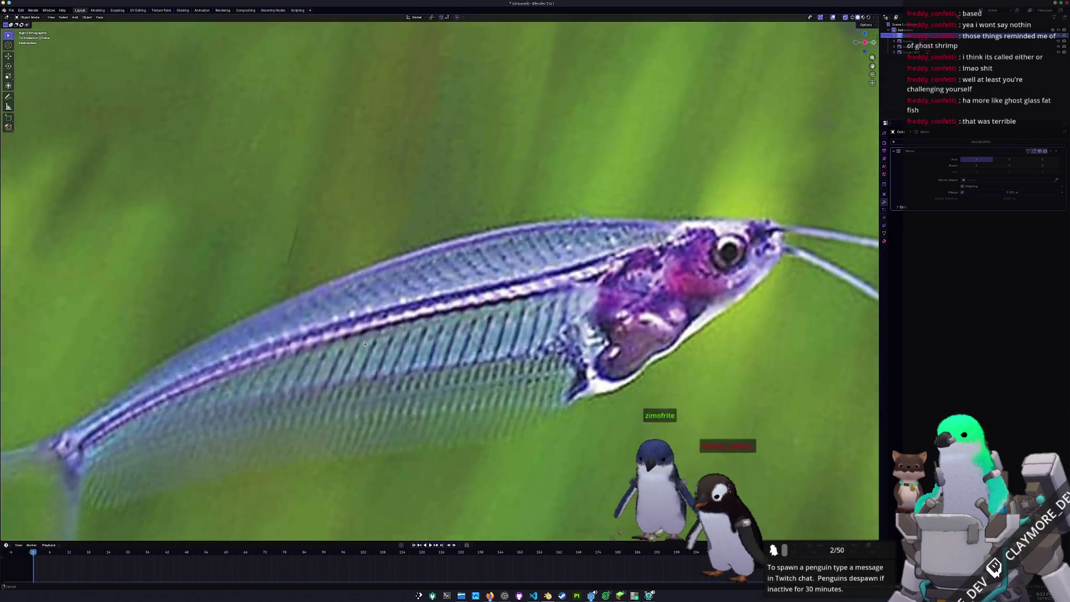
pyautogui.scroll(-4, 468, 301)
pyautogui.scroll(-4, 400, 360)
pyautogui.keyDown('shift'); pyautogui.moveTo(334, 318); pyautogui.dragTo(466, 307, button='middle'); pyautogui.keyUp('shift')
pyautogui.scroll(4, 435, 301)
pyautogui.scroll(2, 416, 307)
pyautogui.scroll(-3, 416, 307)
pyautogui.press('Tab')
pyautogui.scroll(3, 438, 244)
# Move the nose vertices forward along X to extend the snout.
pyautogui.click(416, 274)
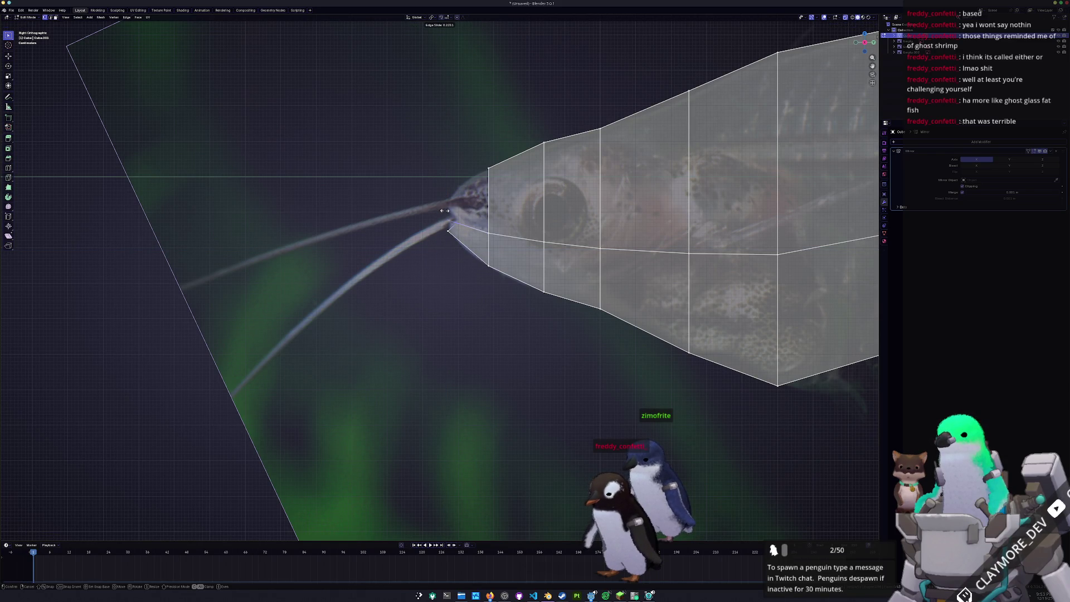
pyautogui.press('g')
pyautogui.press('x')
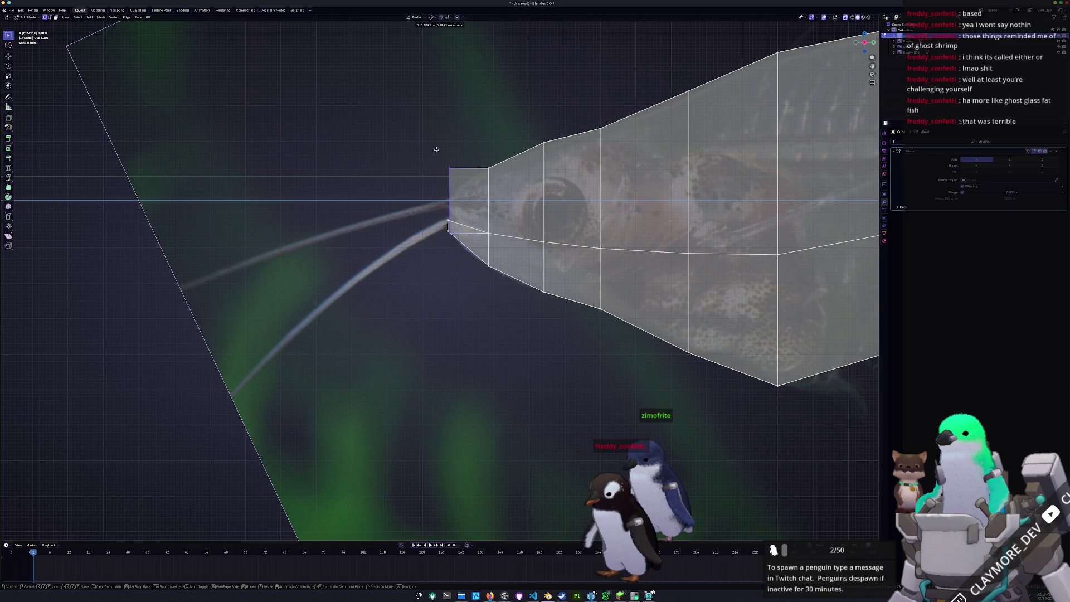
pyautogui.click(431, 149)
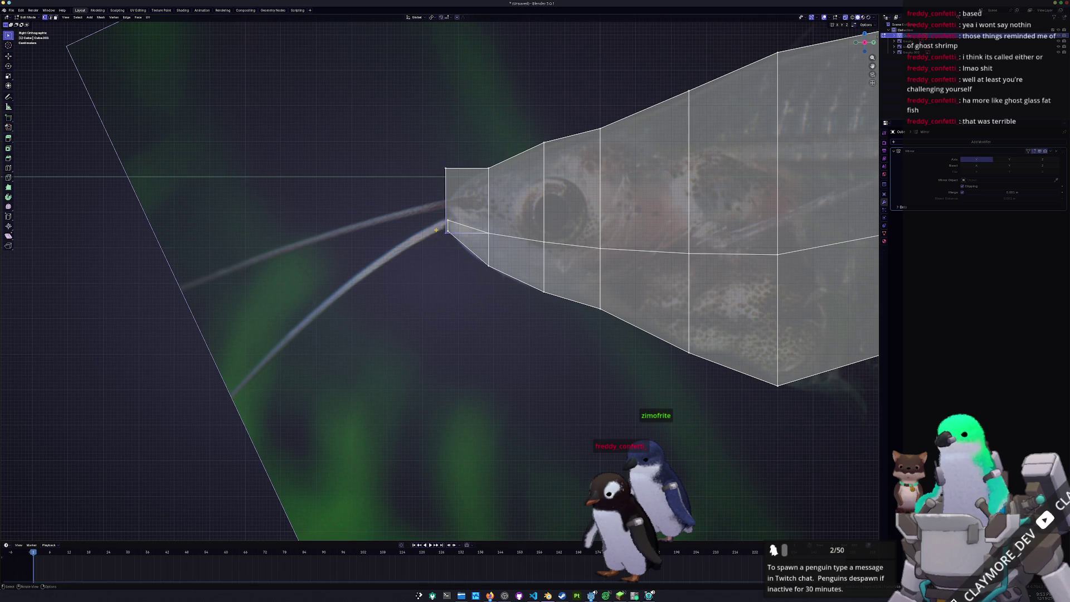
pyautogui.click(433, 211)
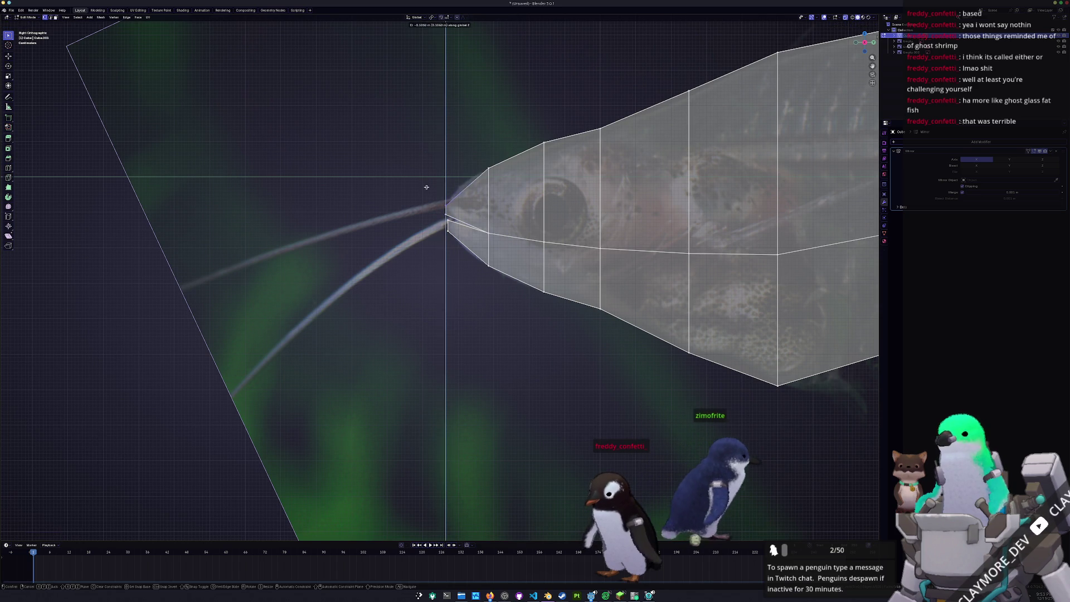
# Squash the nose vertices together vertically so the snout ends in a point.
pyautogui.press('g')
pyautogui.press('z')
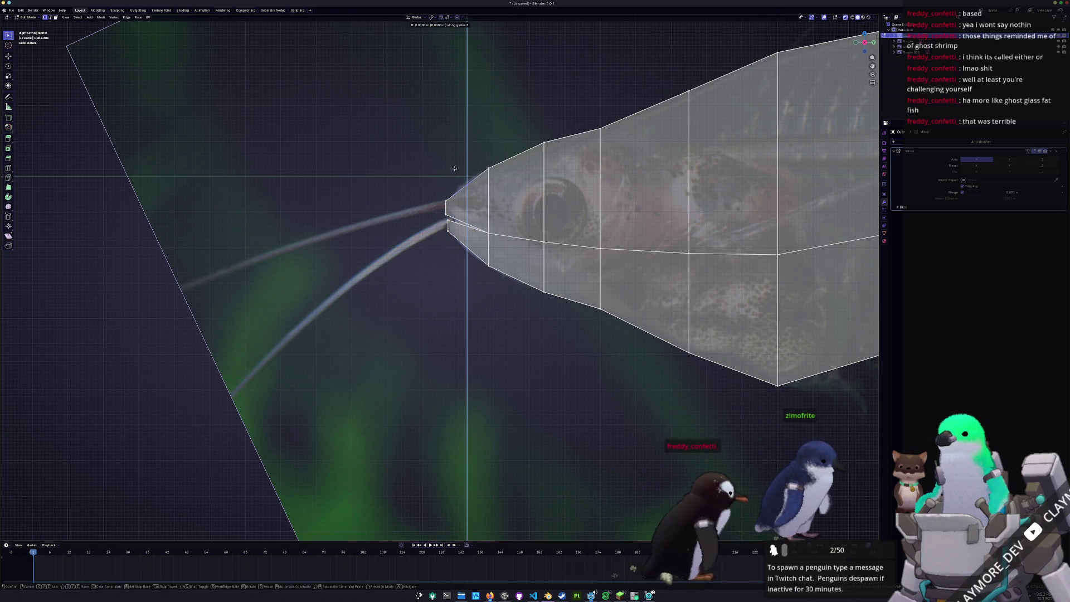
pyautogui.click(453, 162)
pyautogui.scroll(-3, 453, 163)
pyautogui.moveTo(453, 209); pyautogui.dragTo(418, 266, button='middle')
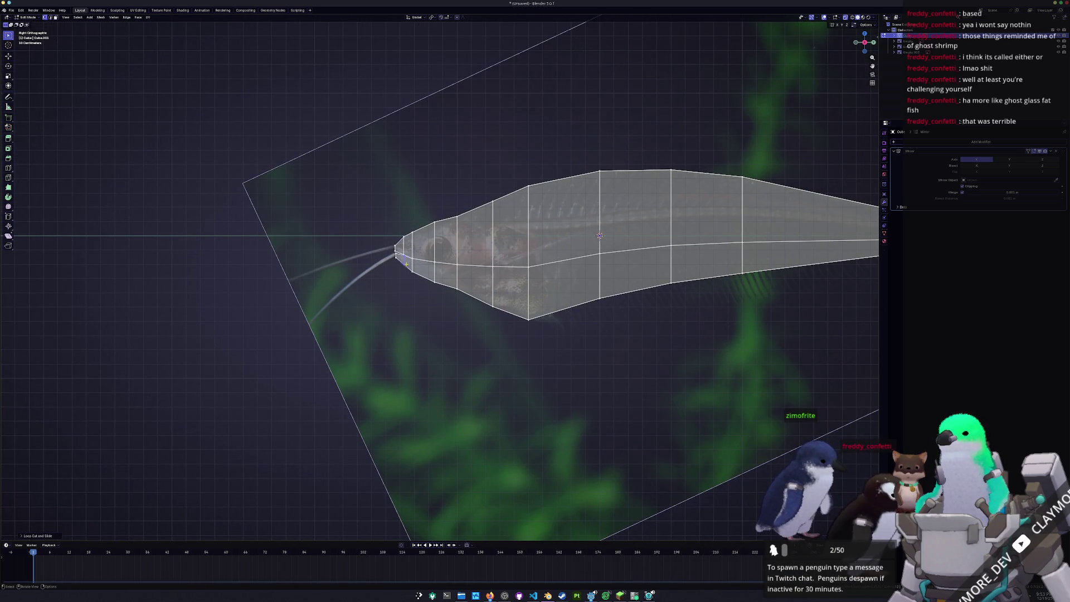
pyautogui.moveTo(408, 326); pyautogui.dragTo(468, 317, button='middle')
# From the top view, pull the bottom centre vertex outward to form the wide base point.
pyautogui.press('KP_1')
pyautogui.scroll(2, 585, 252)
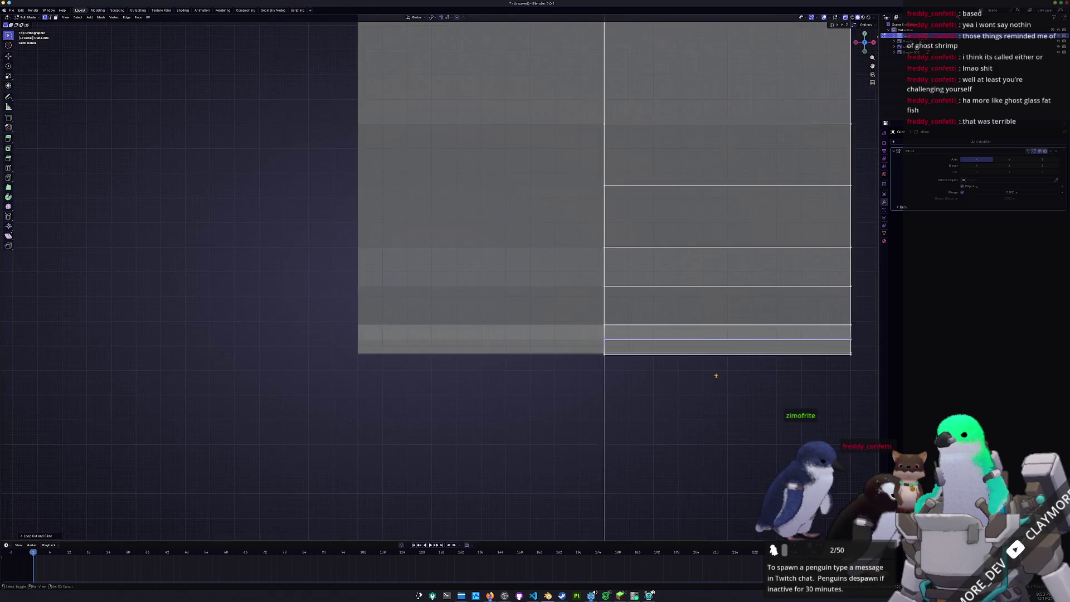
pyautogui.keyDown('shift'); pyautogui.moveTo(585, 251); pyautogui.dragTo(697, 425, button='middle'); pyautogui.keyUp('shift')
pyautogui.press('g')
pyautogui.press('x')
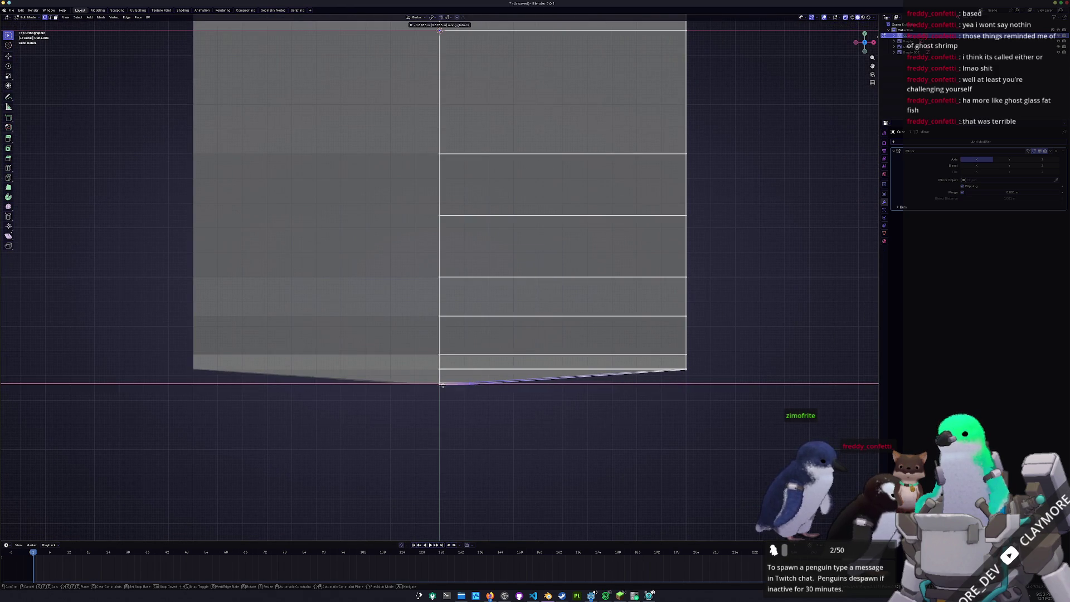
pyautogui.click(419, 387)
# Shift the bottom-right vertices and raise the sloped edge so the side tapers upward.
pyautogui.moveTo(651, 361); pyautogui.dragTo(694, 386)
pyautogui.press('g')
pyautogui.press('x')
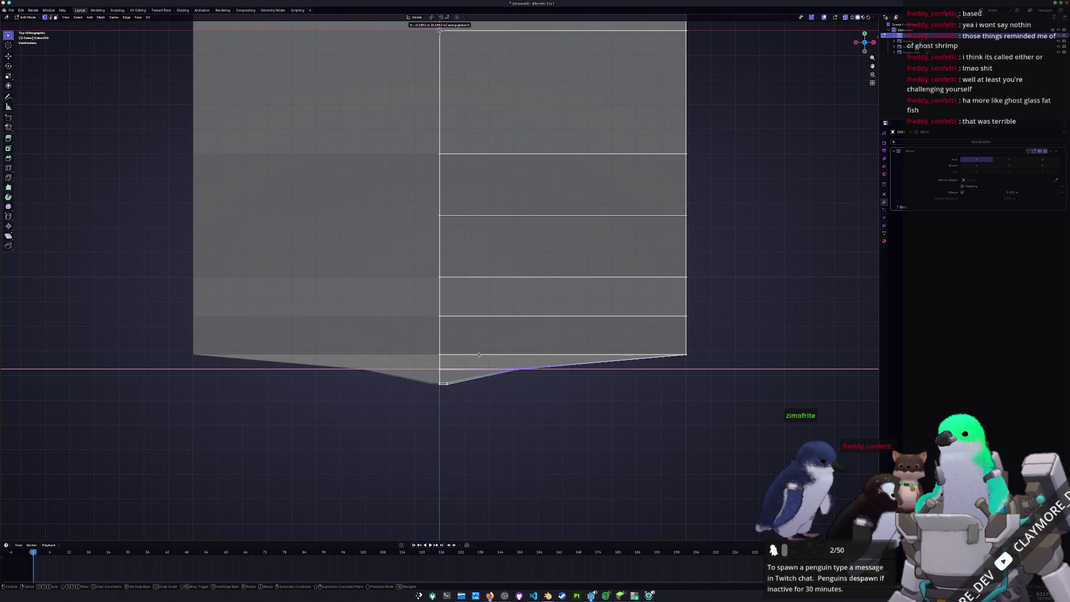
pyautogui.click(422, 355)
pyautogui.moveTo(638, 340); pyautogui.dragTo(689, 369)
pyautogui.press('g')
pyautogui.press('x')
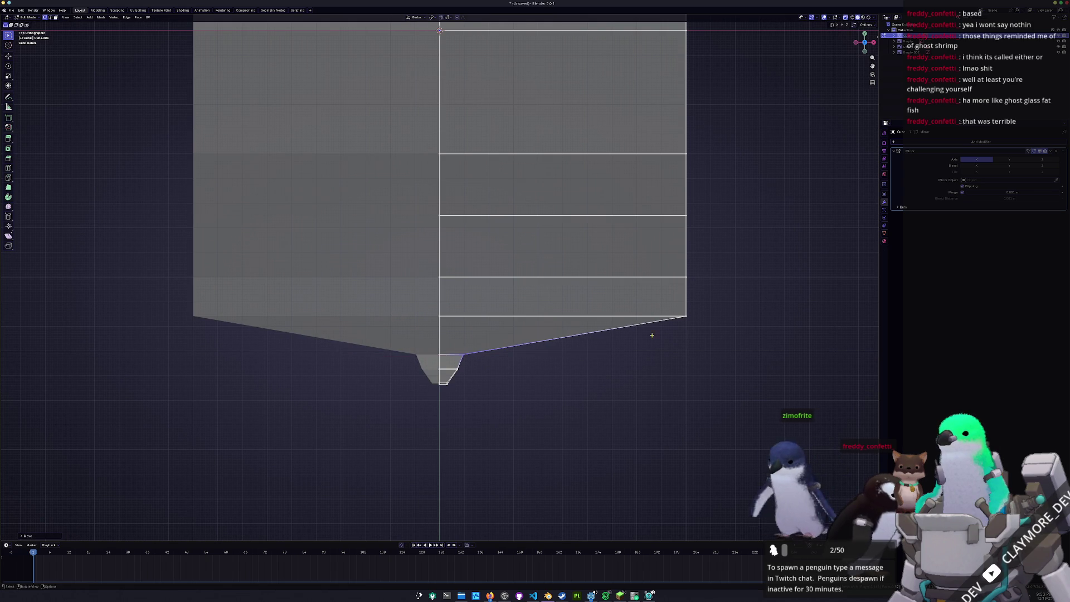
pyautogui.moveTo(394, 316); pyautogui.dragTo(517, 243)
pyautogui.click(518, 244)
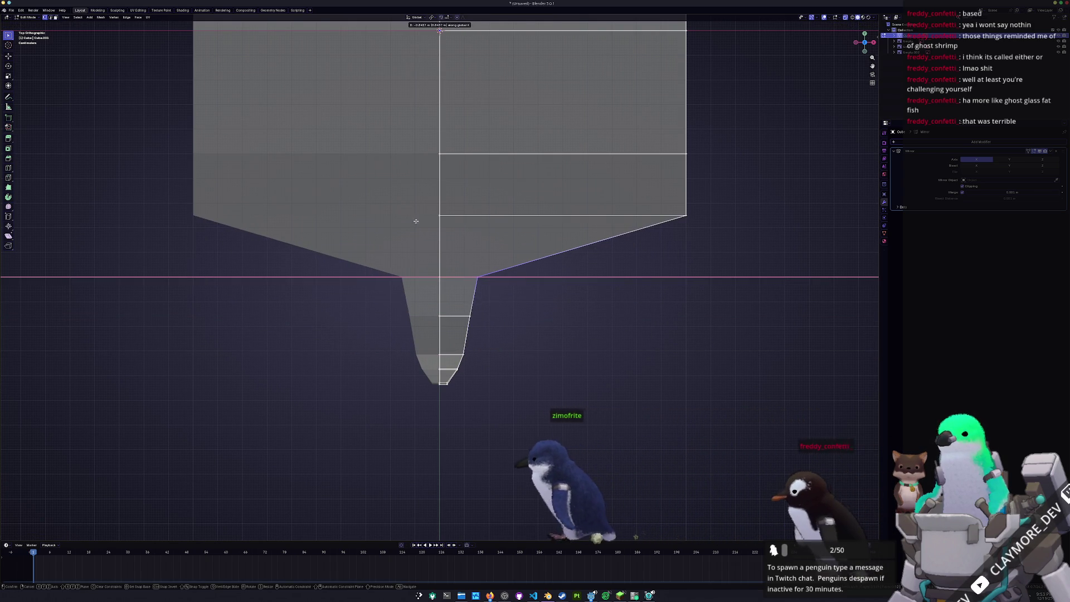
pyautogui.press('g')
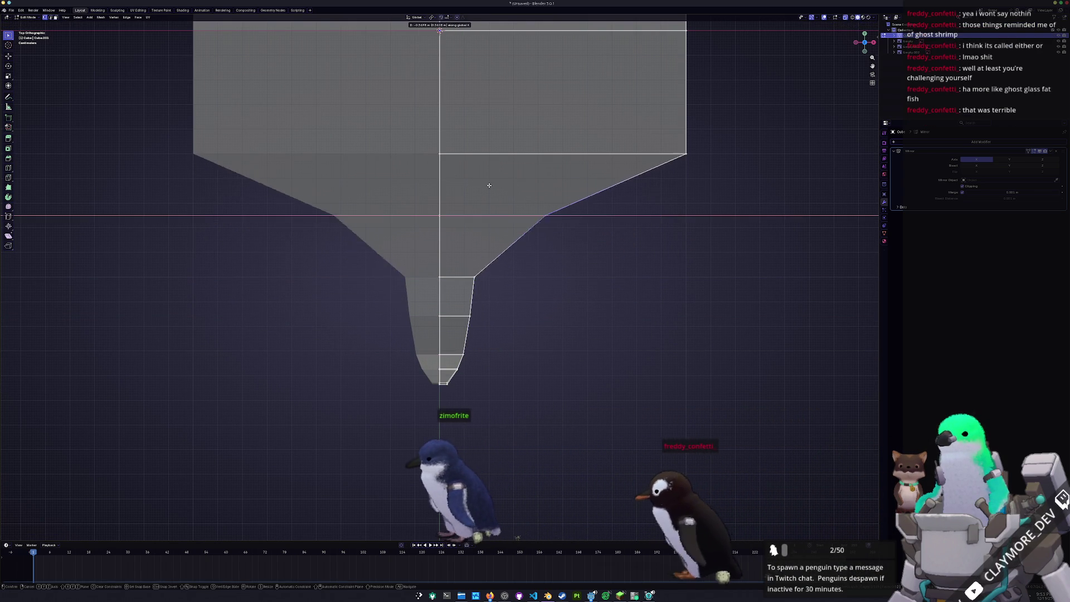
pyautogui.click(420, 169)
pyautogui.scroll(3, 544, 159)
# Reshape the upper vertices and scale the top in toward the centre for a narrow tip.
pyautogui.moveTo(739, 248); pyautogui.dragTo(809, 319)
pyautogui.press('g')
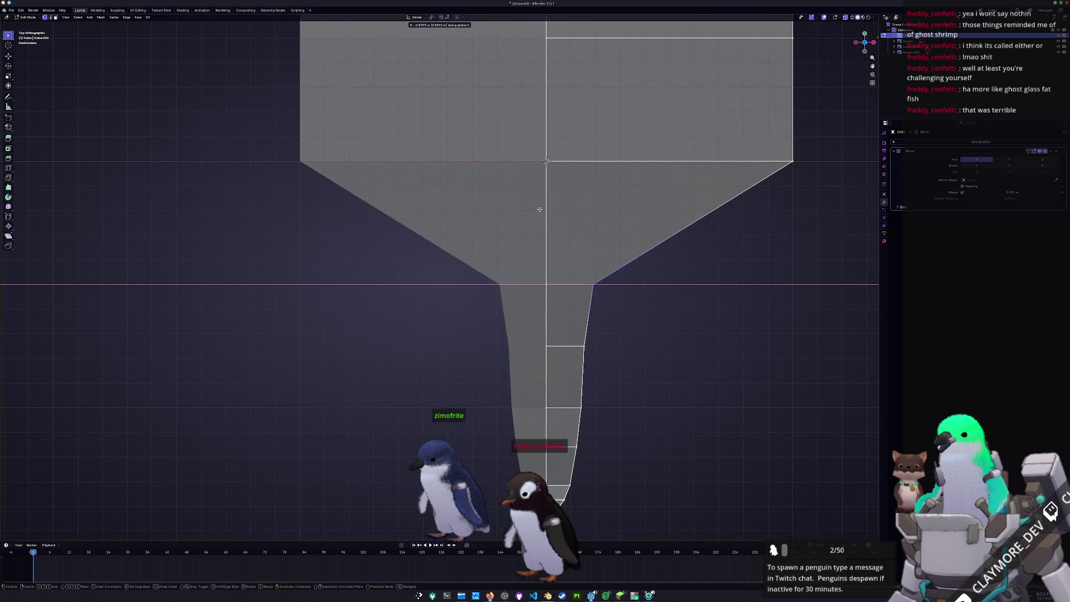
pyautogui.click(530, 207)
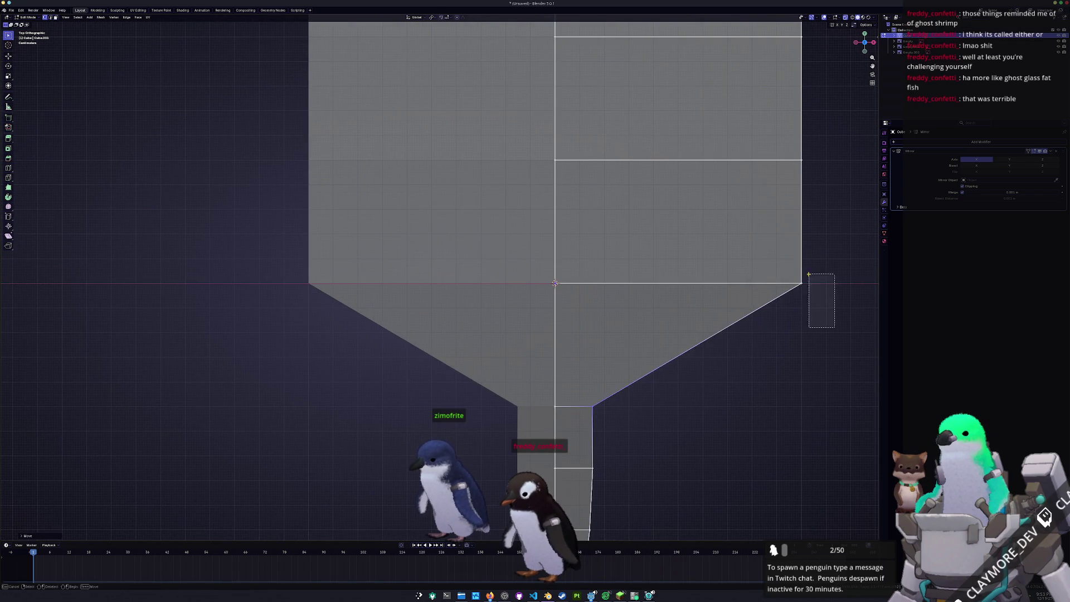
pyautogui.press('g')
pyautogui.click(550, 208)
pyautogui.scroll(-3, 551, 208)
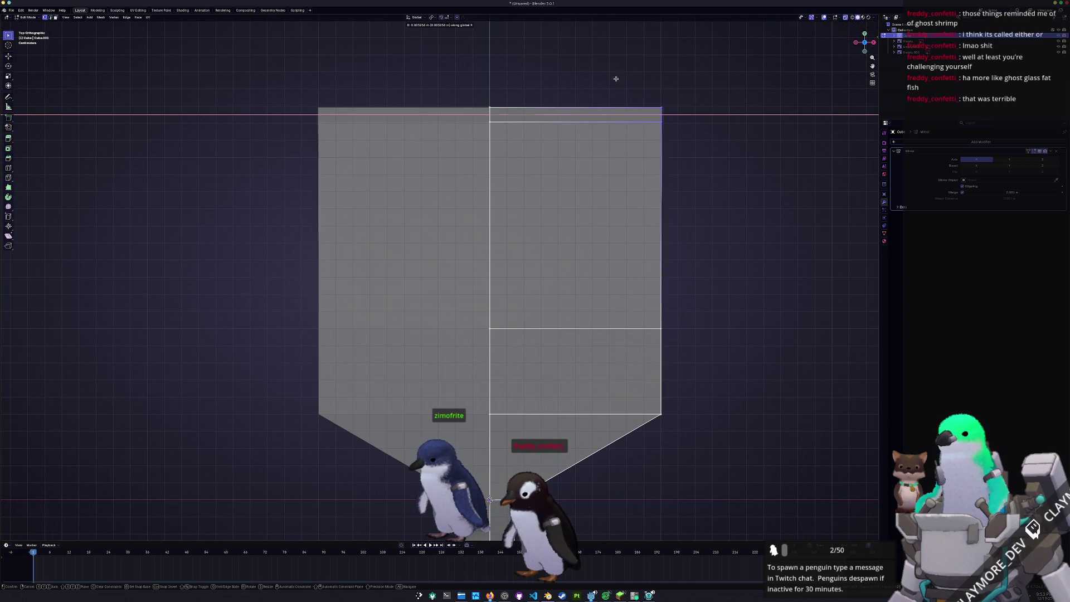
pyautogui.press('s')
pyautogui.click(649, 251)
pyautogui.scroll(-3, 649, 251)
pyautogui.scroll(2, 649, 251)
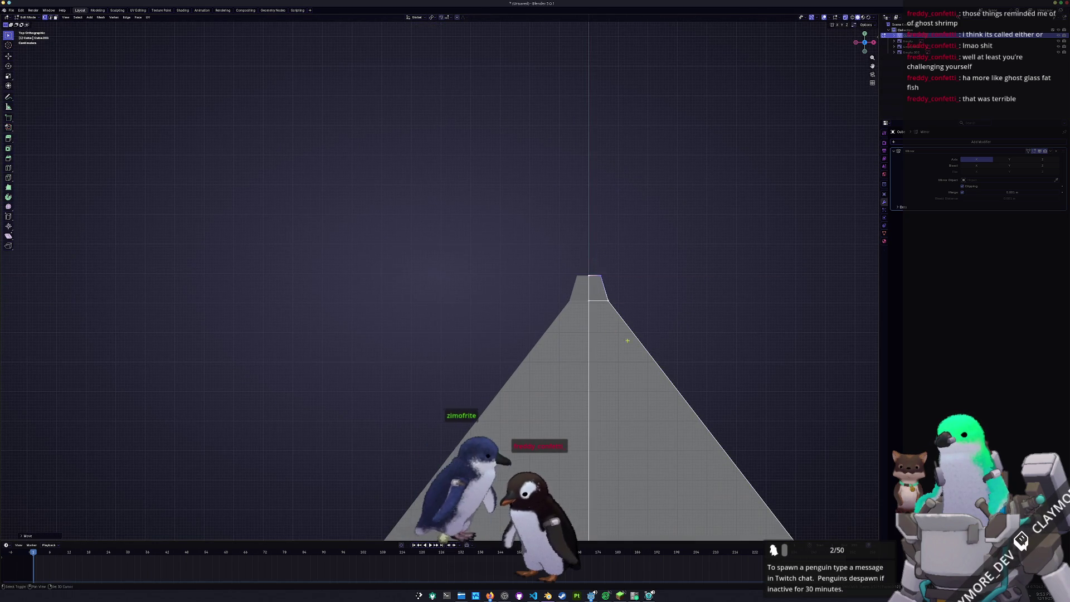
pyautogui.scroll(-3, 600, 285)
# Scale the middle loop inward along X into a thin spire and reposition the top tip.
pyautogui.press('s')
pyautogui.press('x')
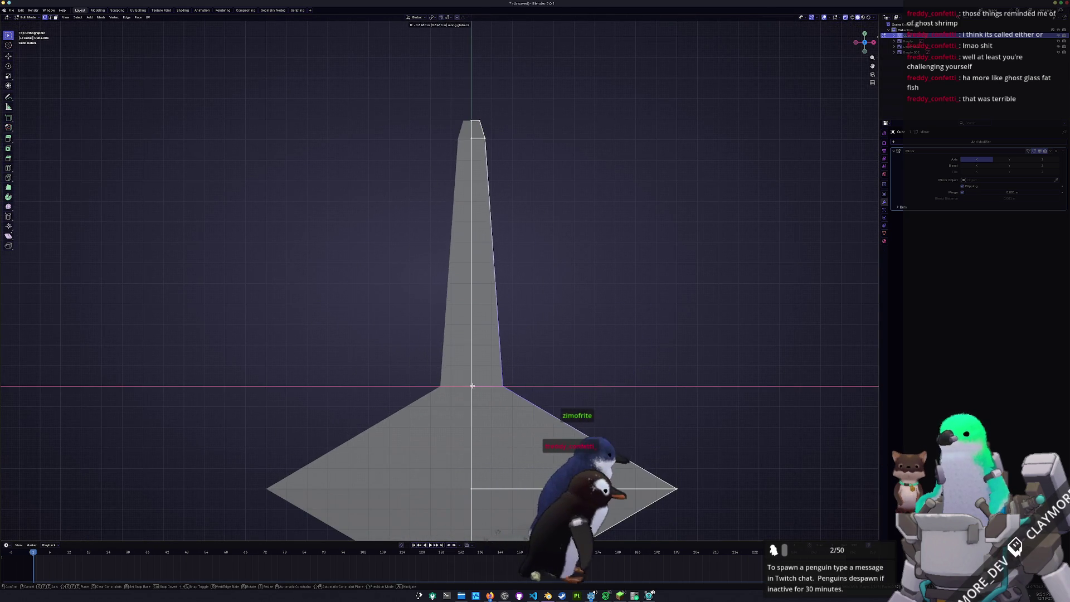
pyautogui.click(499, 207)
pyautogui.scroll(3, 499, 207)
pyautogui.click(454, 243)
pyautogui.press('g')
pyautogui.press('z')
pyautogui.click(452, 252)
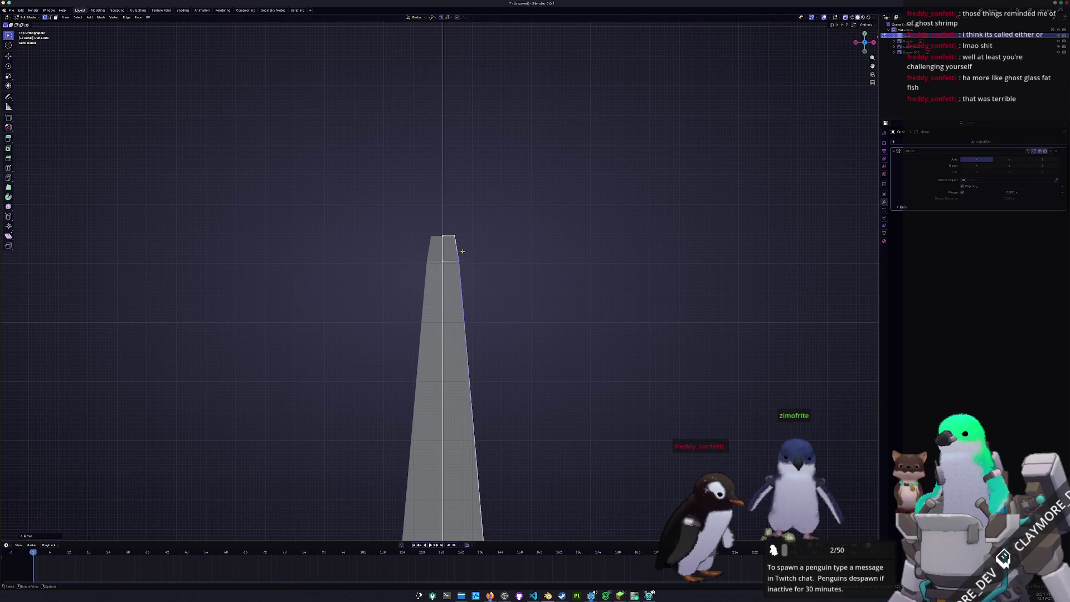
# Pull the diamond's side vertices inward horizontally, leaving only a slight bulge.
pyautogui.press('g')
pyautogui.press('z')
pyautogui.click(445, 207)
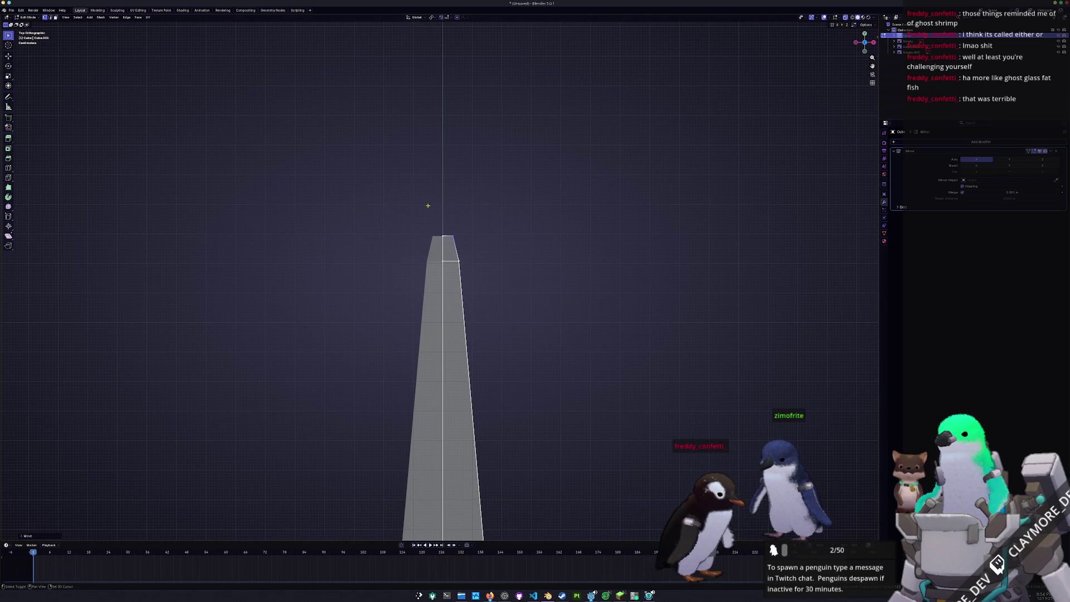
pyautogui.scroll(-5, 445, 251)
pyautogui.press('g')
pyautogui.press('x')
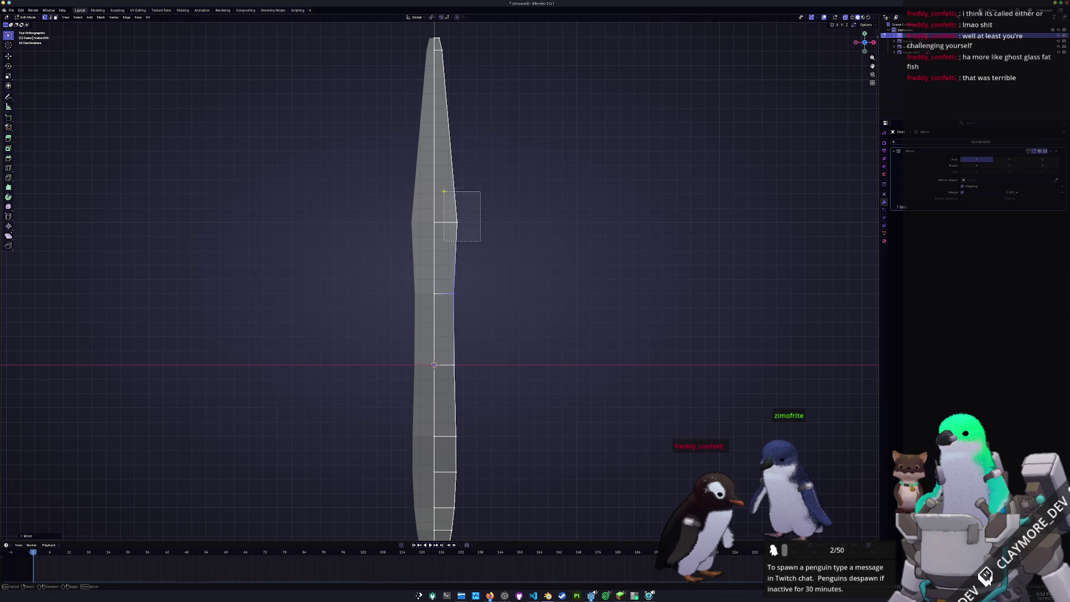
pyautogui.press('g')
pyautogui.press('x')
pyautogui.click(456, 180)
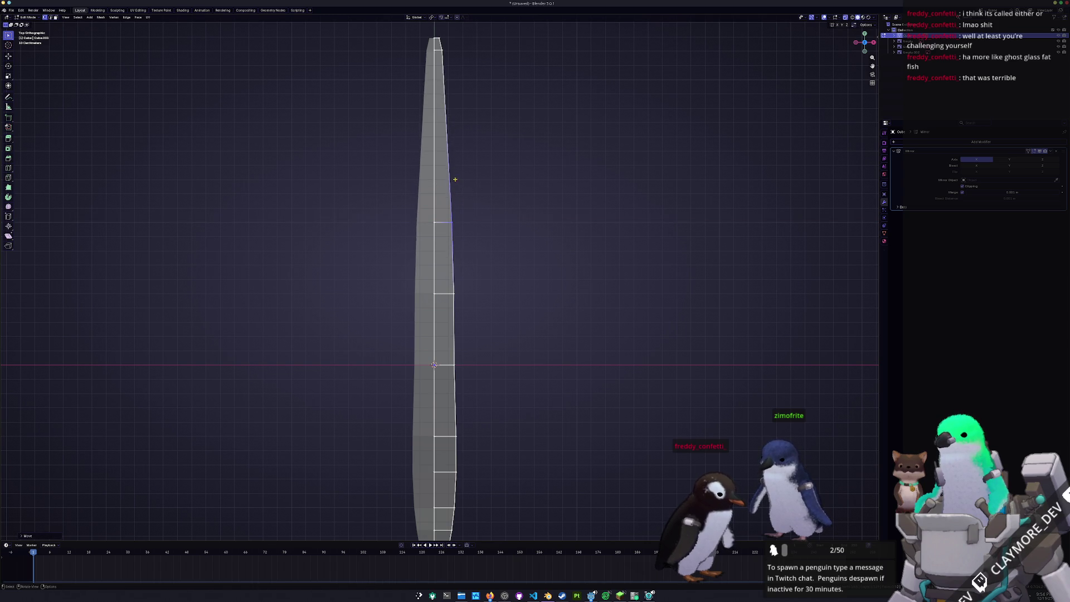
# Nudge the lower vertex rows sideways near the blade's bottom tip, then bring up the code editor.
pyautogui.keyDown('shift'); pyautogui.moveTo(456, 180); pyautogui.dragTo(477, 221, button='middle'); pyautogui.keyUp('shift')
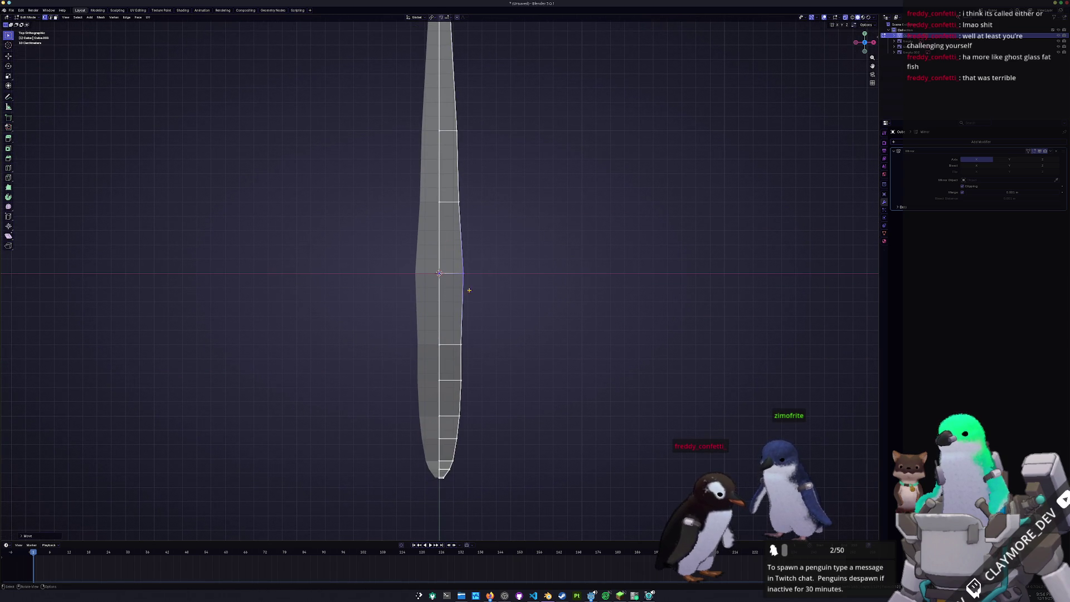
pyautogui.press('g')
pyautogui.press('x')
pyautogui.press('g')
pyautogui.press('x')
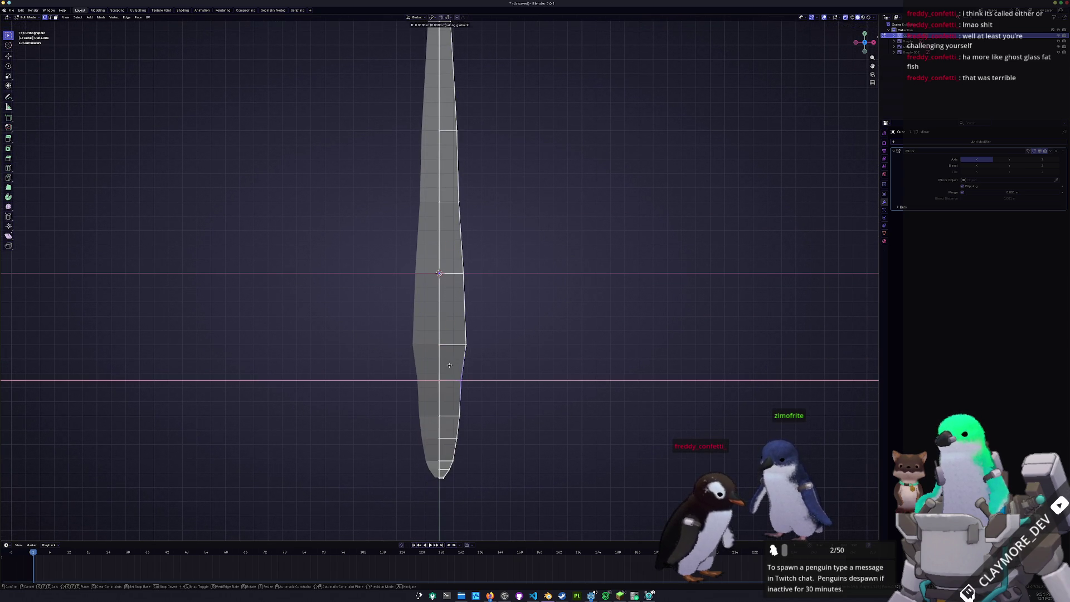
pyautogui.hotkey('alt', 'Tab')
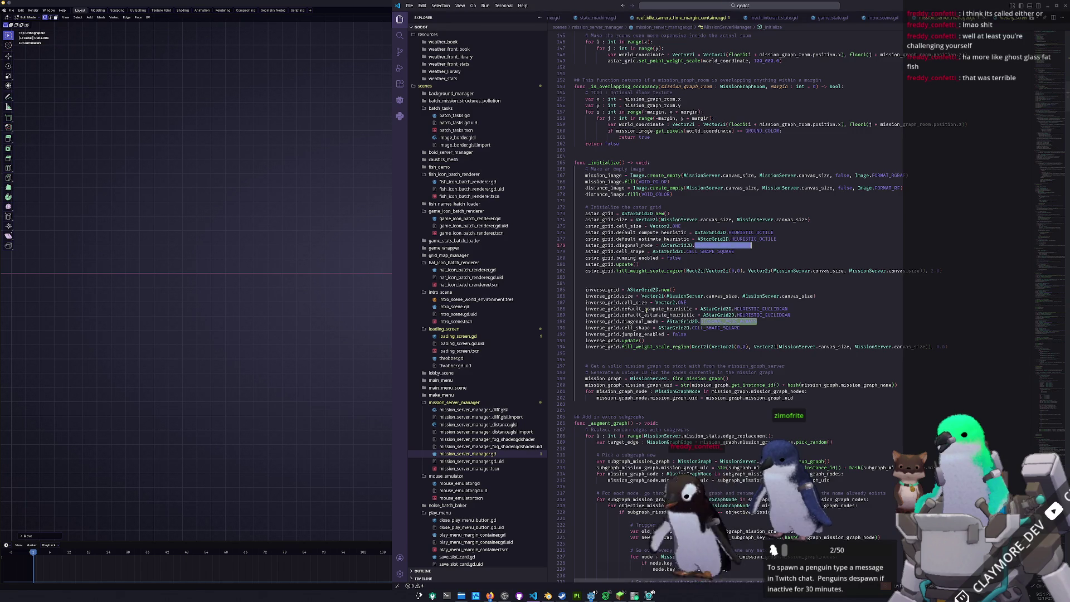
# Open fish_server.gd through the quick file search and scroll to the spawn code.
pyautogui.hotkey('ctrl', 'p')
pyautogui.write('ish_ag')
pyautogui.press('BackSpace')
pyautogui.press('BackSpace')
pyautogui.write('server')
pyautogui.press('Return')
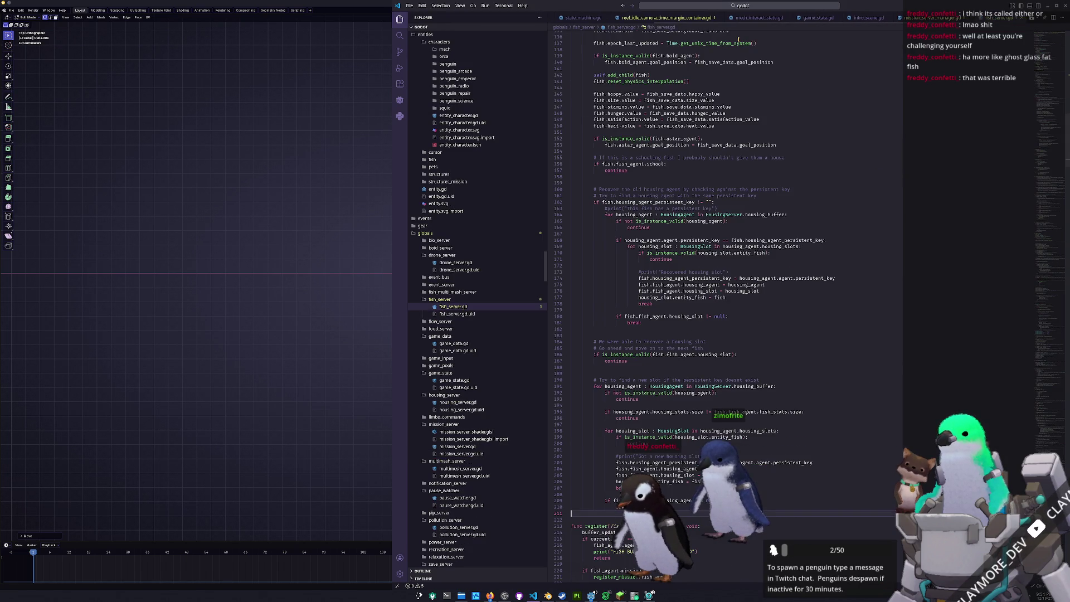
pyautogui.scroll(3, 697, 356)
pyautogui.scroll(3, 694, 368)
pyautogui.scroll(-10, 690, 372)
pyautogui.scroll(-8, 689, 372)
pyautogui.scroll(-8, 689, 373)
pyautogui.scroll(-6, 690, 372)
pyautogui.scroll(-8, 690, 372)
pyautogui.scroll(-8, 690, 372)
pyautogui.scroll(-5, 690, 372)
pyautogui.scroll(-6, 690, 372)
pyautogui.scroll(-8, 690, 371)
pyautogui.scroll(-8, 689, 373)
pyautogui.scroll(-8, 690, 372)
pyautogui.scroll(-8, 690, 372)
pyautogui.scroll(-5, 689, 372)
pyautogui.scroll(4, 690, 372)
pyautogui.scroll(-4, 689, 372)
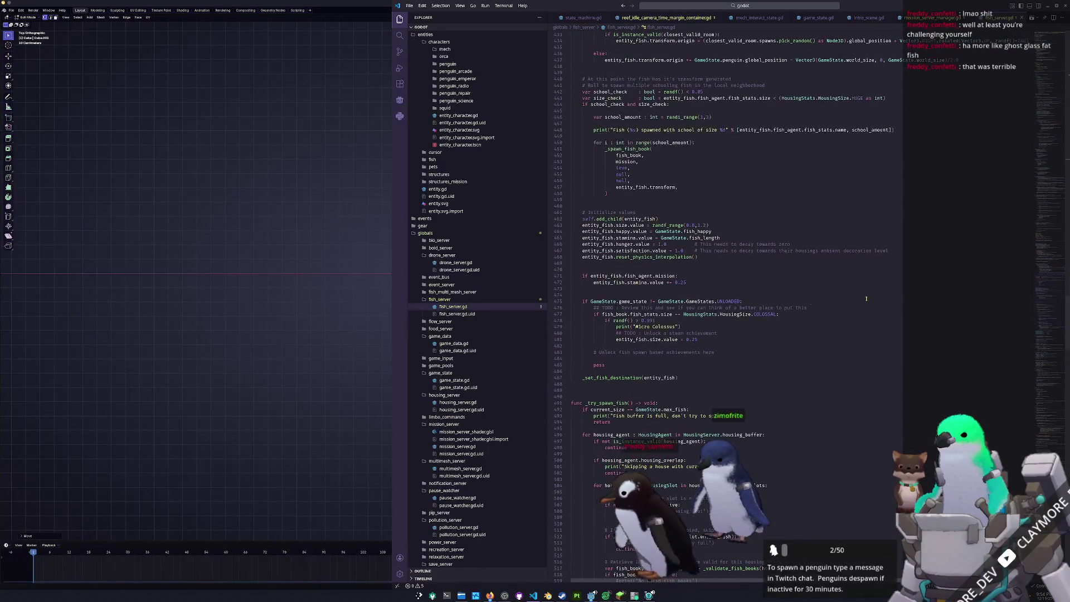
# After the Micro Colossus block, add a HousingStats size branch that on a tiny randf() chance prints "Colosso Micresso".
pyautogui.click(713, 345)
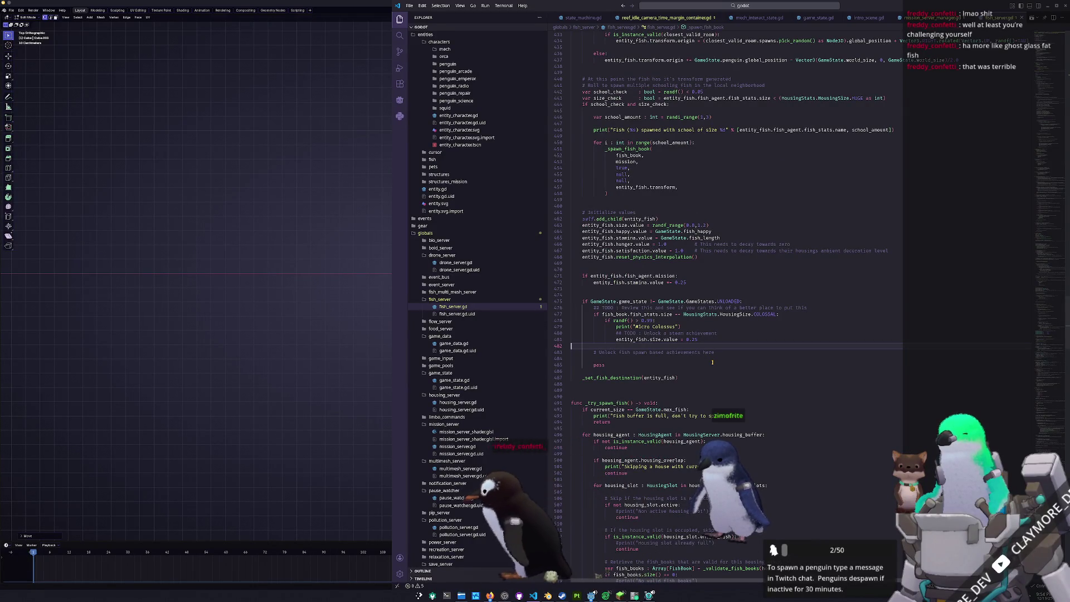
pyautogui.press('Return')
pyautogui.write('if')
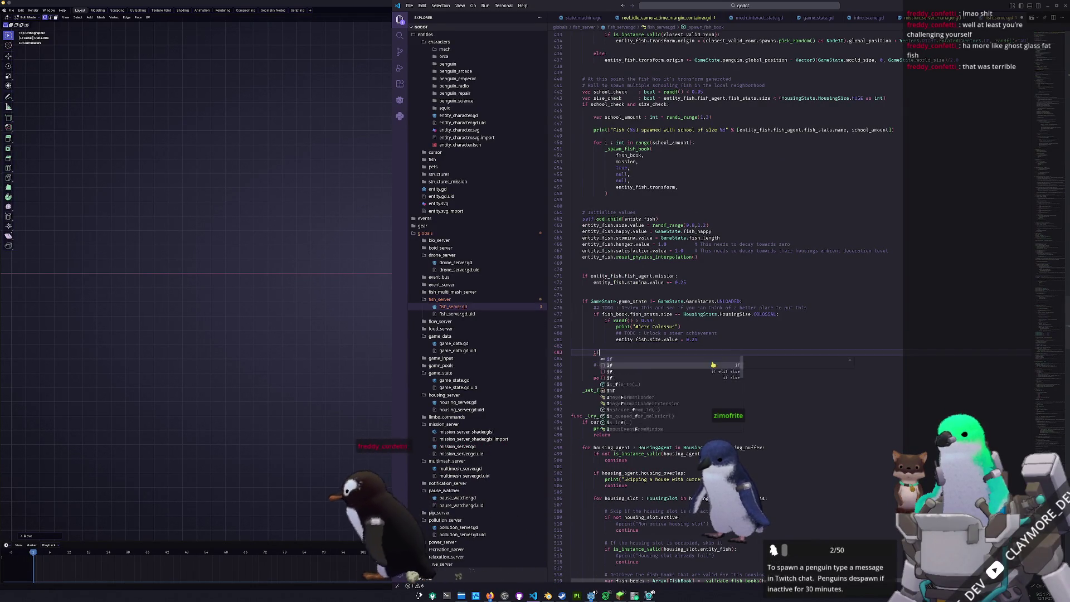
pyautogui.write(' fish_book.f')
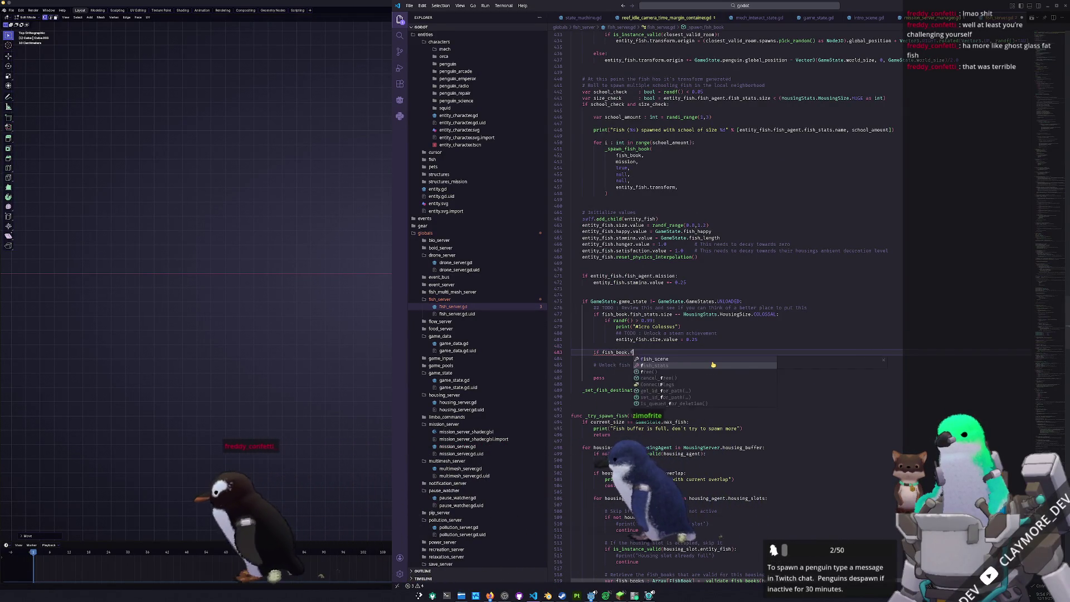
pyautogui.write('ish_stats.size =')
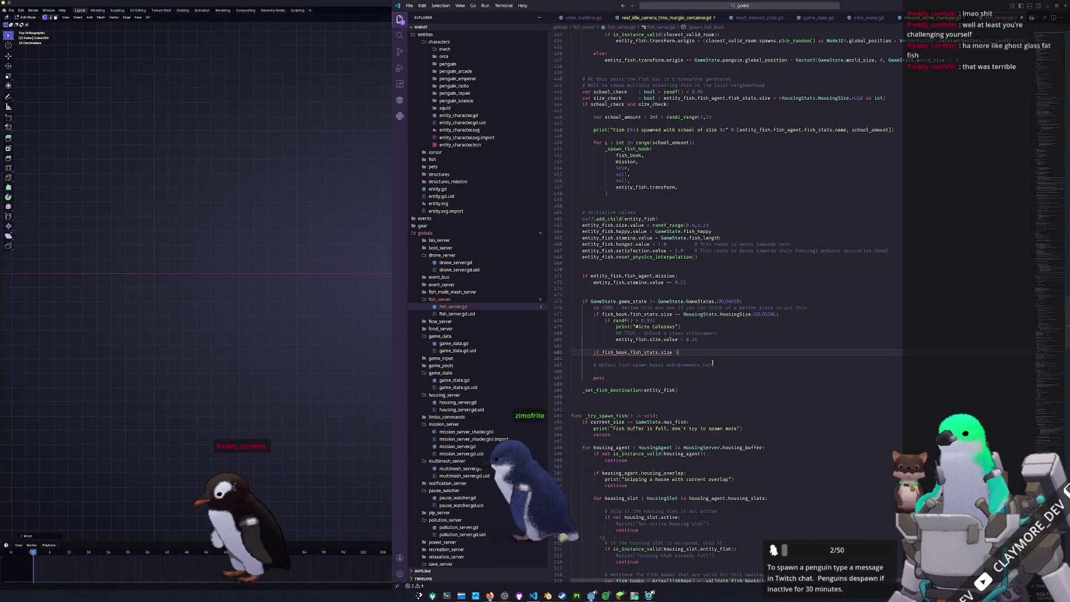
pyautogui.write('= HousingSta')
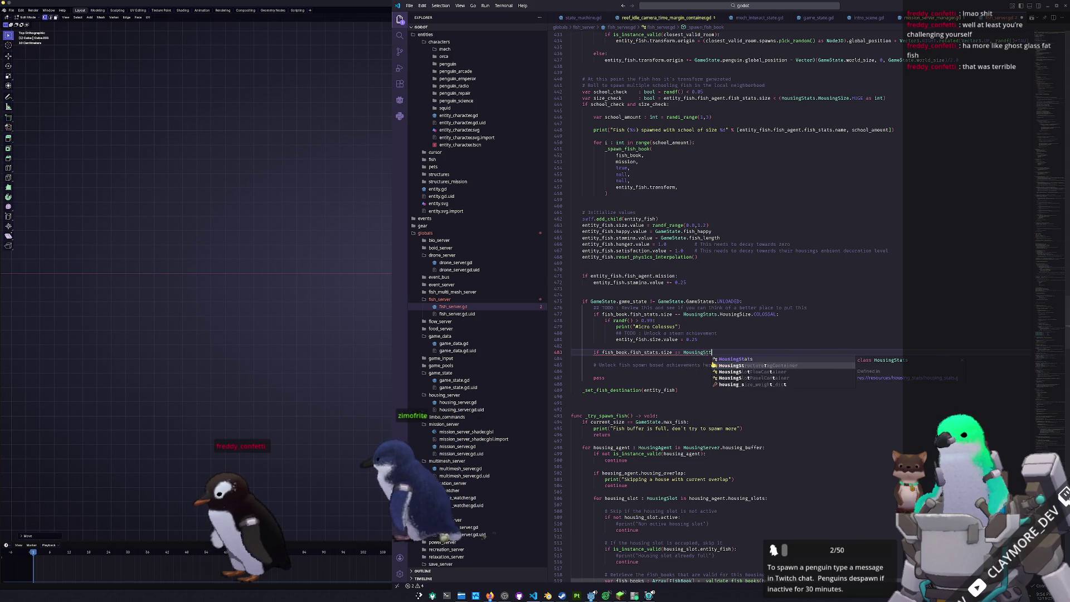
pyautogui.press('Tab')
pyautogui.write('.')
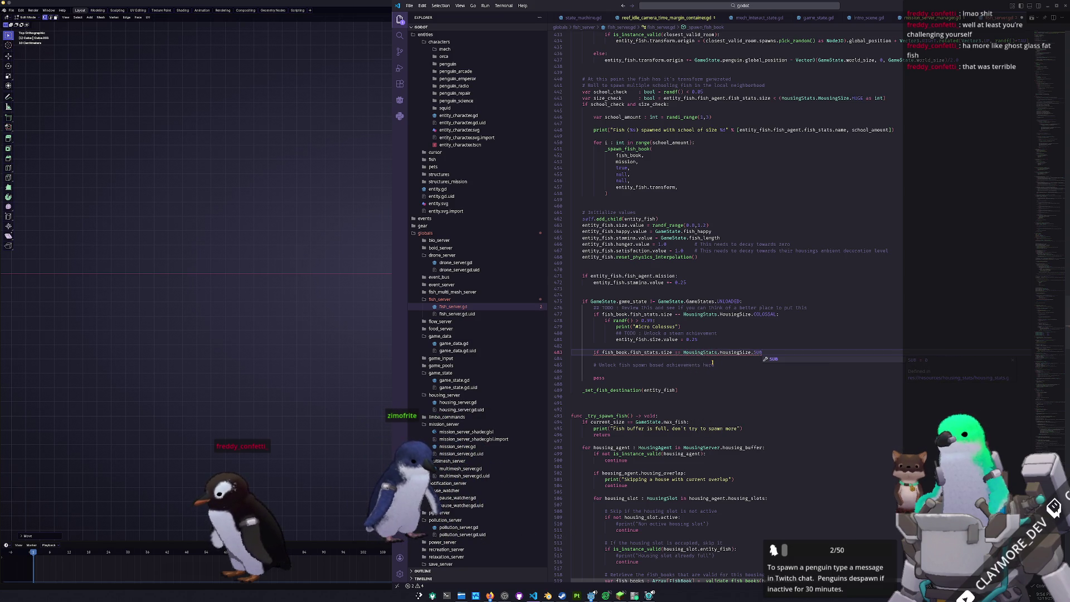
pyautogui.press('Return')
pyautogui.write('f randf() <')
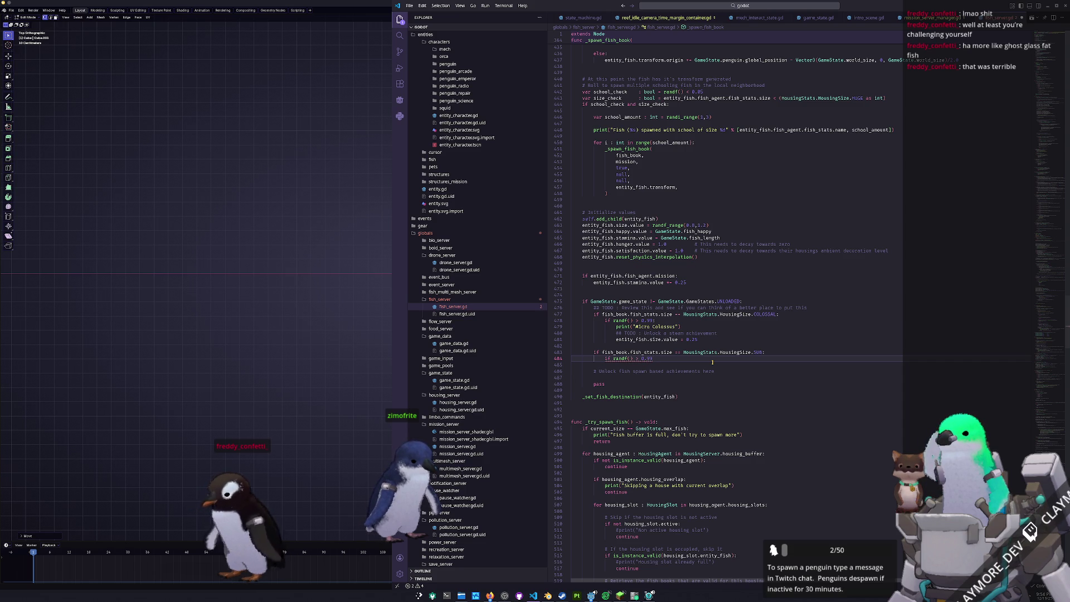
pyautogui.press('Return')
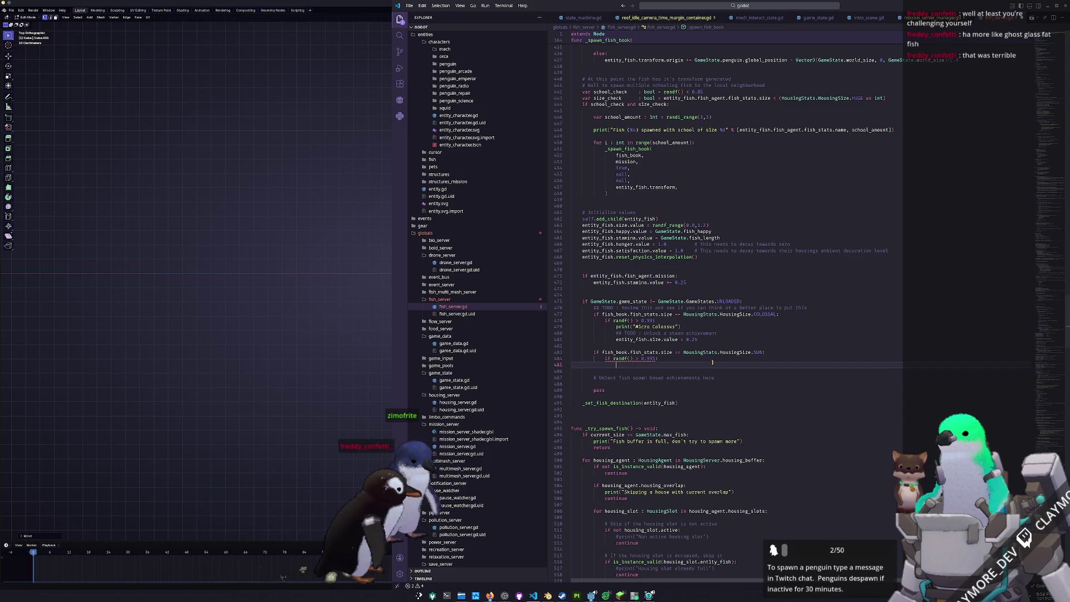
pyautogui.write('print("')
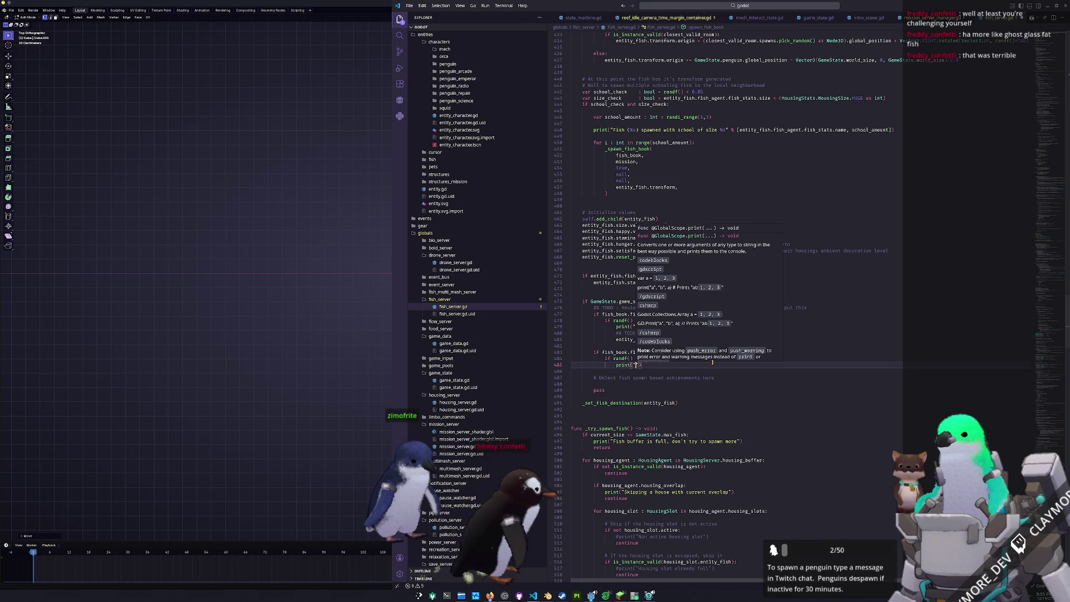
pyautogui.write('Coll')
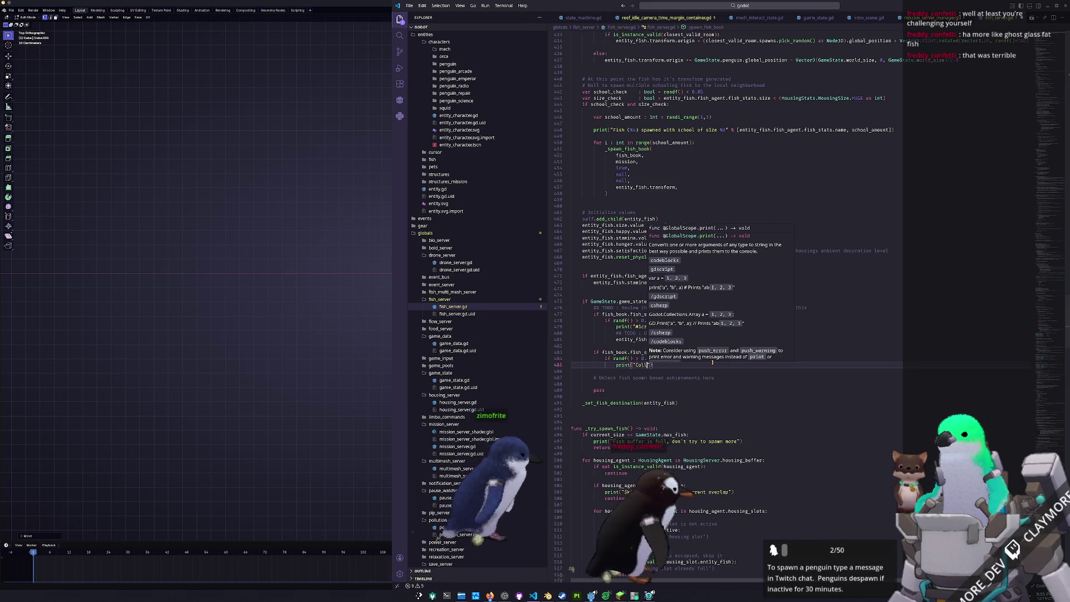
pyautogui.write('oso Micro')
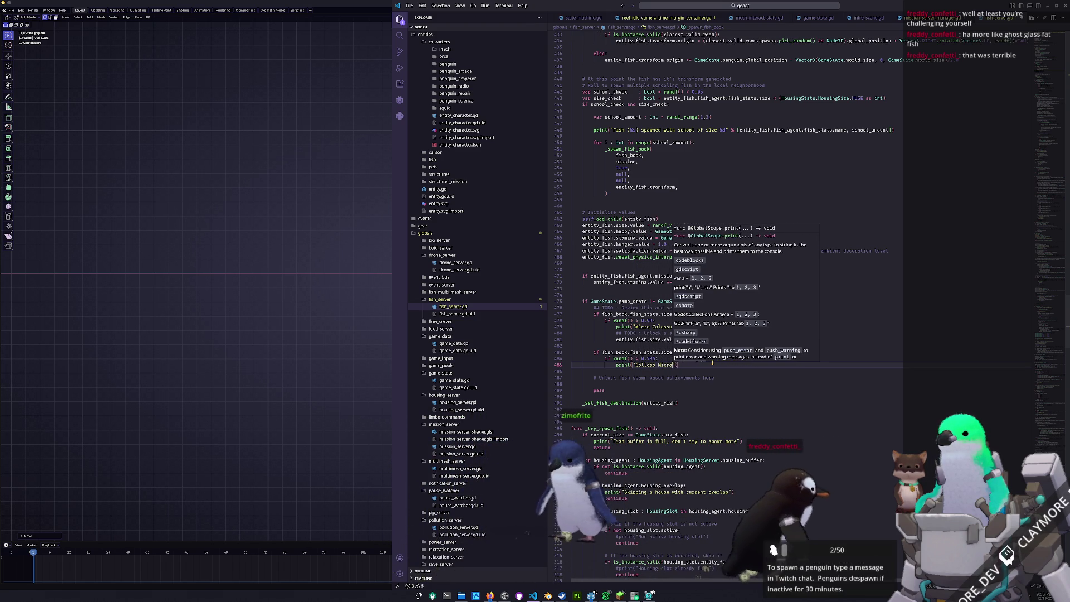
pyautogui.write('sso')
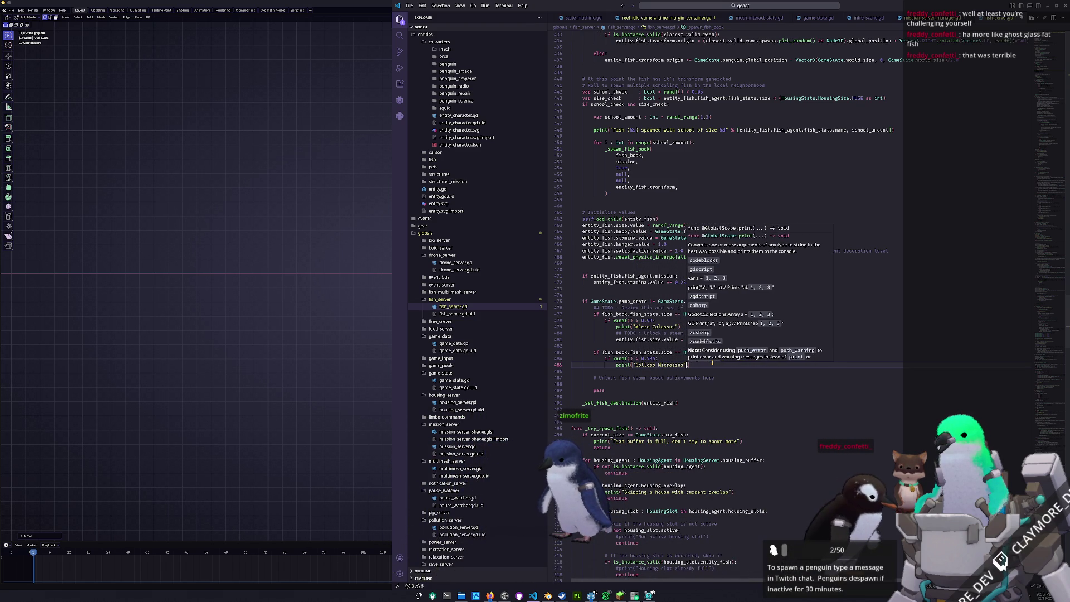
pyautogui.press('End')
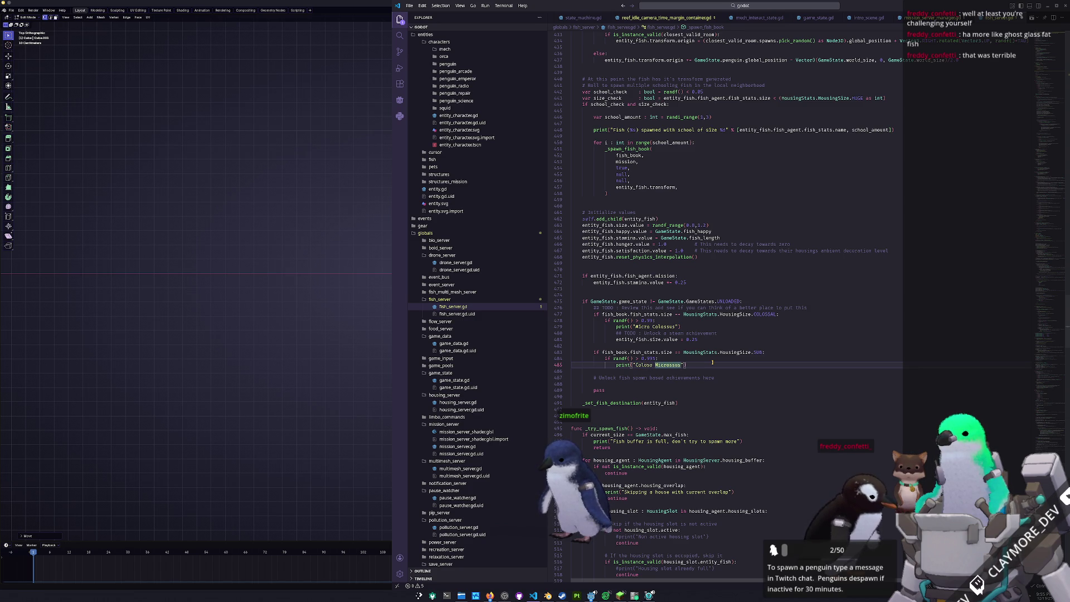
pyautogui.press('Return')
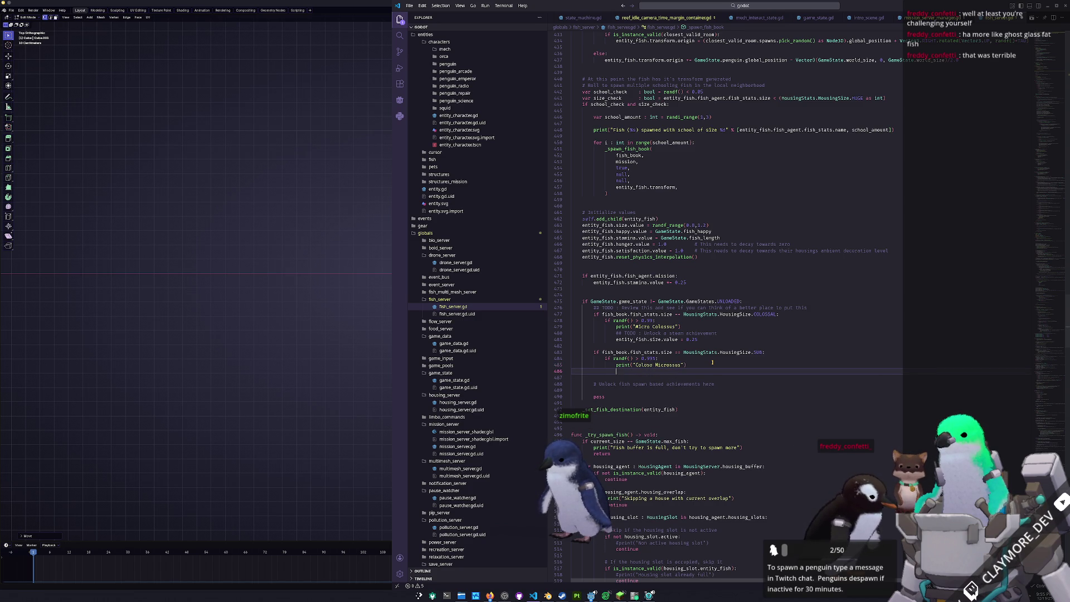
pyautogui.write('entity_')
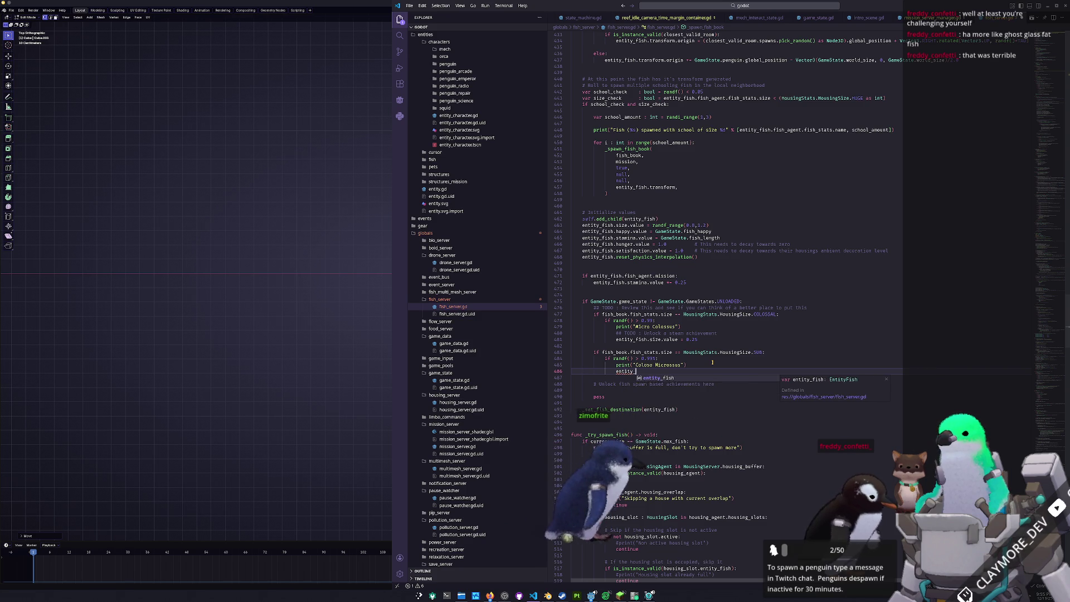
pyautogui.write('fish.size.value = 1')
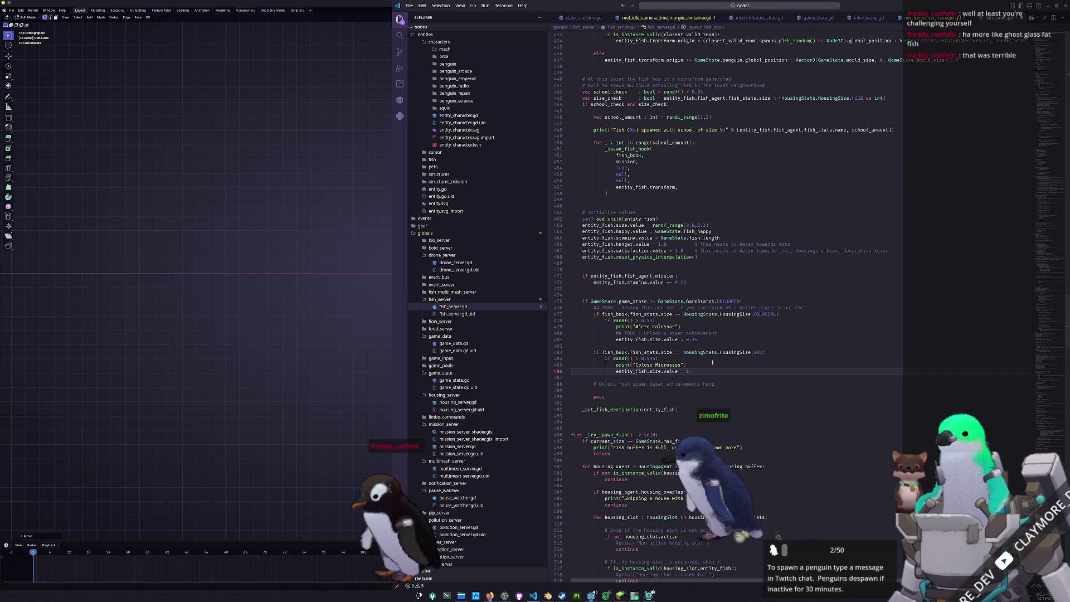
pyautogui.write('.75')
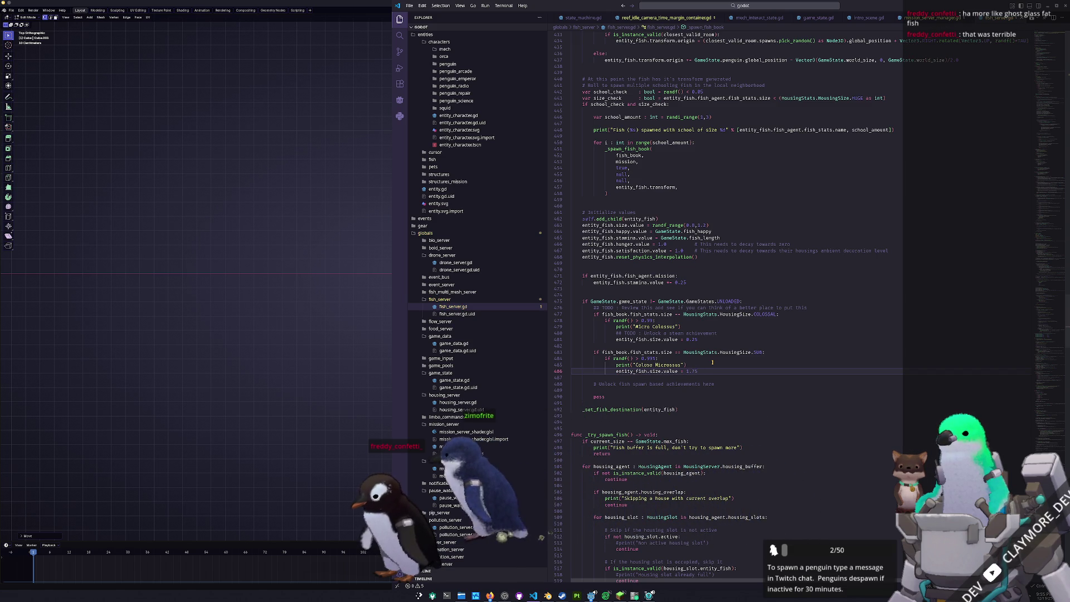
# Set entity_fish.size.value = 1.75 with an achievement TODO comment above it, then launch the game.
pyautogui.press('Return')
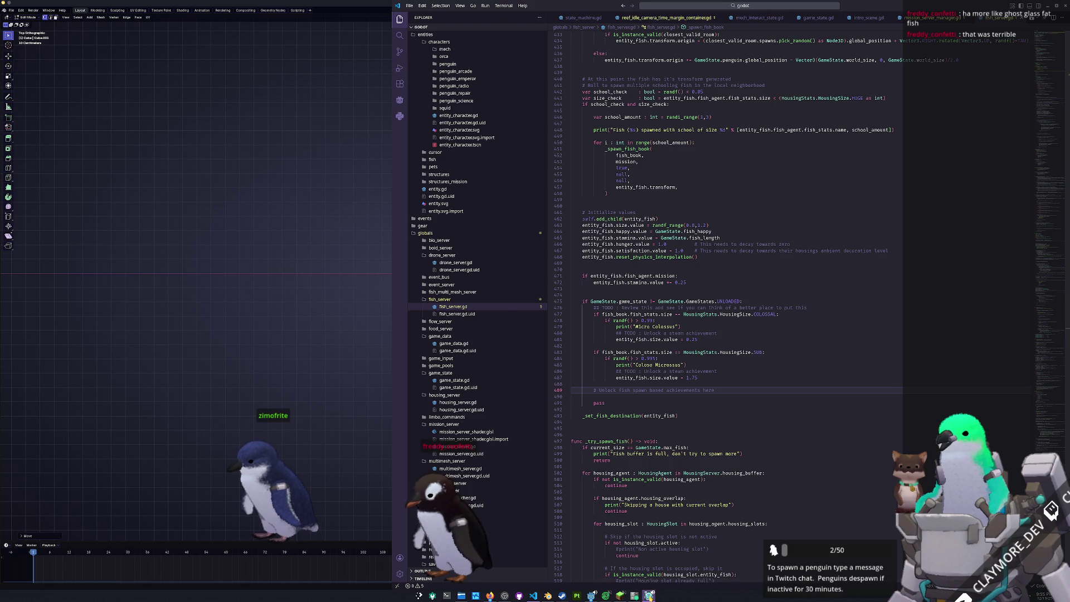
pyautogui.hotkey('alt', 'Tab')
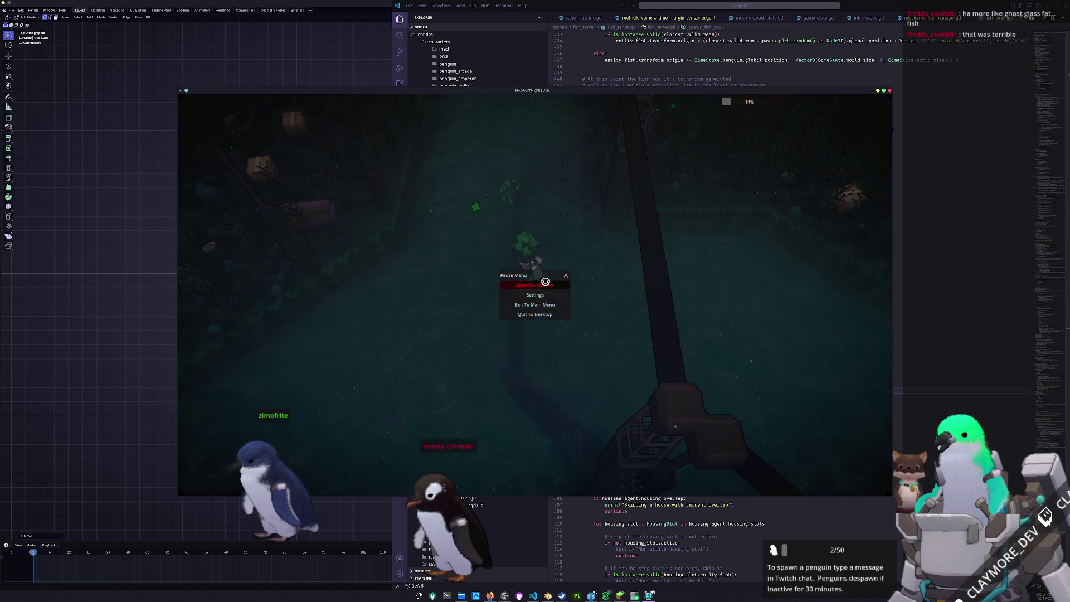
# Unpause Hadalith and open the debug console with the fish "Sea Bunny" 1000 command entered.
pyautogui.press('Escape')
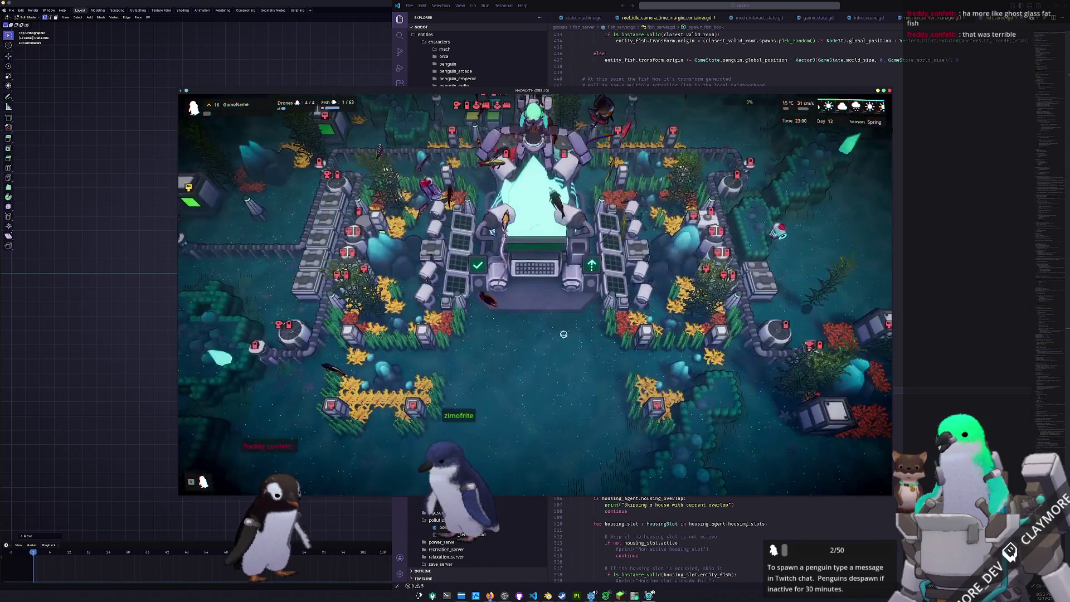
pyautogui.scroll(-3, 563, 329)
pyautogui.press('`')
pyautogui.write('fish "Sea Bunny" 1000')
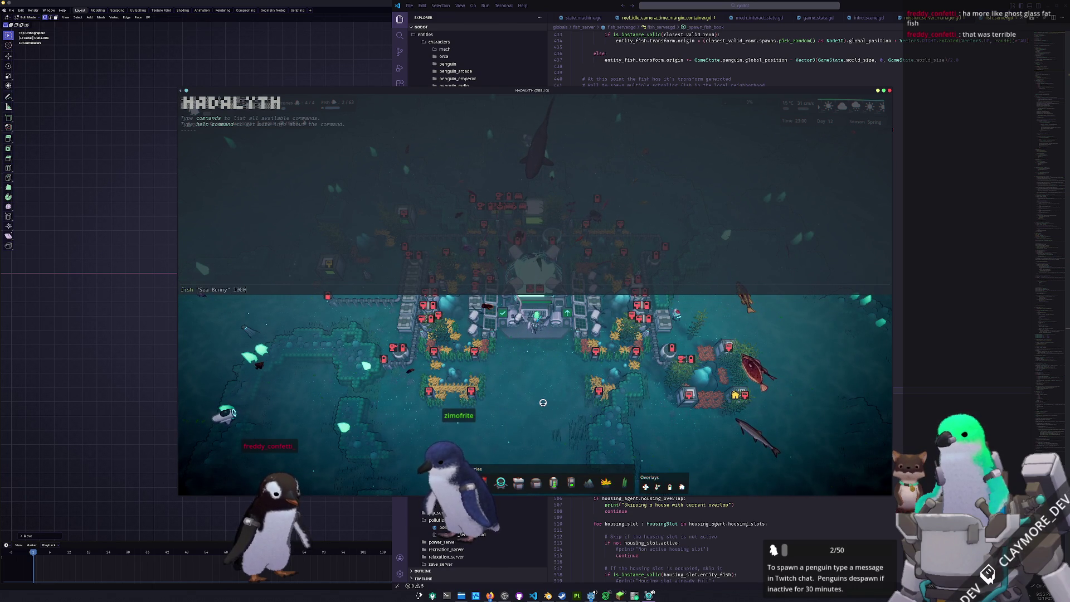
# Run the Sea Bunny spawn command, pan across the open sea watching fish appear, then return to VS Code.
pyautogui.press('Return')
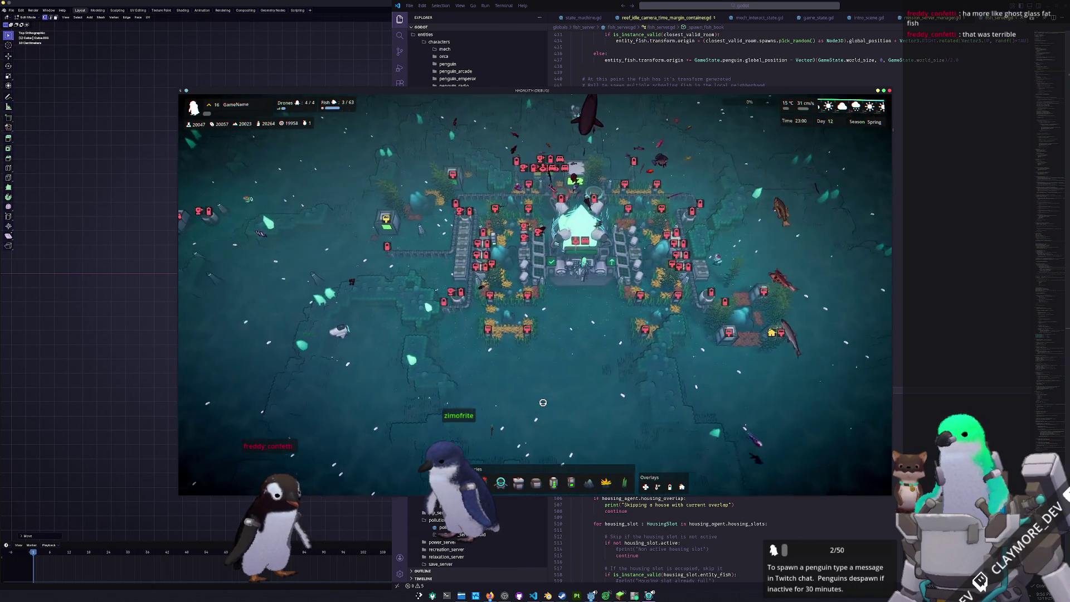
pyautogui.press('a')
pyautogui.press('s')
pyautogui.press('a')
pyautogui.press('s')
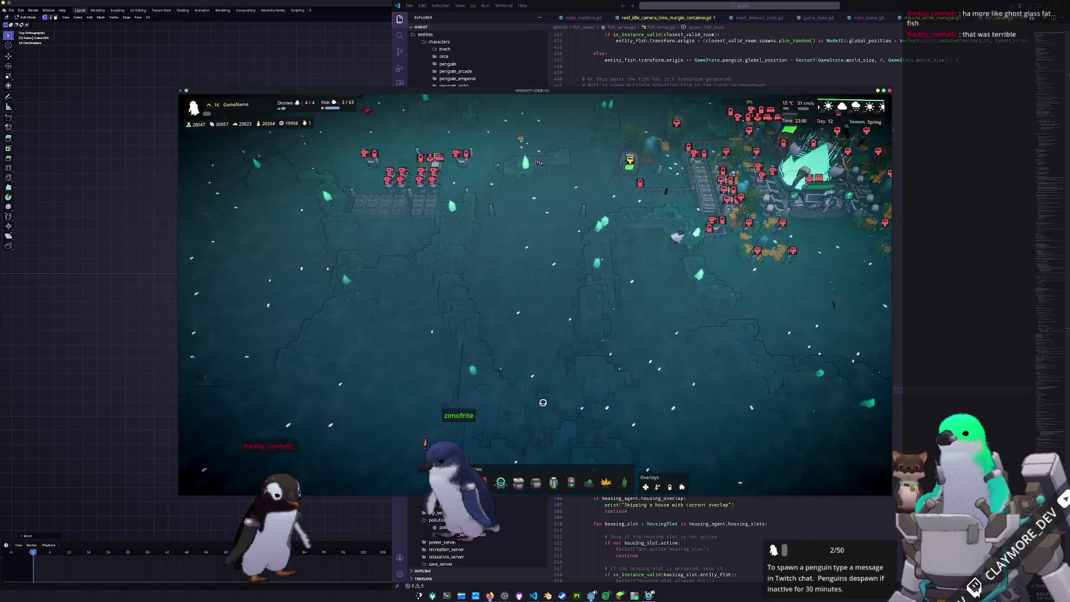
pyautogui.press('s')
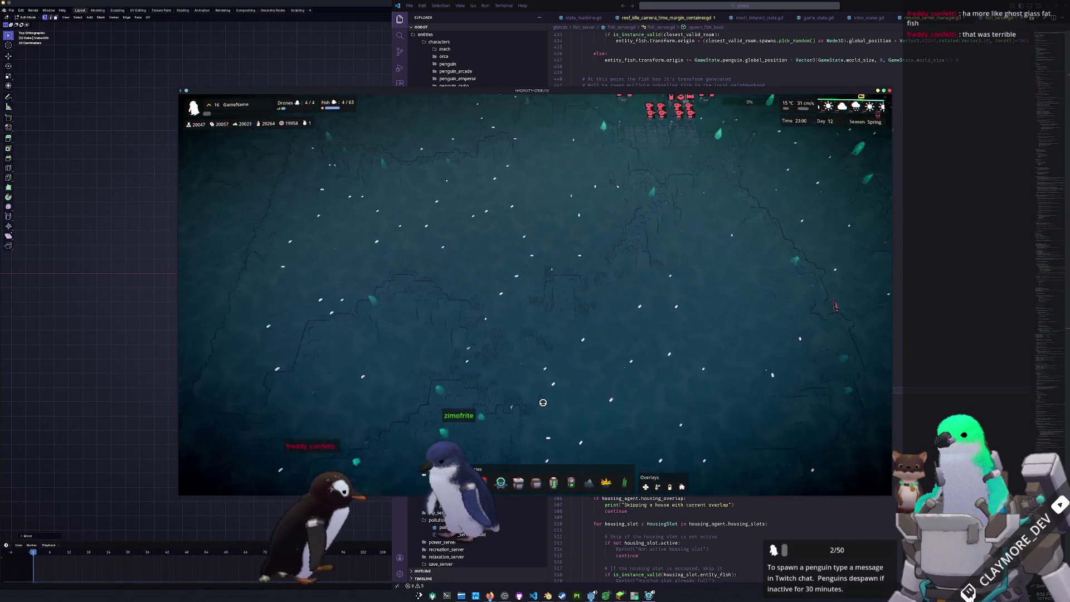
pyautogui.press('s')
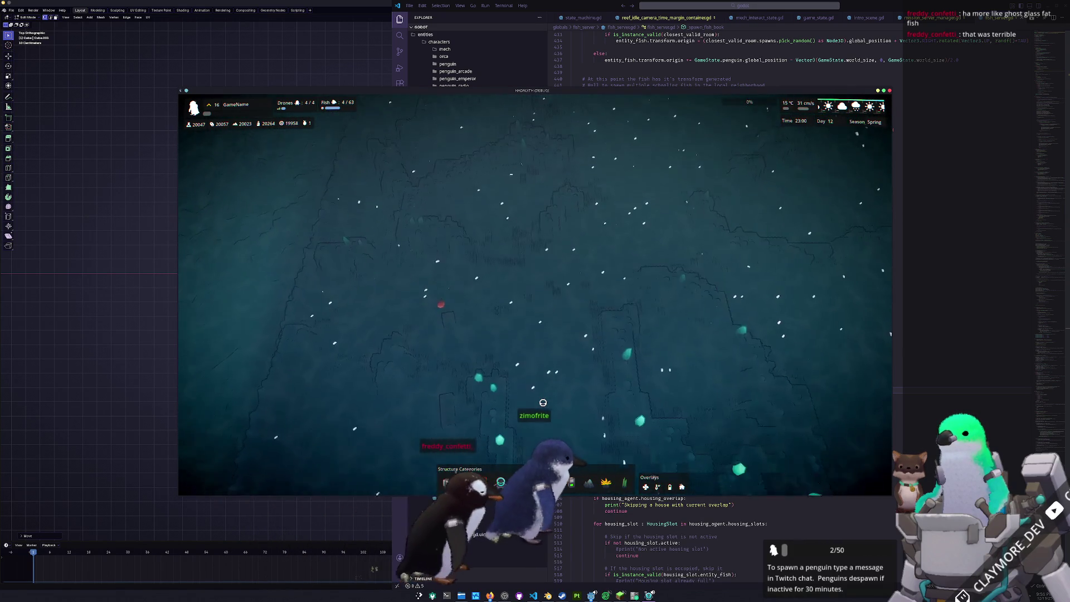
pyautogui.press('s')
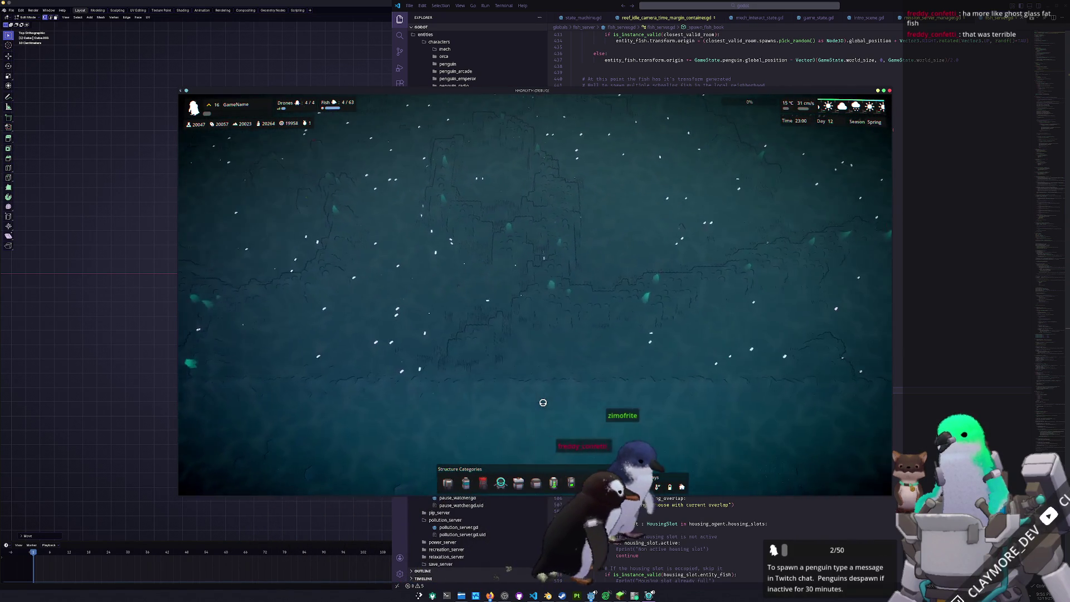
pyautogui.press('s')
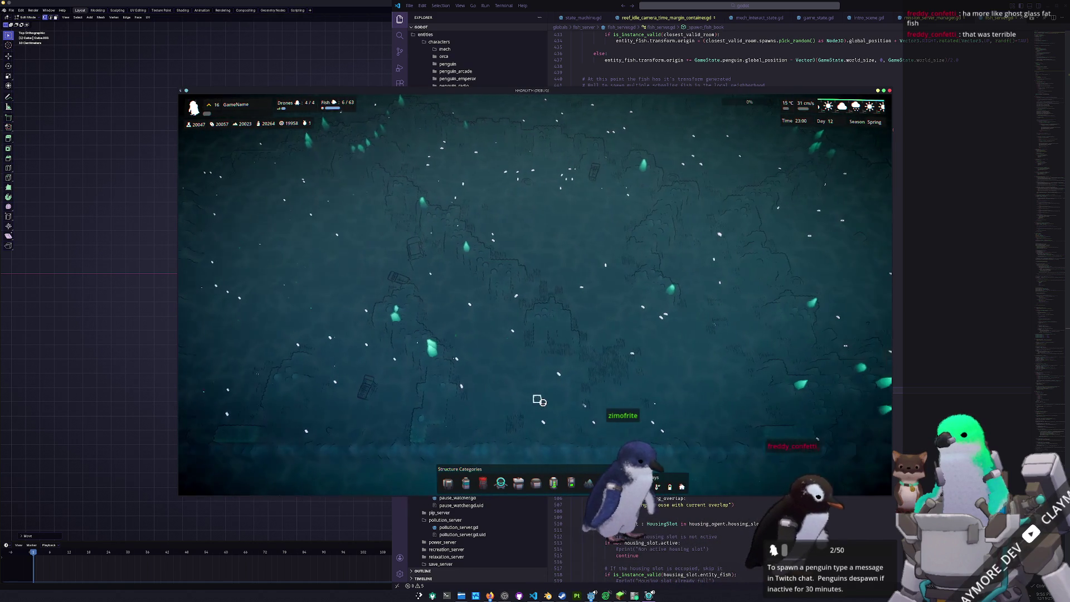
pyautogui.press('s')
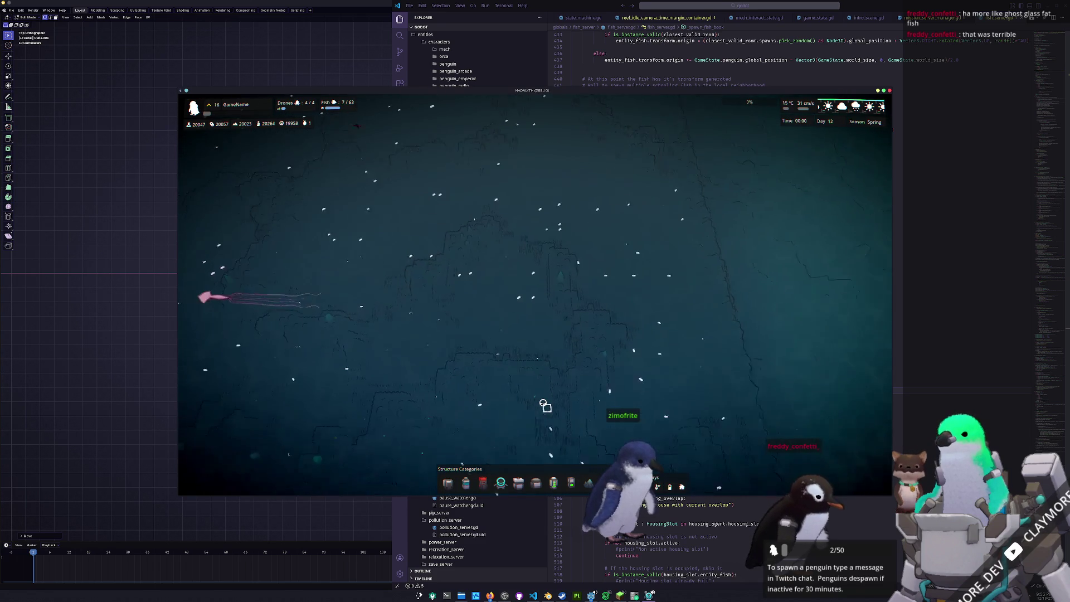
pyautogui.press('w')
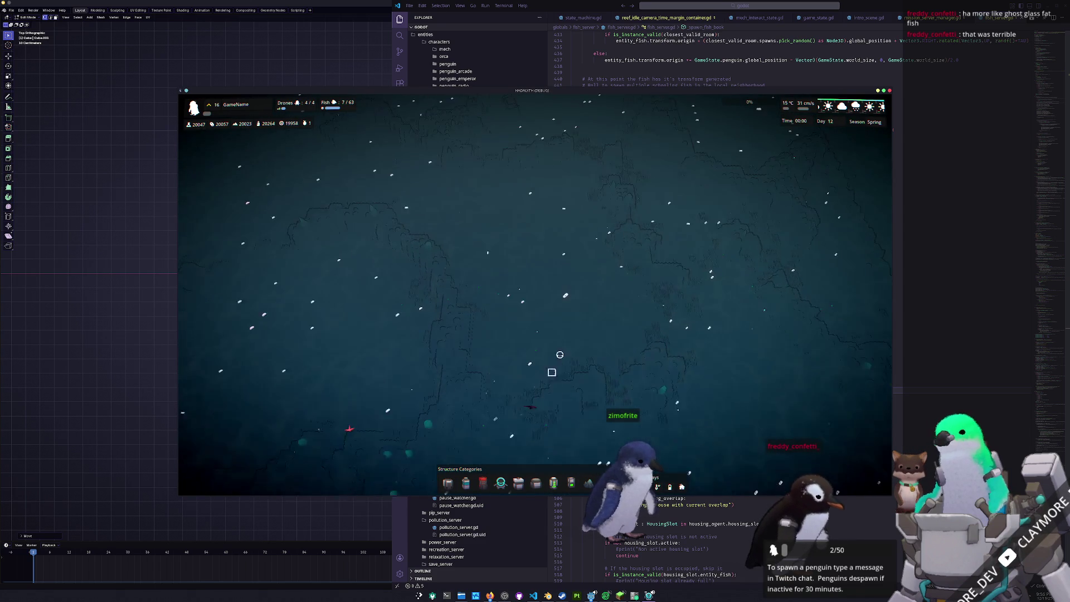
pyautogui.scroll(4, 556, 360)
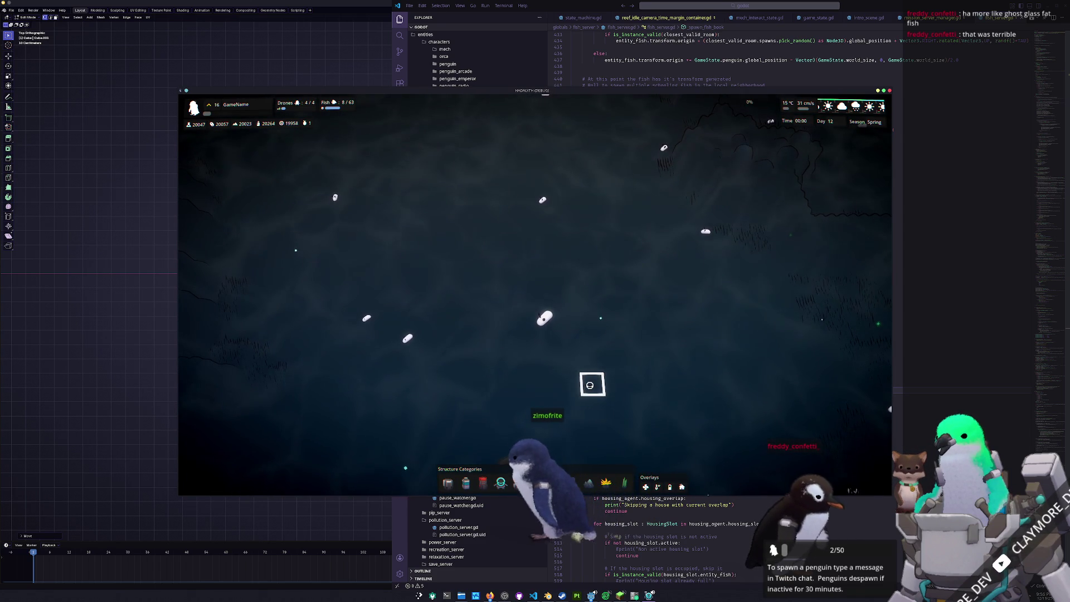
pyautogui.scroll(2, 590, 385)
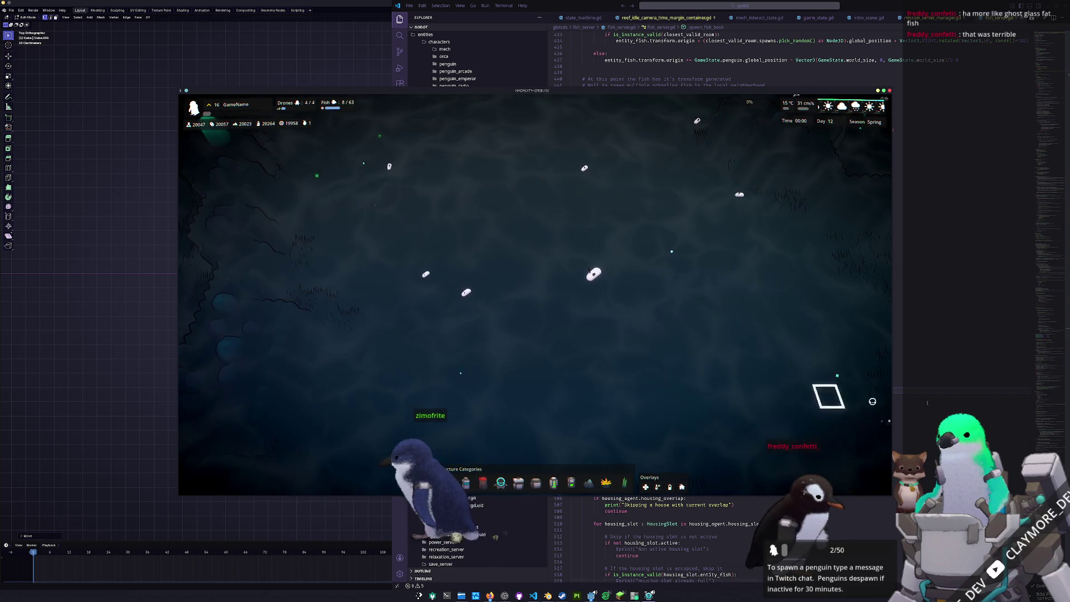
pyautogui.hotkey('alt', 'Tab')
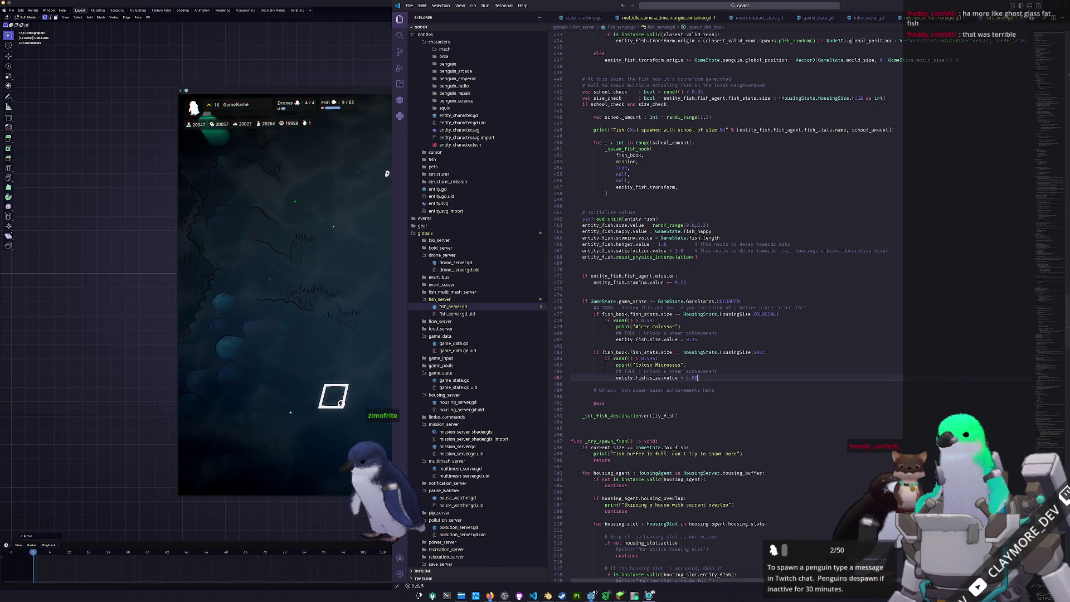
# Return to the game and rerun the fish "Sea Bunny" 1000 spawn, raising the count to 61.
pyautogui.hotkey('alt', 'Tab')
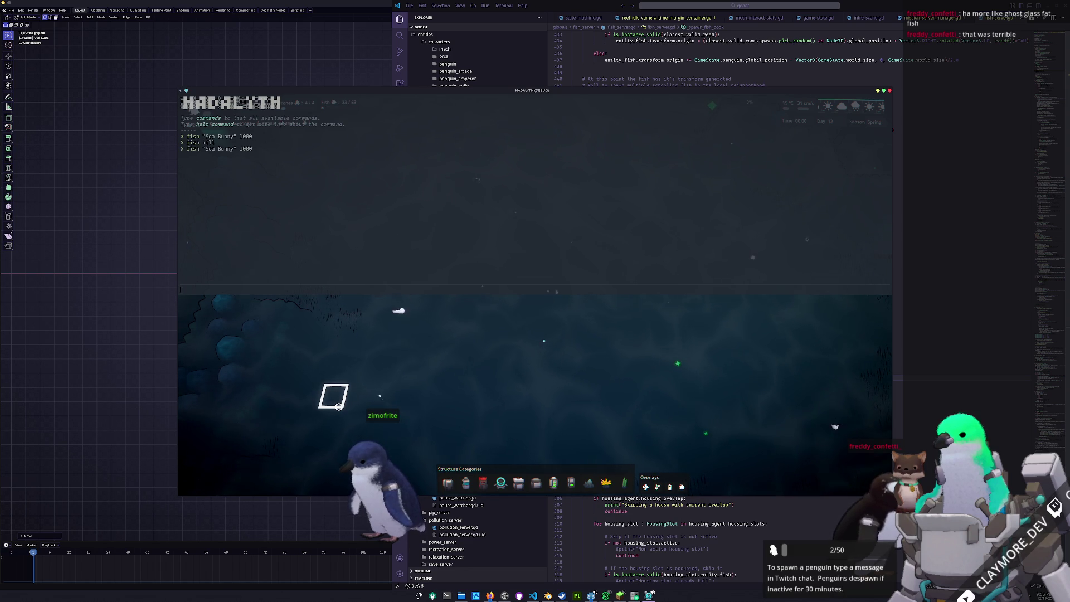
pyautogui.press('Return')
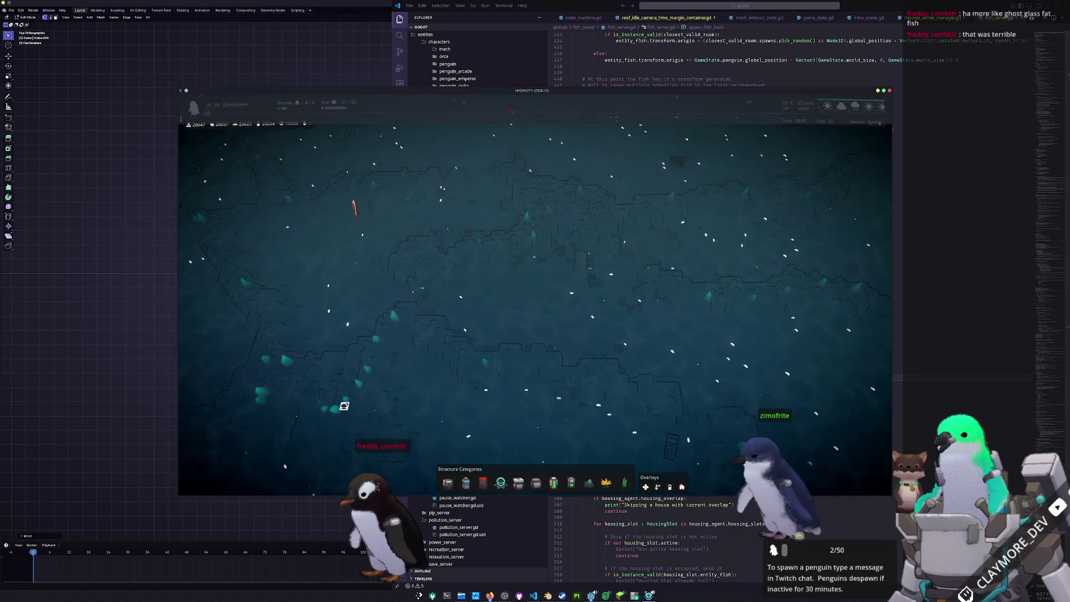
# Respawn the Sea Bunny fish from the console and bring the view back over the base.
pyautogui.press('`')
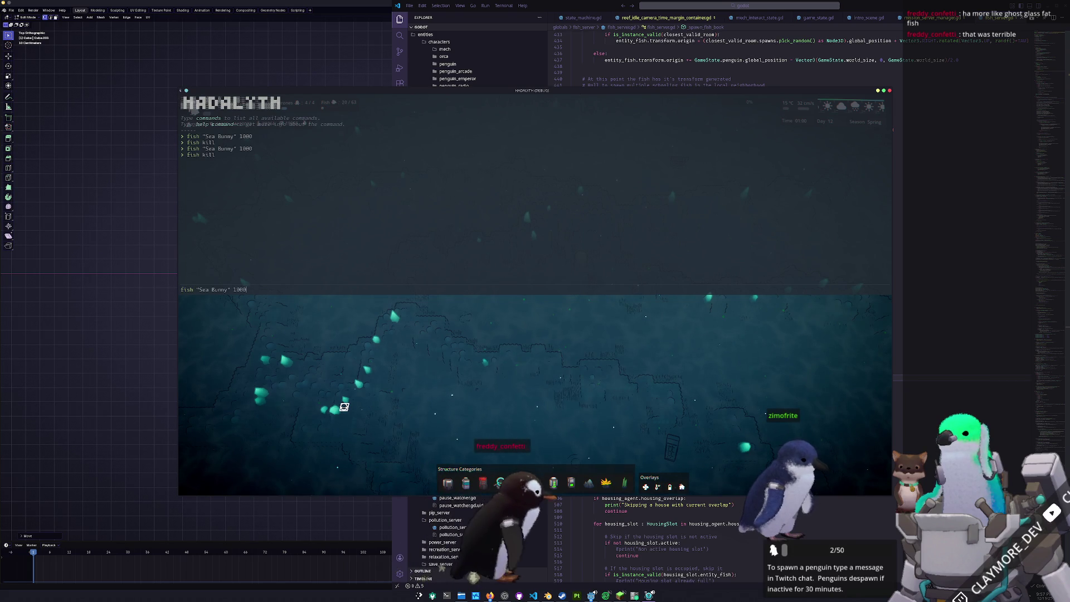
pyautogui.press('`')
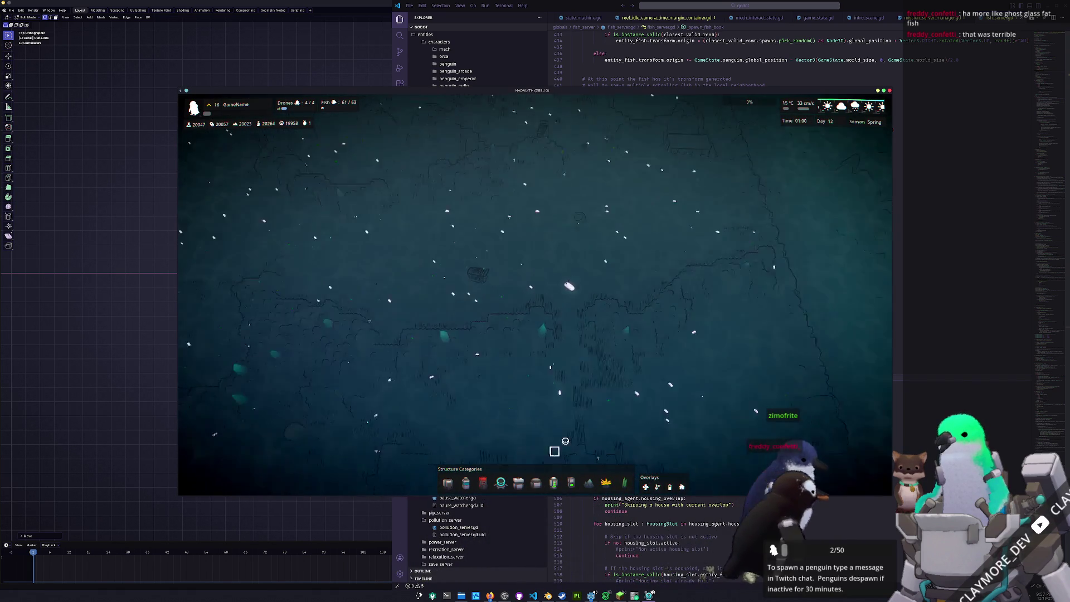
pyautogui.scroll(5, 567, 288)
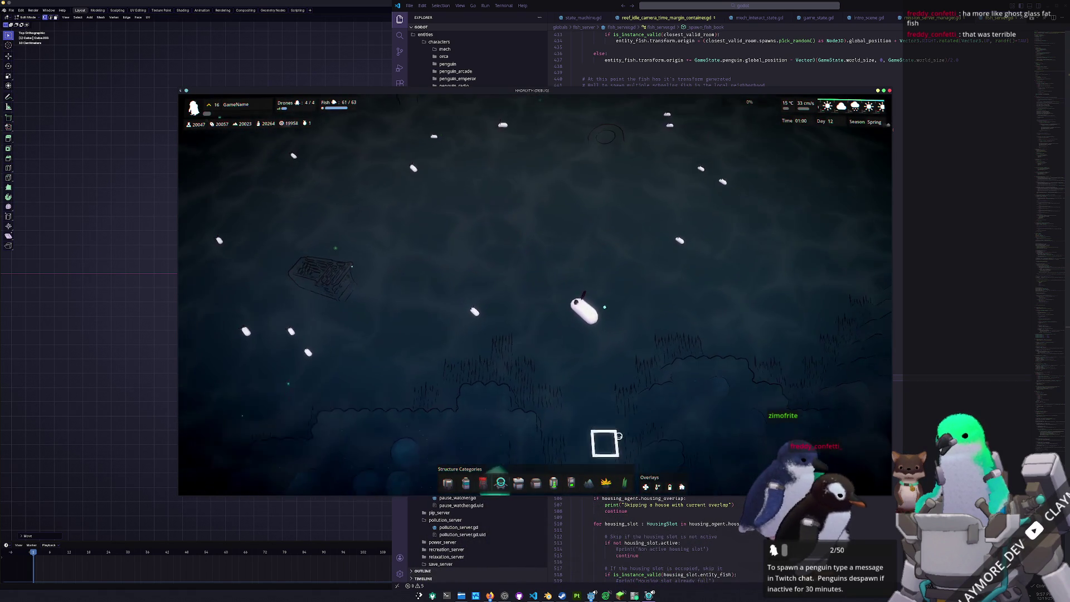
pyautogui.scroll(-5, 617, 447)
pyautogui.scroll(-5, 614, 434)
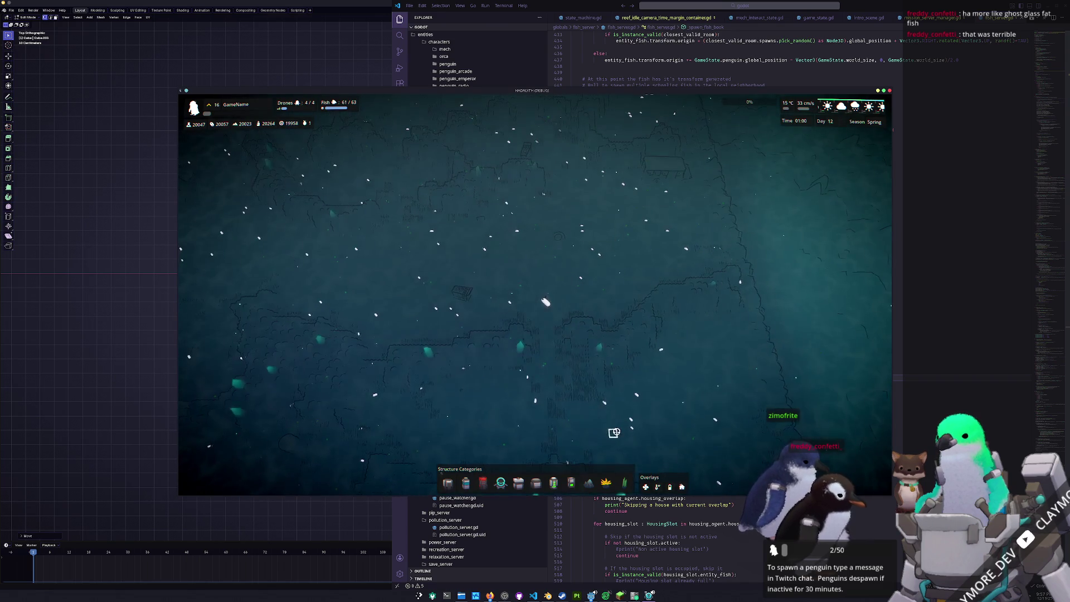
pyautogui.scroll(-4, 615, 433)
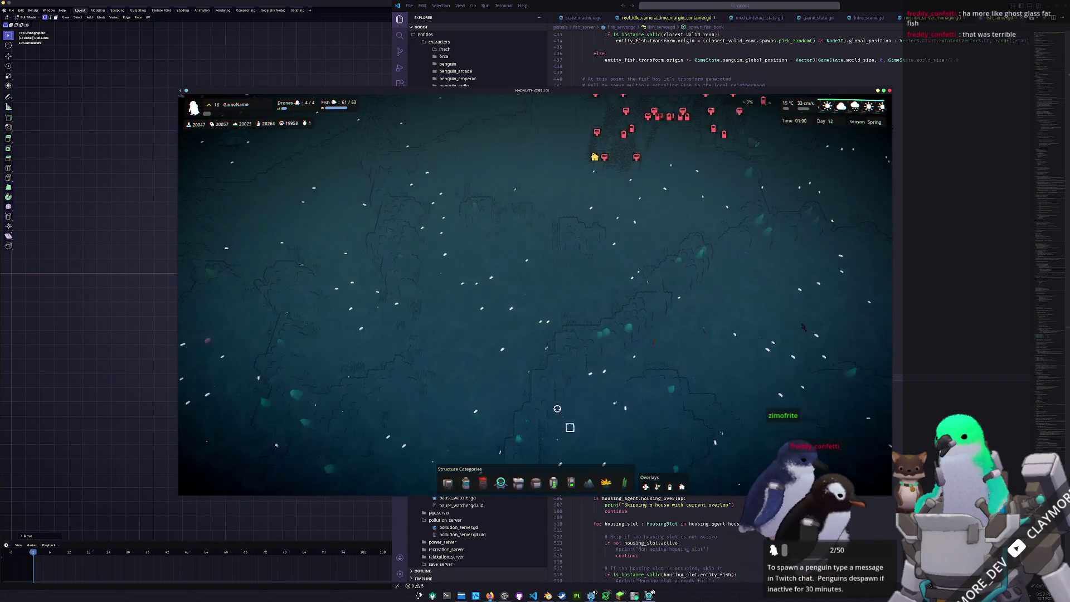
pyautogui.moveTo(569, 418); pyautogui.dragTo(466, 401)
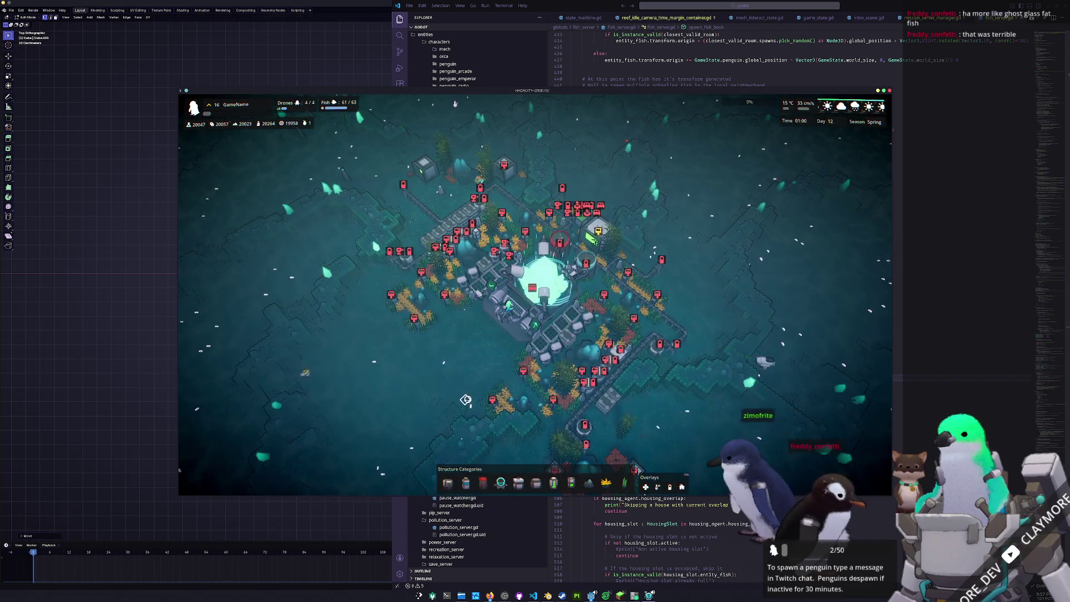
# Run fish kill to remove the fish and select the Core to show its structure info.
pyautogui.press('`')
pyautogui.write('fish kill')
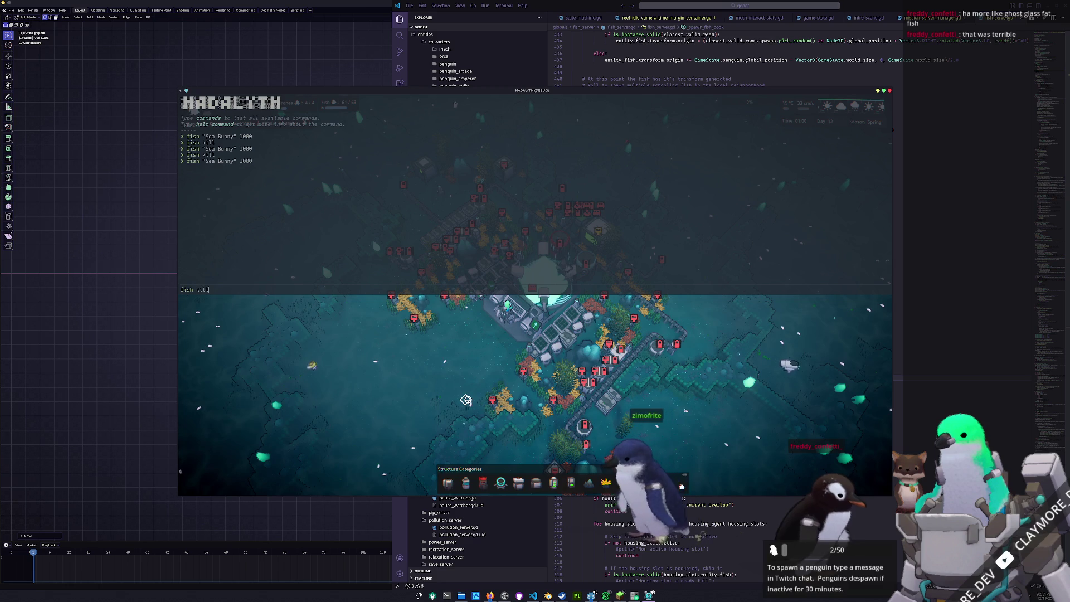
pyautogui.press('Return')
pyautogui.click(535, 288)
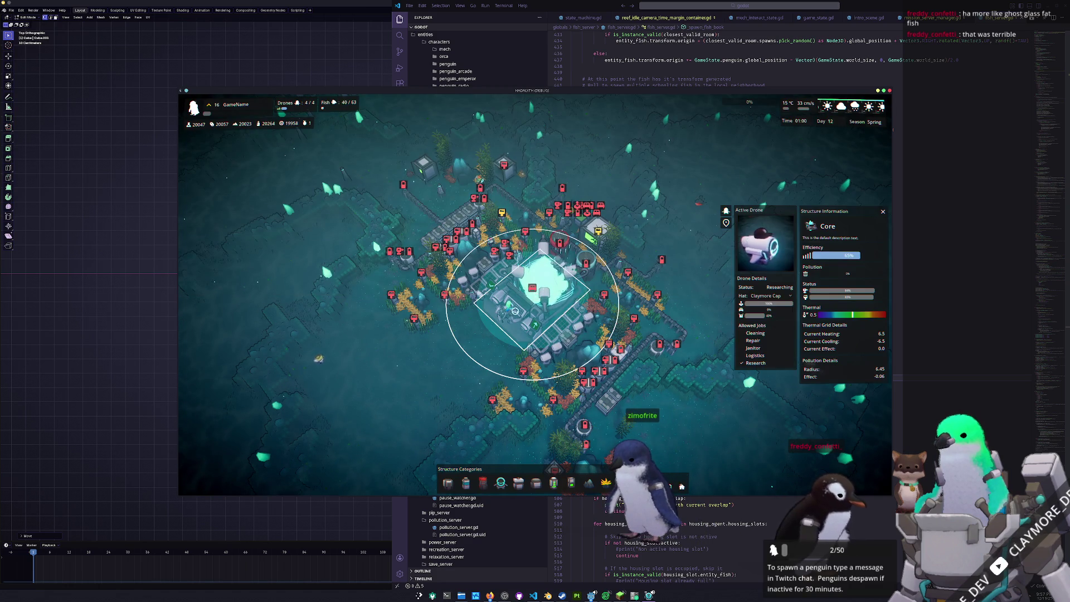
# Inspect the Cleaning Drone Hub, Small Filter and Small Solar Generator in turn.
pyautogui.click(502, 301)
pyautogui.moveTo(503, 250); pyautogui.dragTo(586, 335)
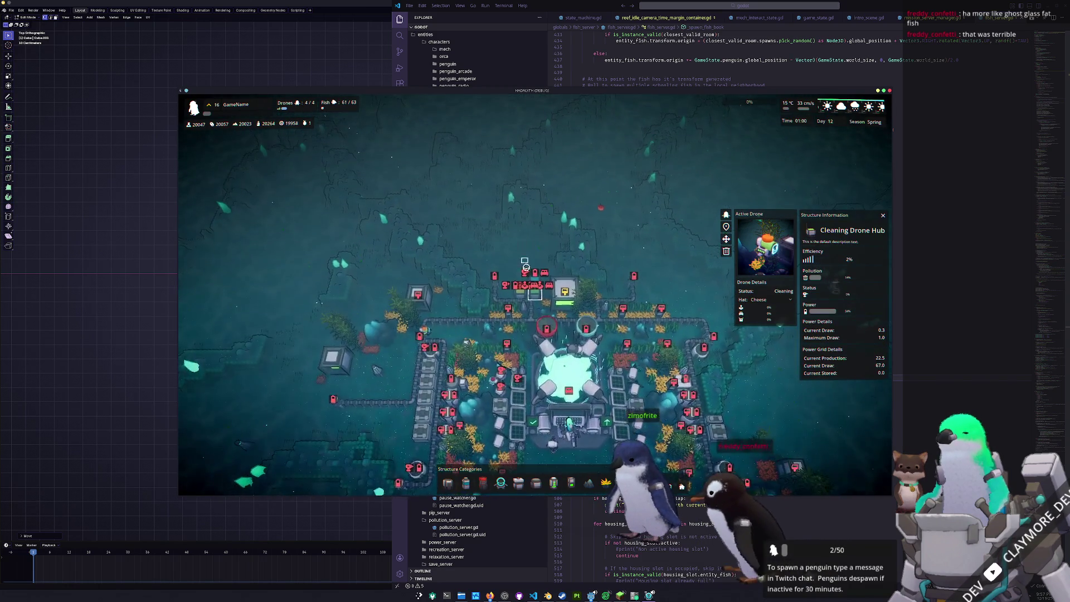
pyautogui.scroll(3, 527, 270)
pyautogui.scroll(3, 501, 284)
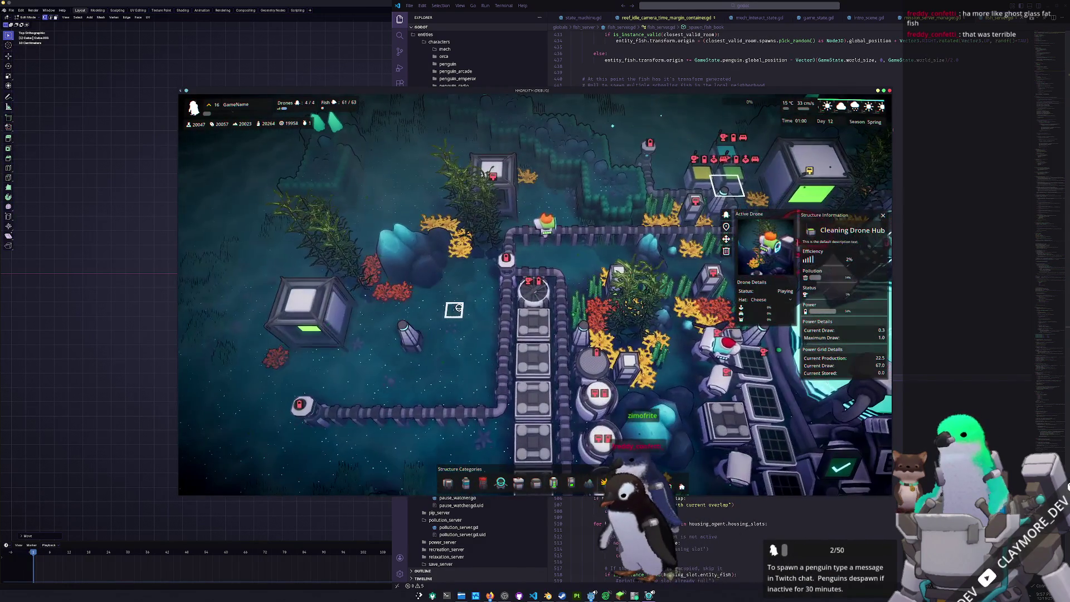
pyautogui.scroll(-5, 453, 310)
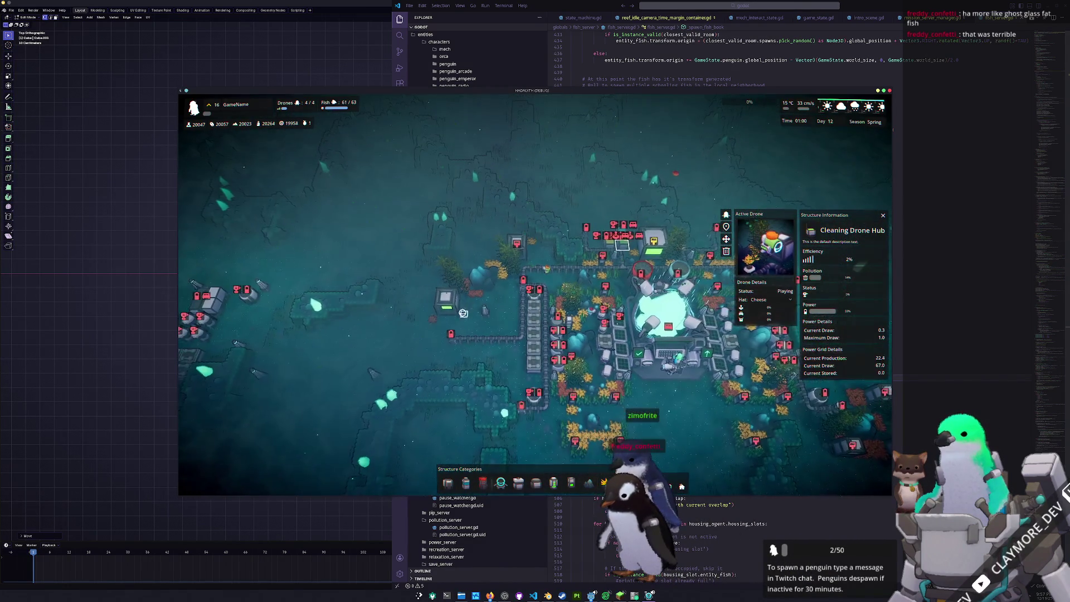
pyautogui.click(533, 334)
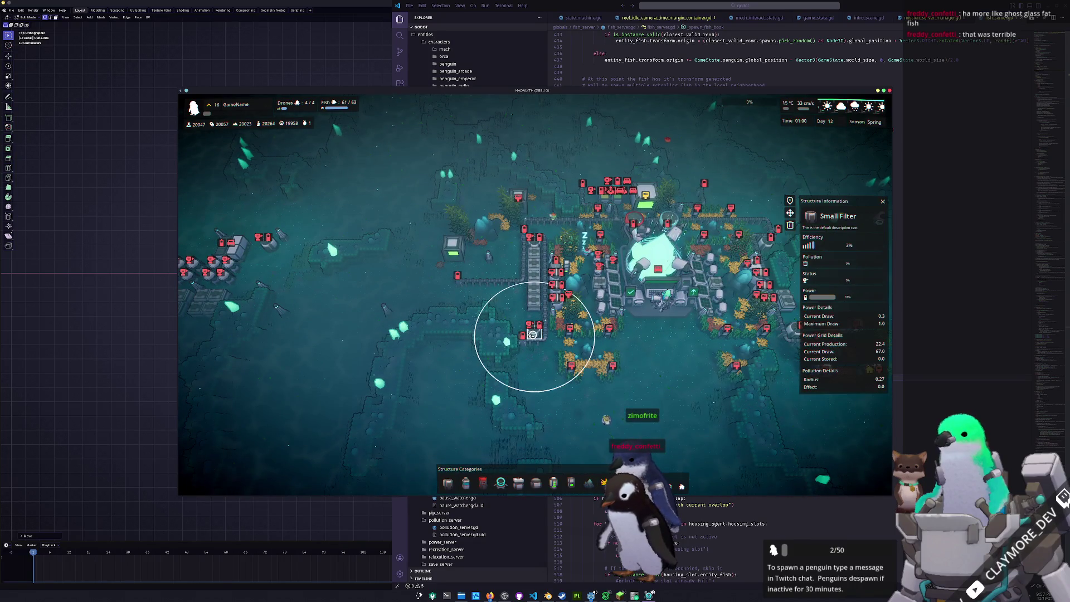
pyautogui.click(617, 305)
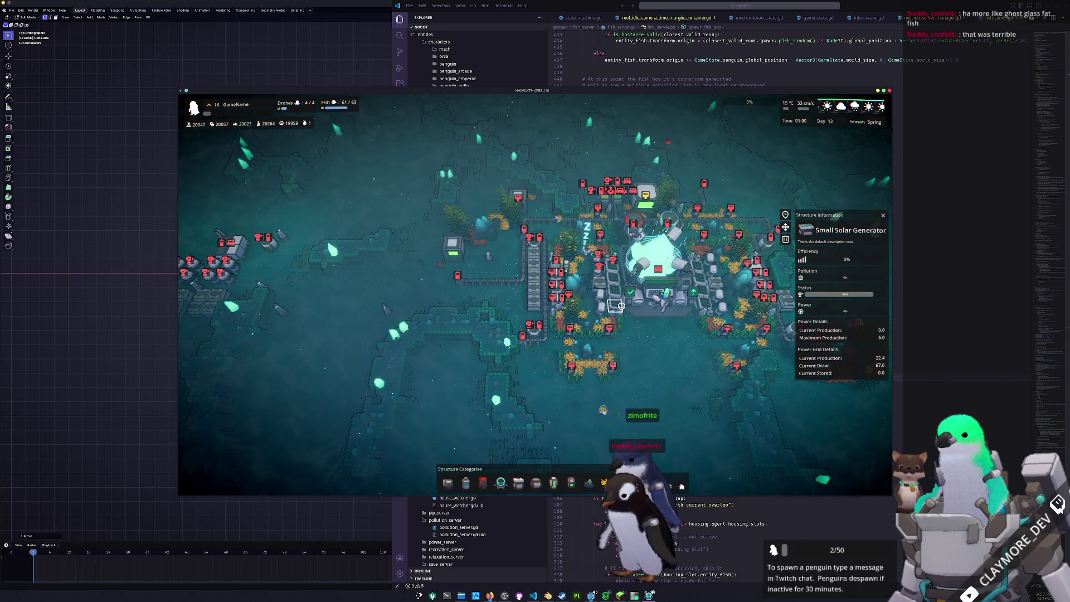
pyautogui.scroll(-2, 617, 304)
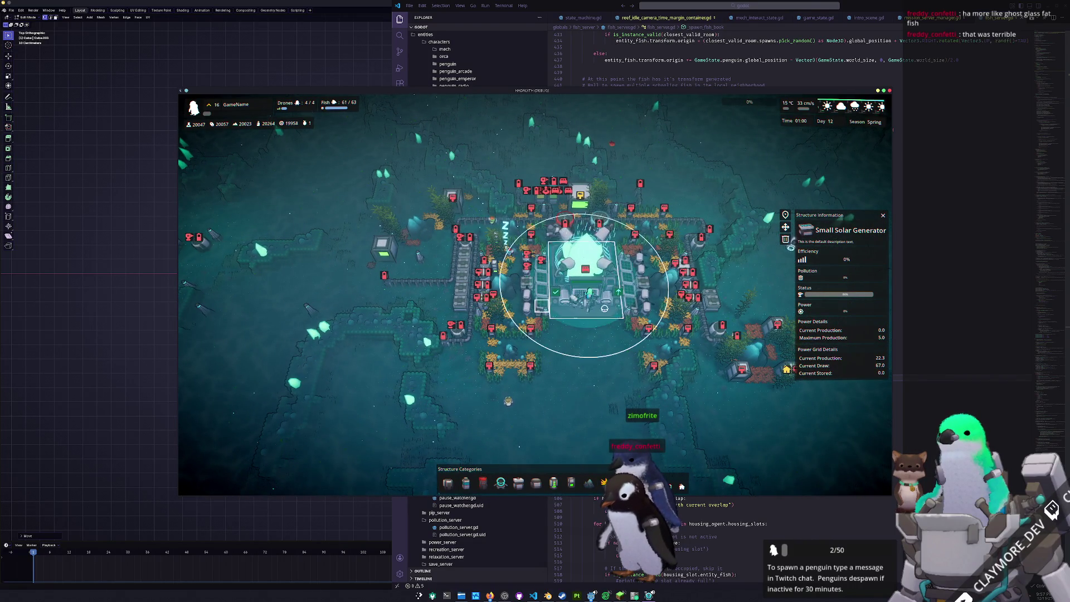
pyautogui.scroll(2, 608, 306)
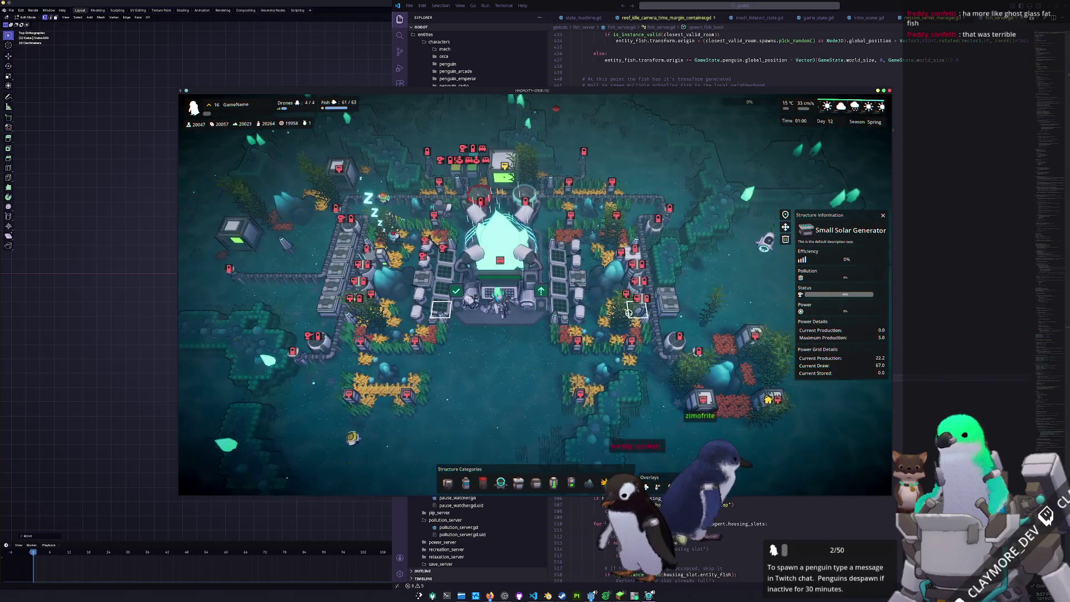
# Show the Repair Drone Hub's details and frame the whole main base in view.
pyautogui.press('a')
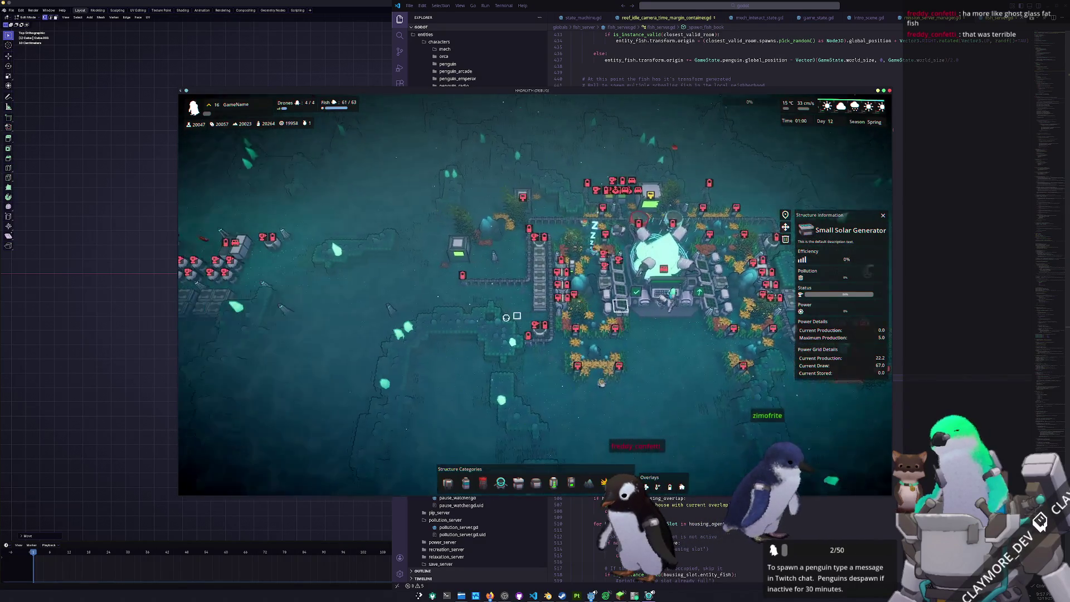
pyautogui.press('a')
pyautogui.scroll(3, 506, 318)
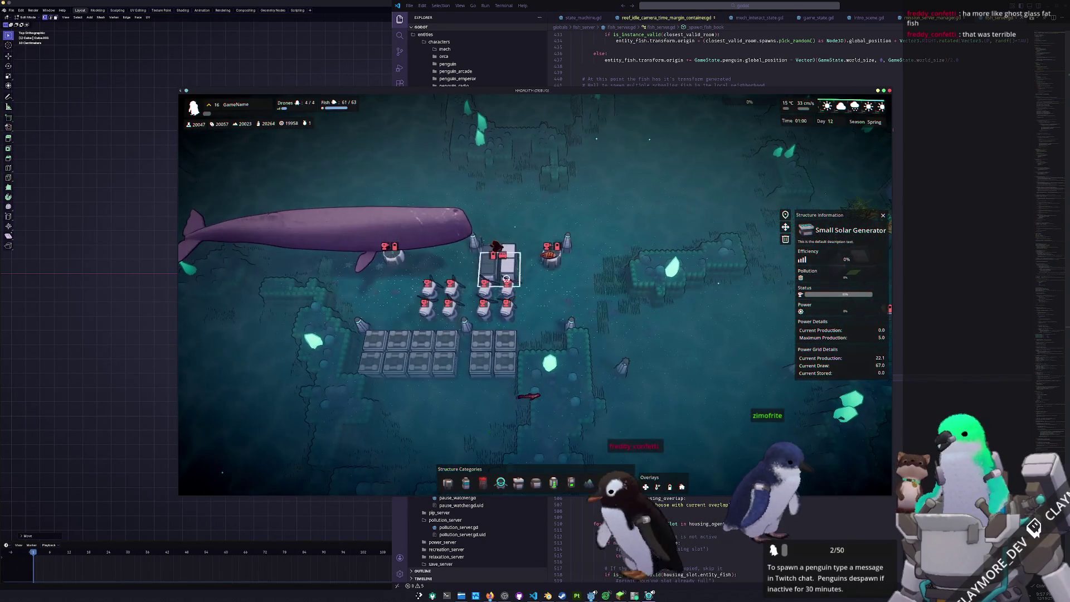
pyautogui.scroll(-3, 509, 314)
pyautogui.press('d')
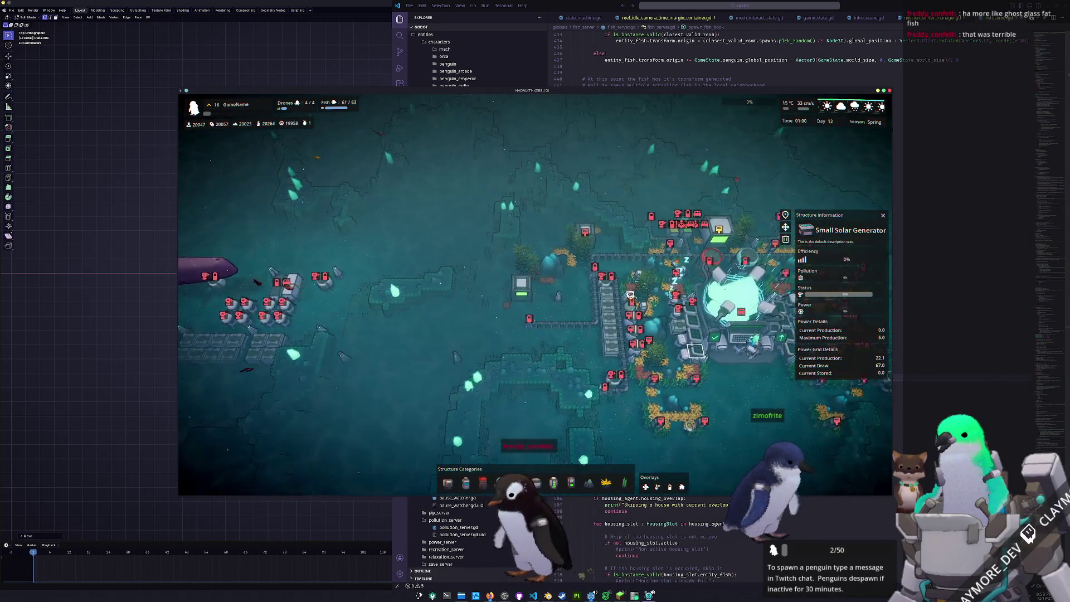
pyautogui.click(616, 293)
pyautogui.scroll(3, 535, 318)
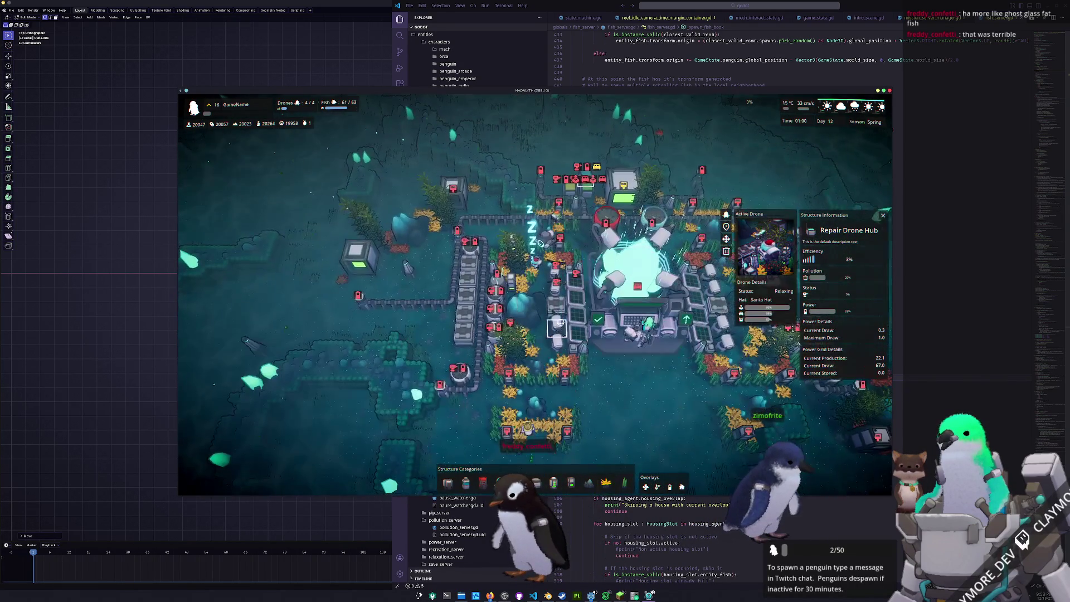
pyautogui.press('w')
pyautogui.scroll(-4, 667, 434)
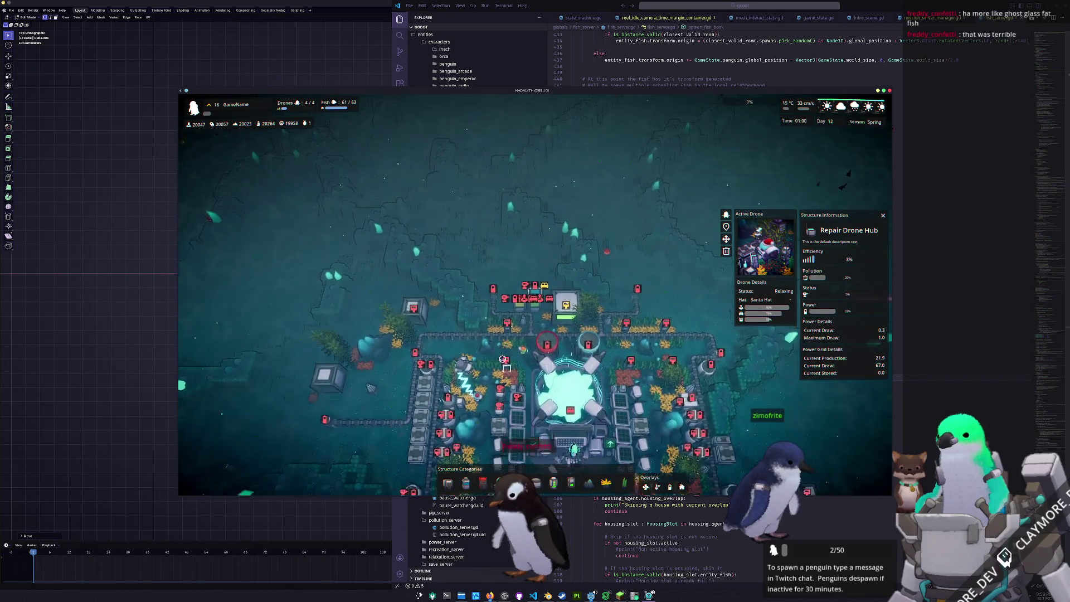
pyautogui.scroll(5, 536, 301)
pyautogui.scroll(-5, 468, 351)
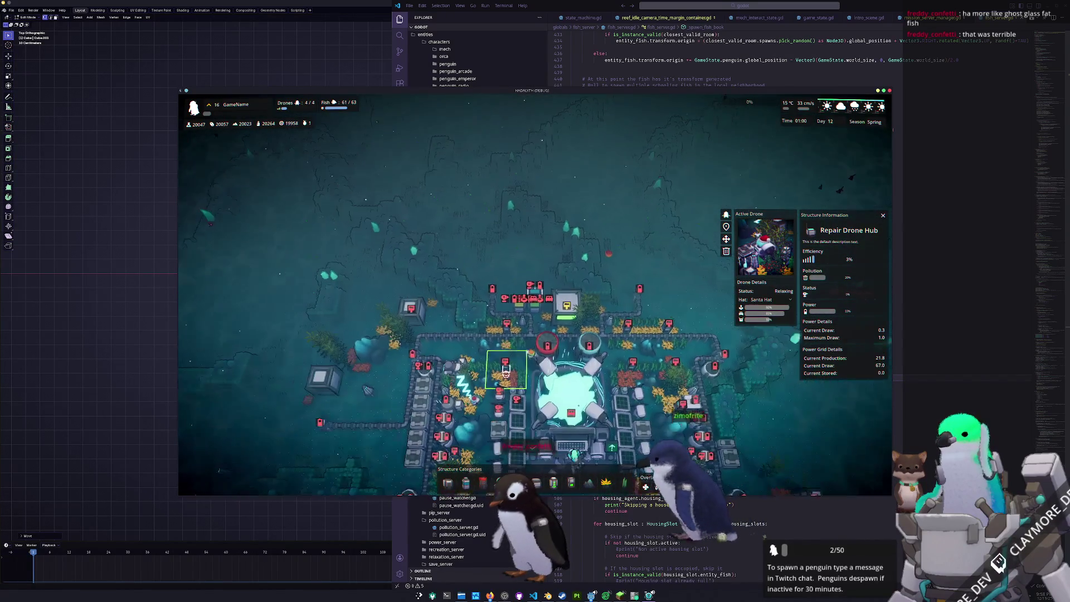
pyautogui.press('s')
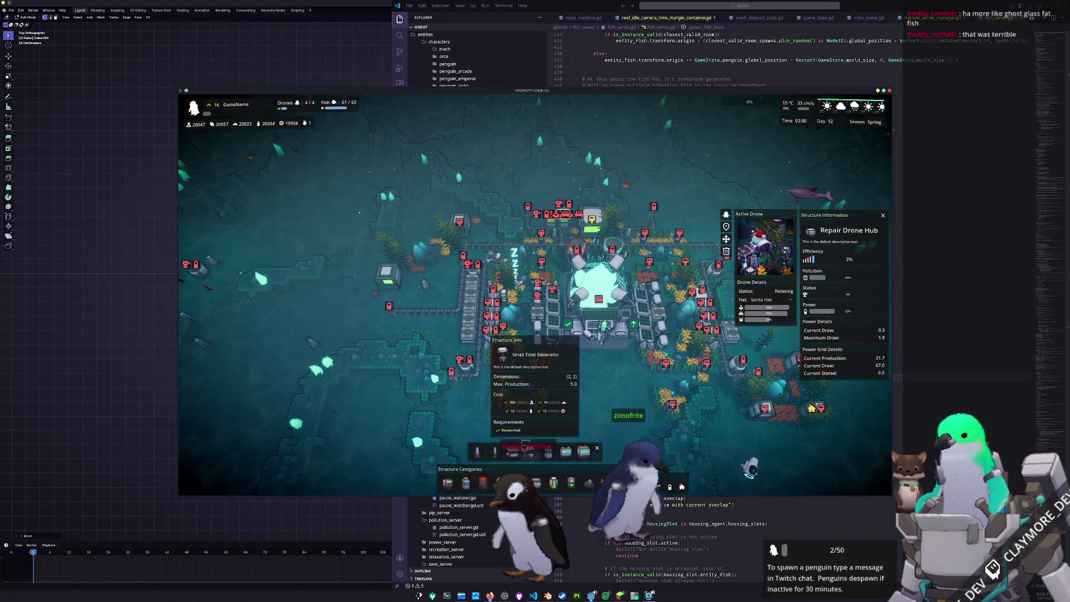
# Preview Small Tidal Generator spots around the western outpost, then cancel placement and return to the main base.
pyautogui.click(531, 451)
pyautogui.press('a')
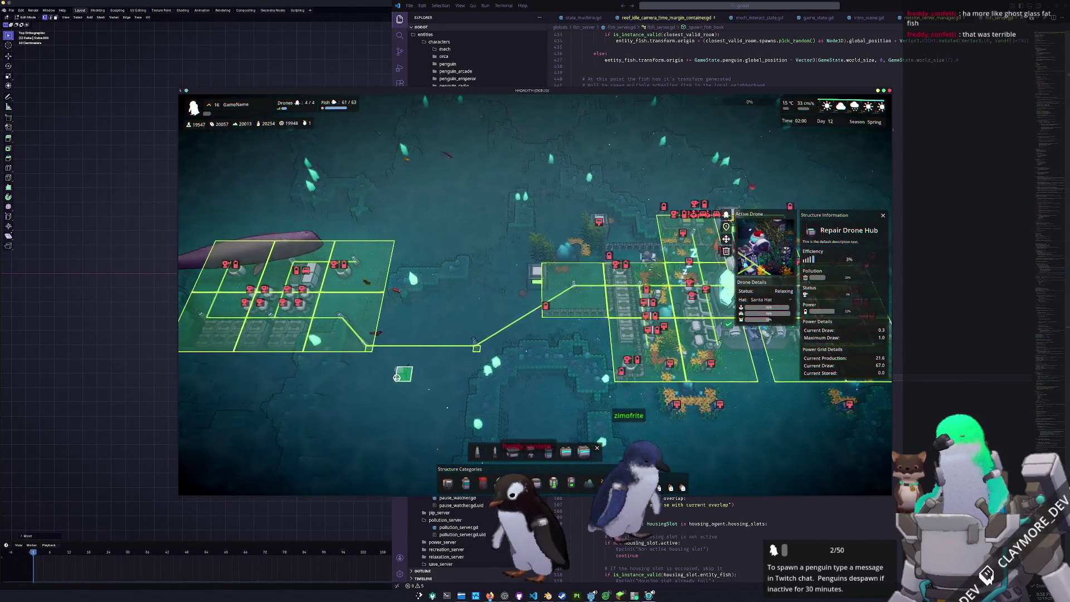
pyautogui.scroll(5, 458, 387)
pyautogui.press('w')
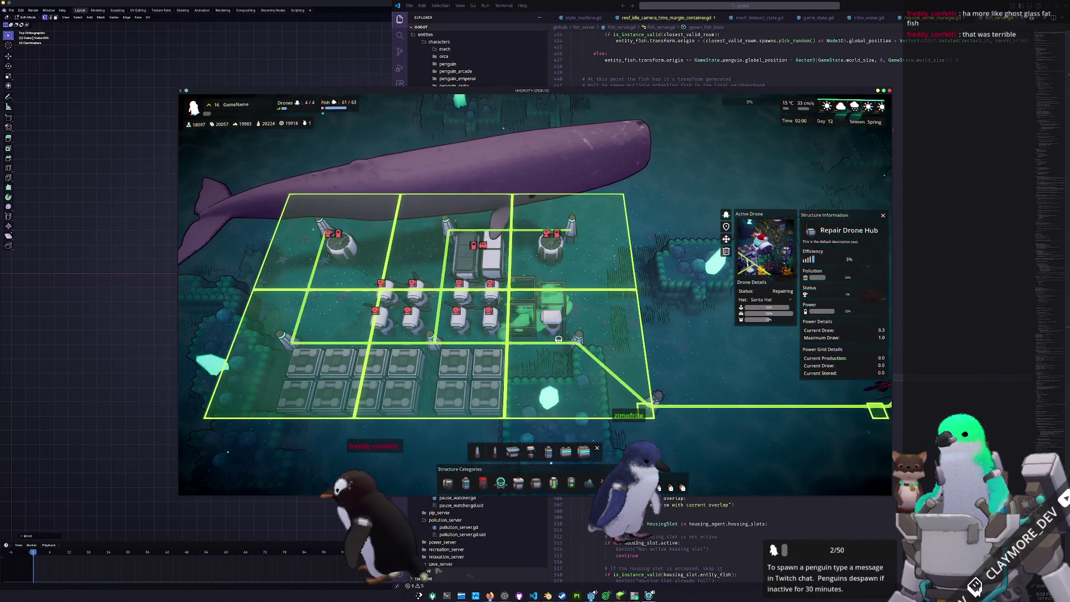
pyautogui.press('a')
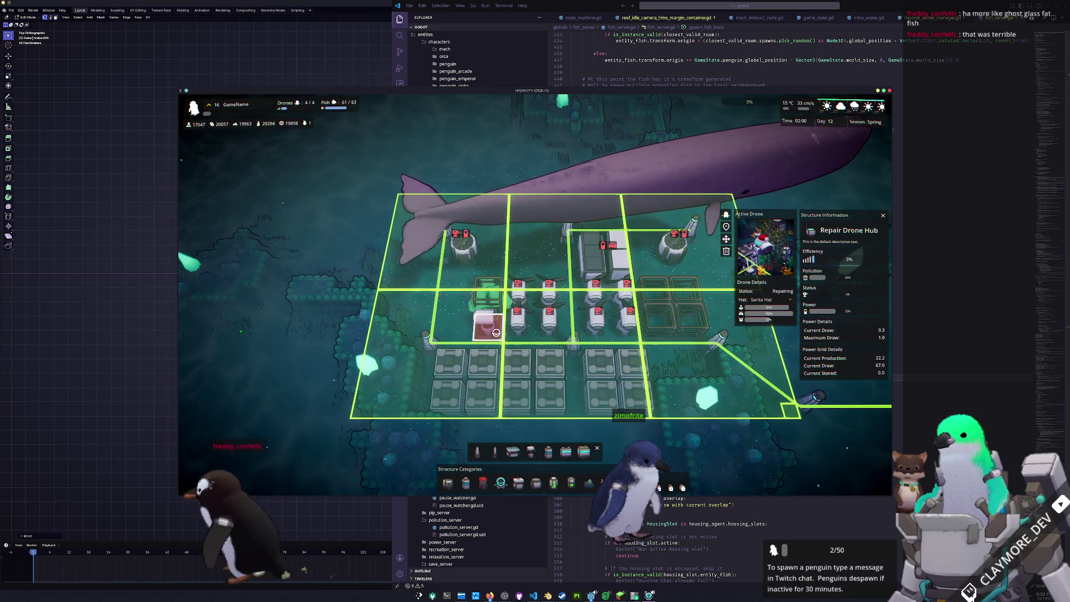
pyautogui.press('a')
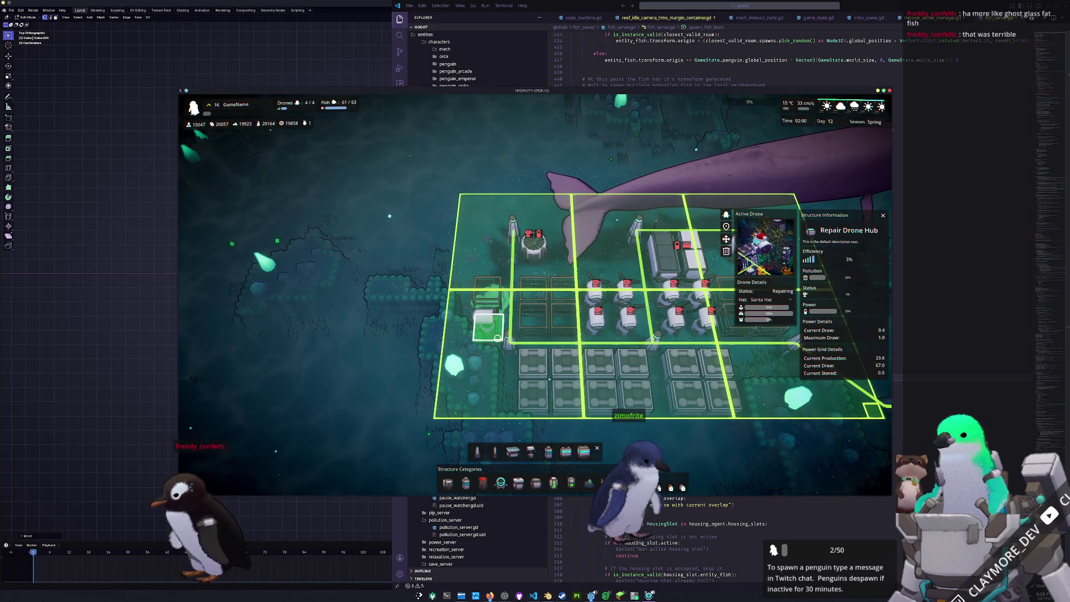
pyautogui.press('d')
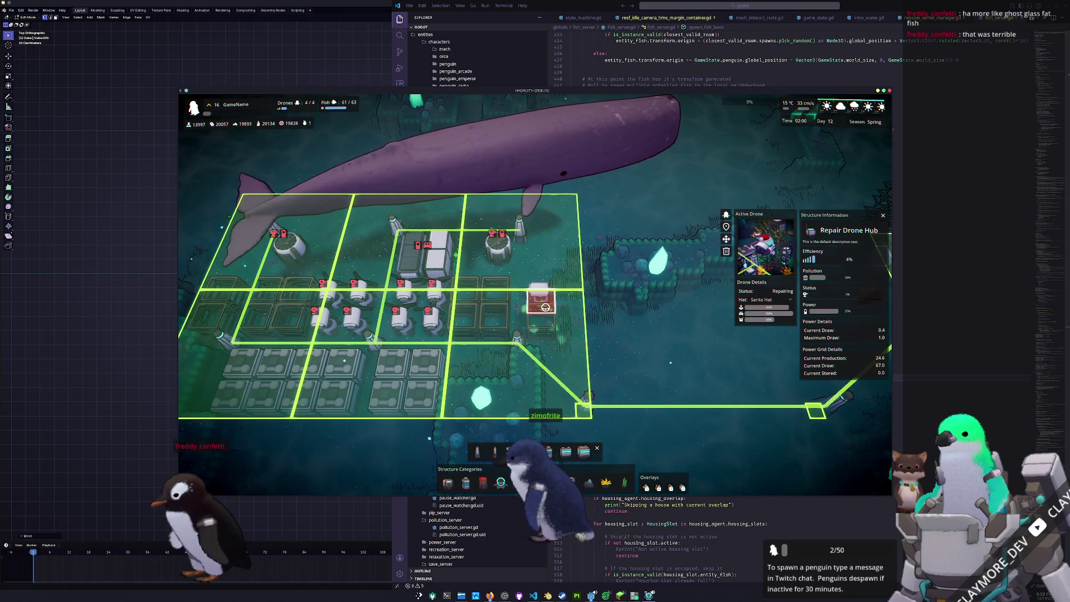
pyautogui.press('Escape')
pyautogui.press('Home')
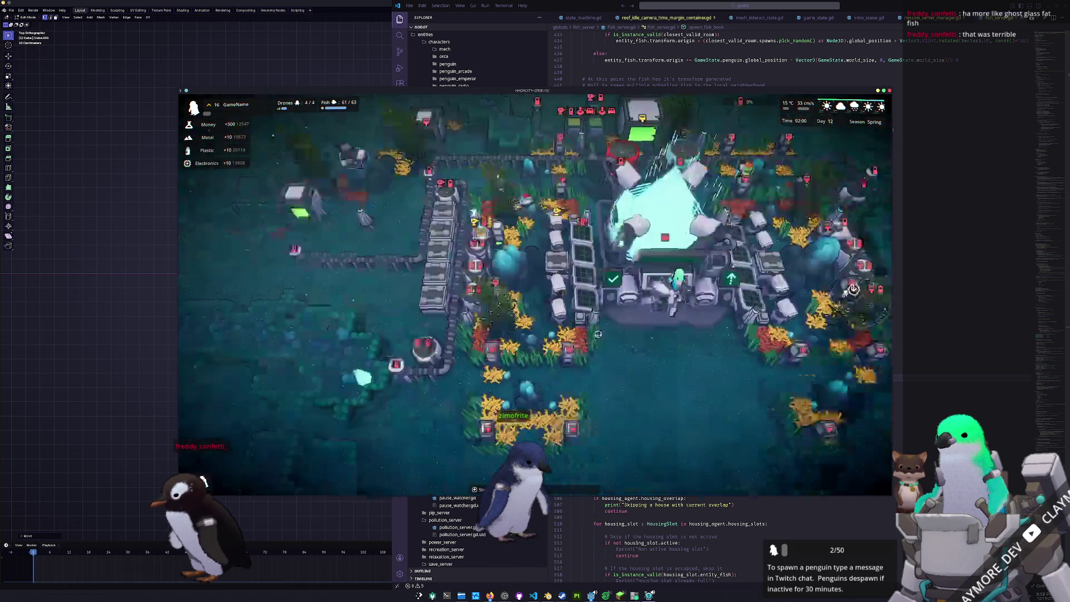
# Walk the character south out of the hub and west to the outpost beneath the whale.
pyautogui.press('s')
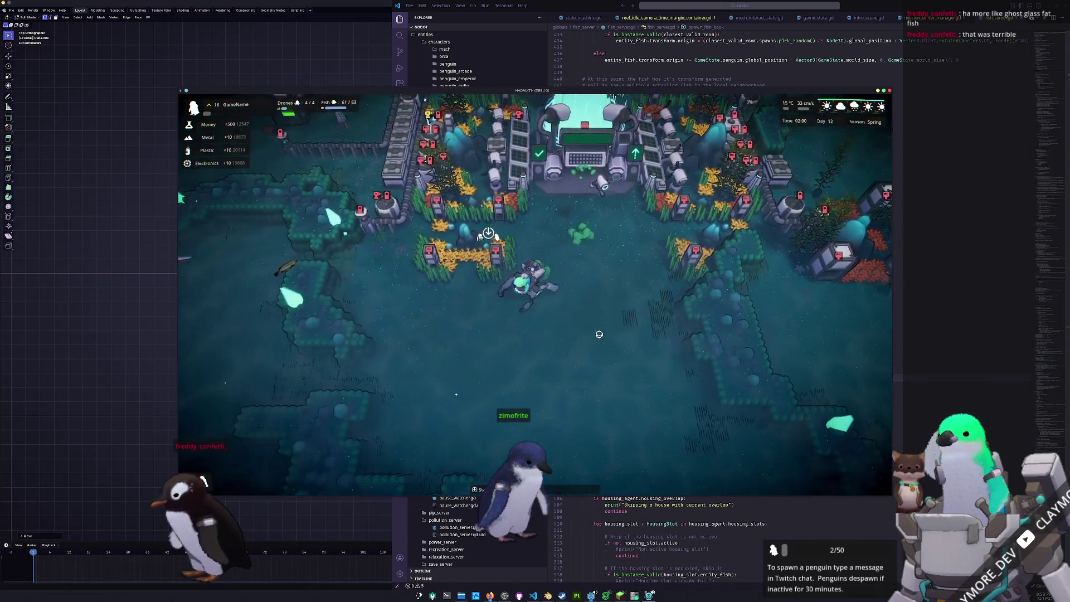
pyautogui.press('s')
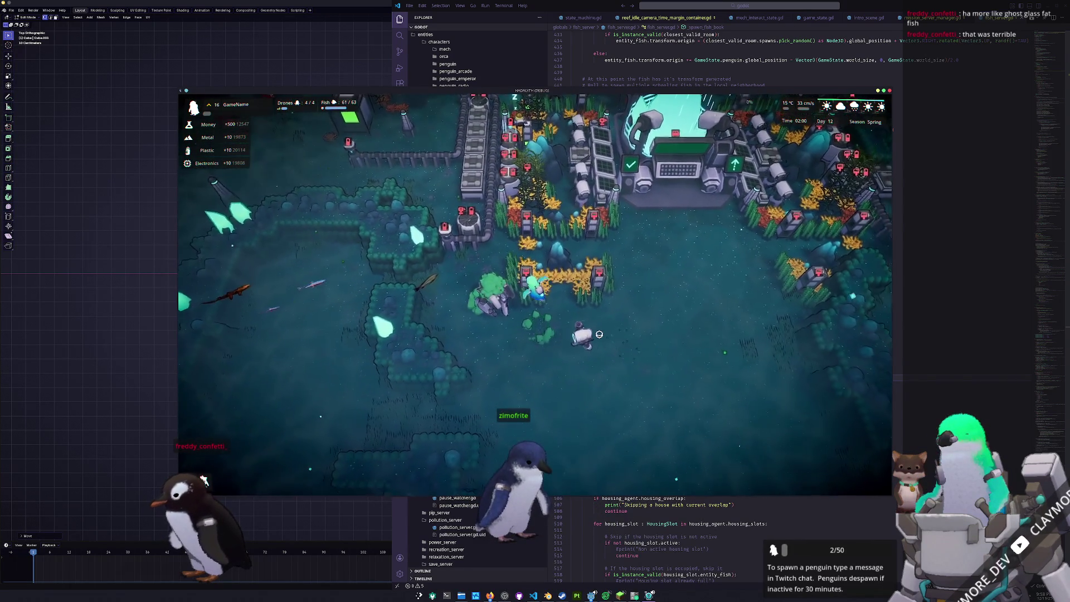
pyautogui.press('a')
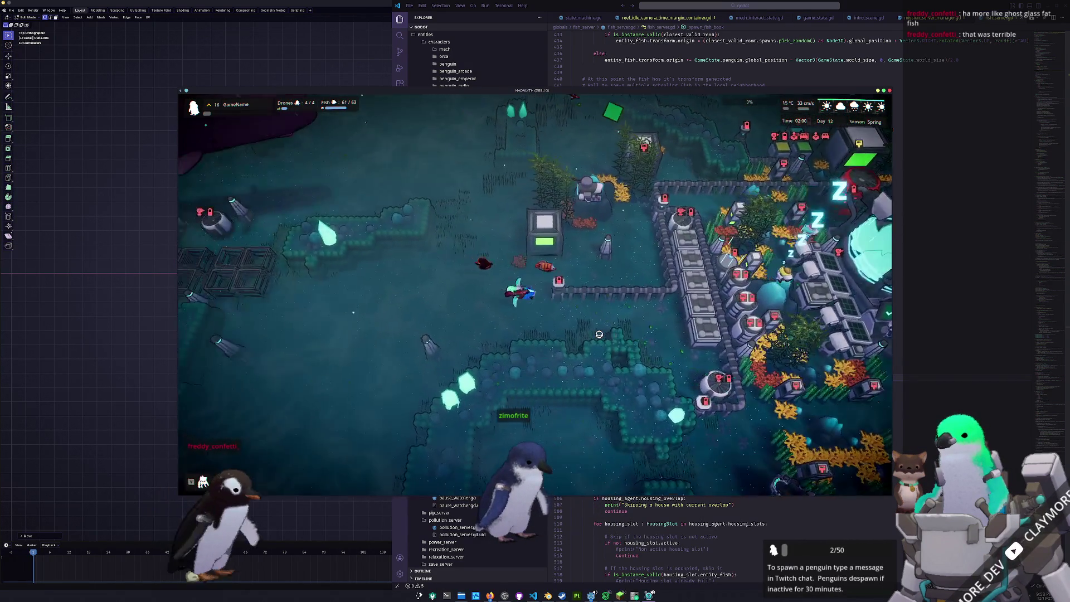
pyautogui.press('a')
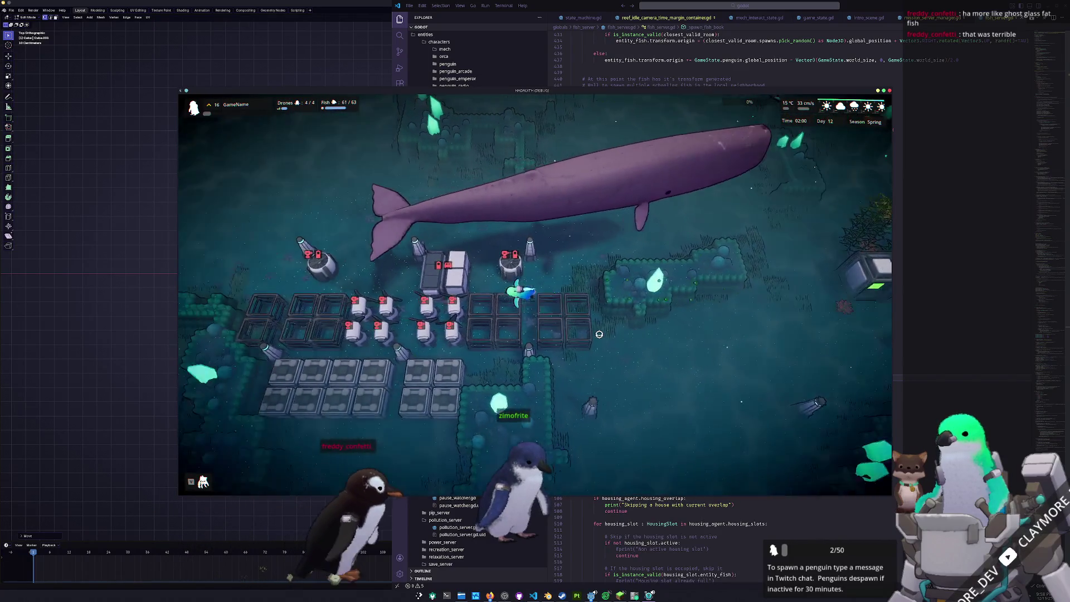
pyautogui.scroll(2, 599, 335)
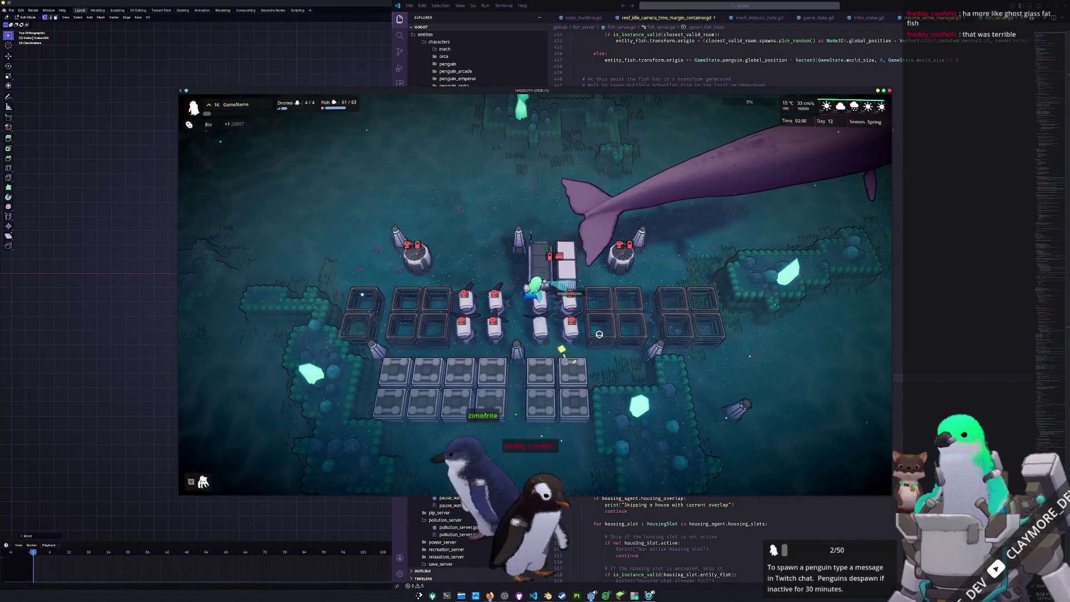
pyautogui.scroll(2, 600, 335)
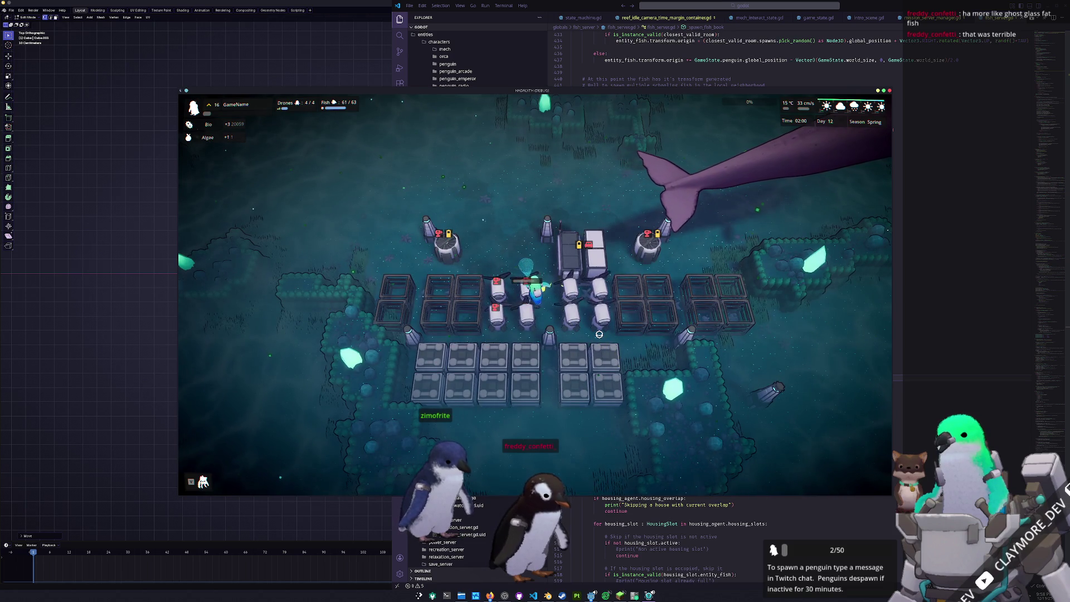
pyautogui.press('a')
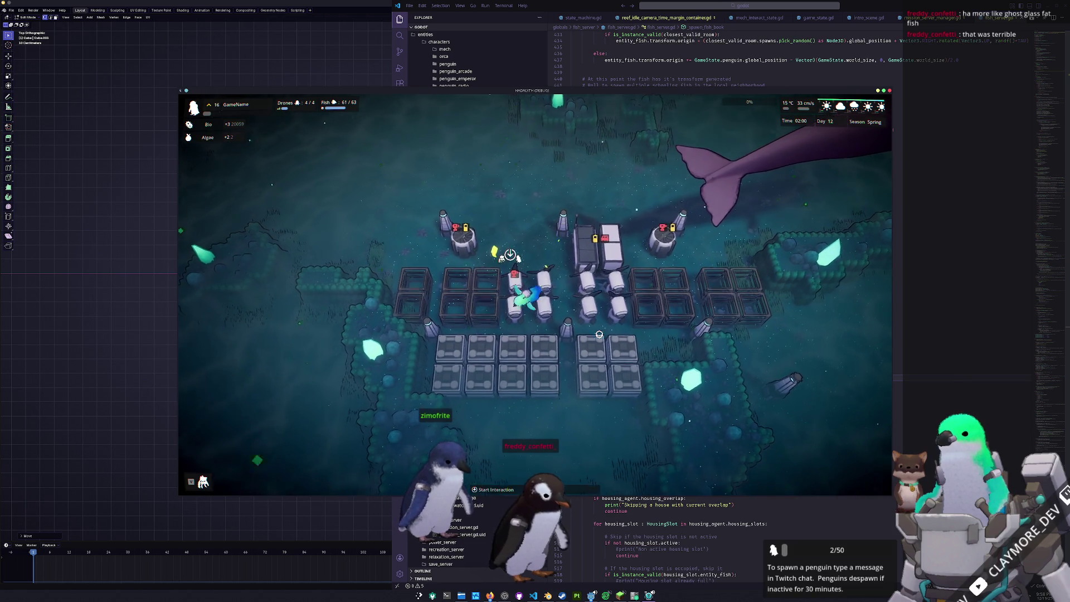
pyautogui.press('a')
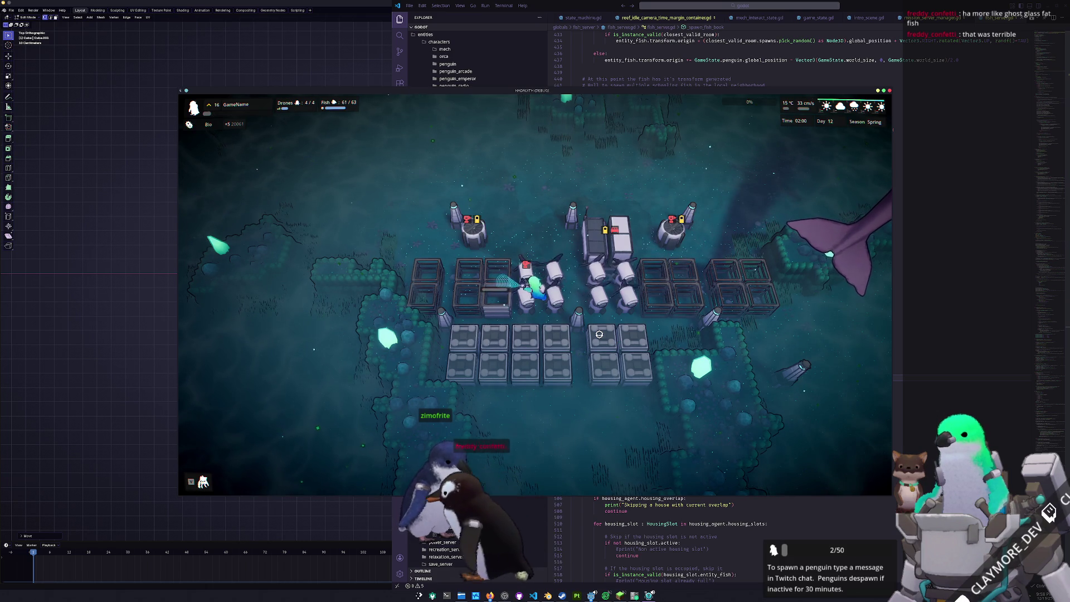
pyautogui.press('w')
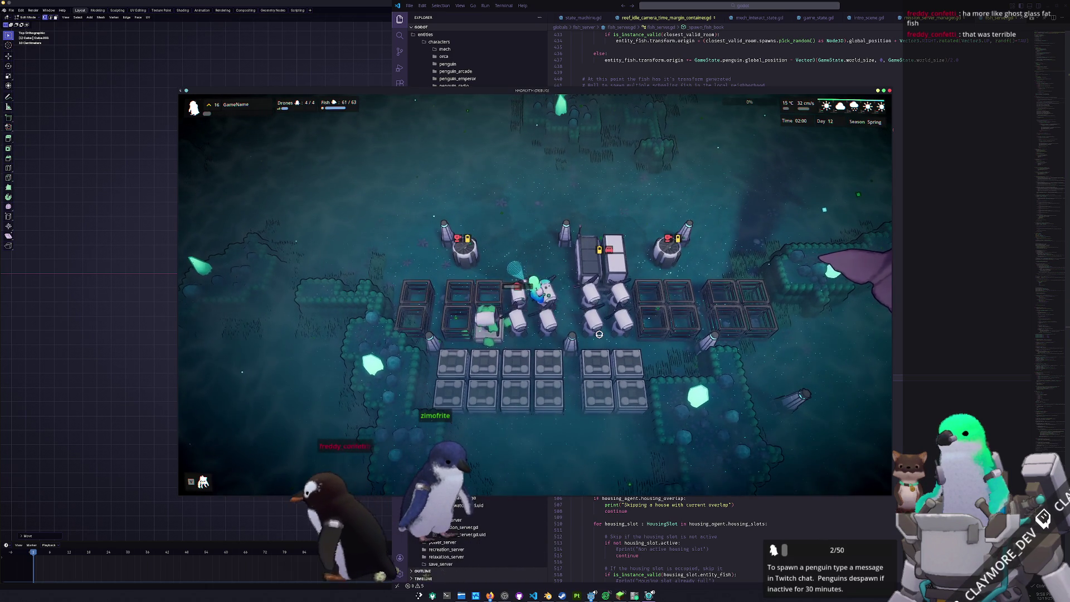
# Walk the character around the outpost and back into the main base.
pyautogui.press('w')
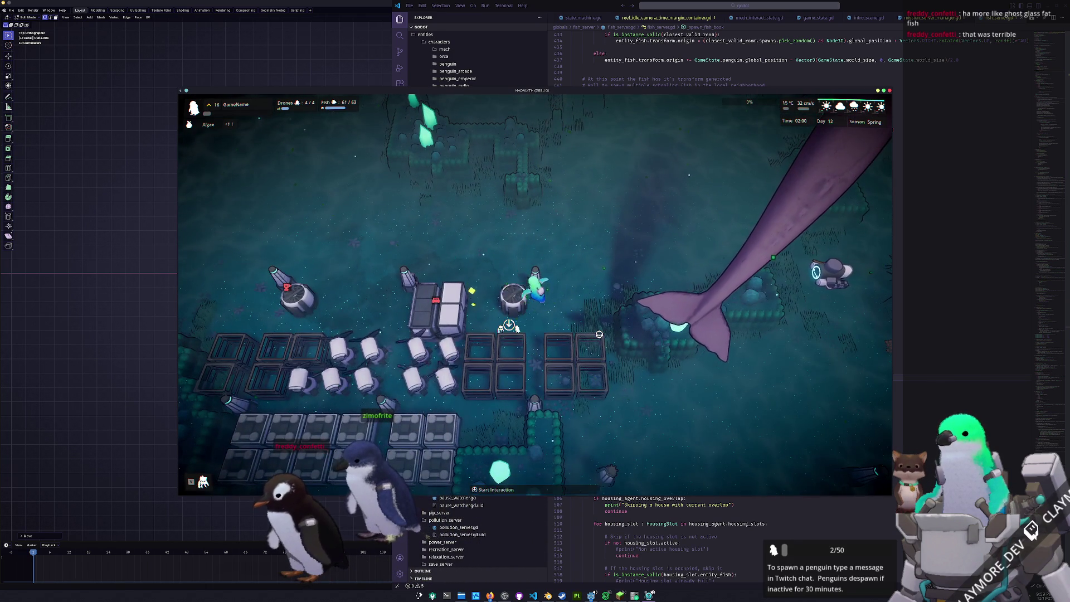
pyautogui.press('a')
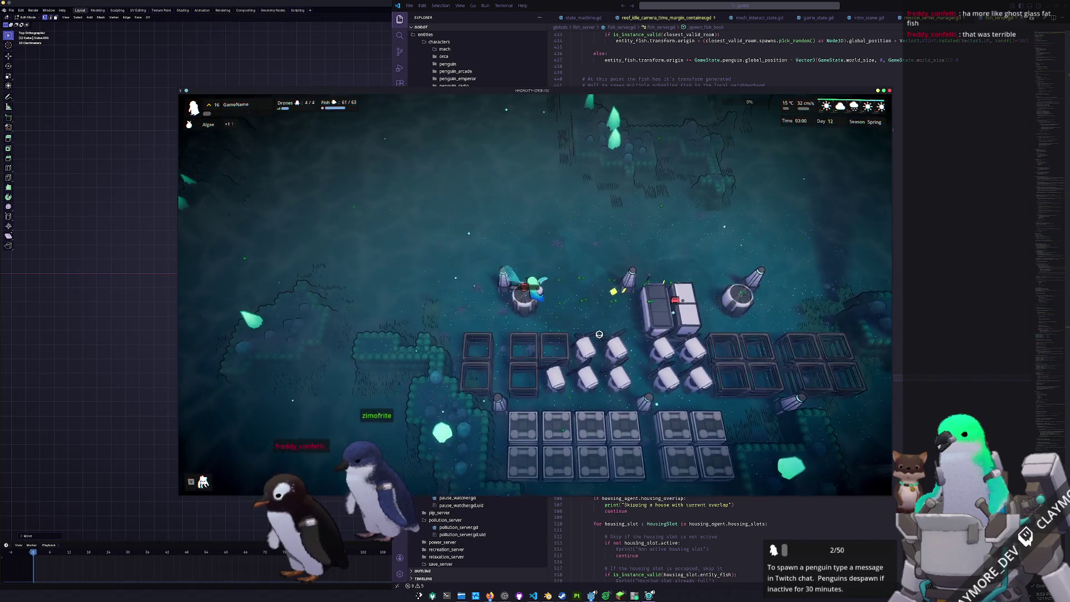
pyautogui.press('d')
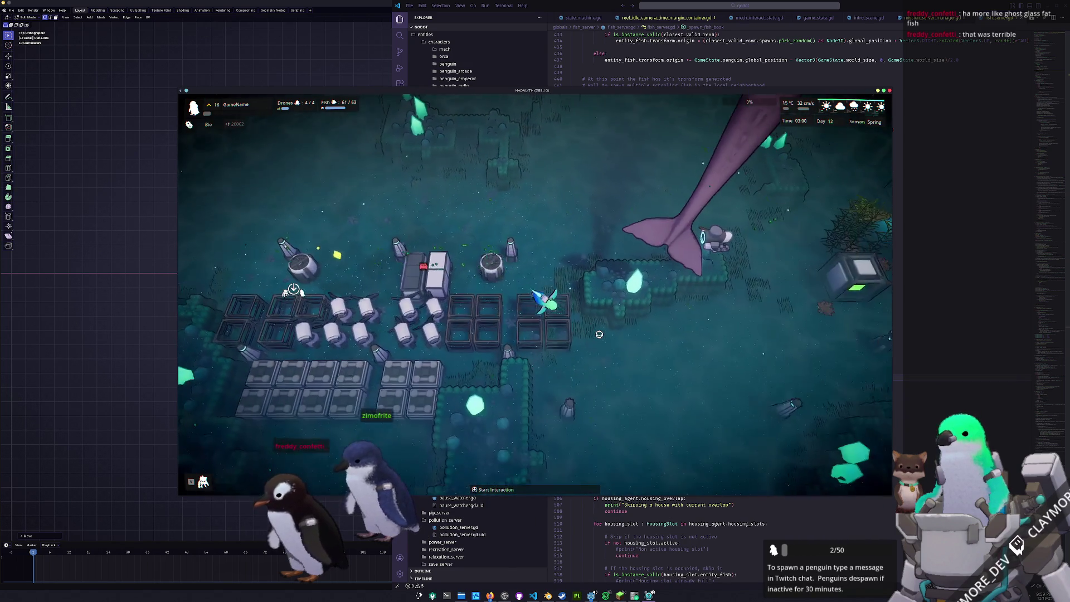
pyautogui.press('s')
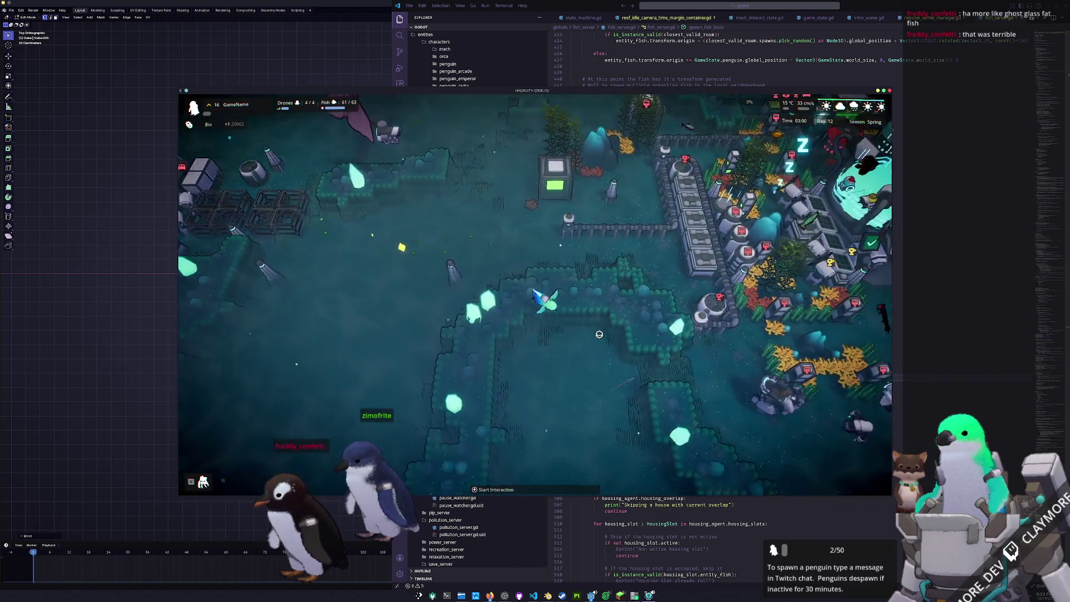
pyautogui.press('w')
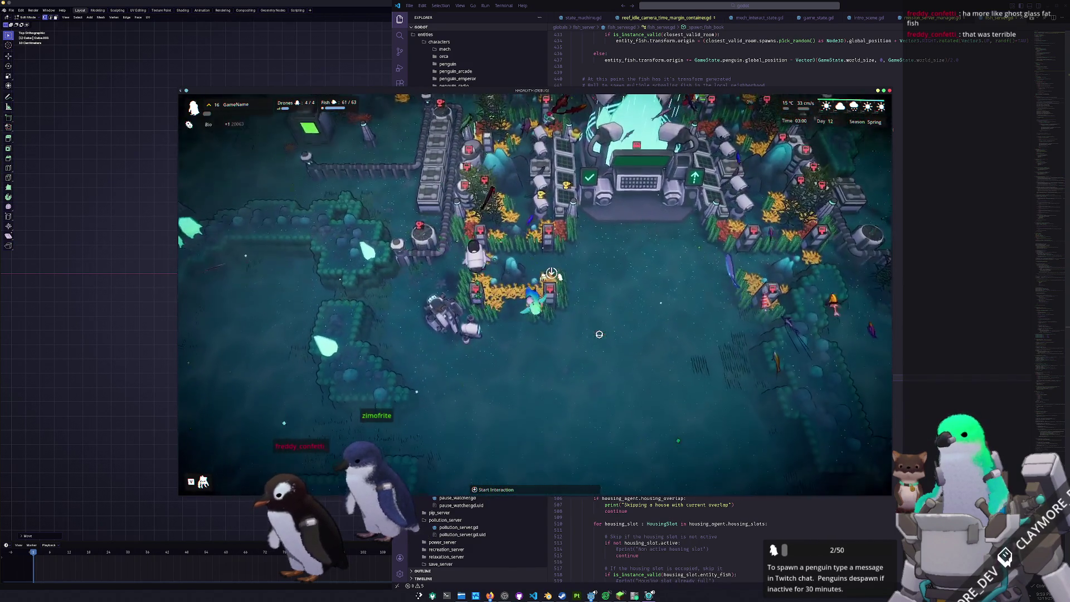
pyautogui.press('a')
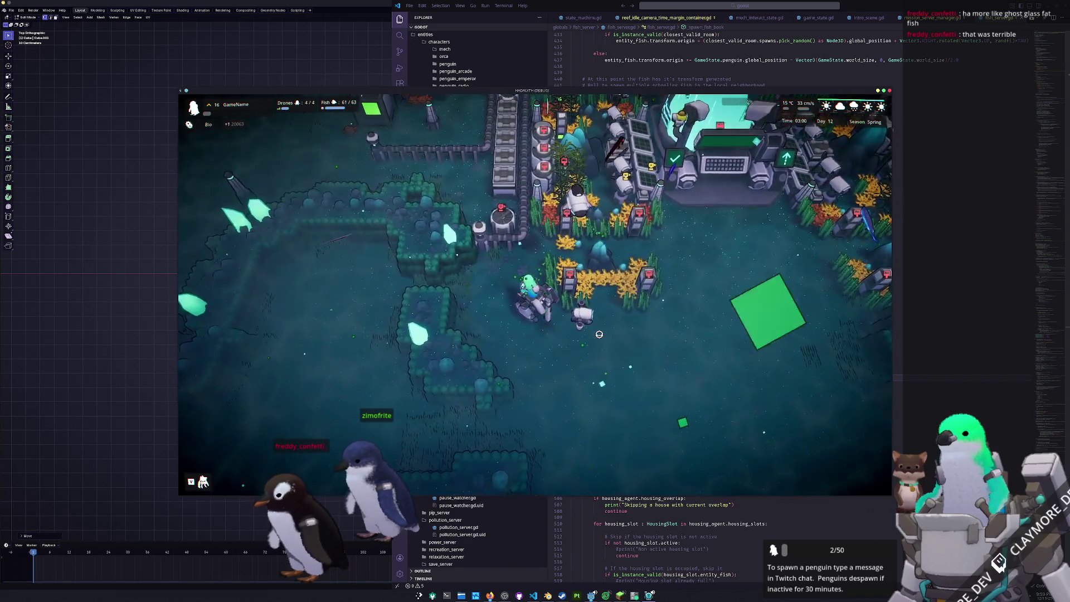
pyautogui.press('d')
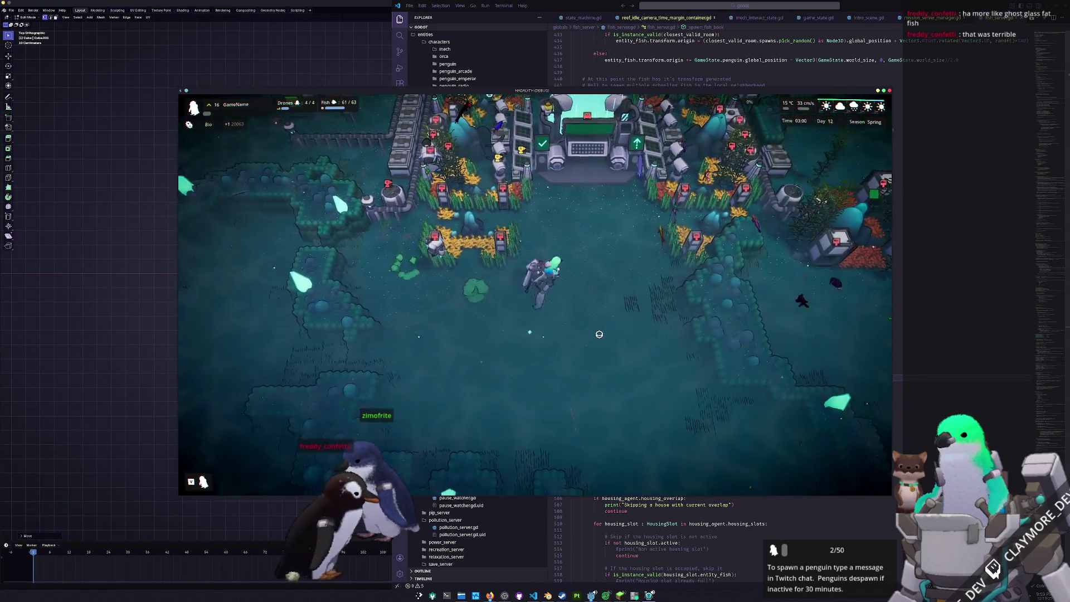
pyautogui.scroll(-3, 600, 334)
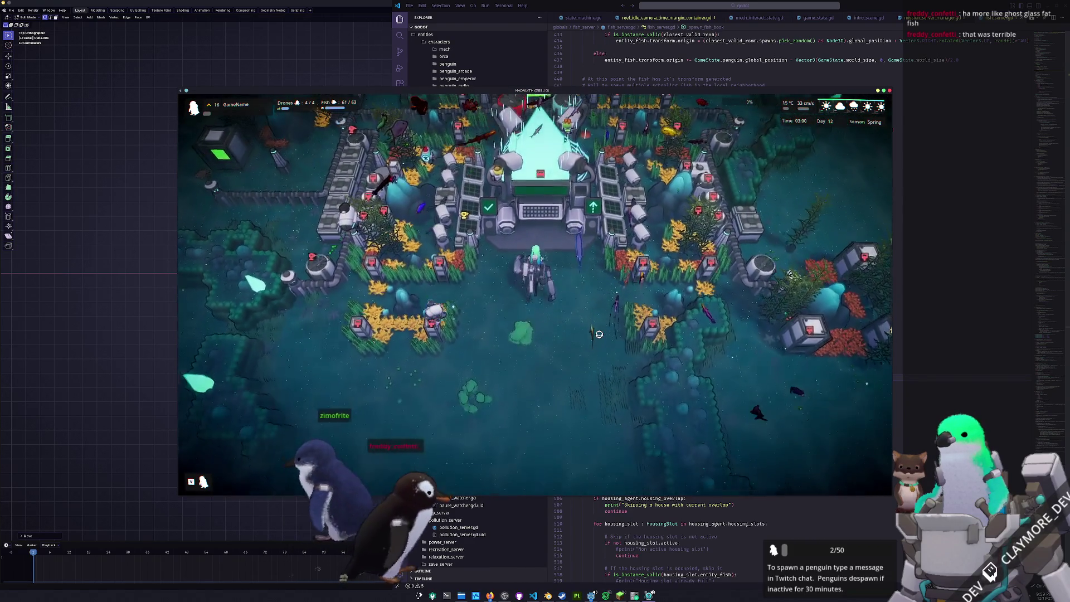
pyautogui.scroll(-3, 600, 335)
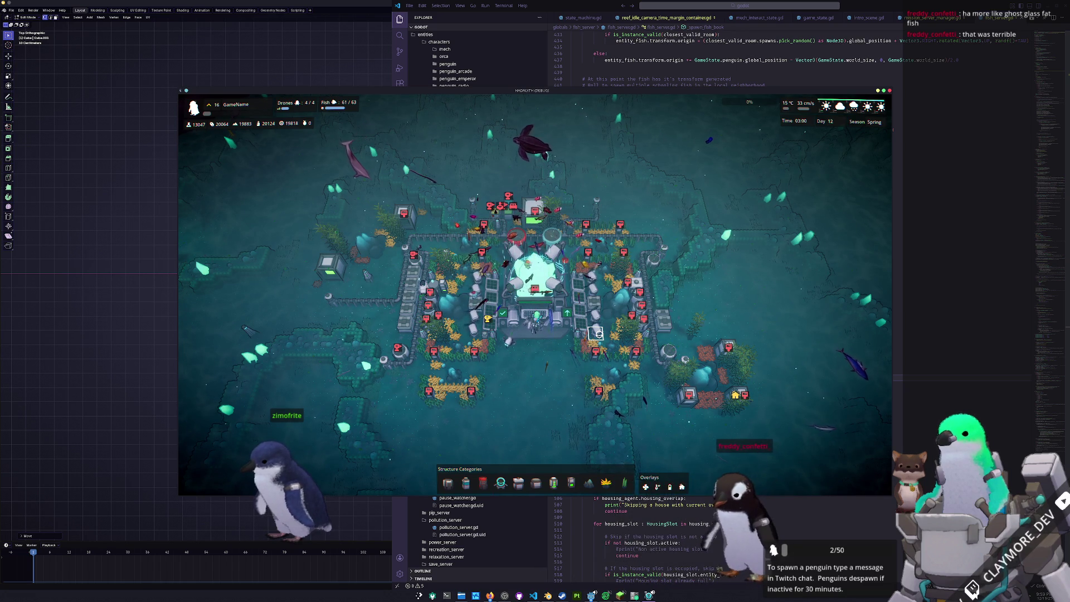
pyautogui.scroll(3, 597, 332)
pyautogui.scroll(3, 598, 333)
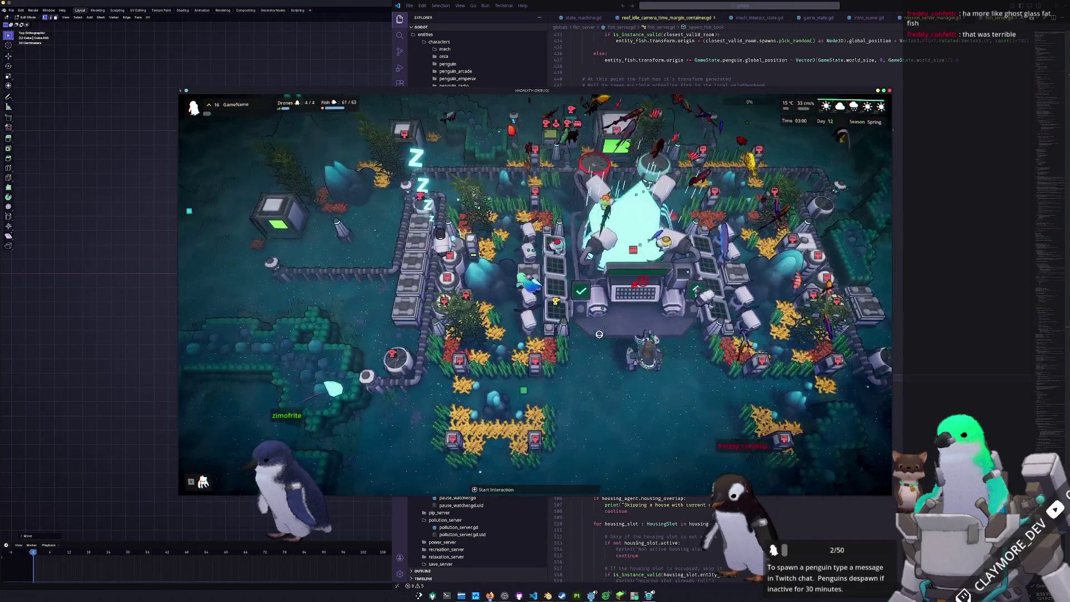
# Survey above and below the base with the camera, then close the game and return to Blender.
pyautogui.press('w')
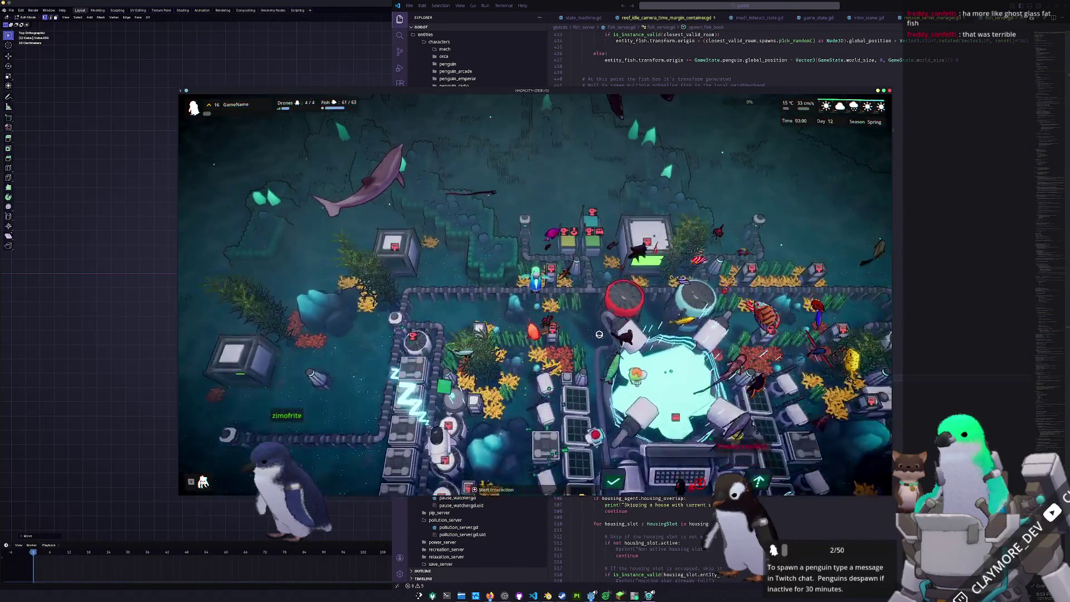
pyautogui.press('w')
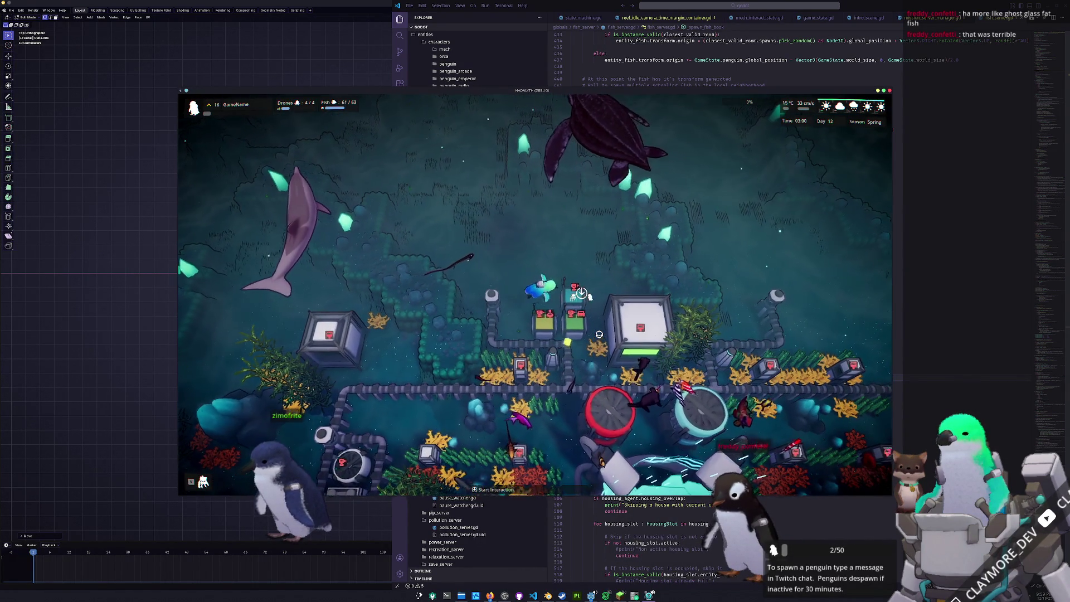
pyautogui.scroll(-2, 599, 334)
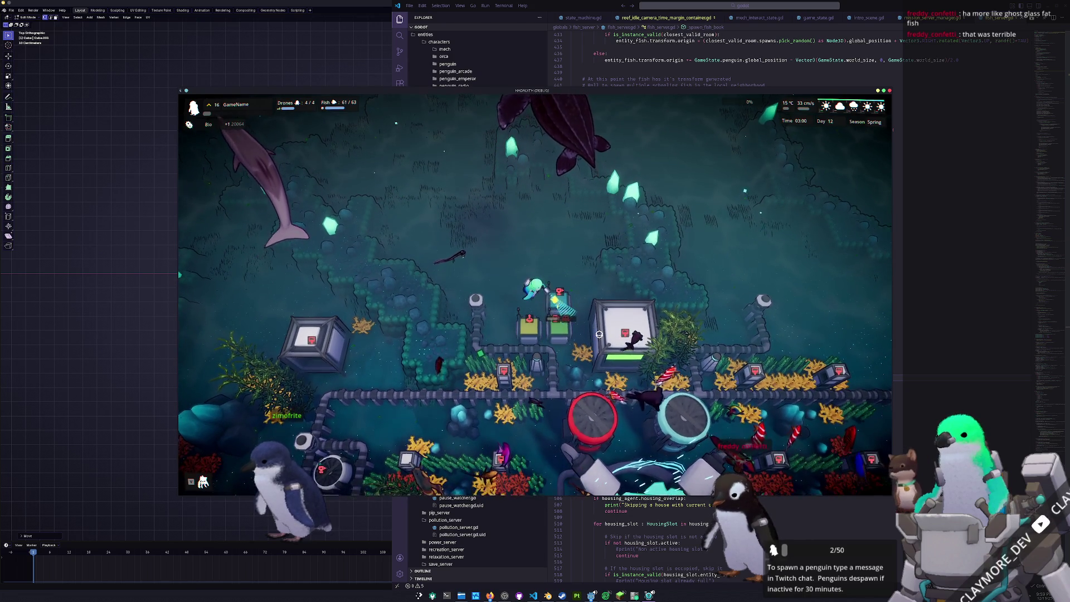
pyautogui.press('s')
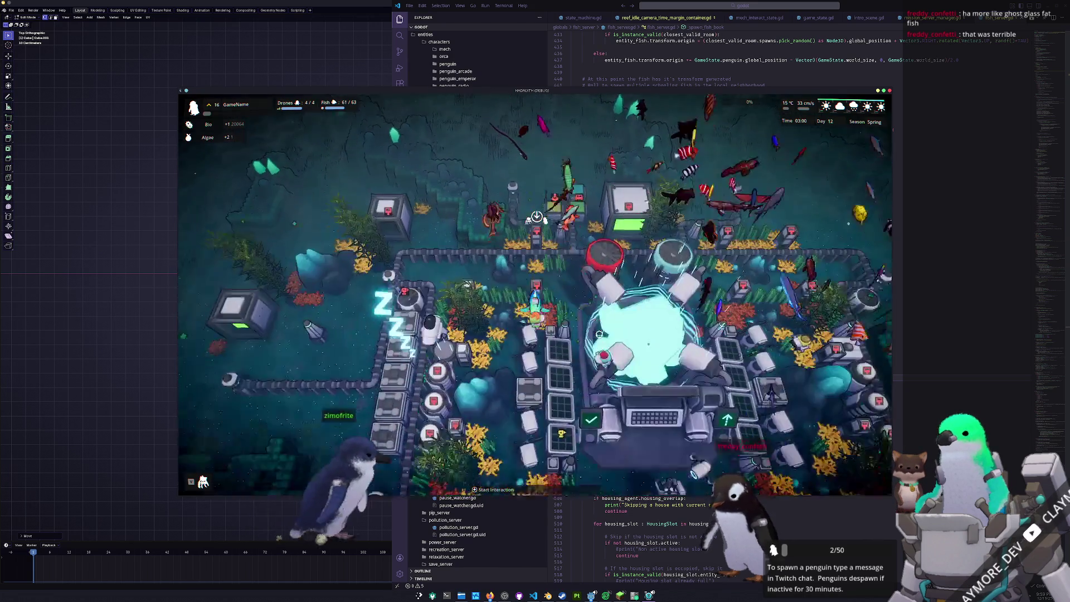
pyautogui.press('s')
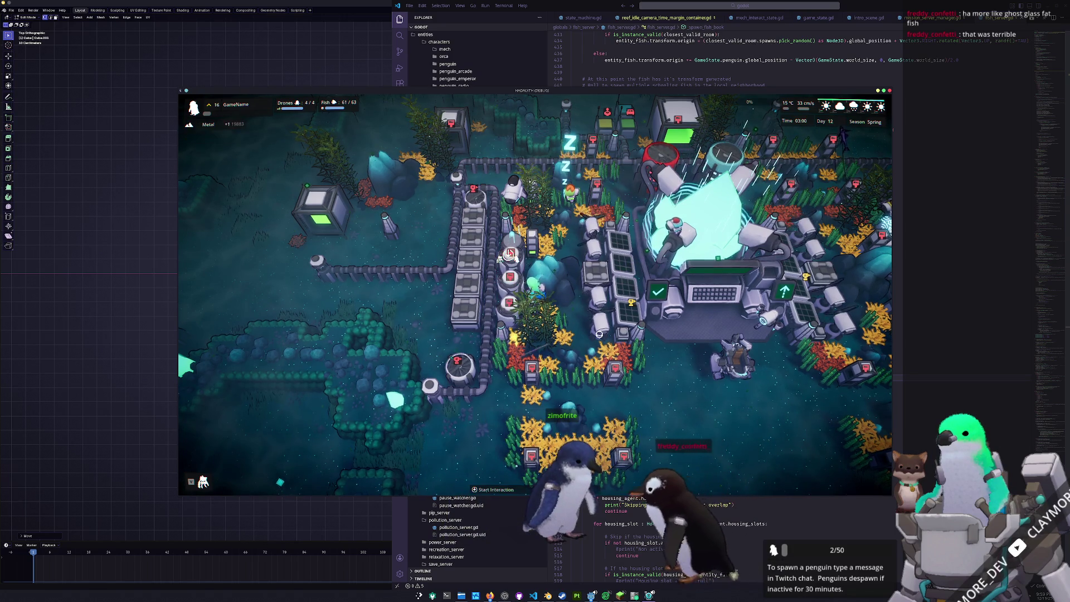
pyautogui.press('w')
pyautogui.press('s')
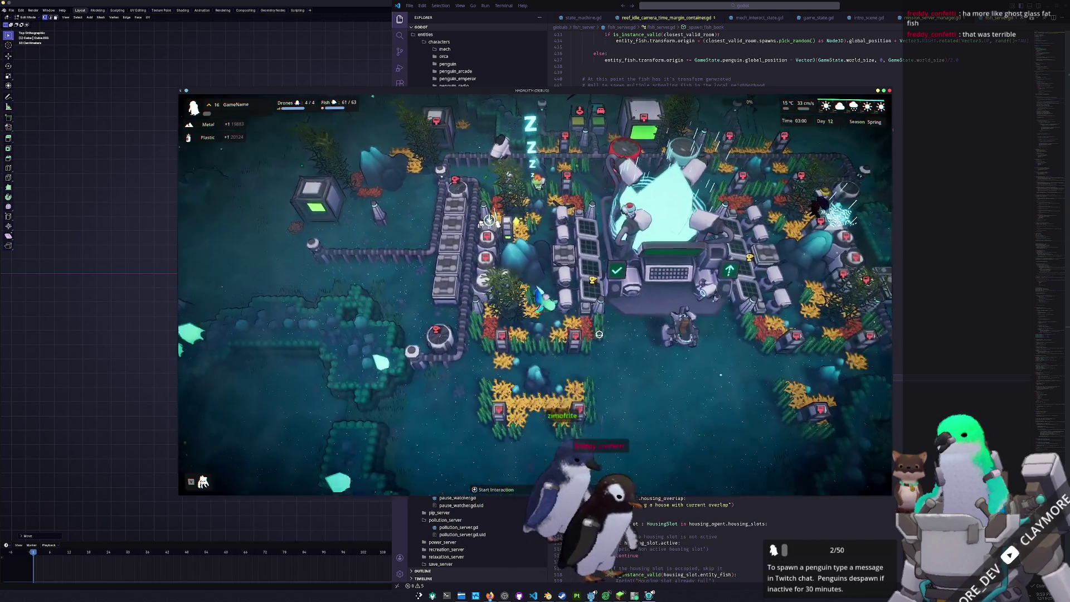
pyautogui.press('s')
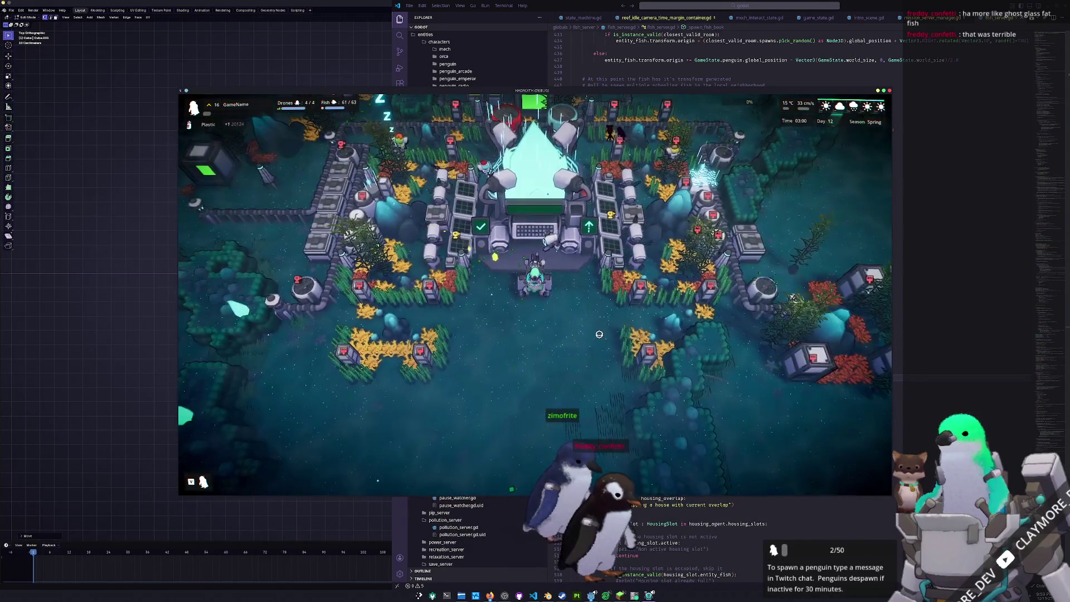
pyautogui.scroll(-5, 600, 335)
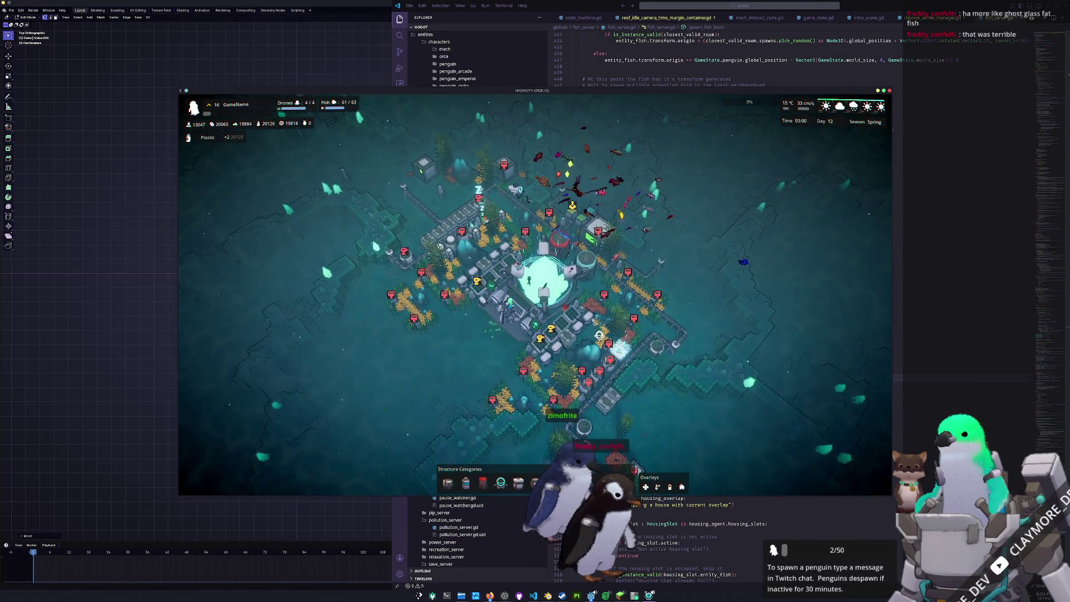
pyautogui.hotkey('alt', 'Tab')
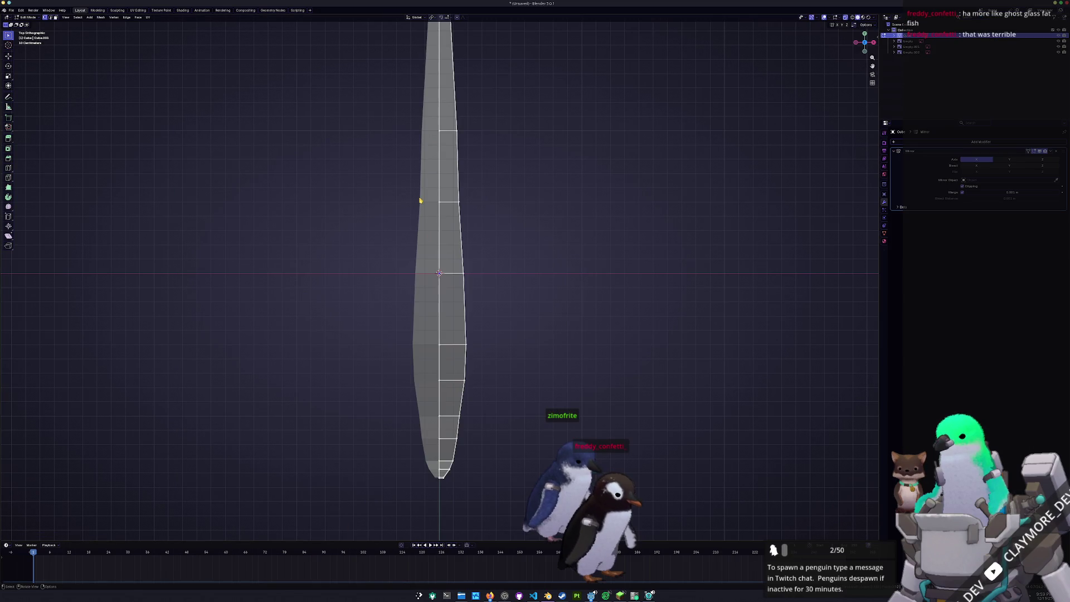
# Move the lower and tip vertices of the narrow mesh to taper its end.
pyautogui.moveTo(465, 383); pyautogui.dragTo(499, 463)
pyautogui.press('g')
pyautogui.press('g')
pyautogui.press('y')
pyautogui.click(447, 465)
pyautogui.scroll(-2, 447, 465)
pyautogui.moveTo(478, 416); pyautogui.dragTo(527, 465)
pyautogui.press('g')
pyautogui.press('y')
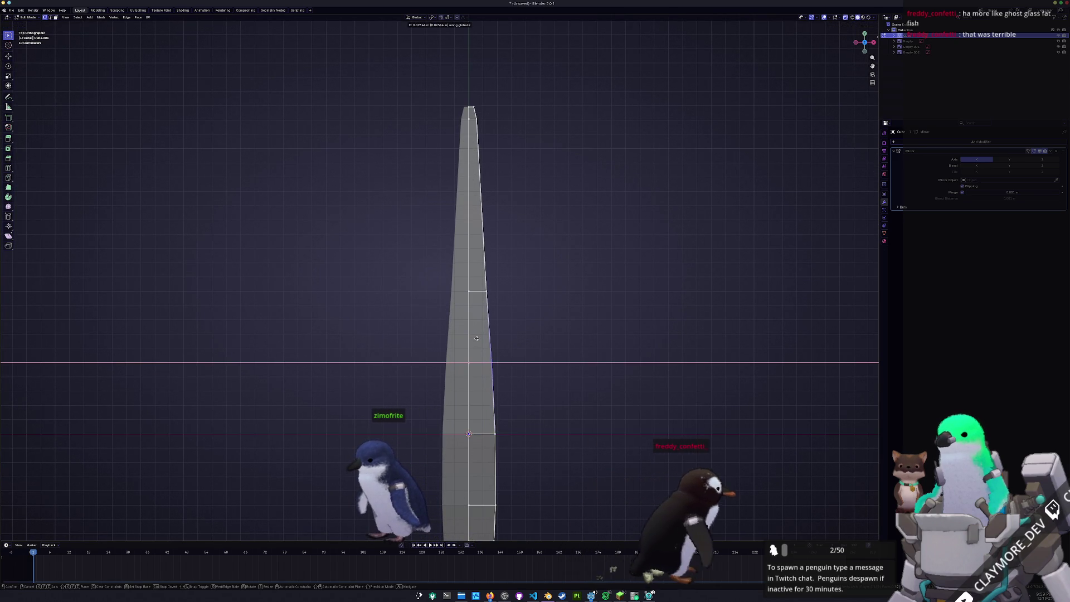
pyautogui.click(476, 339)
# Shift the upper vertices into line and bevel the top edge loop to round the body.
pyautogui.moveTo(478, 266); pyautogui.dragTo(502, 300)
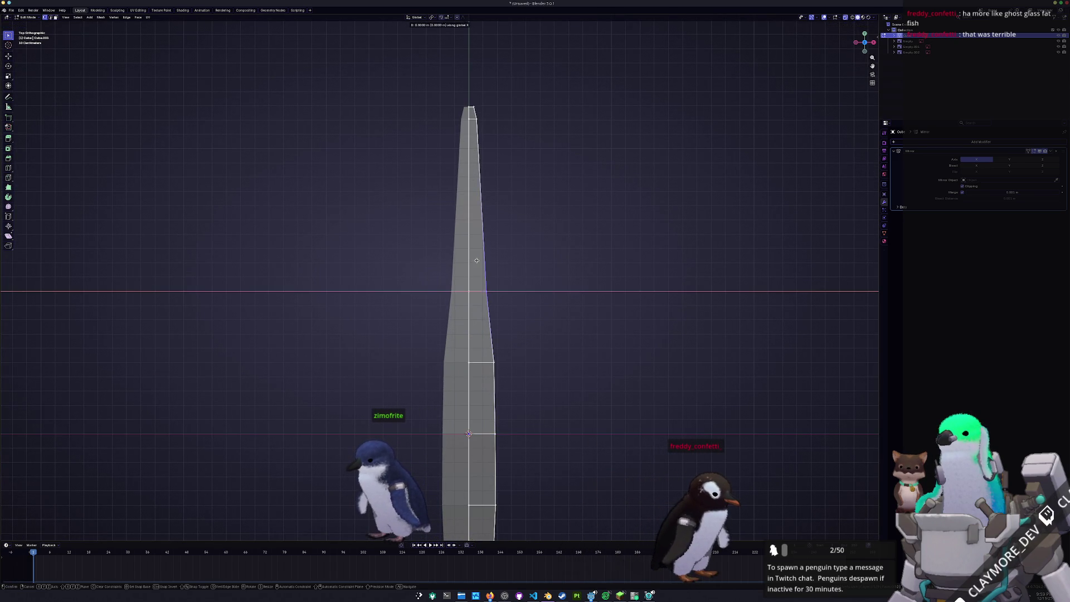
pyautogui.press('g')
pyautogui.click(487, 243)
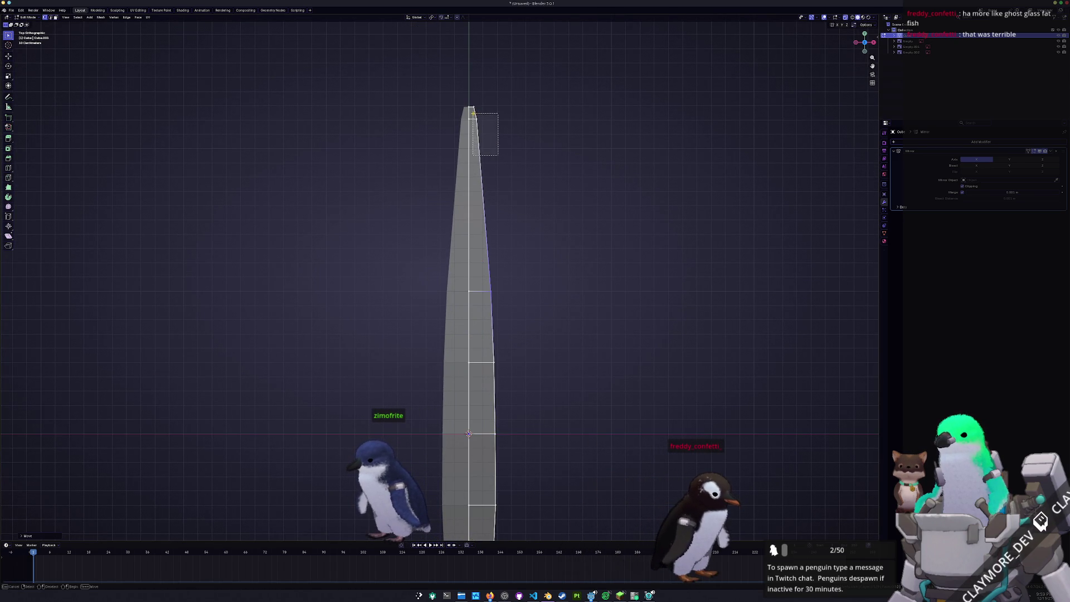
pyautogui.press('g')
pyautogui.click(499, 137)
pyautogui.moveTo(499, 167)
pyautogui.mouseDown(button='middle')
pyautogui.moveTo(452, 240)
pyautogui.moveTo(485, 250)
pyautogui.mouseUp(button='middle')
pyautogui.scroll(2, 486, 252)
pyautogui.hotkey('ctrl', 'b')
pyautogui.click(515, 275)
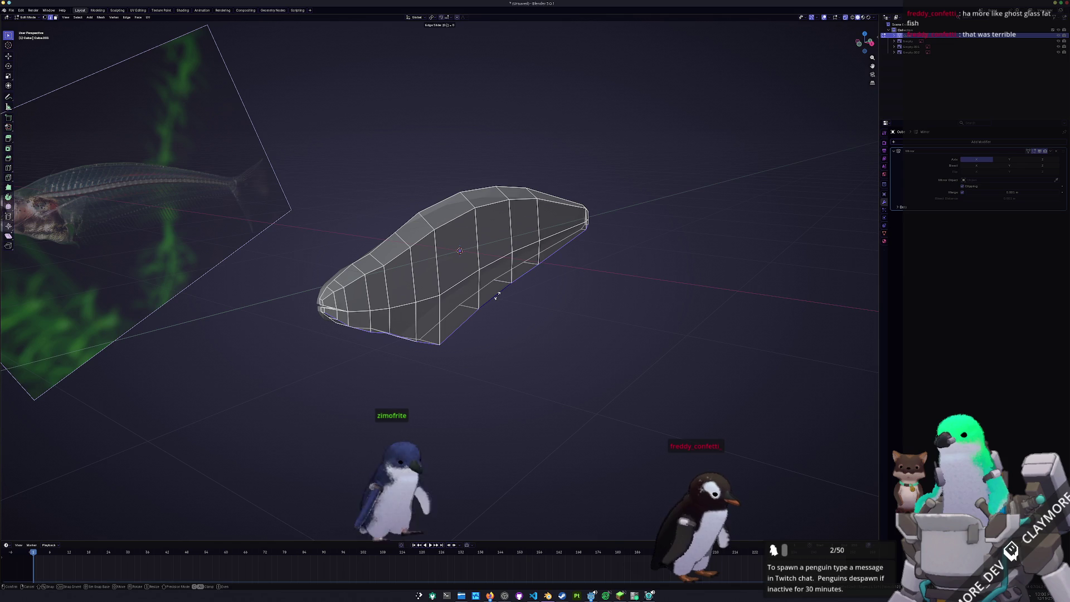
# Slide the bottom edge loop along the body, checking it from the side and around the head.
pyautogui.press('g')
pyautogui.press('g')
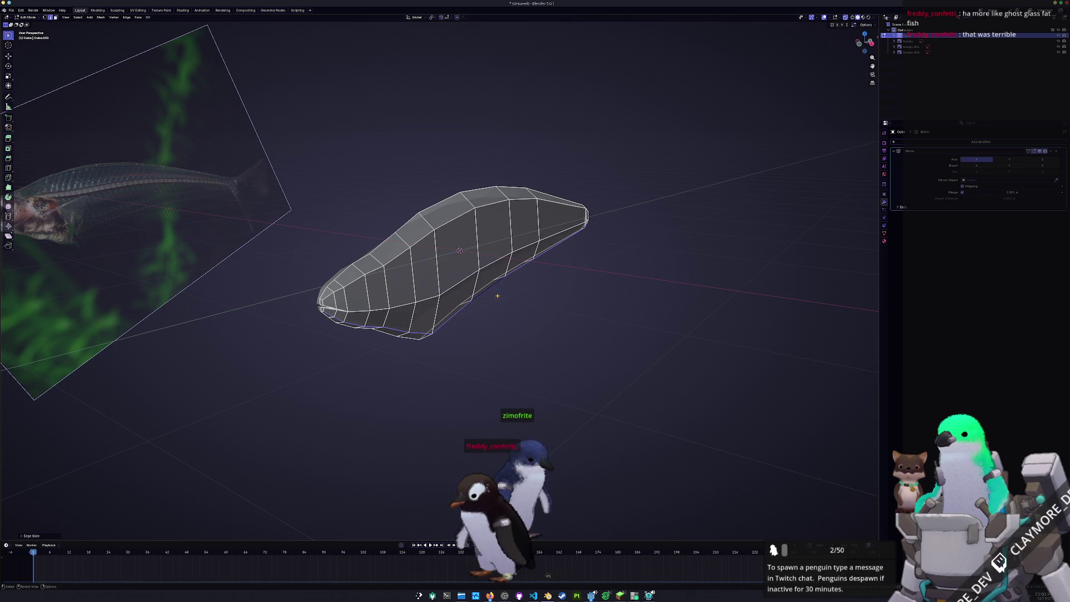
pyautogui.press('KP_3')
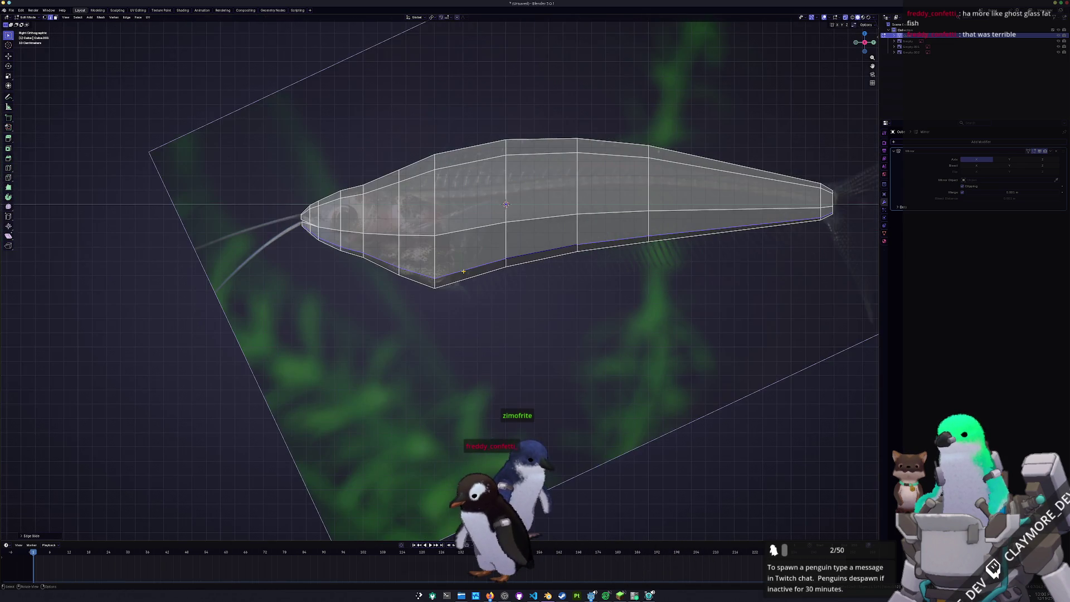
pyautogui.scroll(4, 463, 272)
pyautogui.moveTo(463, 272); pyautogui.dragTo(489, 306, button='middle')
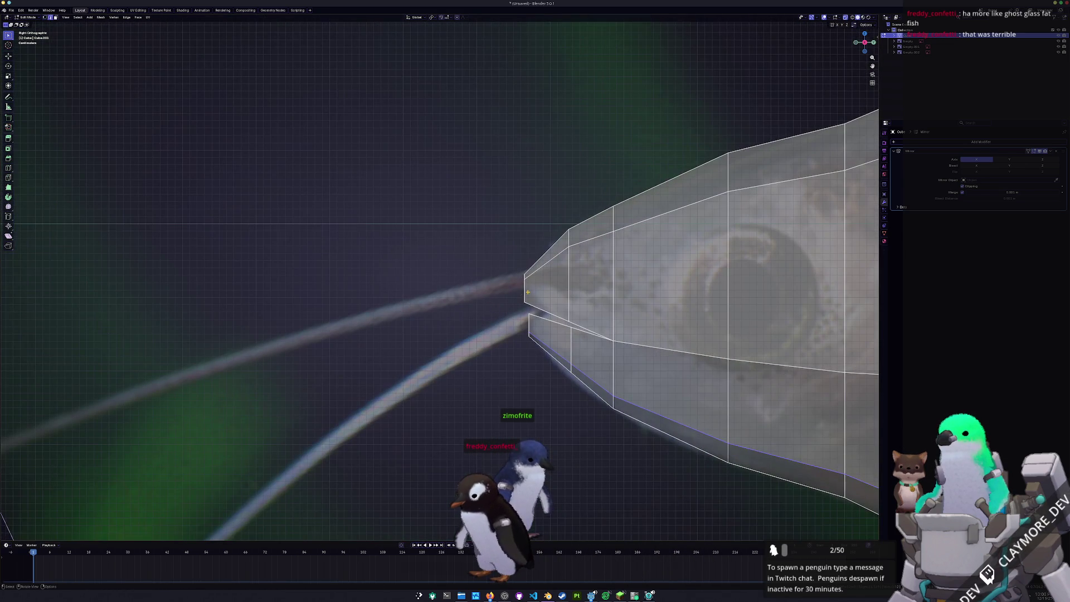
pyautogui.scroll(-5, 463, 272)
pyautogui.moveTo(463, 271); pyautogui.dragTo(402, 234, button='middle')
pyautogui.scroll(6, 389, 276)
pyautogui.scroll(-5, 389, 276)
pyautogui.moveTo(388, 276); pyautogui.dragTo(474, 275, button='middle')
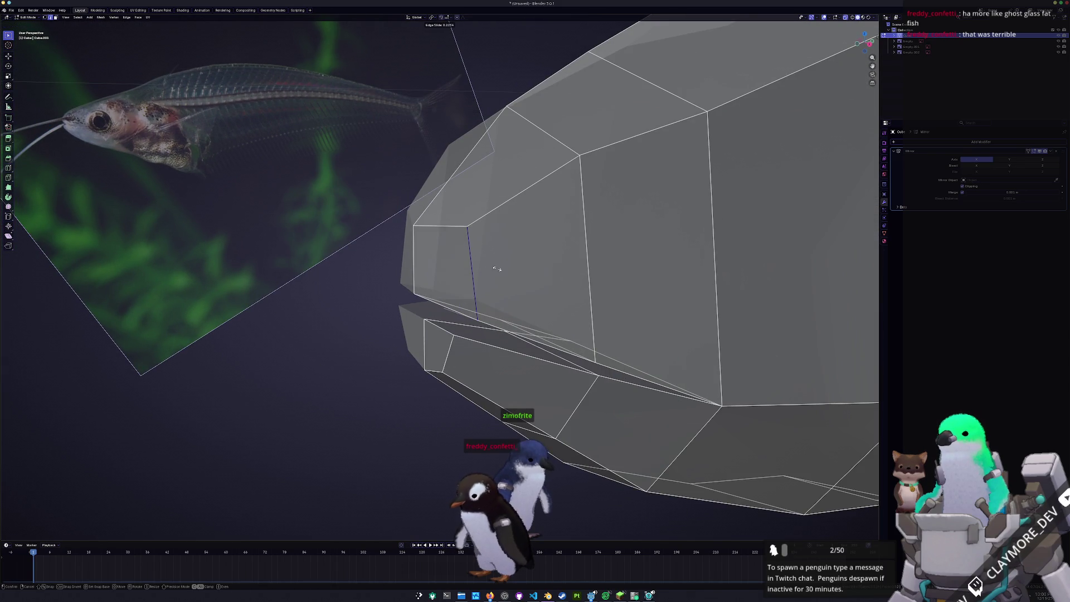
pyautogui.click(497, 269)
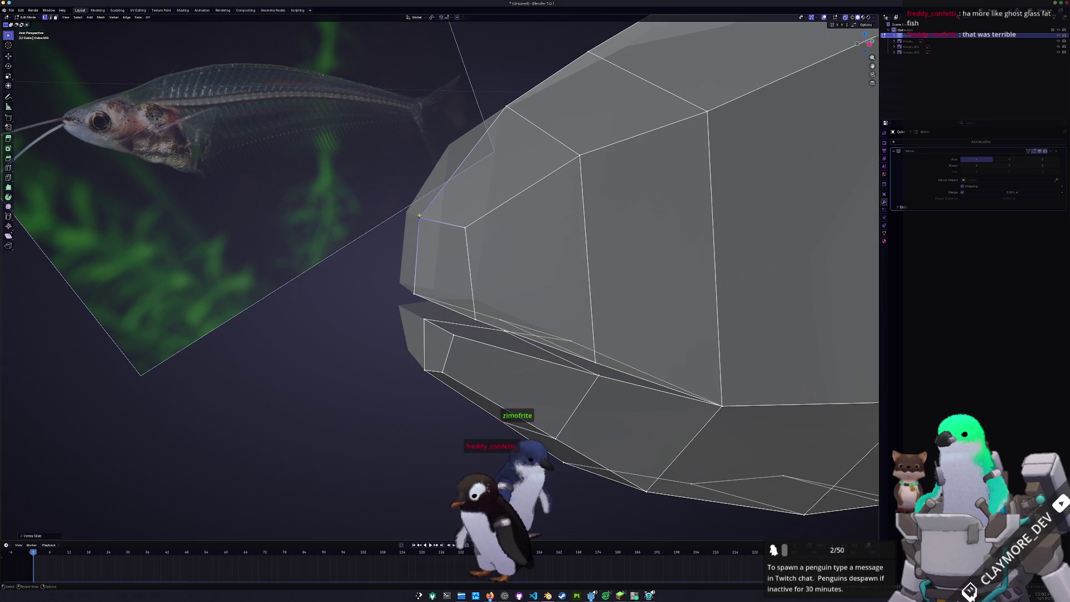
# Slide snout vertices along their edges to refine the head shape.
pyautogui.moveTo(502, 292); pyautogui.dragTo(669, 376, button='middle')
pyautogui.press('g')
pyautogui.click(466, 265)
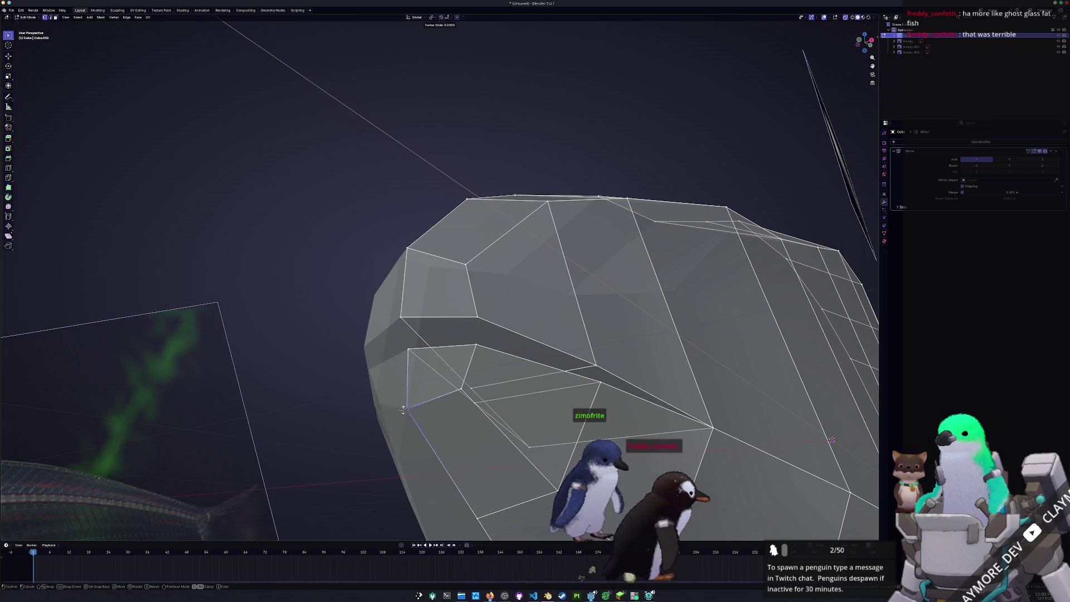
pyautogui.click(413, 411)
pyautogui.scroll(1, 418, 415)
pyautogui.moveTo(419, 416)
pyautogui.mouseDown(button='middle')
pyautogui.moveTo(334, 251)
pyautogui.moveTo(452, 339)
pyautogui.moveTo(458, 283)
pyautogui.moveTo(436, 334)
pyautogui.moveTo(462, 340)
pyautogui.moveTo(444, 318)
pyautogui.moveTo(368, 367)
pyautogui.mouseUp(button='middle')
# Check the mesh in Object Mode, return to editing in side view and enable X-ray over the reference.
pyautogui.press('Tab')
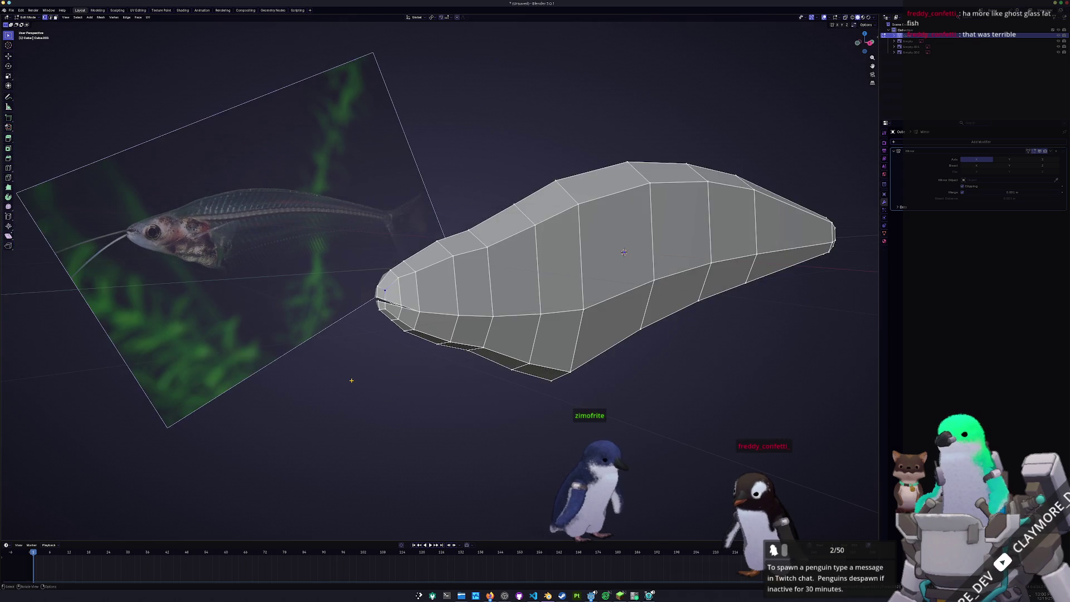
pyautogui.press('KP_3')
pyautogui.press('Tab')
pyautogui.hotkey('alt', 'z')
pyautogui.scroll(2, 351, 381)
pyautogui.scroll(2, 418, 352)
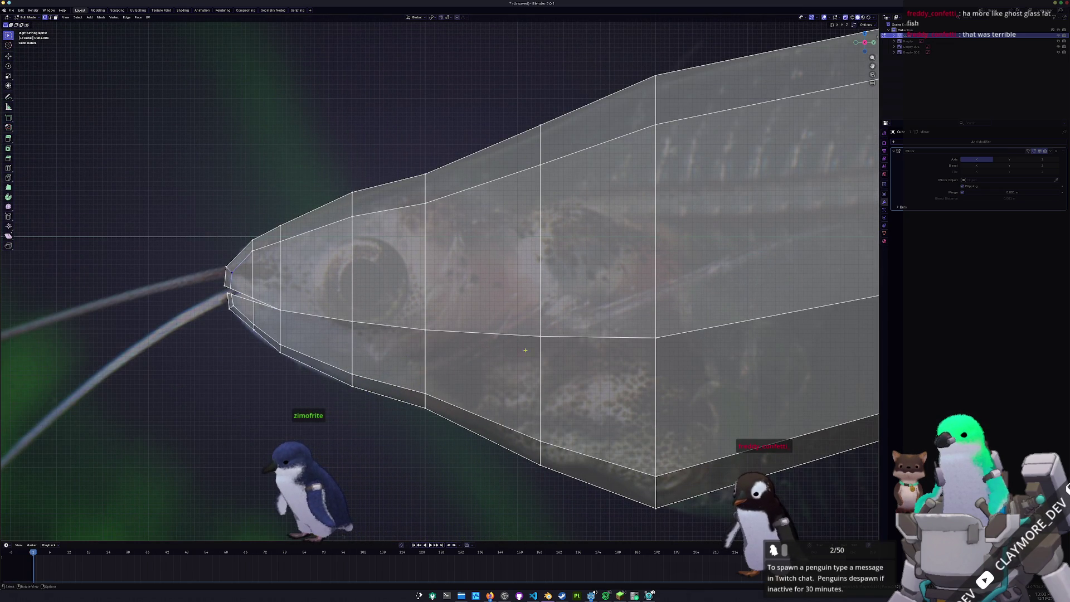
# Add a new vertical edge loop across the head and select the loop behind the eye.
pyautogui.hotkey('ctrl', 'r')
pyautogui.click(429, 409)
pyautogui.click(434, 388)
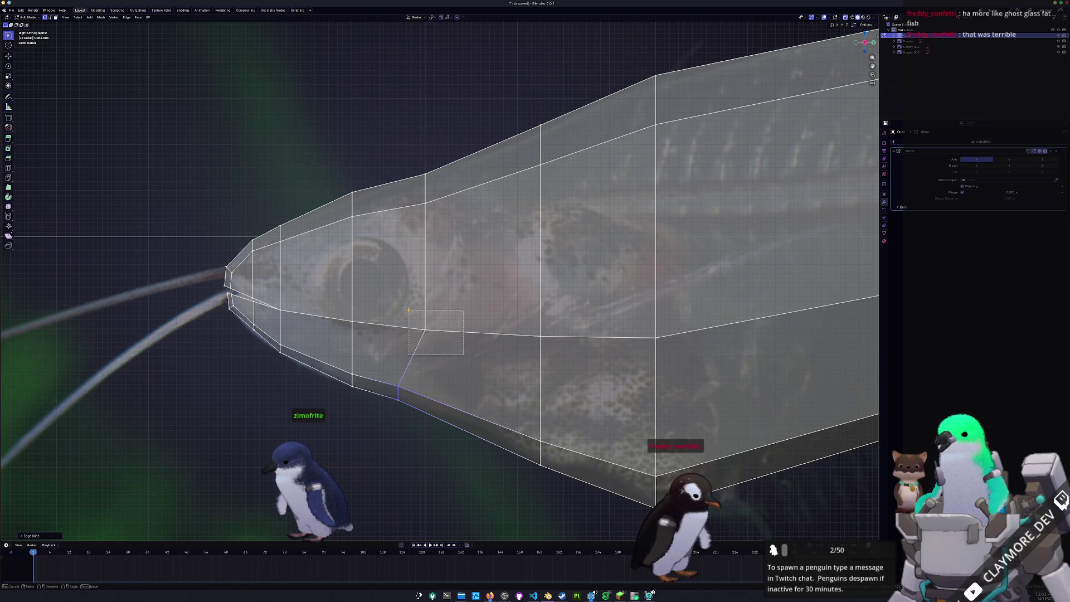
pyautogui.moveTo(415, 185); pyautogui.dragTo(416, 180)
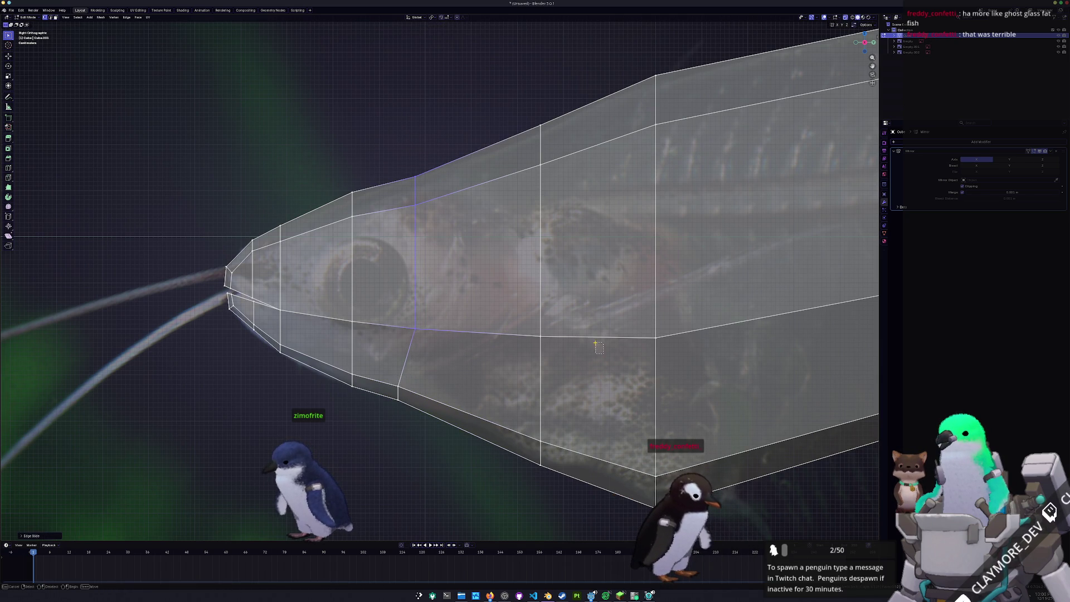
pyautogui.moveTo(512, 113); pyautogui.dragTo(515, 114)
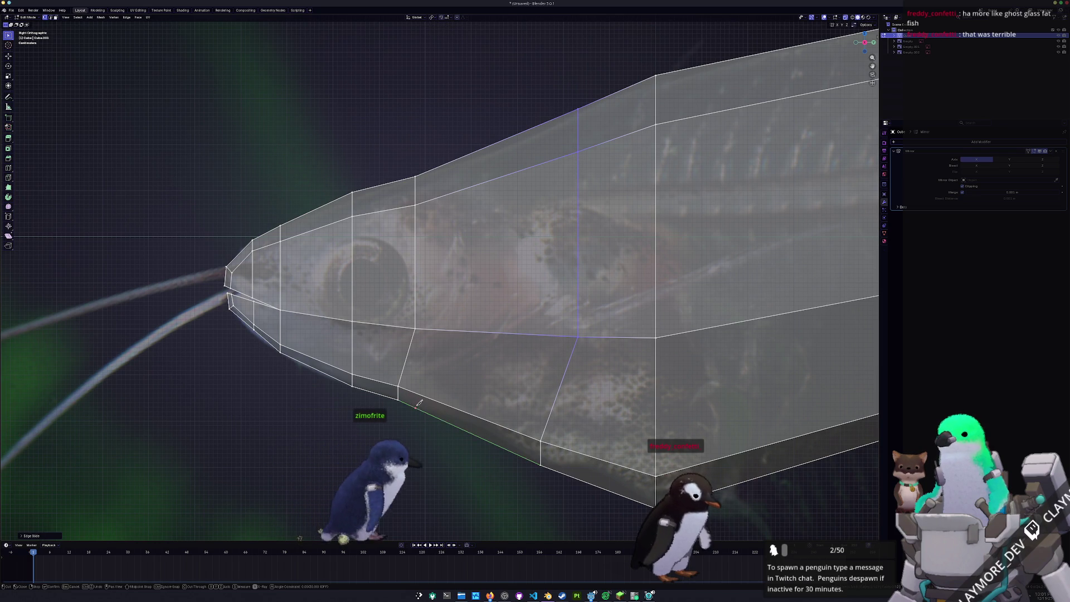
# Knife-cut the gill line from the belly edge up to the top edge behind the eye.
pyautogui.press('k')
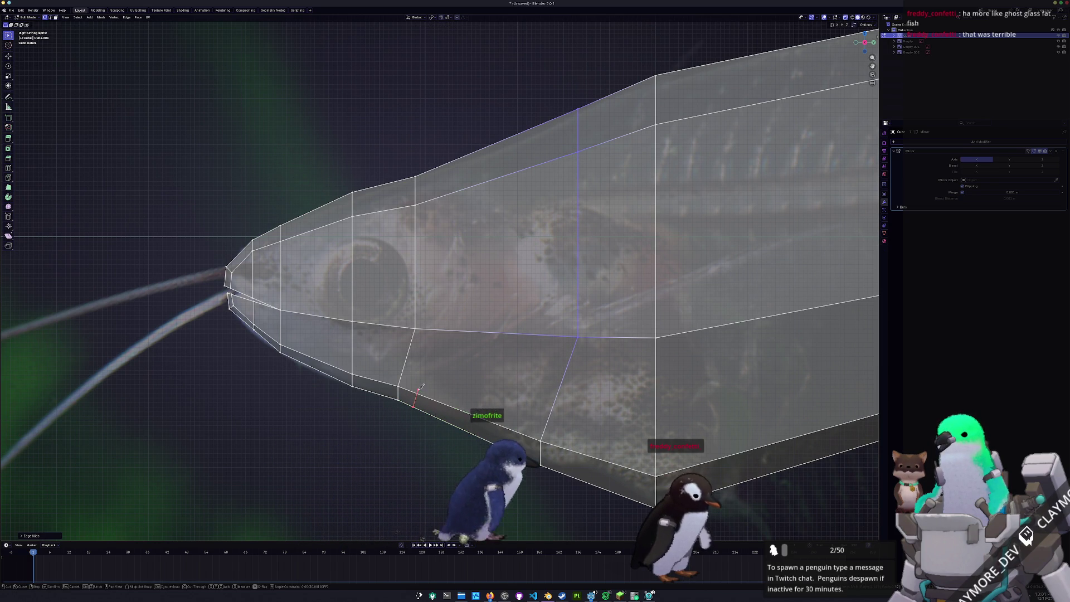
pyautogui.click(436, 366)
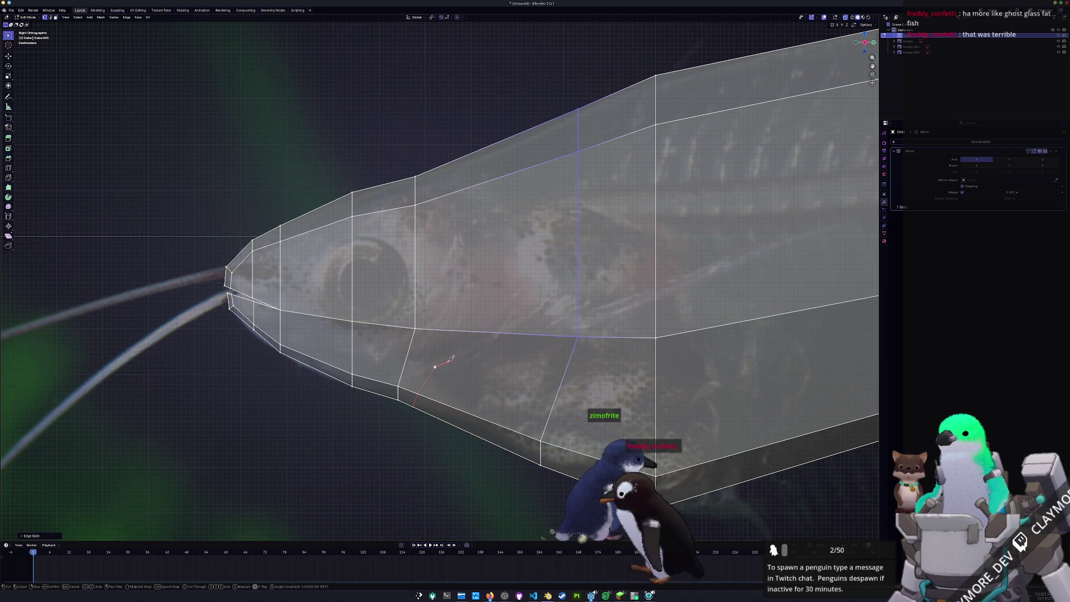
pyautogui.click(504, 334)
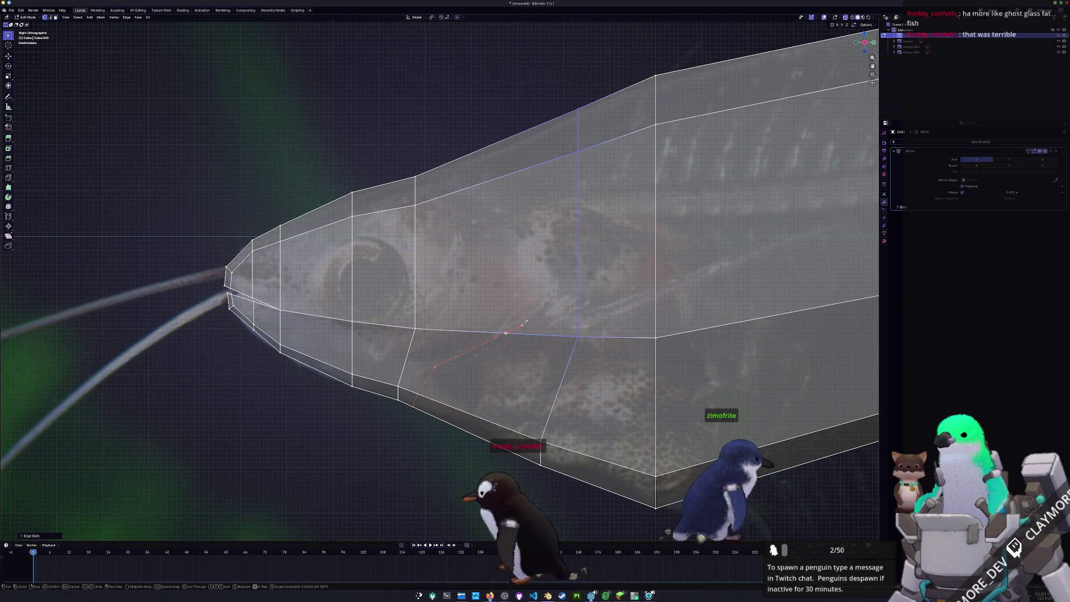
pyautogui.click(556, 289)
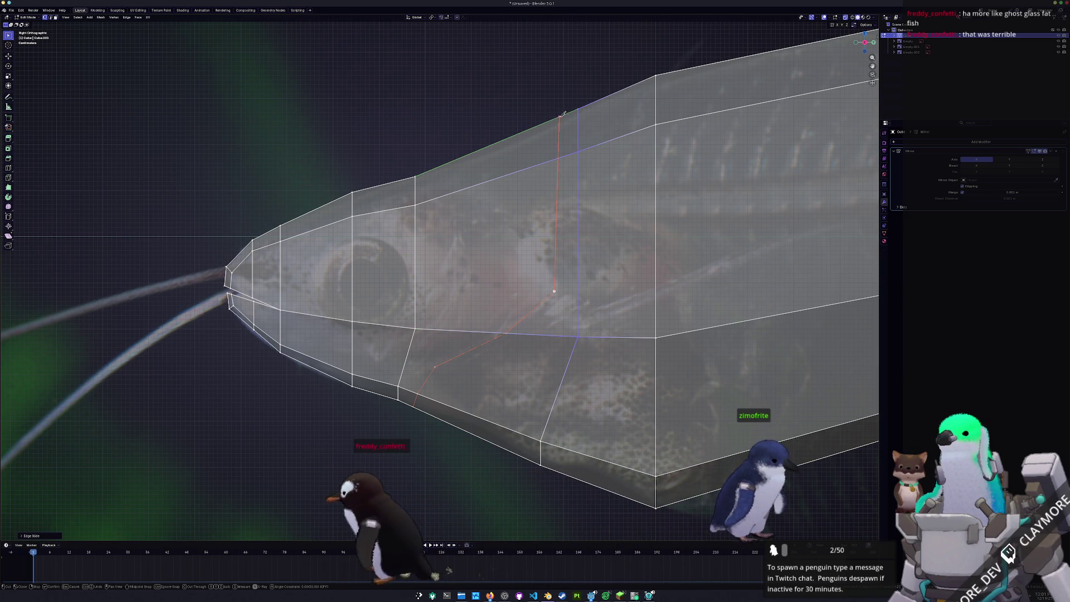
pyautogui.click(560, 114)
pyautogui.press('Return')
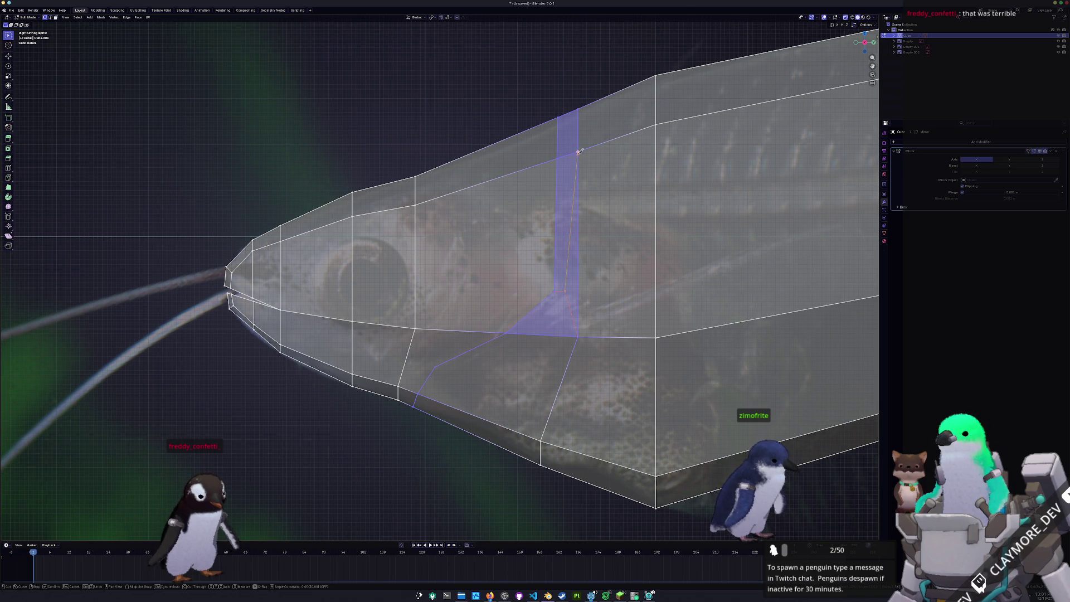
pyautogui.scroll(2, 578, 219)
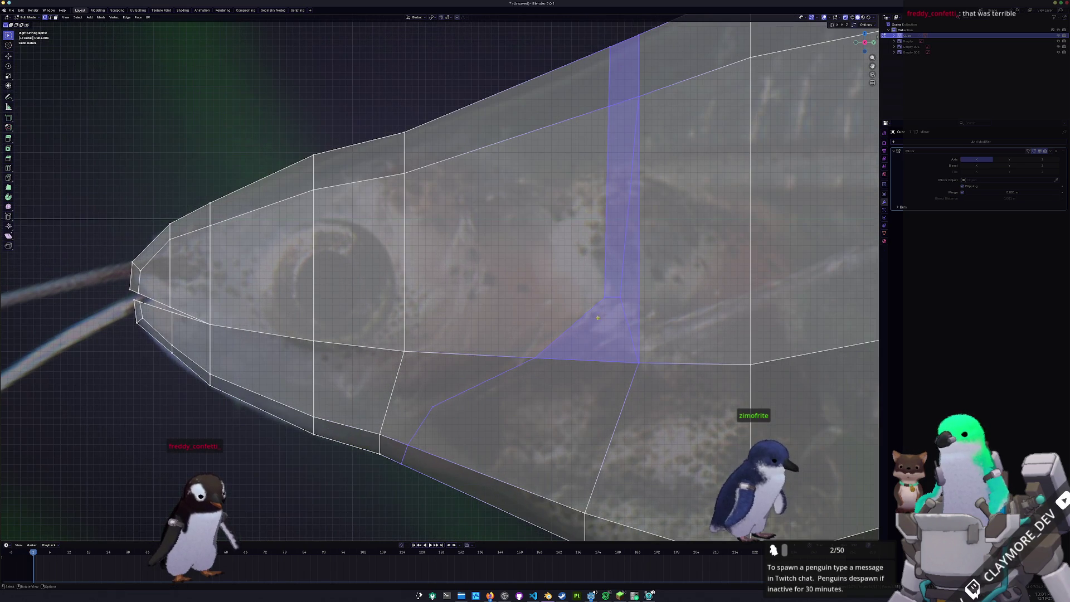
# Check the narrow faces left by the cut, selecting and deselecting each.
pyautogui.hotkey('alt', 'a')
pyautogui.click(584, 268)
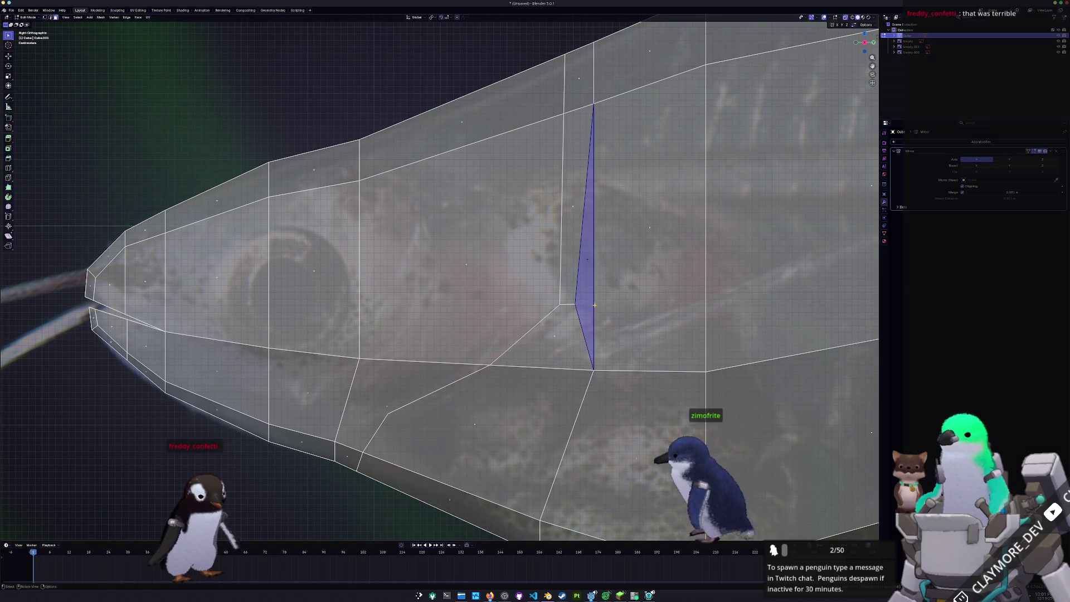
pyautogui.scroll(-2, 576, 276)
pyautogui.hotkey('alt', 'a')
pyautogui.click(552, 299)
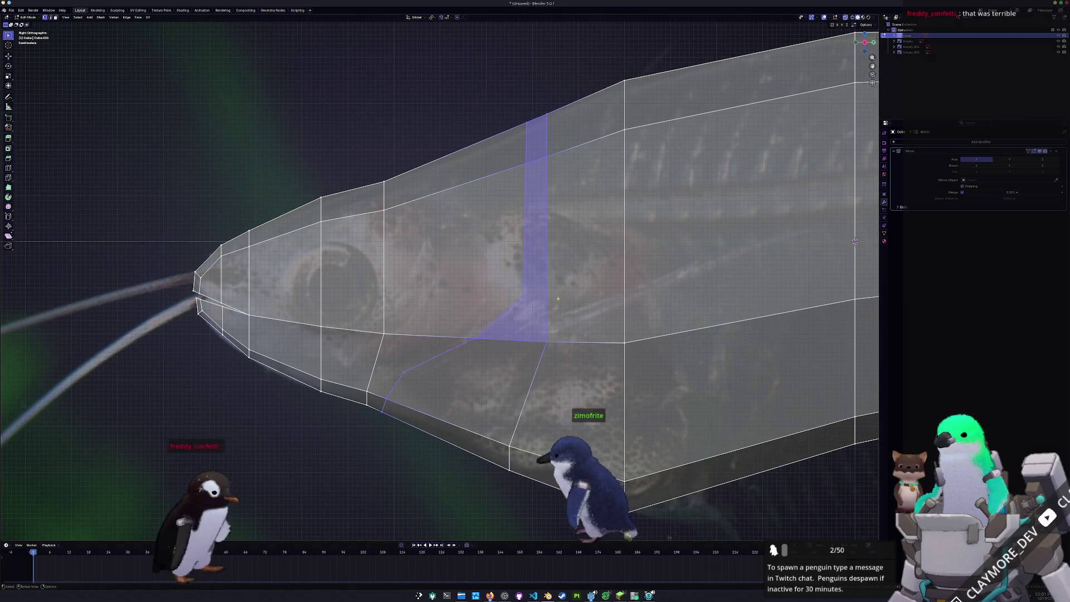
pyautogui.scroll(1, 552, 299)
pyautogui.scroll(1, 519, 301)
pyautogui.hotkey('alt', 'a')
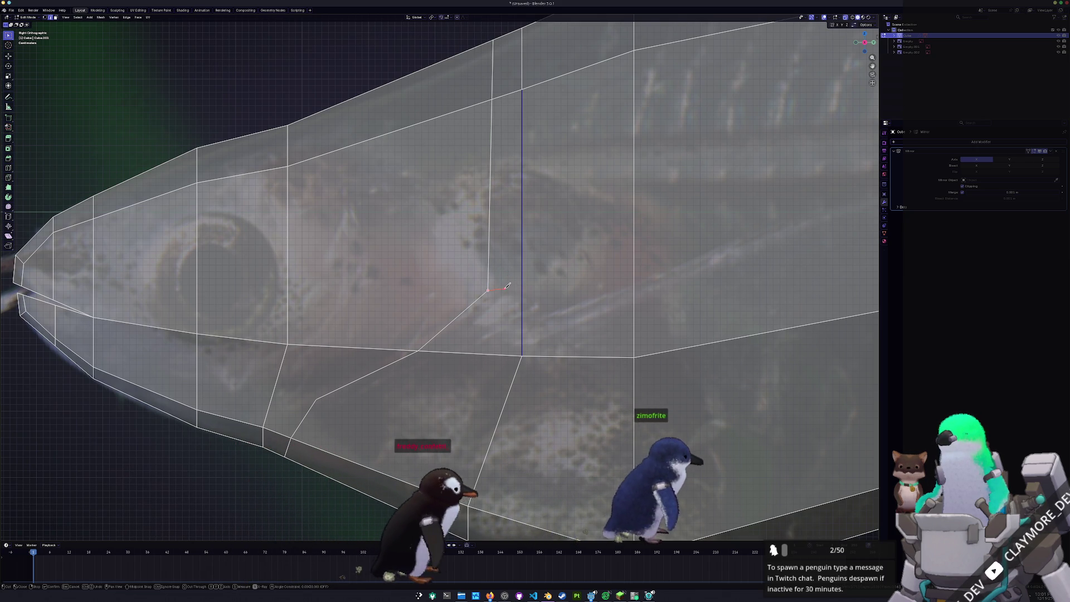
# Start a new knife cut on the gill line and shift the view to show more of the head.
pyautogui.click(506, 286)
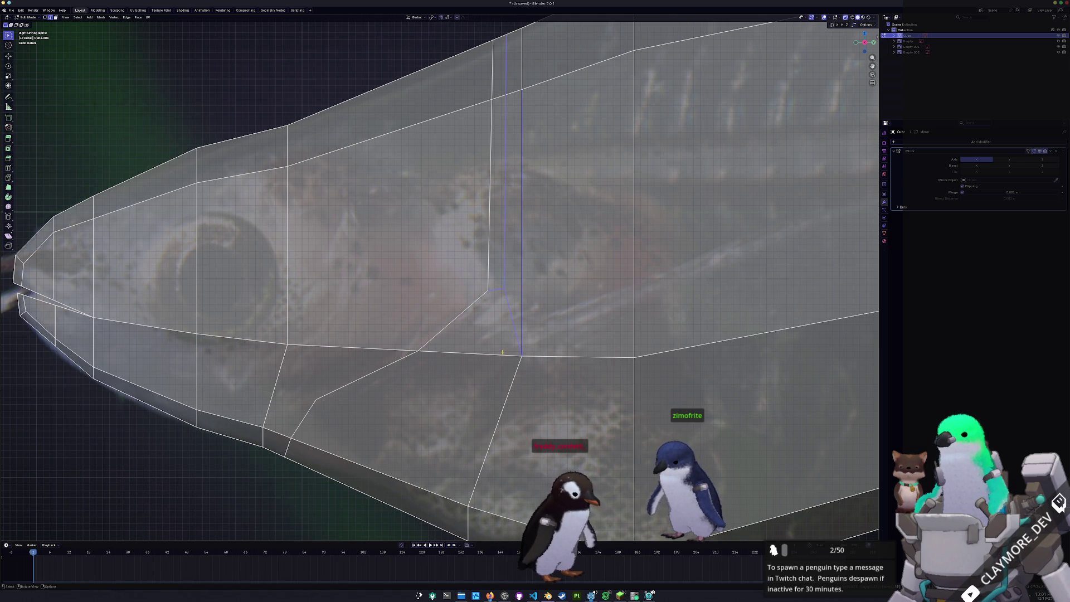
pyautogui.scroll(-2, 462, 362)
pyautogui.keyDown('shift'); pyautogui.moveTo(463, 363); pyautogui.dragTo(548, 287, button='middle'); pyautogui.keyUp('shift')
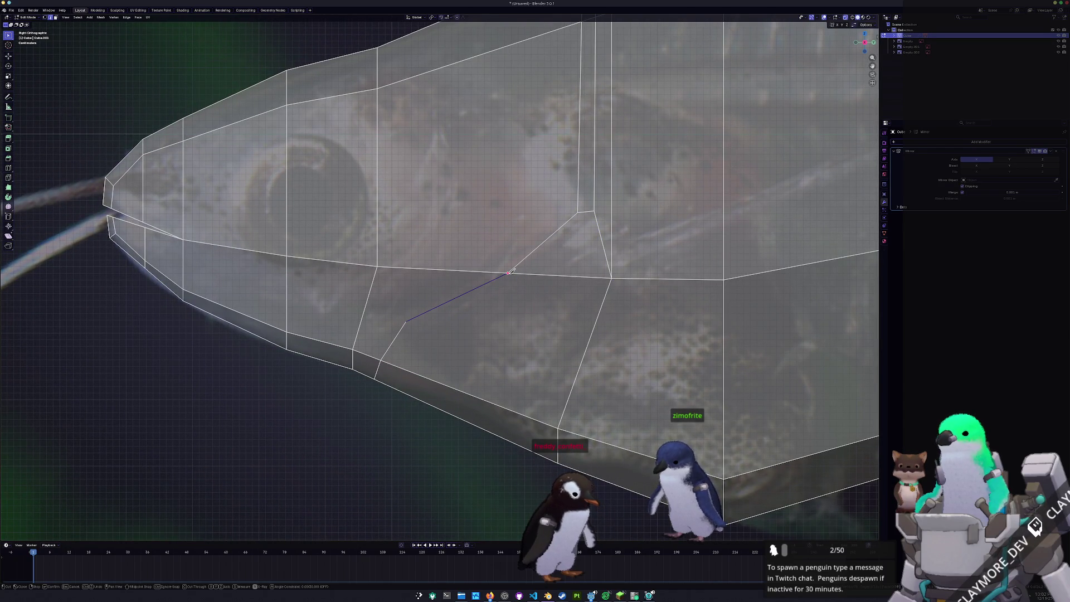
# Finish the gill-cover knife cut and slide nearby edge loops along the body and lower jaw.
pyautogui.click(408, 318)
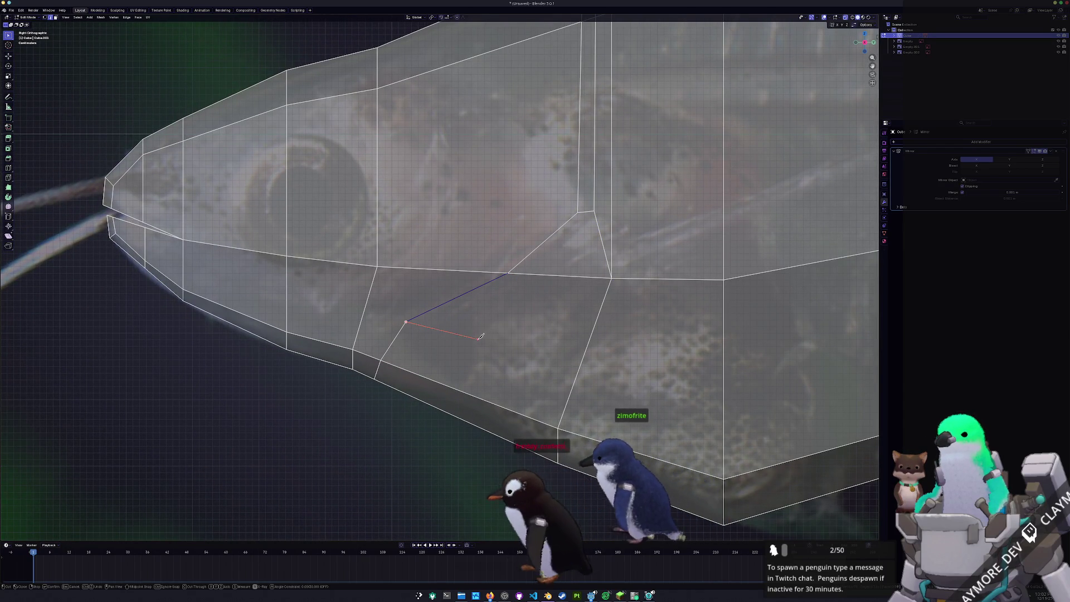
pyautogui.click(525, 345)
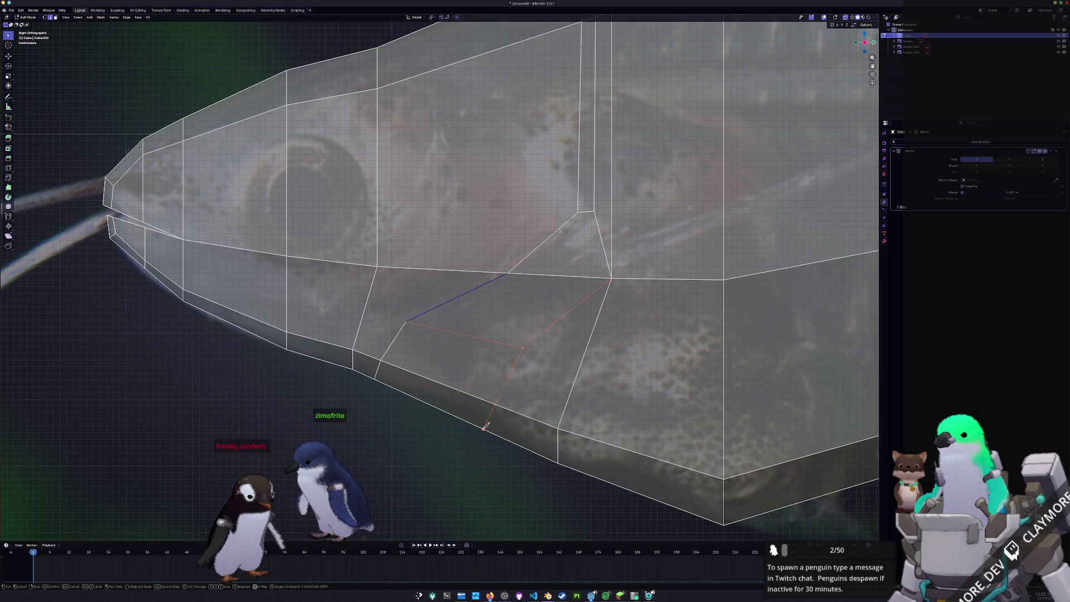
pyautogui.scroll(-4, 485, 427)
pyautogui.moveTo(419, 335); pyautogui.dragTo(452, 318, button='middle')
pyautogui.scroll(3, 521, 300)
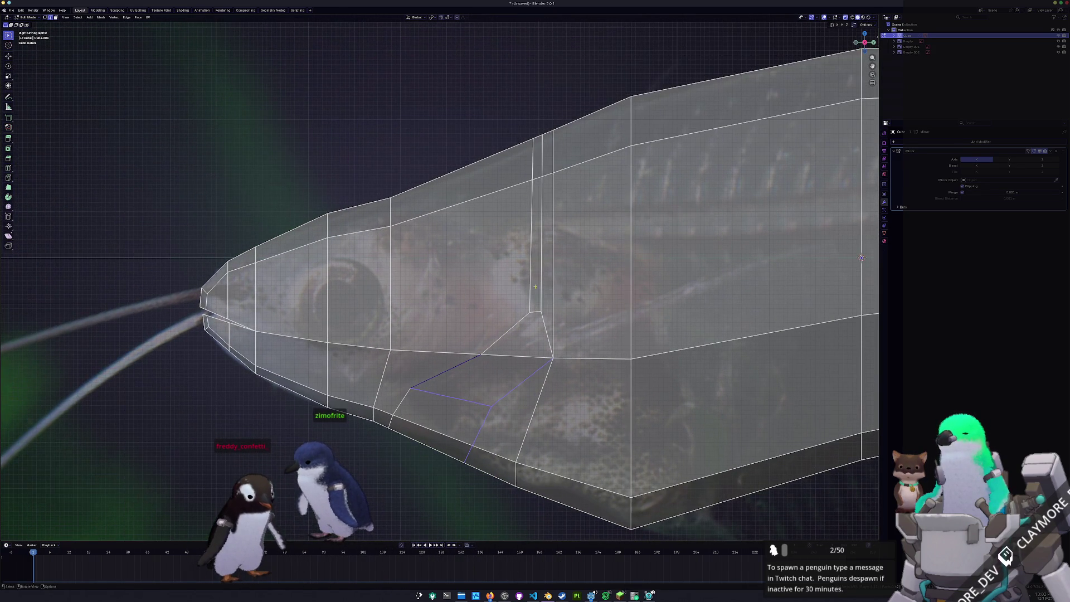
pyautogui.scroll(1, 556, 256)
pyautogui.press('g')
pyautogui.press('g')
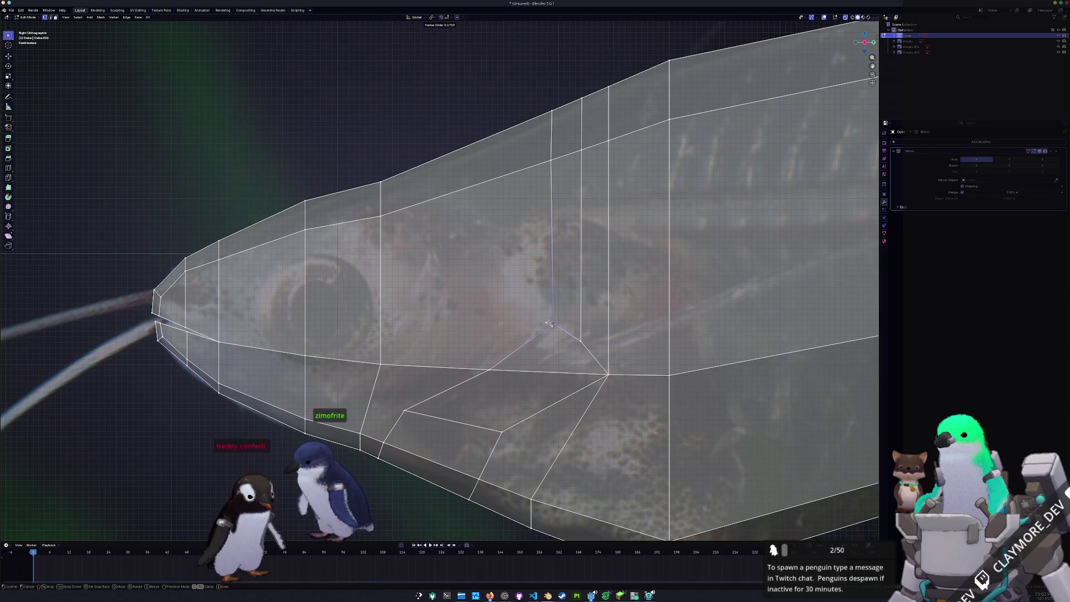
pyautogui.scroll(-3, 547, 324)
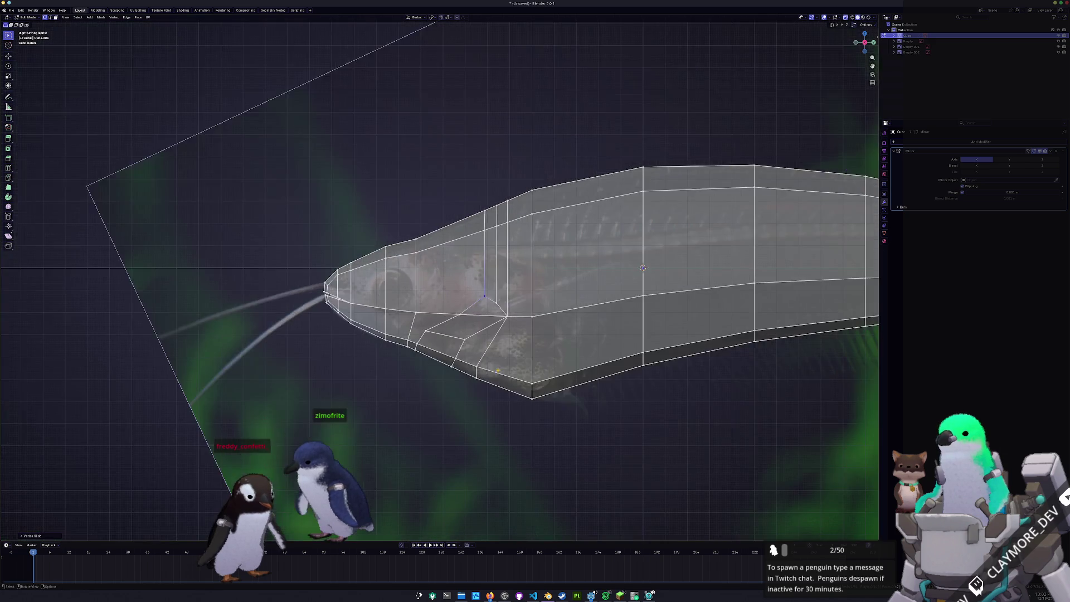
pyautogui.moveTo(548, 324); pyautogui.dragTo(588, 400, button='middle')
pyautogui.moveTo(588, 399); pyautogui.dragTo(554, 378)
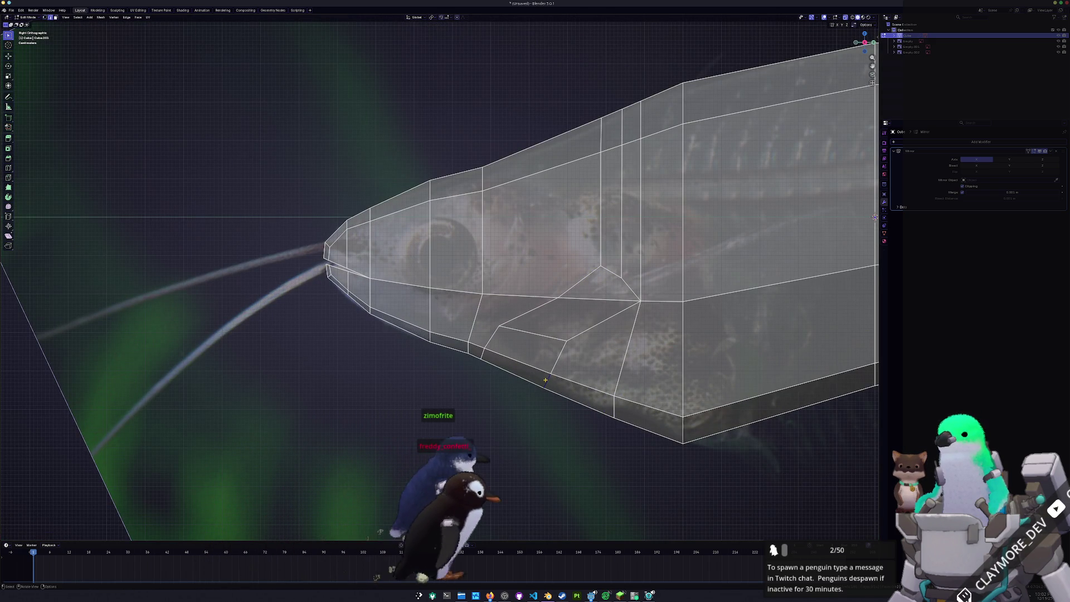
pyautogui.scroll(-3, 548, 385)
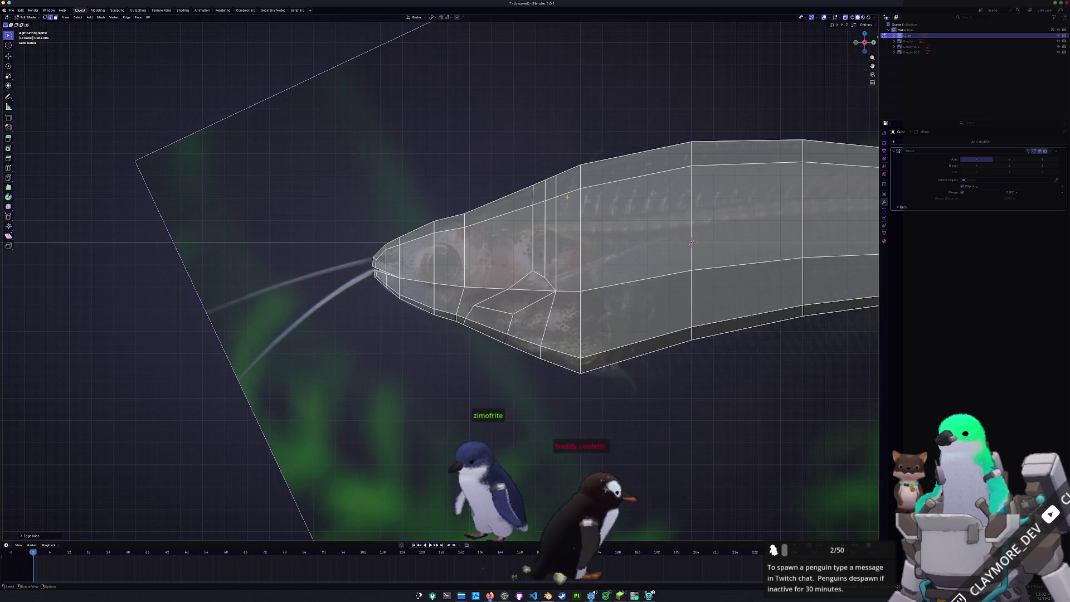
pyautogui.scroll(2, 579, 167)
pyautogui.moveTo(609, 167); pyautogui.dragTo(614, 167)
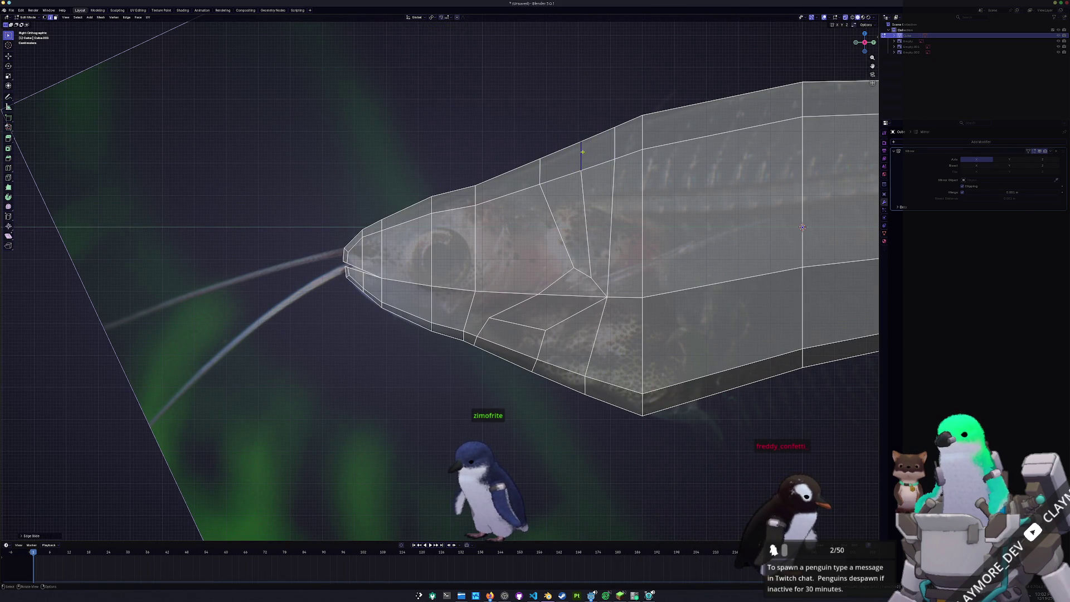
pyautogui.scroll(2, 583, 152)
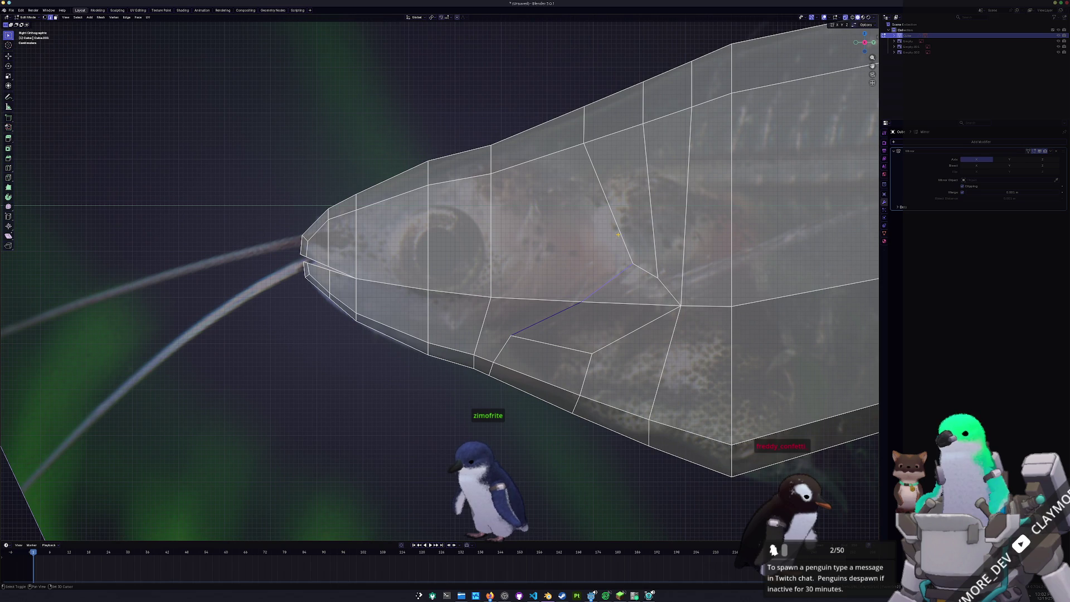
# Vertex-slide a gill vertex along its edge so the new cheek edge follows the cut.
pyautogui.moveTo(616, 226); pyautogui.dragTo(568, 250, button='middle')
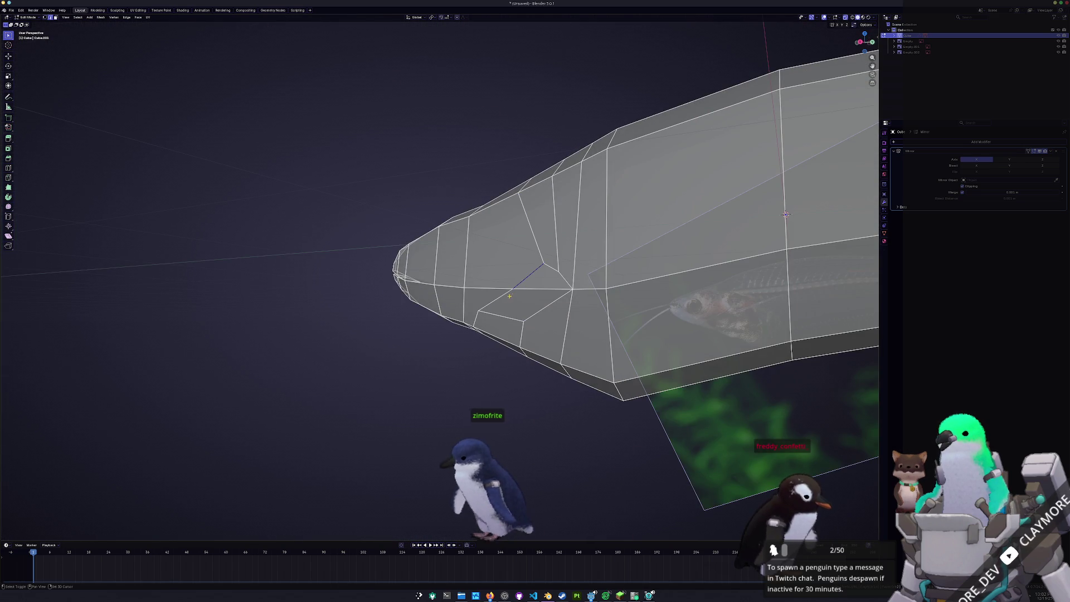
pyautogui.moveTo(510, 294); pyautogui.dragTo(484, 315, button='middle')
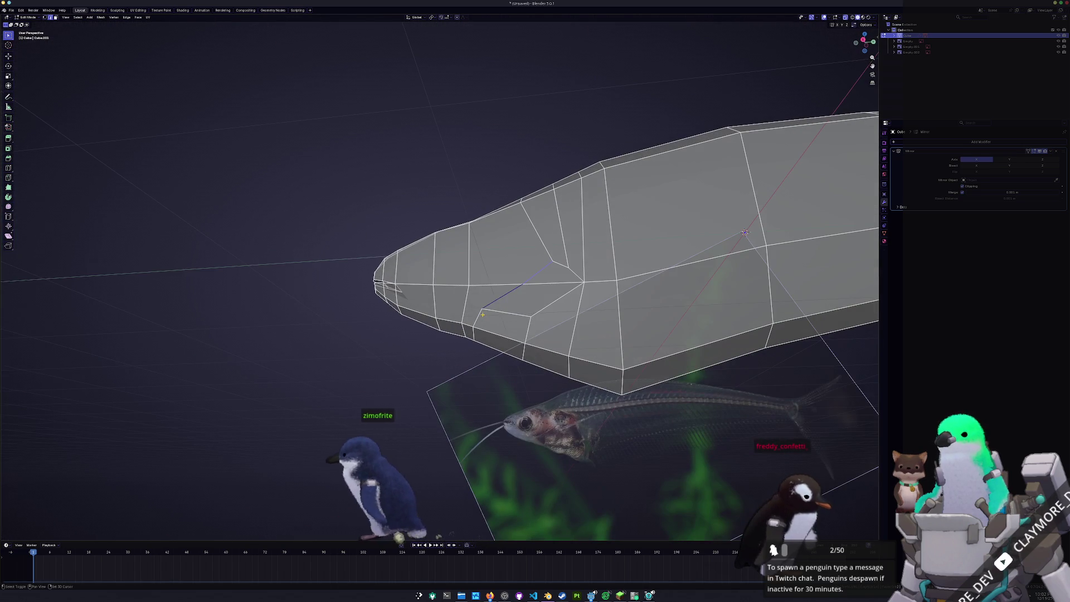
pyautogui.hotkey('shift', 'v')
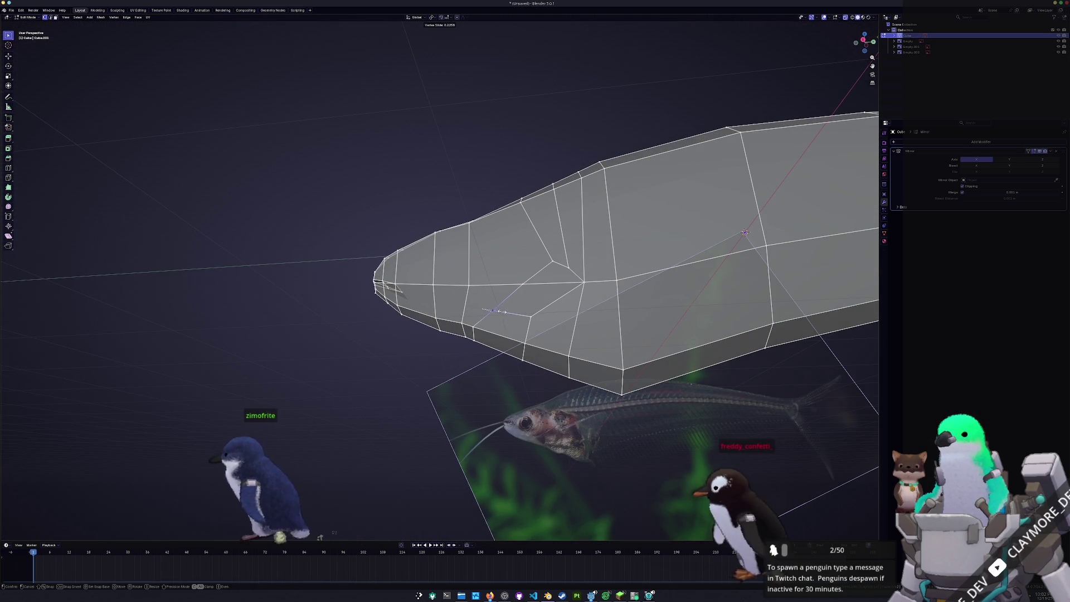
pyautogui.click(536, 279)
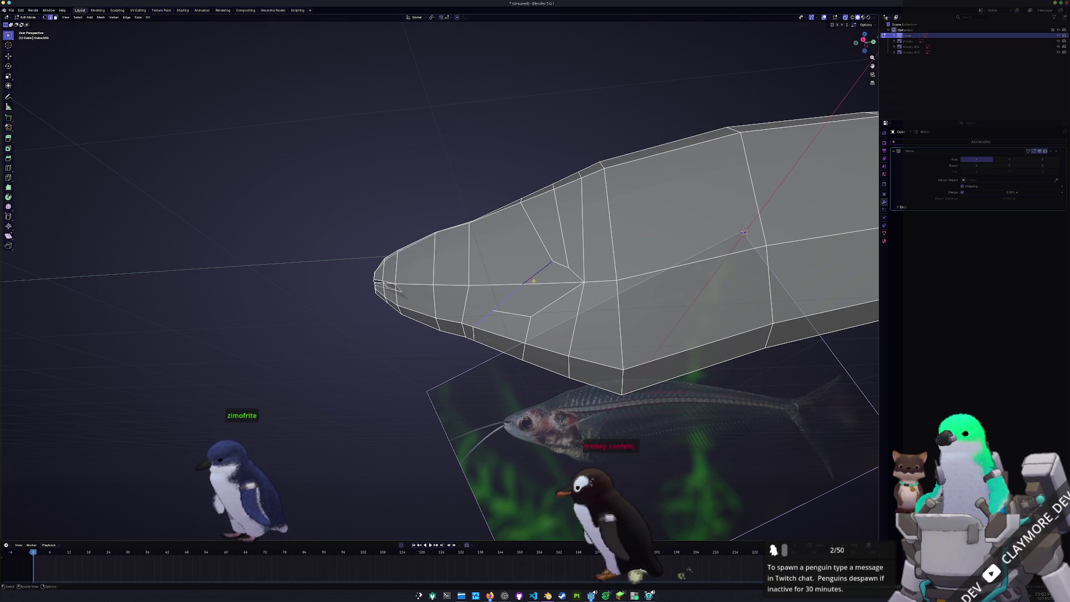
pyautogui.moveTo(536, 278); pyautogui.dragTo(564, 398, button='middle')
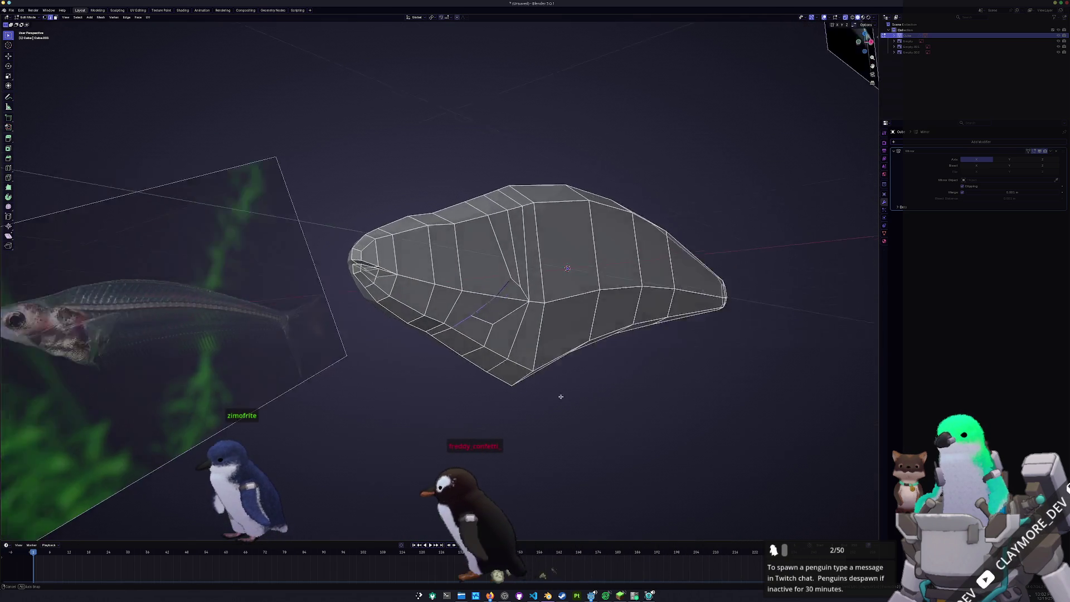
# Run Rip Vertices from the F3 search on the new gill line.
pyautogui.press('KP_Decimal')
pyautogui.press('F3')
pyautogui.write('rip')
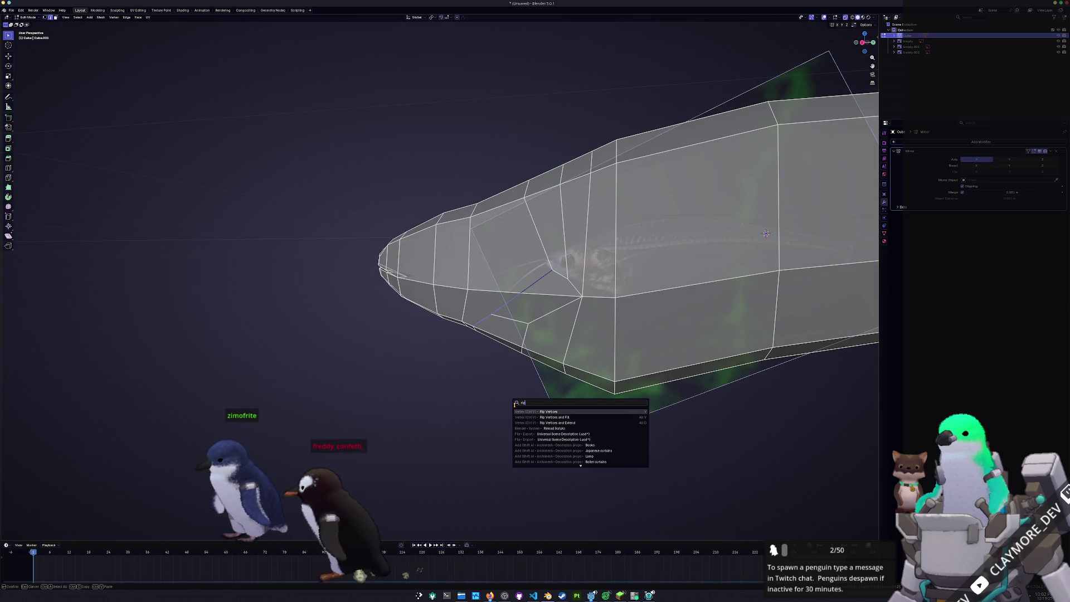
pyautogui.press('Return')
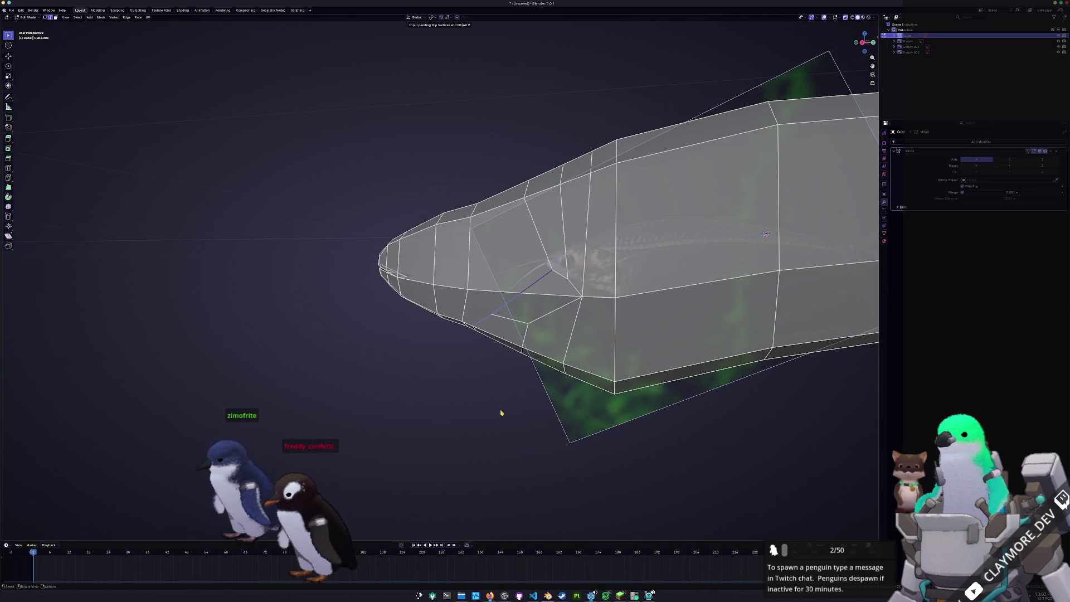
pyautogui.moveTo(502, 418); pyautogui.dragTo(444, 425, button='middle')
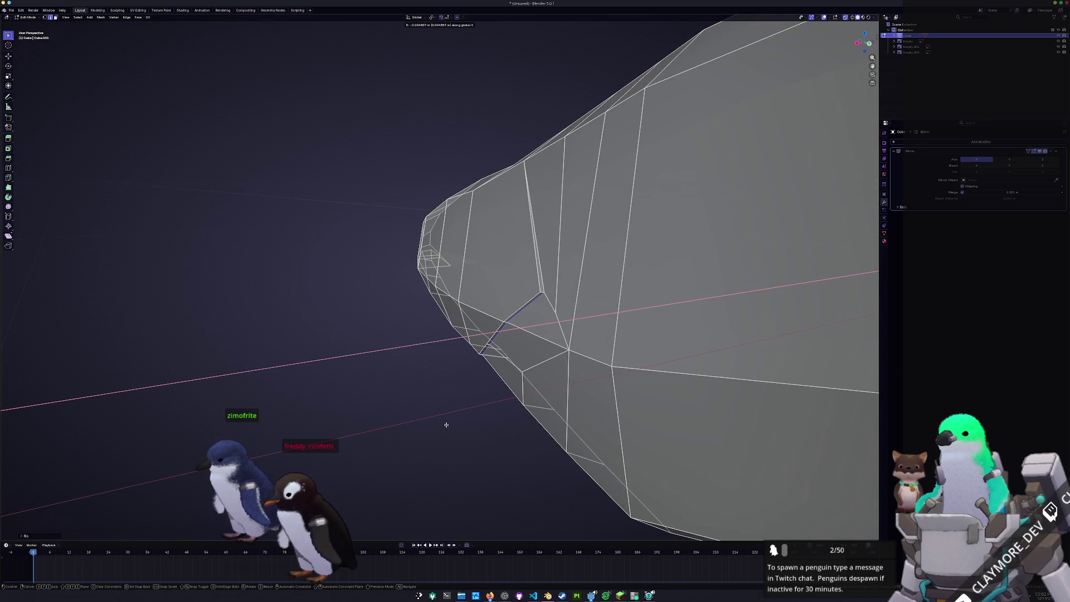
pyautogui.moveTo(448, 424)
pyautogui.mouseDown(button='middle')
pyautogui.moveTo(501, 335)
pyautogui.moveTo(558, 309)
pyautogui.moveTo(527, 304)
pyautogui.moveTo(502, 335)
pyautogui.moveTo(502, 318)
pyautogui.moveTo(469, 334)
pyautogui.moveTo(467, 316)
pyautogui.moveTo(452, 327)
pyautogui.moveTo(460, 297)
pyautogui.moveTo(485, 285)
pyautogui.mouseUp(button='middle')
# Shift the ripped gill vertices along X to open a shallow slit and check it in Object Mode.
pyautogui.press('g')
pyautogui.press('x')
pyautogui.press('Tab')
pyautogui.scroll(-4, 501, 335)
pyautogui.scroll(5, 429, 323)
pyautogui.press('Tab')
pyautogui.scroll(4, 430, 324)
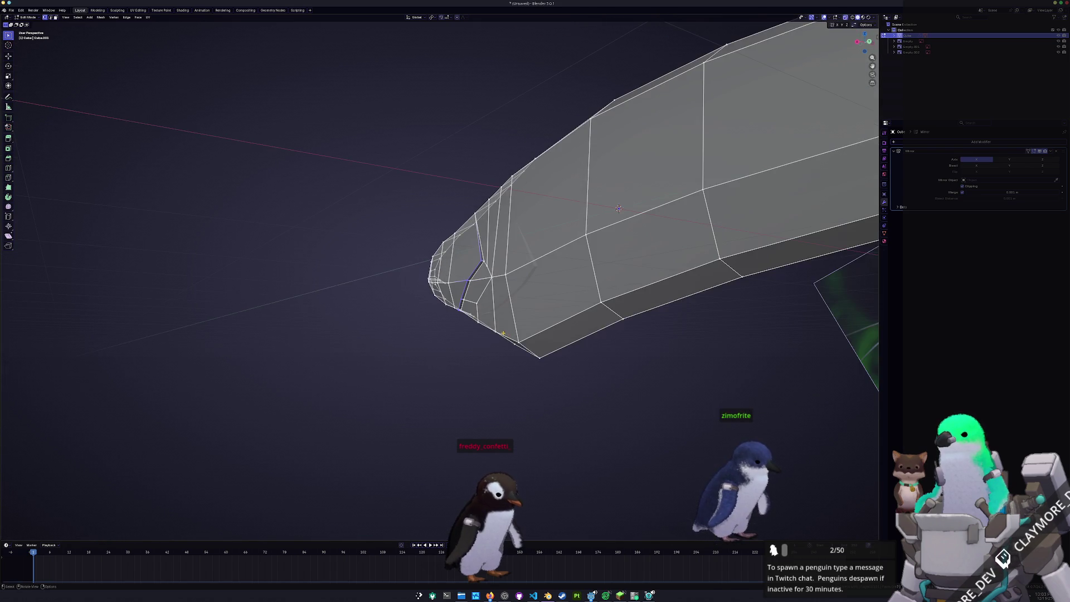
# In right side view, slide the tail-end edge loop and bottom vertex onto the reference tail base.
pyautogui.press('KP_3')
pyautogui.keyDown('shift'); pyautogui.moveTo(603, 362); pyautogui.dragTo(475, 360, button='middle'); pyautogui.keyUp('shift')
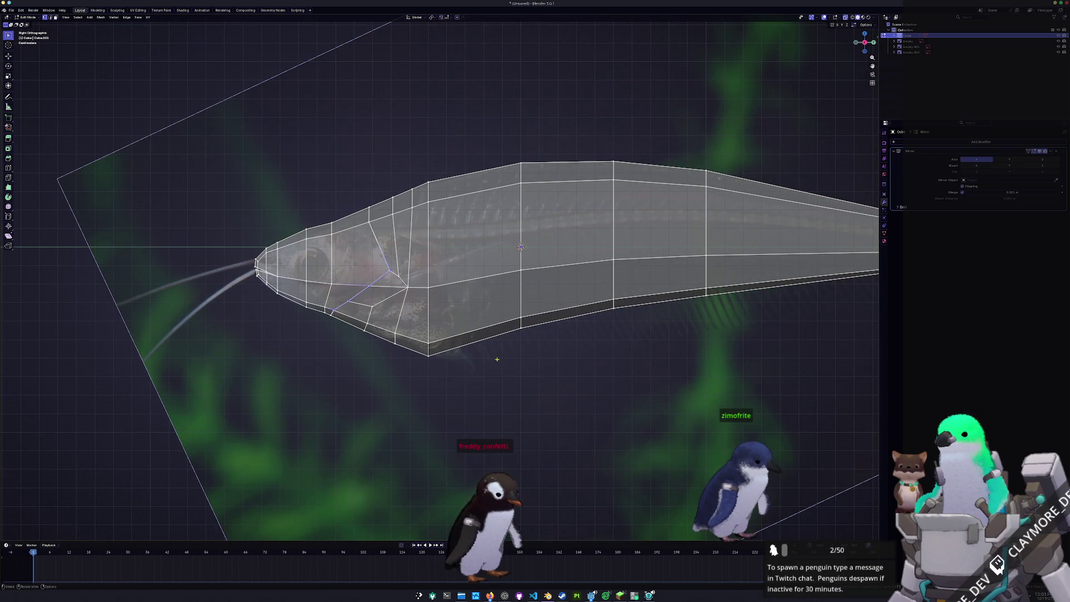
pyautogui.scroll(-3, 484, 369)
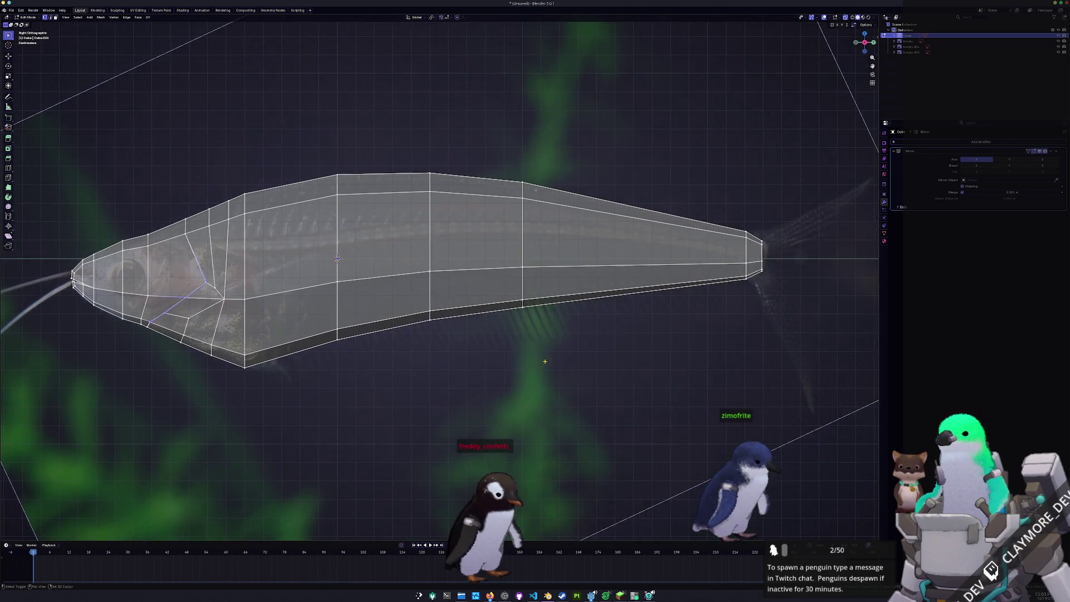
pyautogui.scroll(3, 484, 355)
pyautogui.scroll(3, 551, 268)
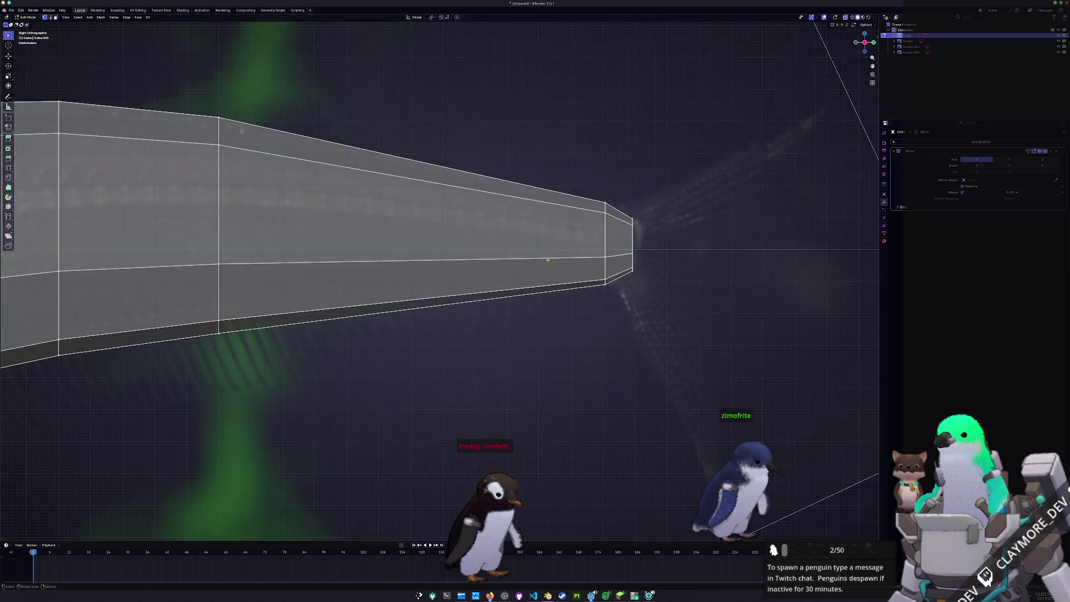
pyautogui.moveTo(634, 243); pyautogui.dragTo(547, 285, button='middle')
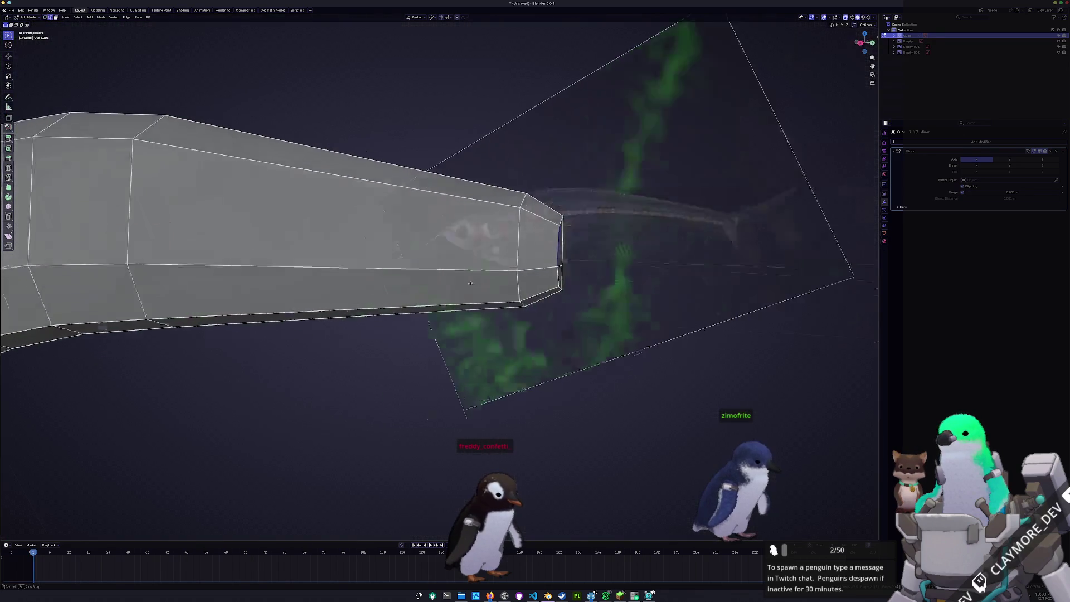
pyautogui.scroll(2, 567, 280)
pyautogui.press('g')
pyautogui.press('g')
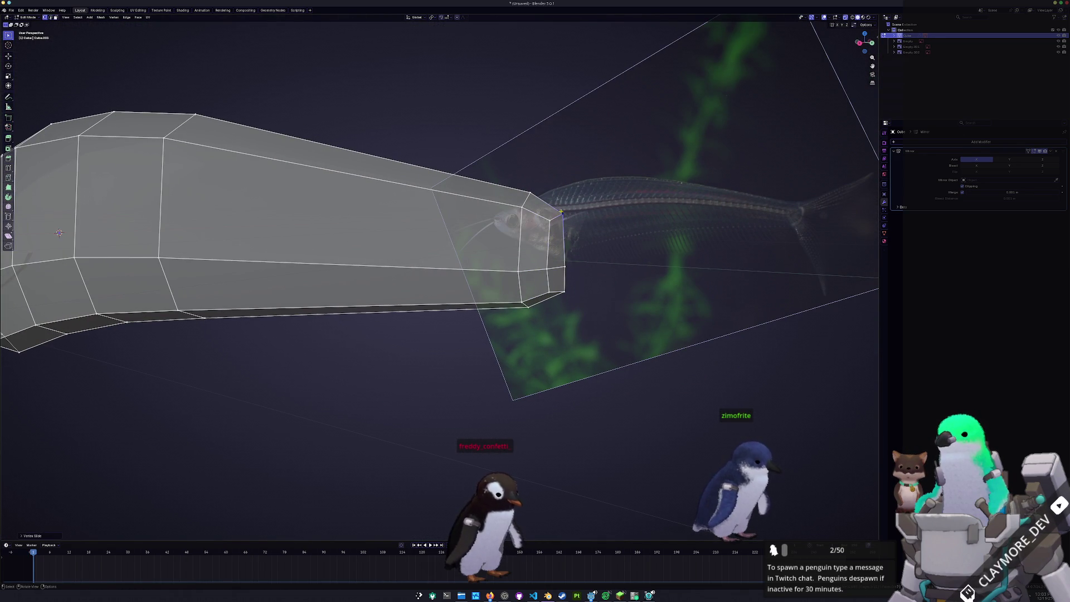
pyautogui.press('KP_3')
pyautogui.press('g')
pyautogui.press('g')
pyautogui.click(563, 296)
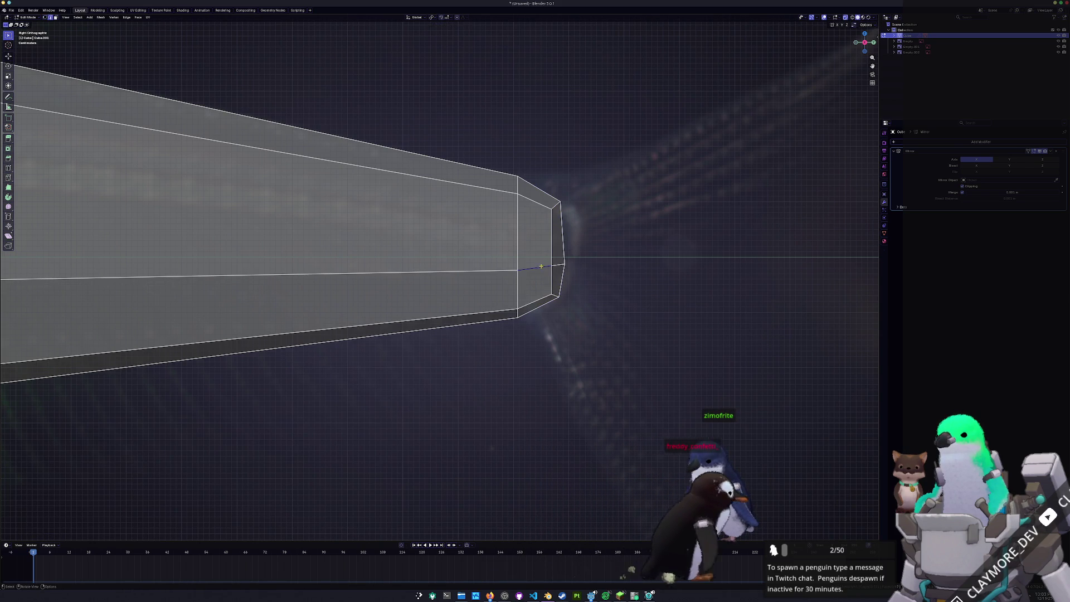
# Raise the tail end's middle edge along Z so it runs level into the blunt tip.
pyautogui.press('g')
pyautogui.press('g')
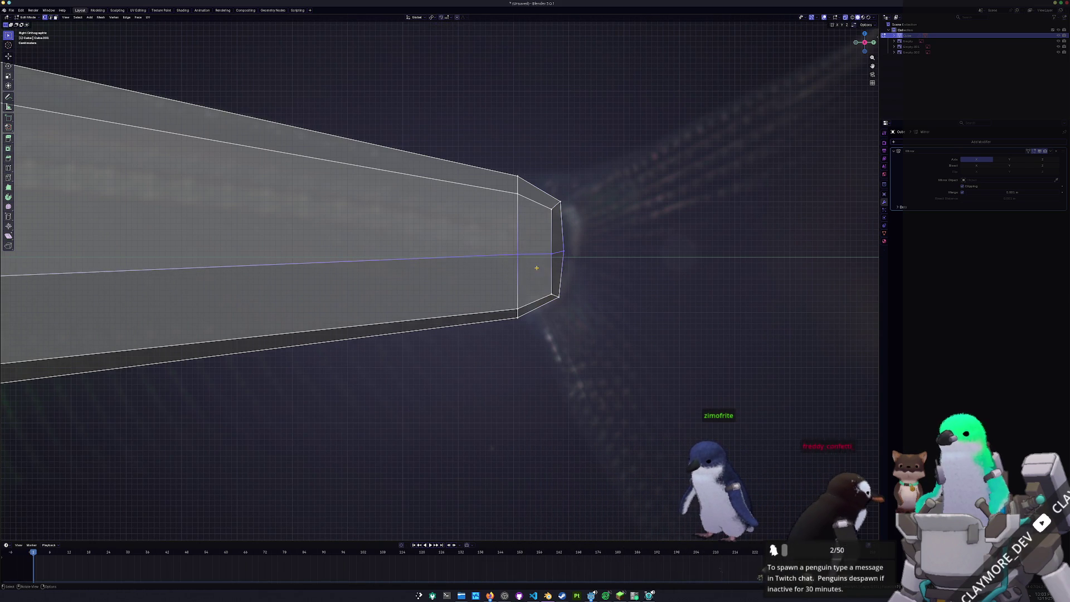
pyautogui.press('g')
pyautogui.press('z')
pyautogui.click(535, 240)
pyautogui.click(495, 243)
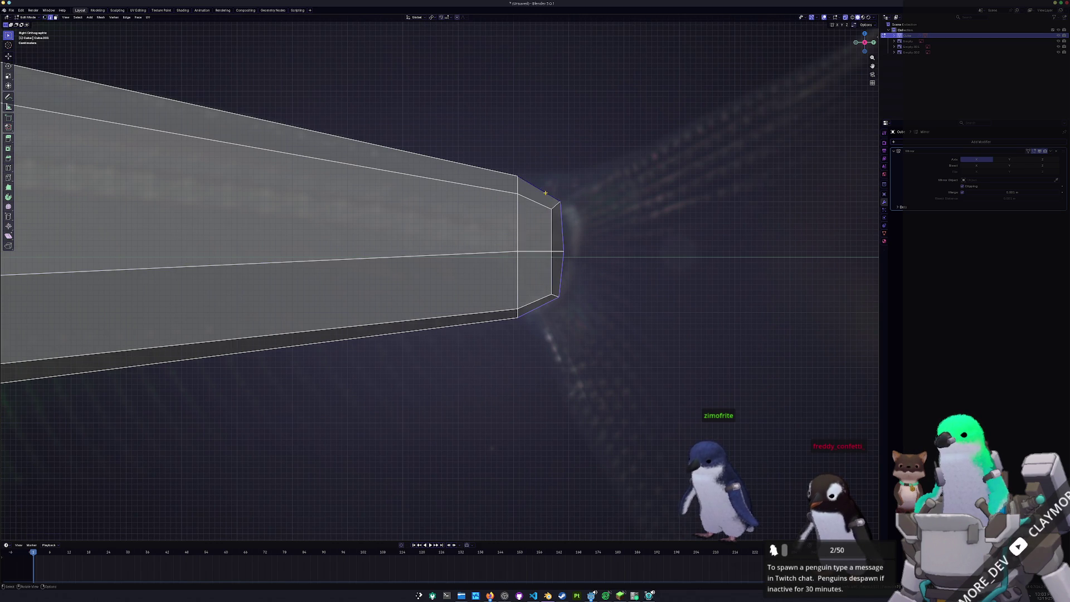
pyautogui.scroll(-2, 545, 194)
# Separate the selected tail-tip loop into its own object with P > Selection.
pyautogui.rightClick(527, 243)
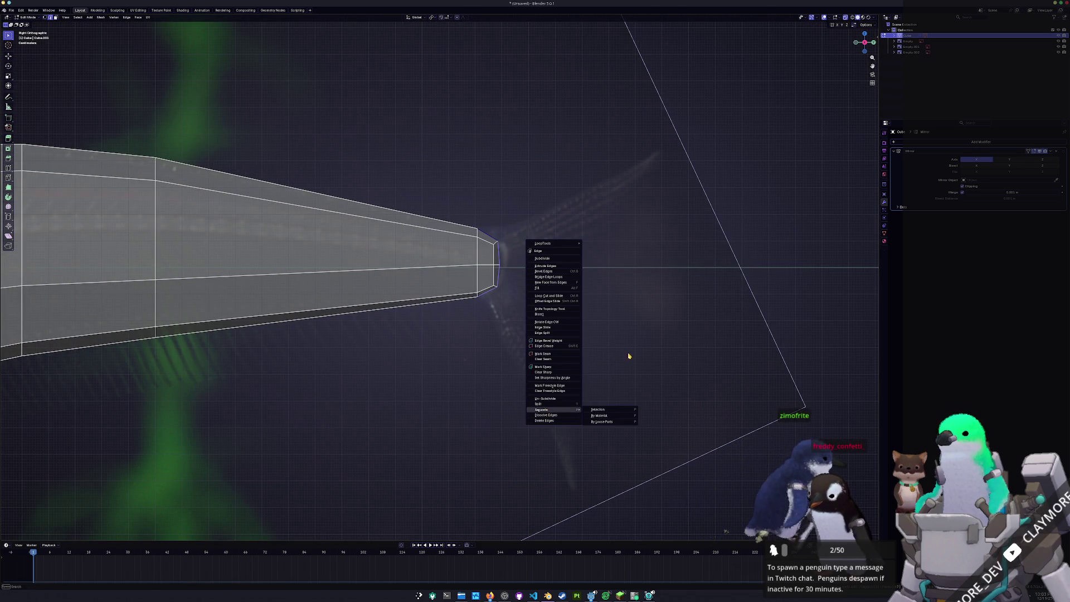
pyautogui.press('Escape')
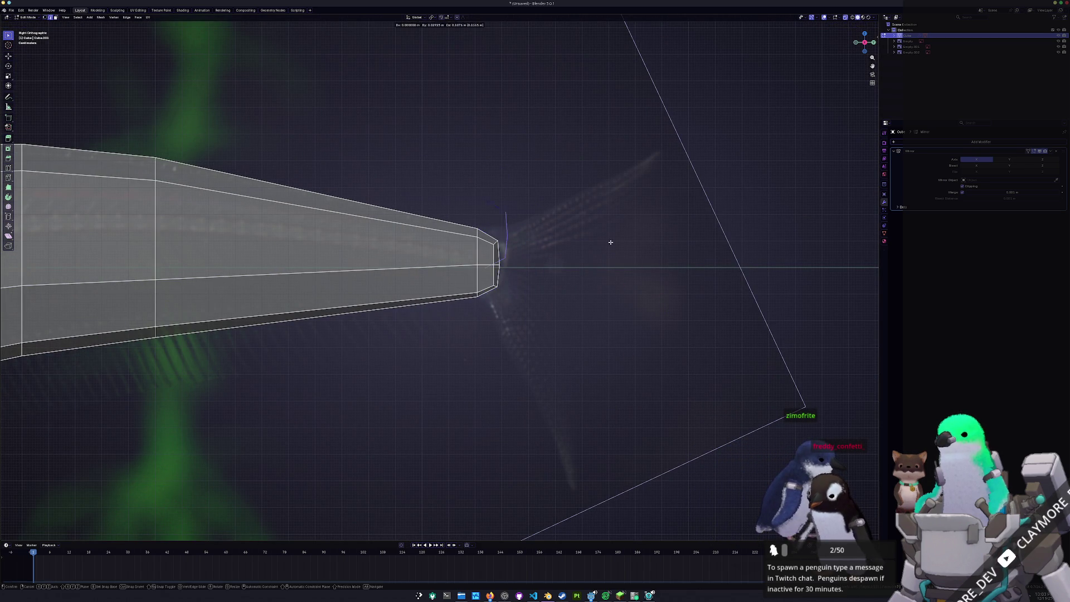
pyautogui.rightClick(603, 271)
pyautogui.click(657, 432)
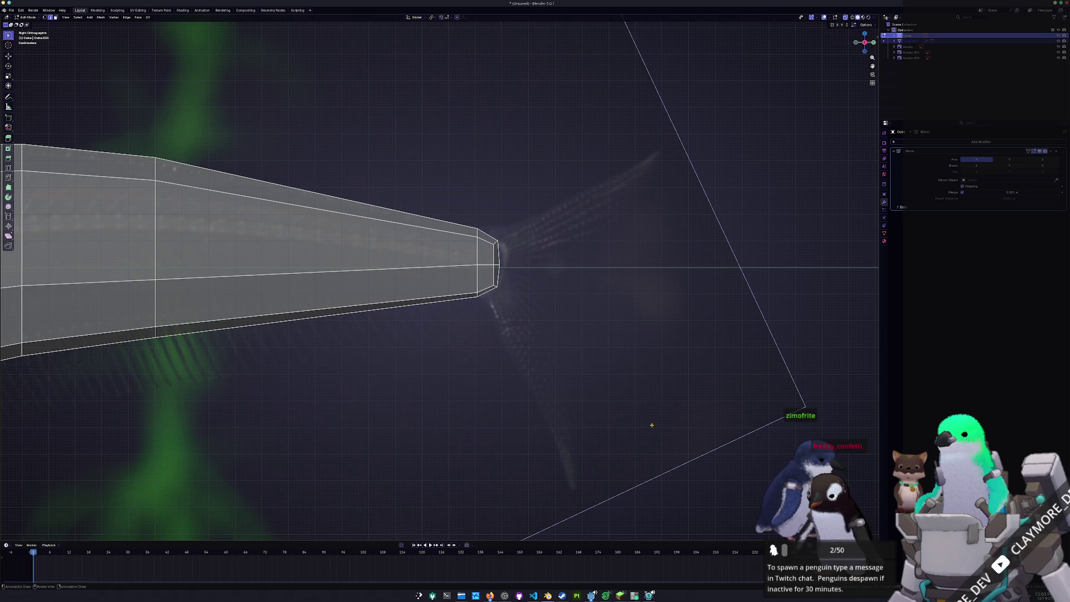
pyautogui.press('Tab')
# Select the separated tail-tip object and start extruding its loop backward.
pyautogui.click(496, 241)
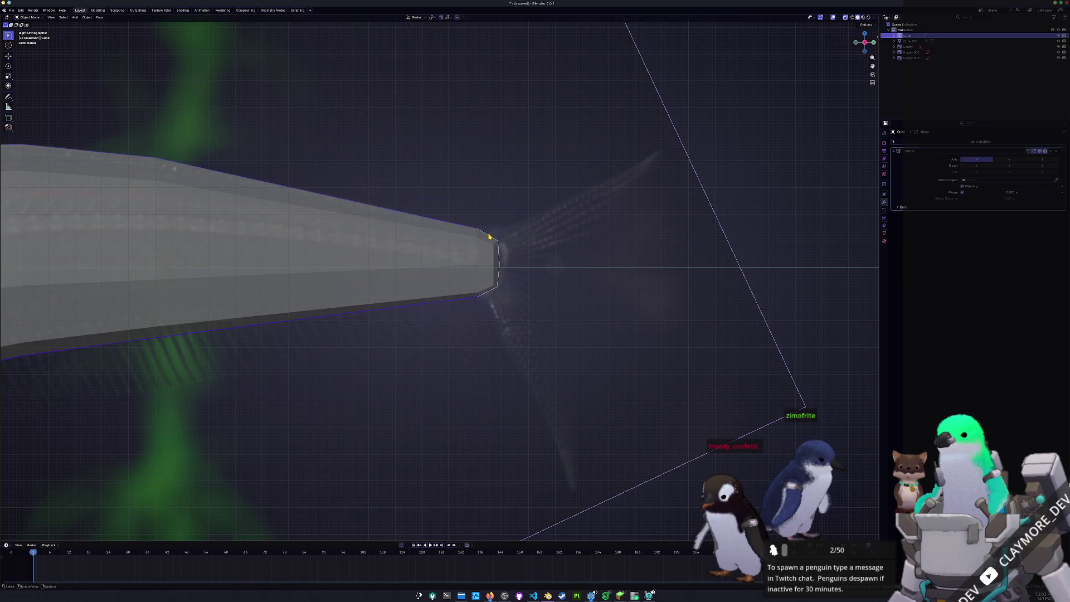
pyautogui.click(489, 238)
pyautogui.press('Tab')
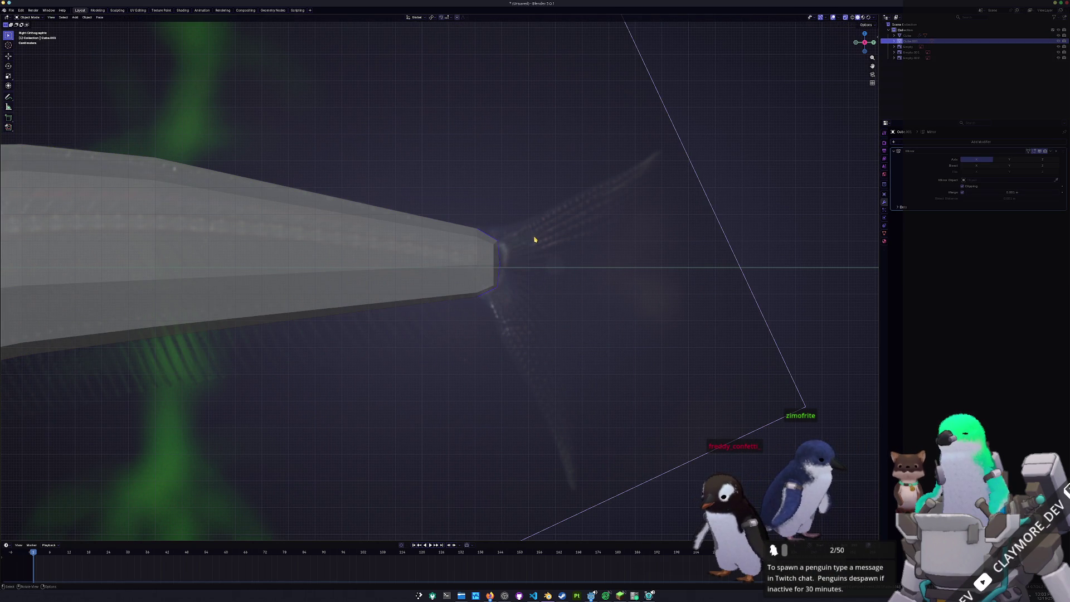
pyautogui.scroll(-1, 539, 243)
pyautogui.press('e')
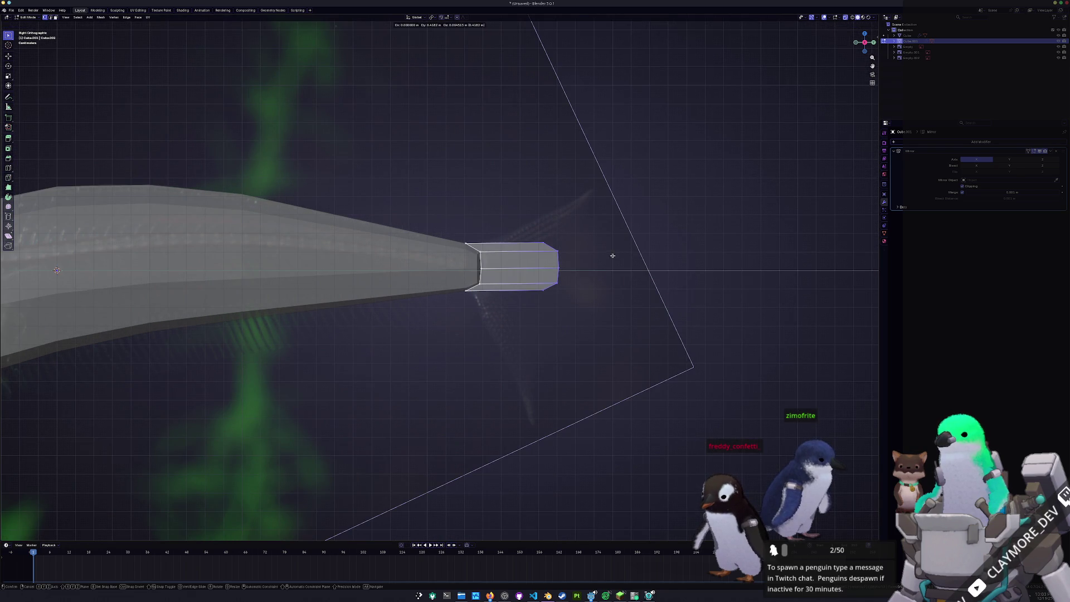
# Confirm the extrusion, scale up the end loop and pull its centre back into a V notch.
pyautogui.click(611, 262)
pyautogui.press('s')
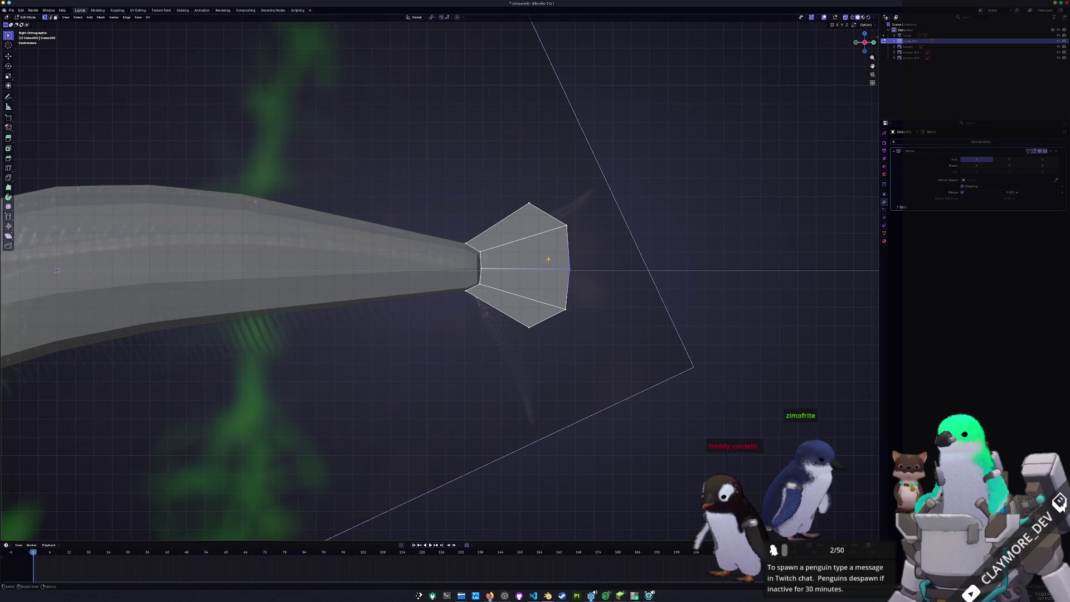
pyautogui.click(548, 259)
pyautogui.press('g')
pyautogui.click(514, 255)
# Drag the upper and lower tail tip vertices out into long pointed lobes.
pyautogui.moveTo(543, 210); pyautogui.dragTo(580, 240)
pyautogui.press('g')
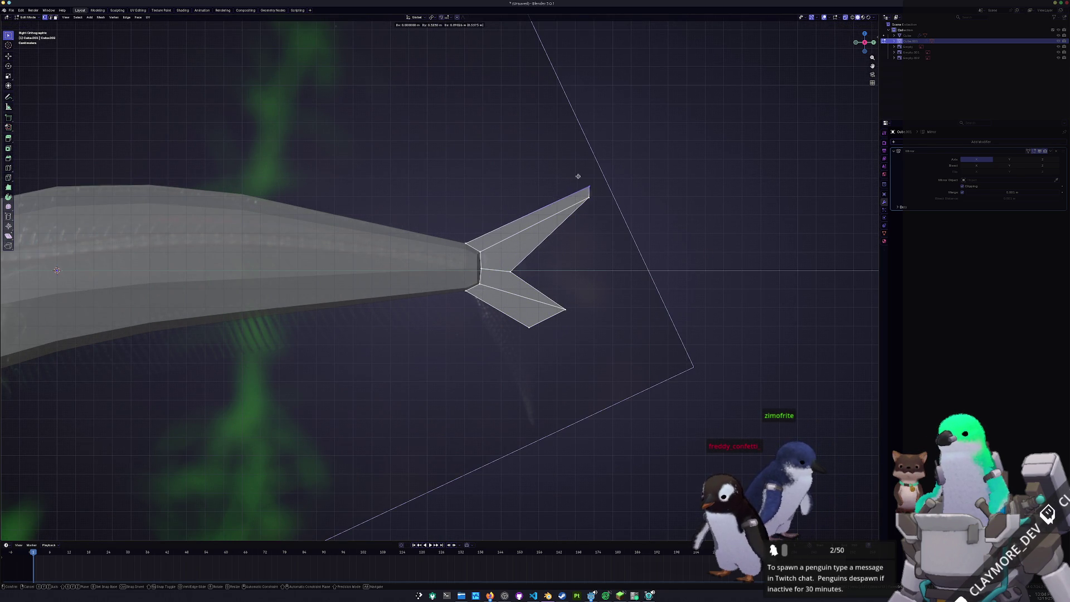
pyautogui.click(603, 209)
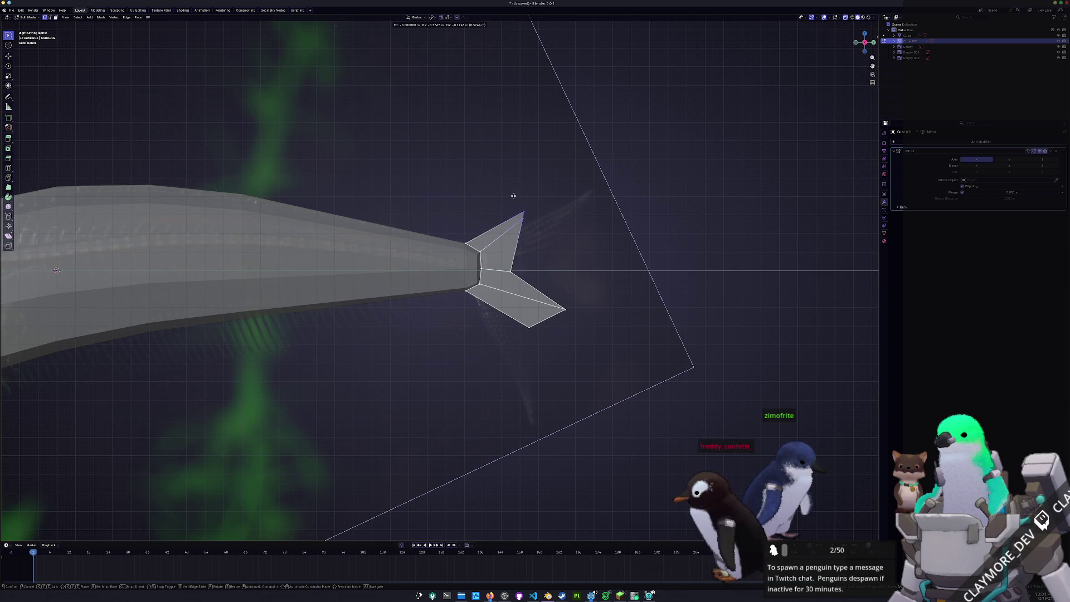
pyautogui.moveTo(582, 330)
pyautogui.mouseDown()
pyautogui.moveTo(566, 300)
pyautogui.moveTo(534, 284)
pyautogui.mouseUp()
pyautogui.press('g')
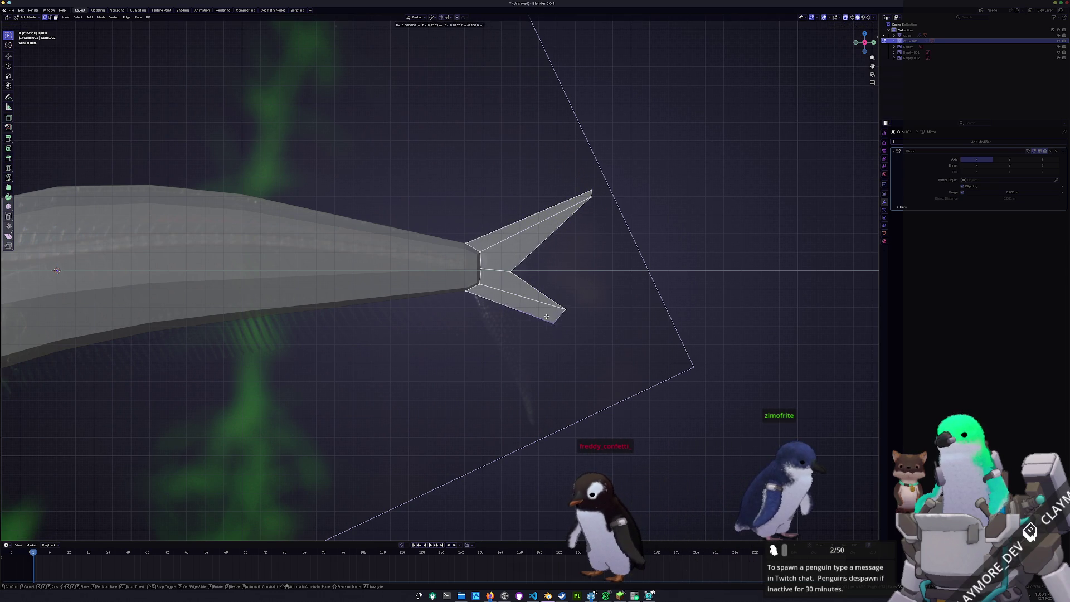
pyautogui.click(522, 408)
pyautogui.moveTo(525, 422); pyautogui.dragTo(565, 447)
pyautogui.press('g')
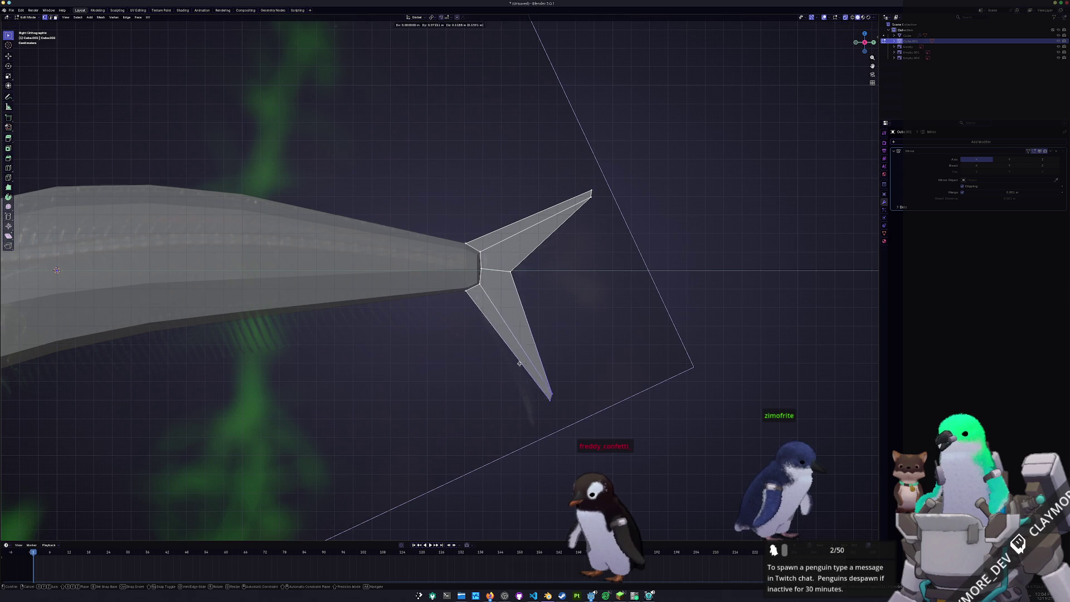
pyautogui.click(552, 368)
# Fine-tune both lobe tips, then rotate and move the tail to match the reference.
pyautogui.click(588, 194)
pyautogui.press('g')
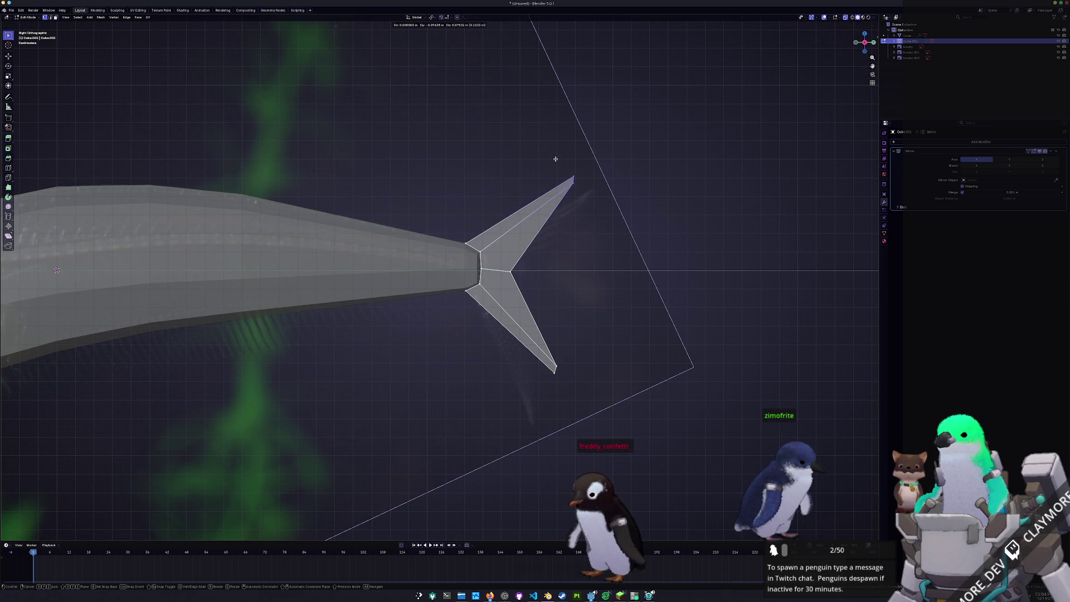
pyautogui.click(556, 159)
pyautogui.click(556, 370)
pyautogui.press('g')
pyautogui.click(569, 354)
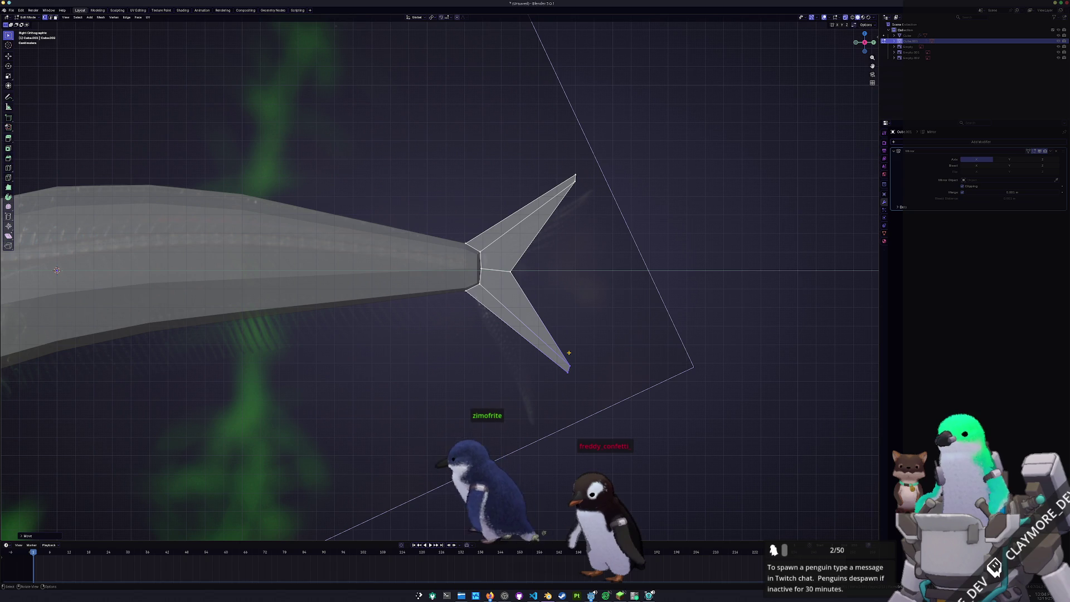
pyautogui.press('r')
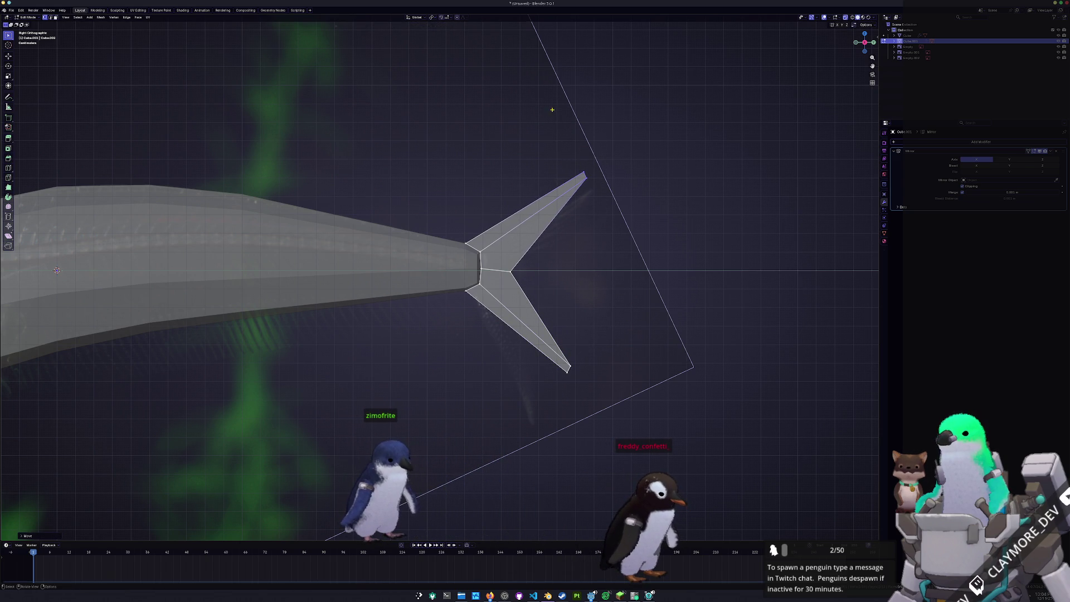
pyautogui.scroll(2, 552, 250)
pyautogui.press('g')
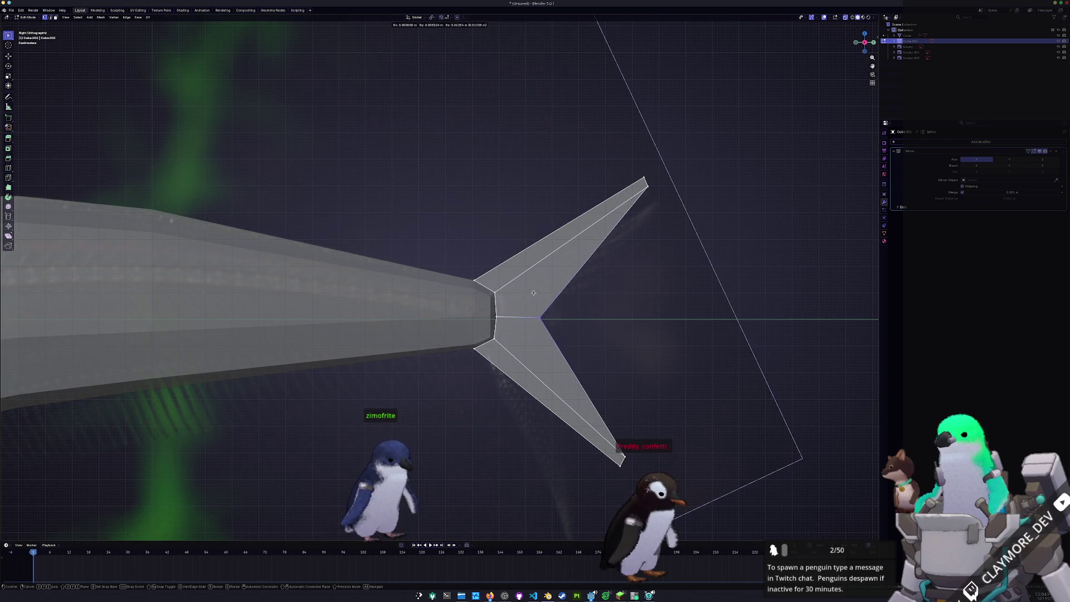
# Bend the upper lobe at a midpoint vertex, scale the tail down slightly and nudge it along Y.
pyautogui.click(538, 294)
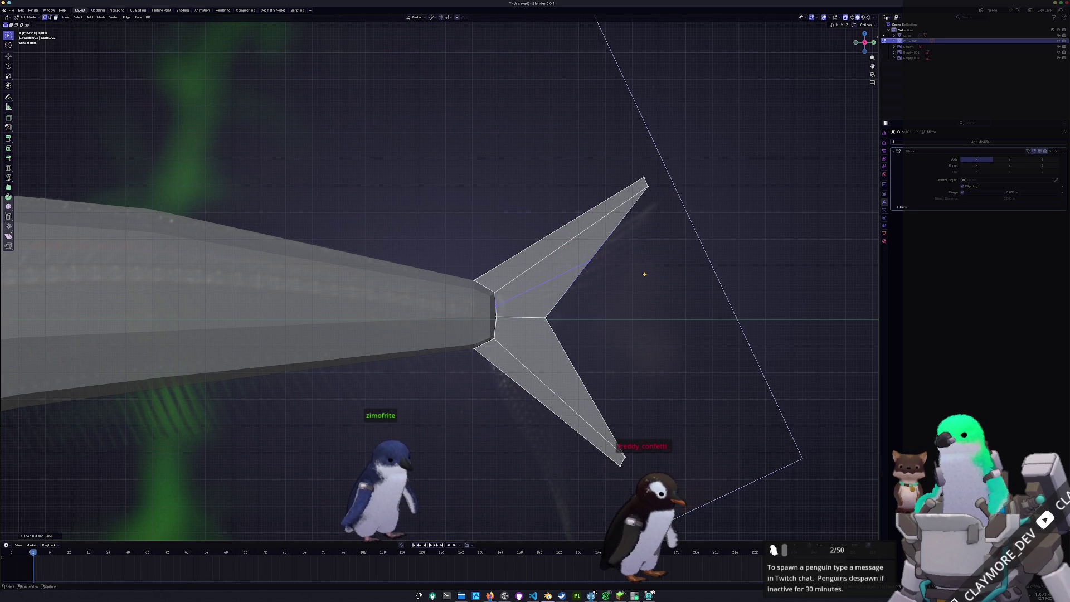
pyautogui.moveTo(602, 263); pyautogui.dragTo(639, 292)
pyautogui.press('g')
pyautogui.click(608, 252)
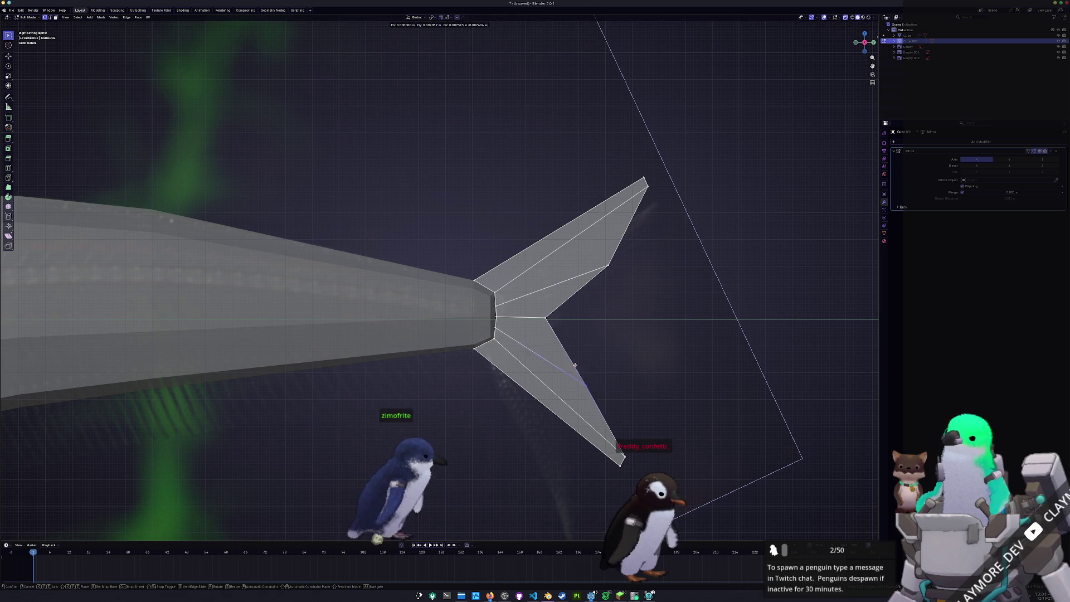
pyautogui.scroll(-3, 607, 345)
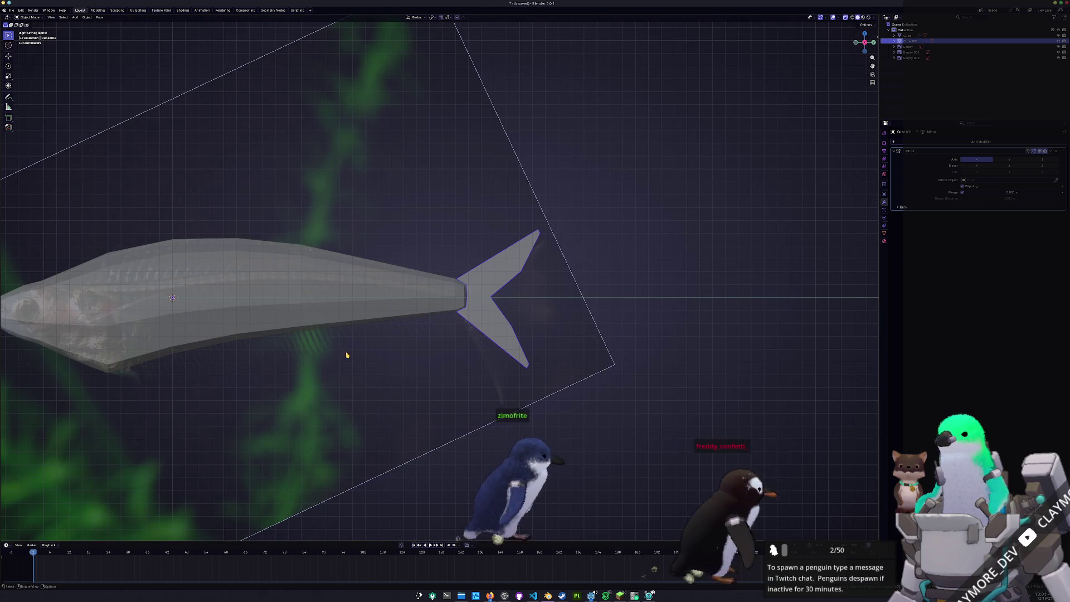
pyautogui.scroll(3, 607, 345)
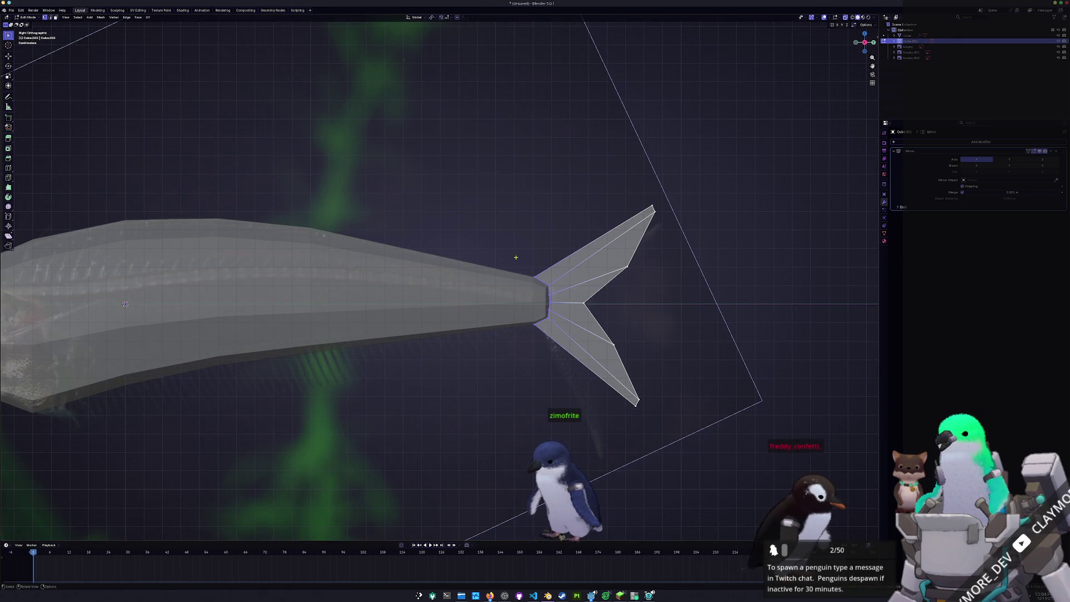
pyautogui.press('s')
pyautogui.press('g')
pyautogui.press('y')
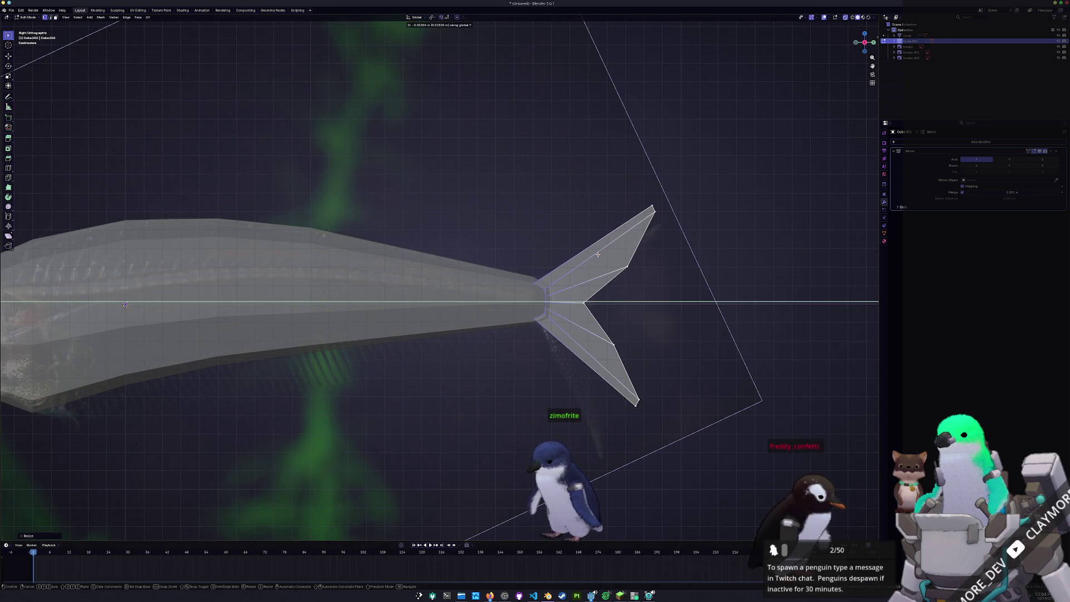
pyautogui.click(593, 253)
pyautogui.scroll(-3, 501, 285)
pyautogui.press('Tab')
pyautogui.moveTo(502, 285); pyautogui.dragTo(500, 290, button='middle')
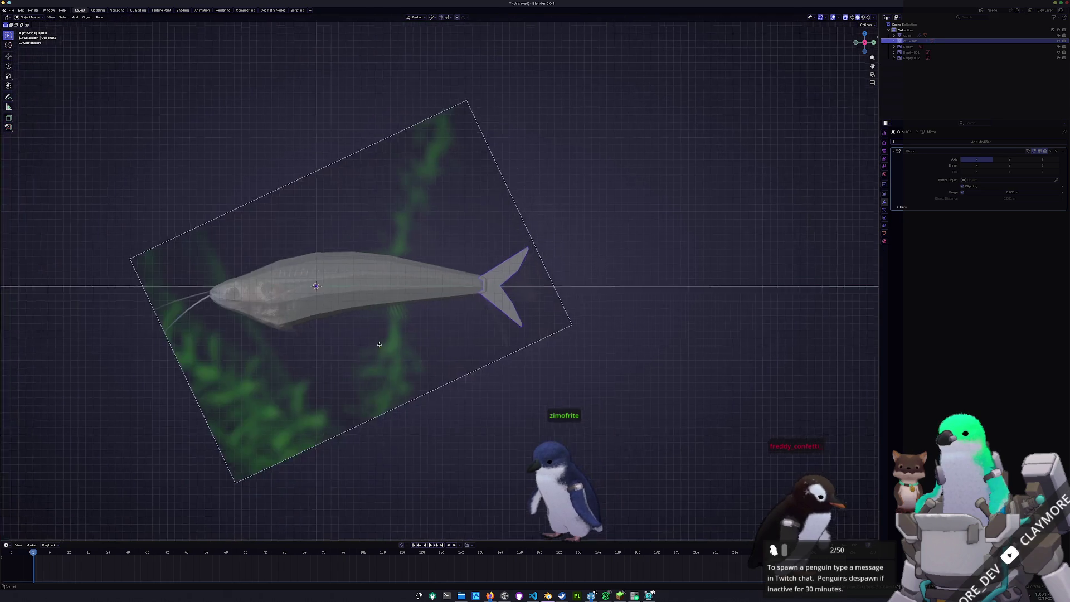
pyautogui.scroll(3, 501, 289)
pyautogui.scroll(3, 429, 306)
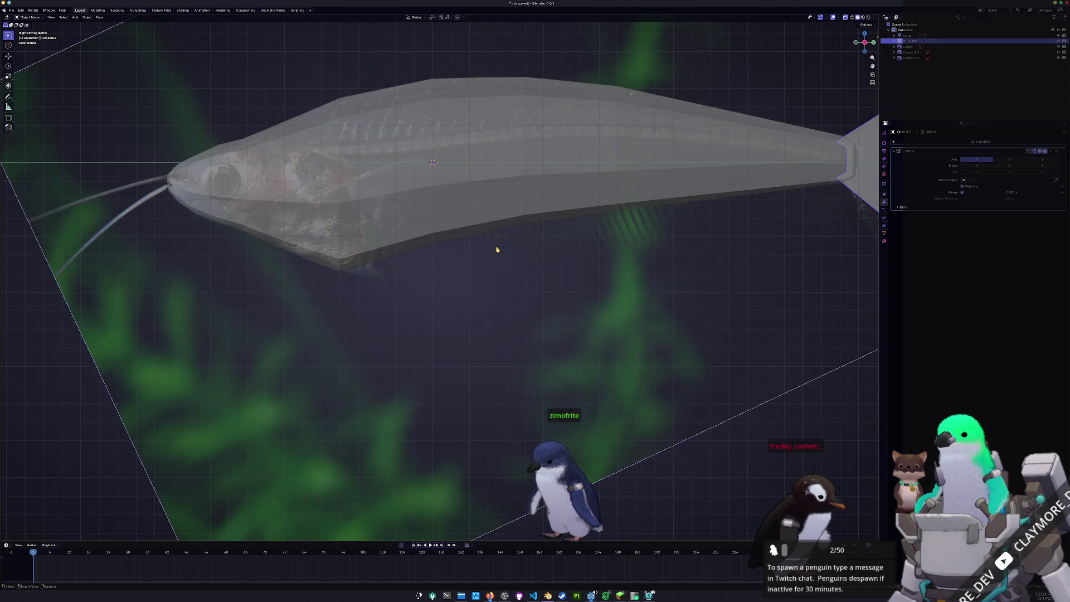
# Separate the body's lower belly edges into a new object and select it.
pyautogui.press('Tab')
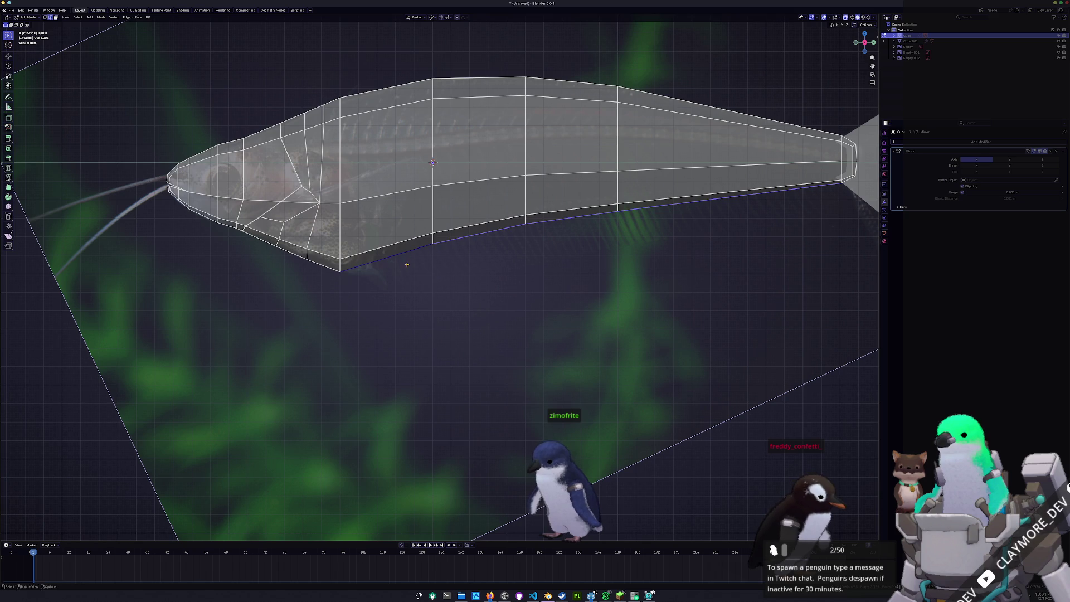
pyautogui.hotkey('ctrl', 'e')
pyautogui.click(468, 338)
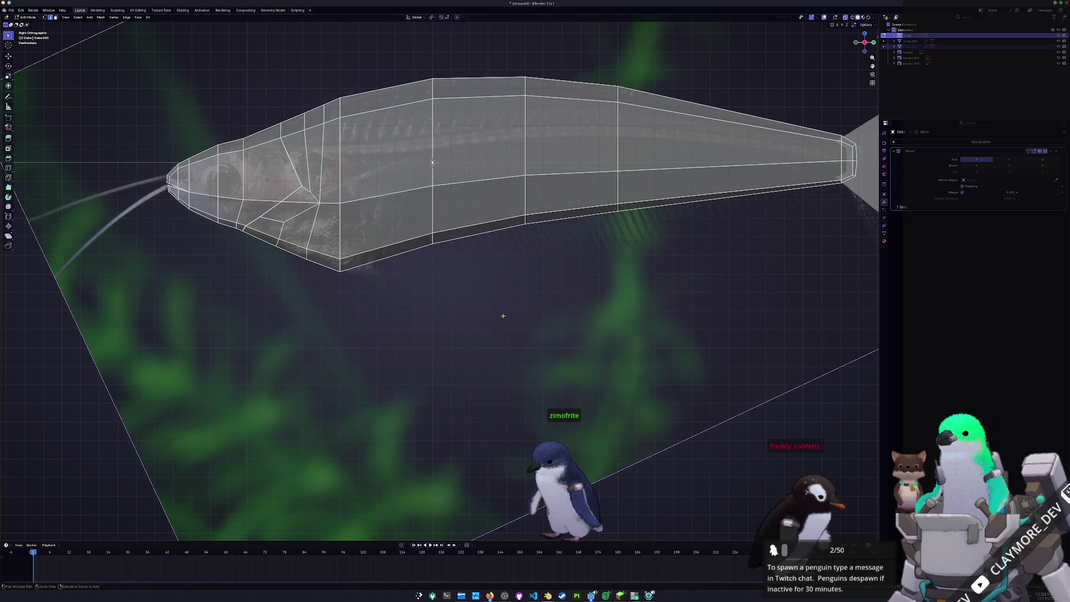
pyautogui.press('Tab')
pyautogui.click(425, 251)
# Extrude the belly edges down into a fin strip and pull its front lower corner toward the tail.
pyautogui.press('Tab')
pyautogui.moveTo(435, 265); pyautogui.dragTo(451, 285, button='middle')
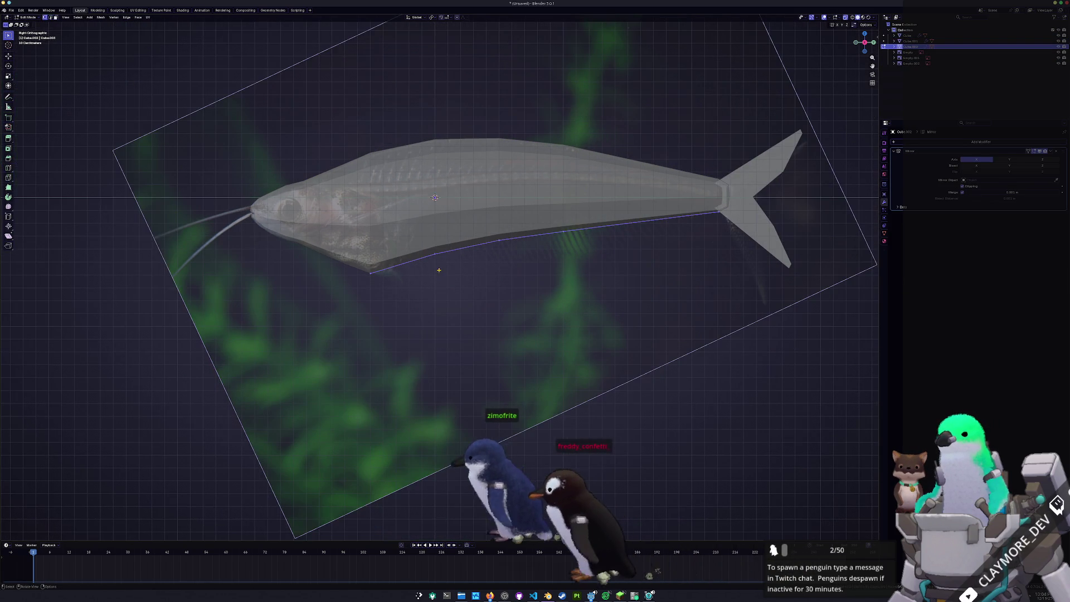
pyautogui.press('e')
pyautogui.click(483, 324)
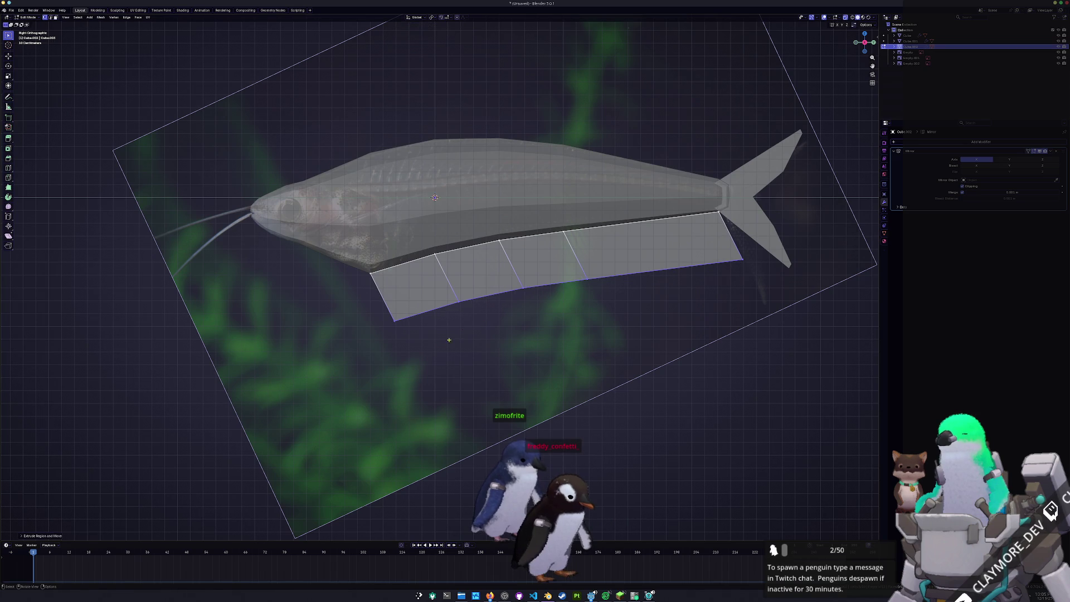
pyautogui.moveTo(358, 298); pyautogui.dragTo(415, 337)
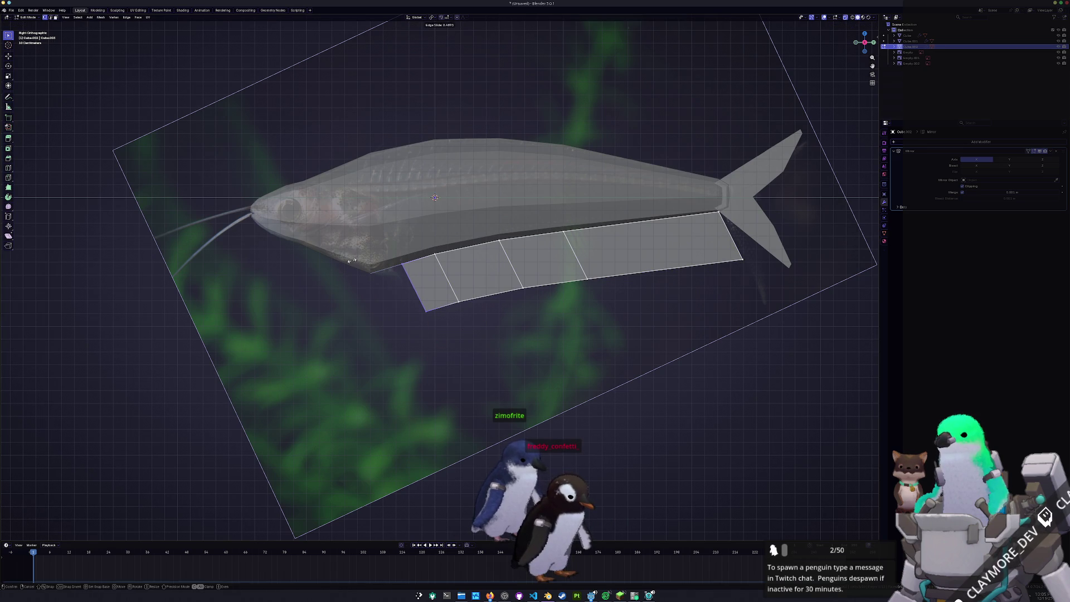
pyautogui.press('KP_3')
pyautogui.press('g')
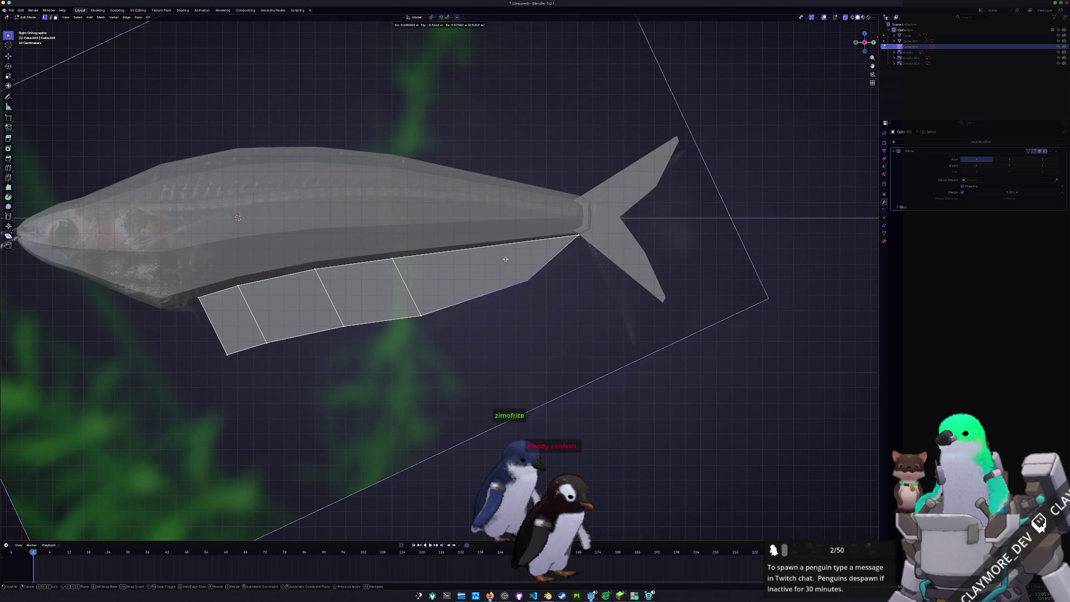
pyautogui.moveTo(495, 240); pyautogui.dragTo(562, 236)
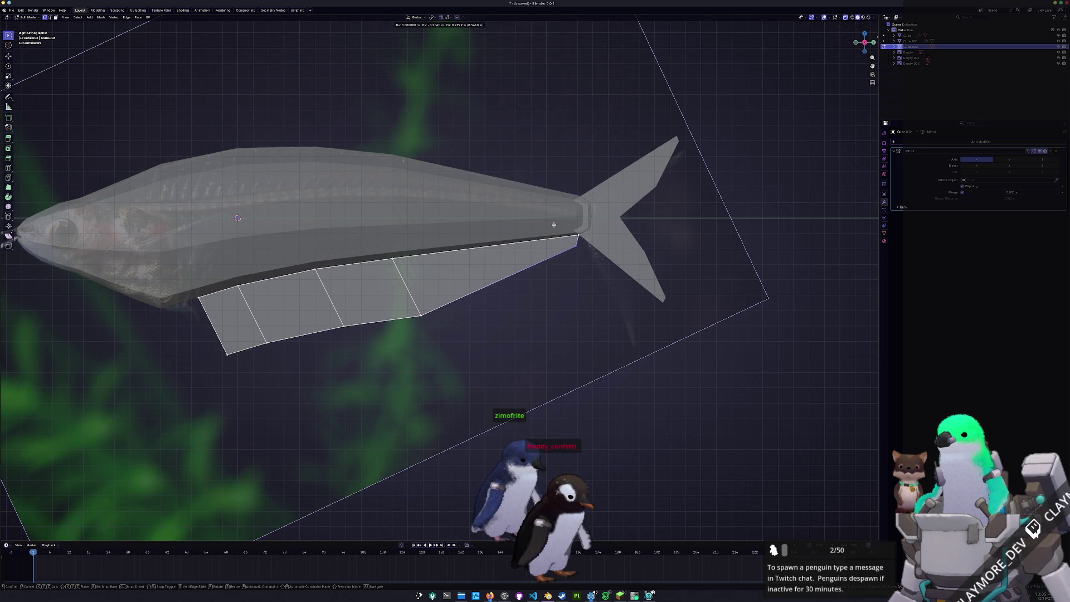
pyautogui.click(502, 233)
pyautogui.press('Tab')
# Add an edge loop across the belly fin and move its rearmost vertices up.
pyautogui.press('Tab')
pyautogui.click(488, 216)
pyautogui.press('Tab')
pyautogui.press('Tab')
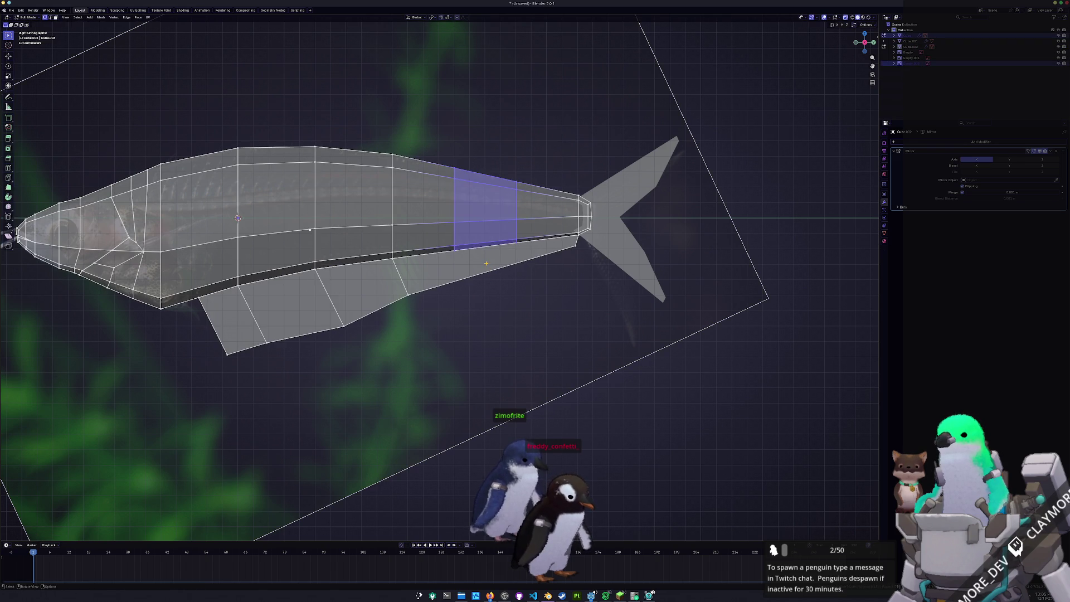
pyautogui.scroll(1, 486, 277)
pyautogui.click(485, 272)
pyautogui.press('Tab')
pyautogui.scroll(2, 494, 268)
pyautogui.press('Tab')
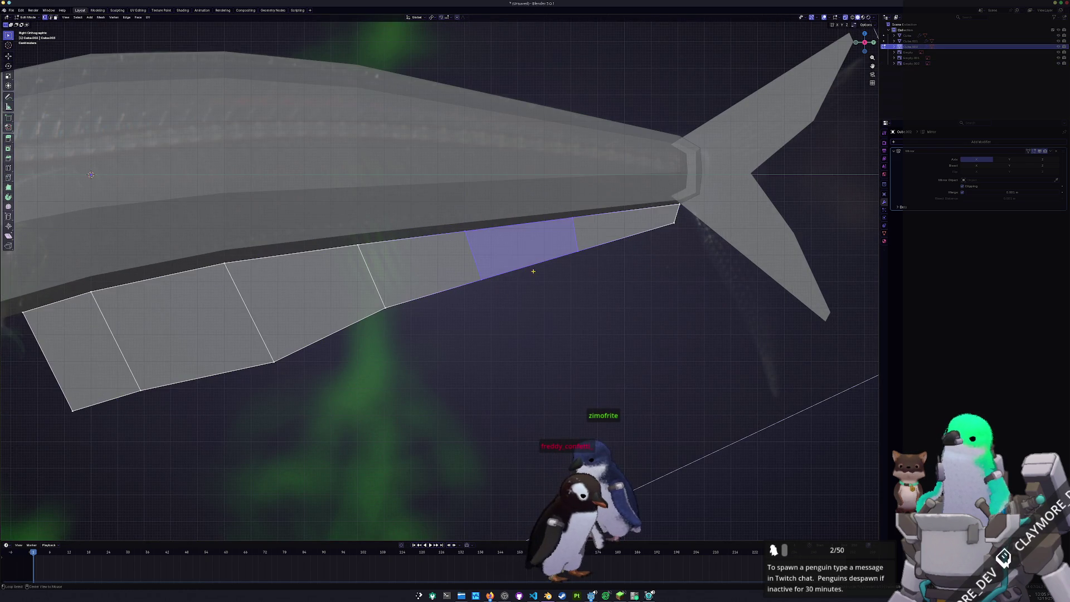
pyautogui.keyDown('shift'); pyautogui.moveTo(510, 264); pyautogui.dragTo(578, 326, button='middle'); pyautogui.keyUp('shift')
pyautogui.hotkey('ctrl', 'r')
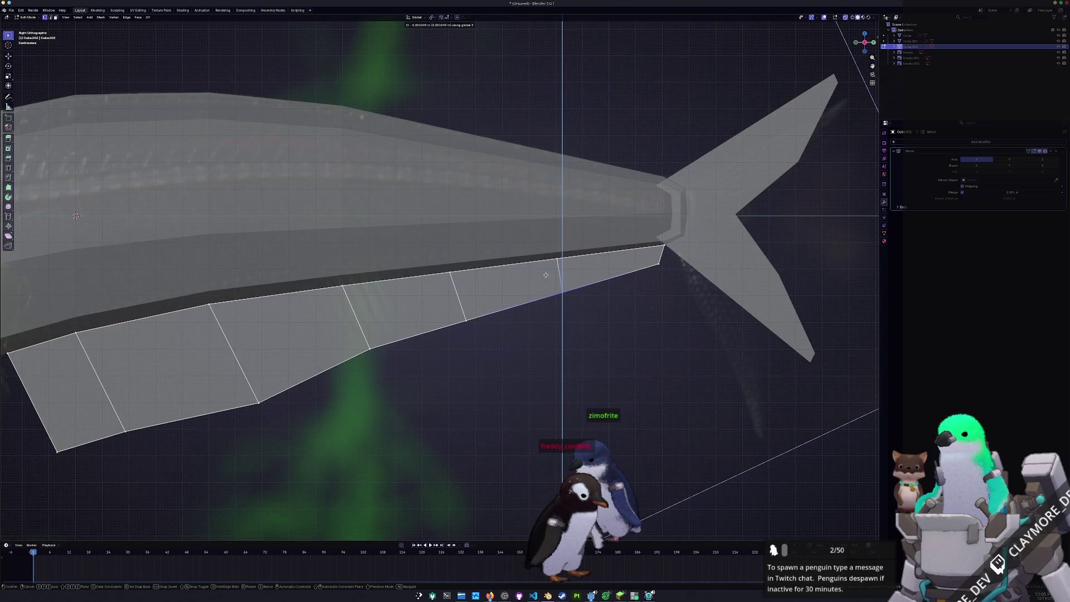
pyautogui.click(574, 294)
pyautogui.keyDown('shift'); pyautogui.moveTo(574, 292); pyautogui.dragTo(602, 284, button='middle'); pyautogui.keyUp('shift')
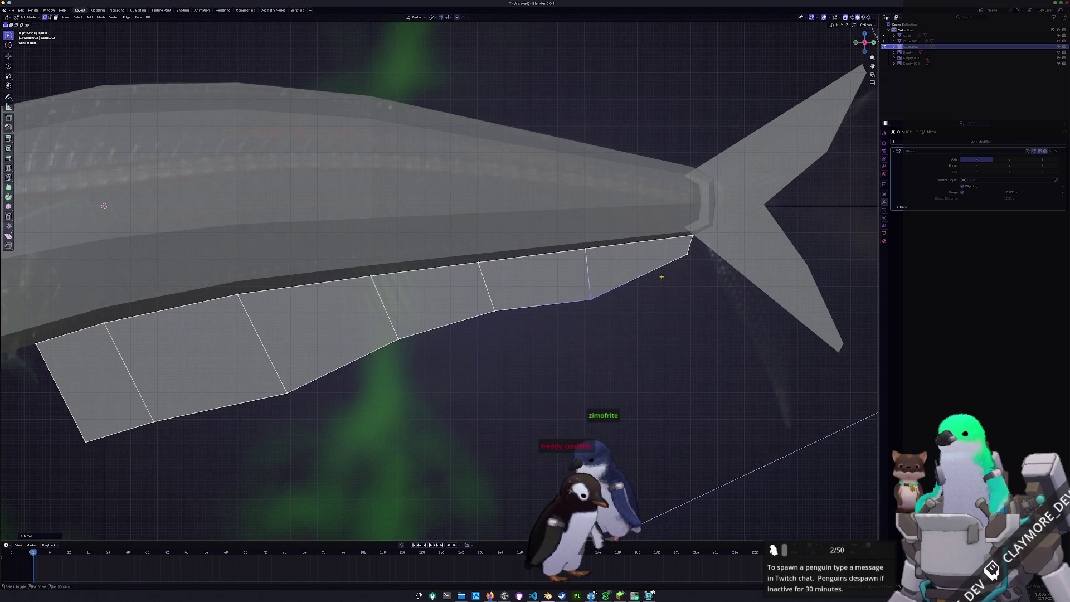
pyautogui.click(666, 245)
pyautogui.press('g')
pyautogui.click(489, 311)
# Raise the remaining lower fin vertices one by one so the fin tapers.
pyautogui.moveTo(488, 311); pyautogui.dragTo(493, 296, button='middle')
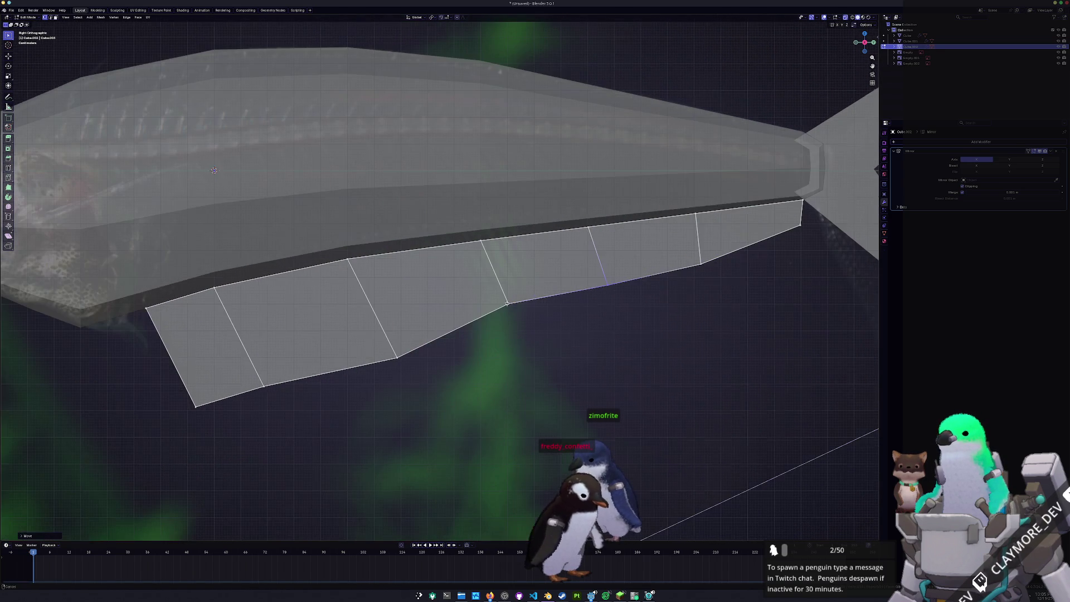
pyautogui.press('g')
pyautogui.click(508, 305)
pyautogui.click(401, 359)
pyautogui.press('g')
pyautogui.click(308, 293)
pyautogui.click(265, 386)
pyautogui.press('g')
pyautogui.click(276, 366)
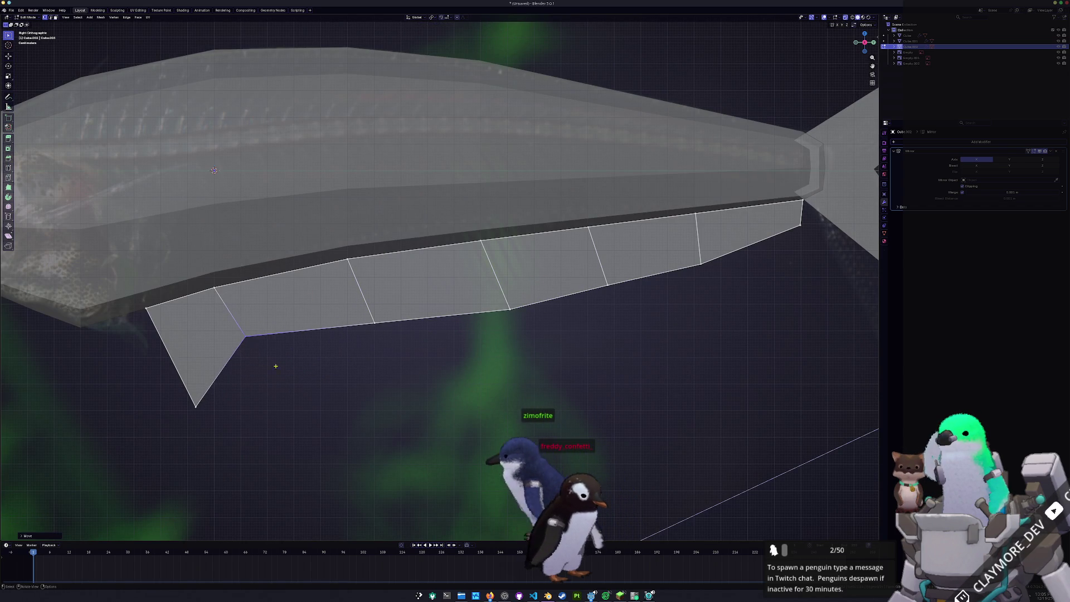
# Reposition the fin's front lower corner, cancelling a stray top-vertex move, and leave Edit Mode.
pyautogui.click(217, 288)
pyautogui.press('g')
pyautogui.rightClick(193, 313)
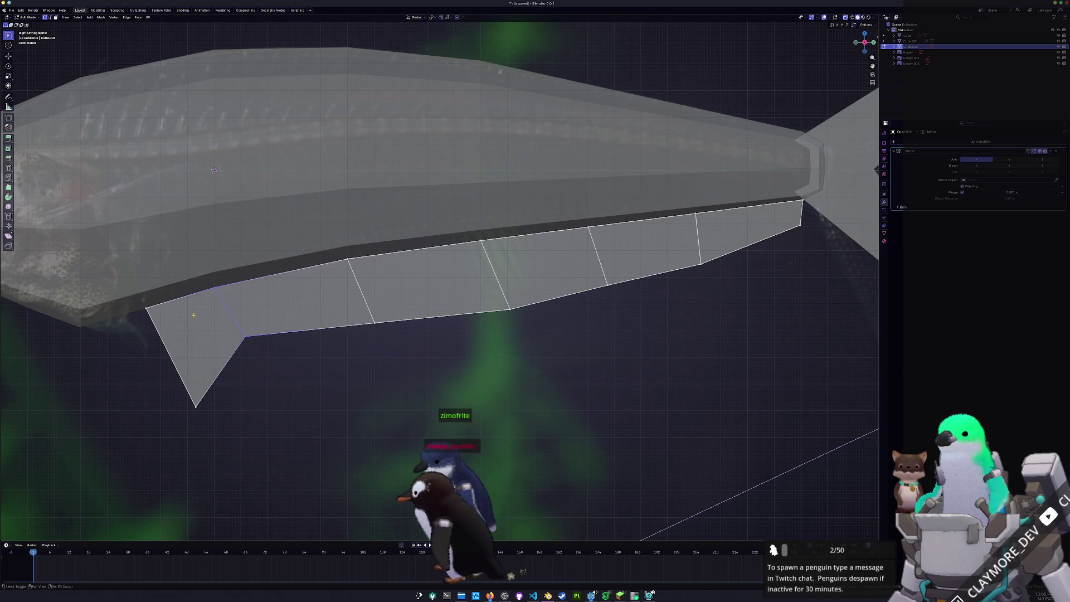
pyautogui.scroll(2, 194, 314)
pyautogui.press('g')
pyautogui.click(260, 219)
pyautogui.scroll(-5, 360, 252)
pyautogui.press('Tab')
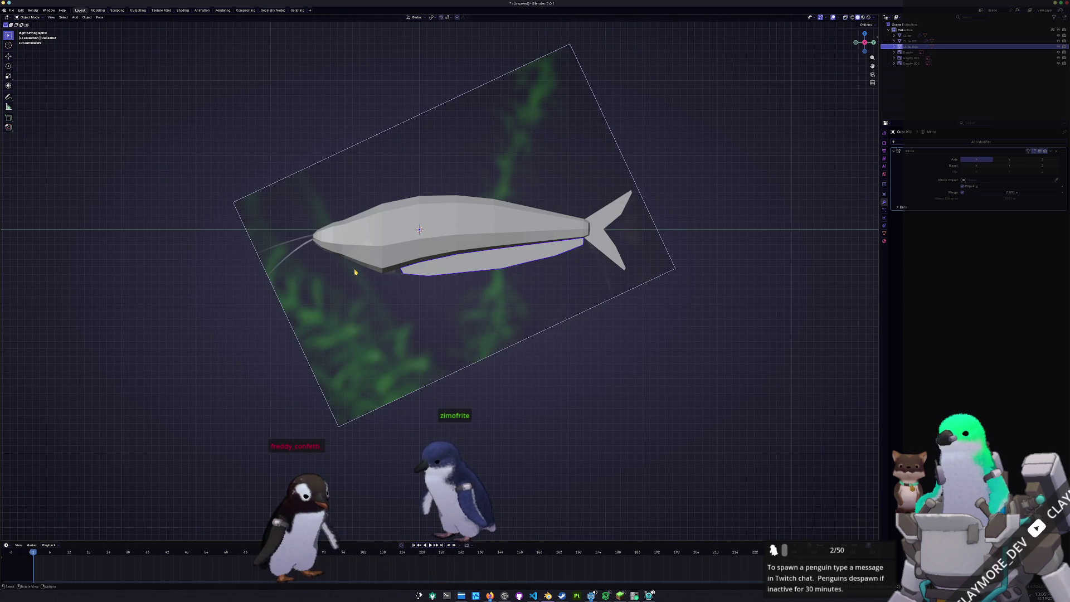
pyautogui.moveTo(364, 269)
pyautogui.mouseDown(button='middle')
pyautogui.moveTo(339, 287)
pyautogui.moveTo(447, 254)
pyautogui.mouseUp(button='middle')
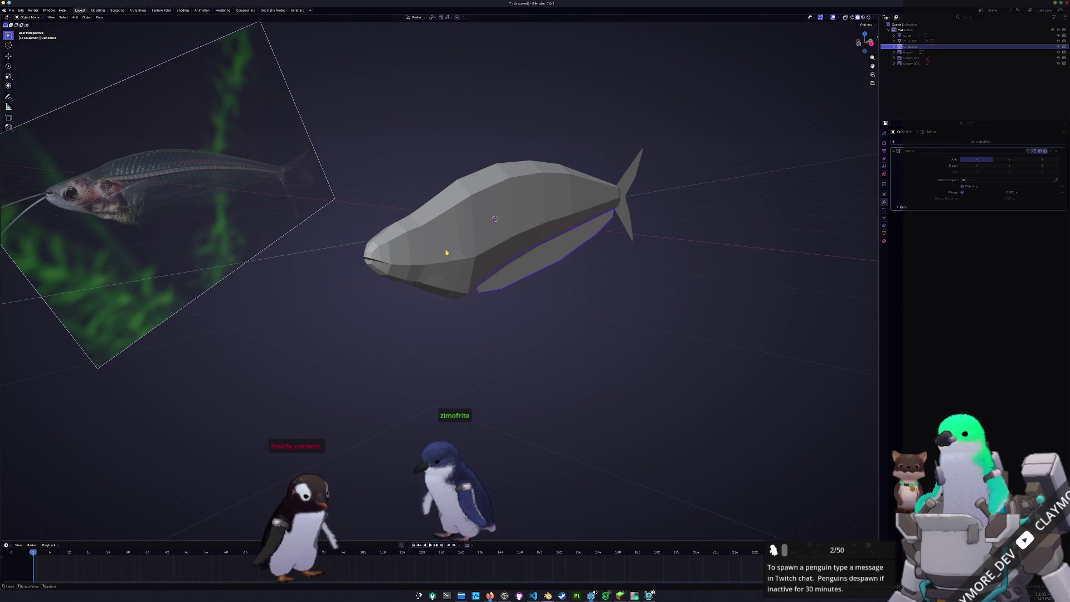
pyautogui.press('KP_3')
pyautogui.scroll(3, 351, 225)
pyautogui.scroll(2, 351, 226)
pyautogui.scroll(2, 351, 226)
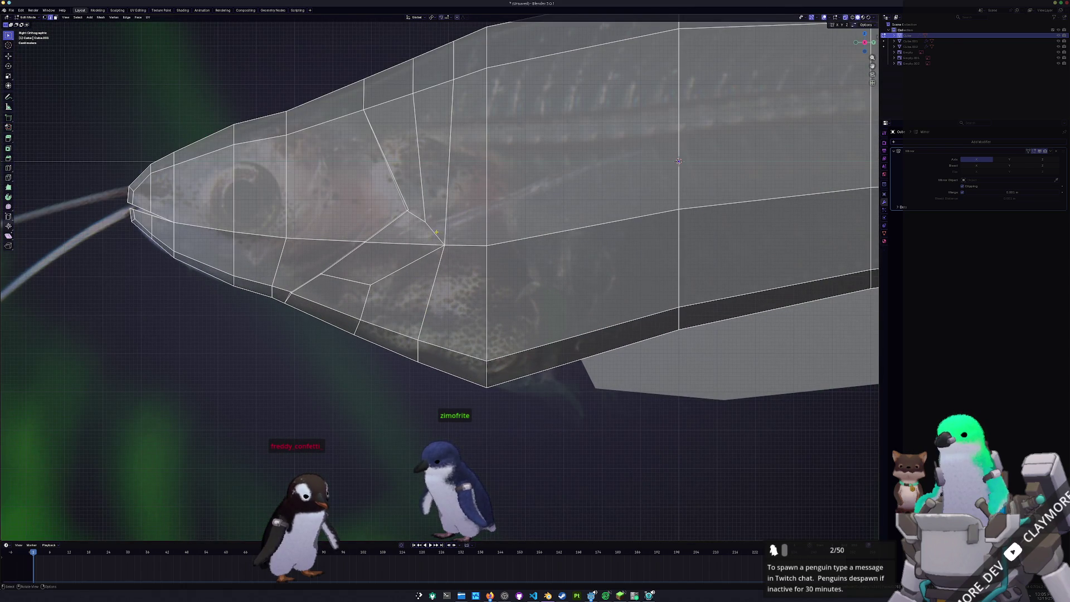
pyautogui.scroll(-3, 441, 238)
pyautogui.moveTo(418, 243)
pyautogui.mouseDown(button='middle')
pyautogui.moveTo(499, 266)
pyautogui.moveTo(621, 174)
pyautogui.mouseUp(button='middle')
pyautogui.rightClick(493, 119)
pyautogui.press('Escape')
pyautogui.press('Tab')
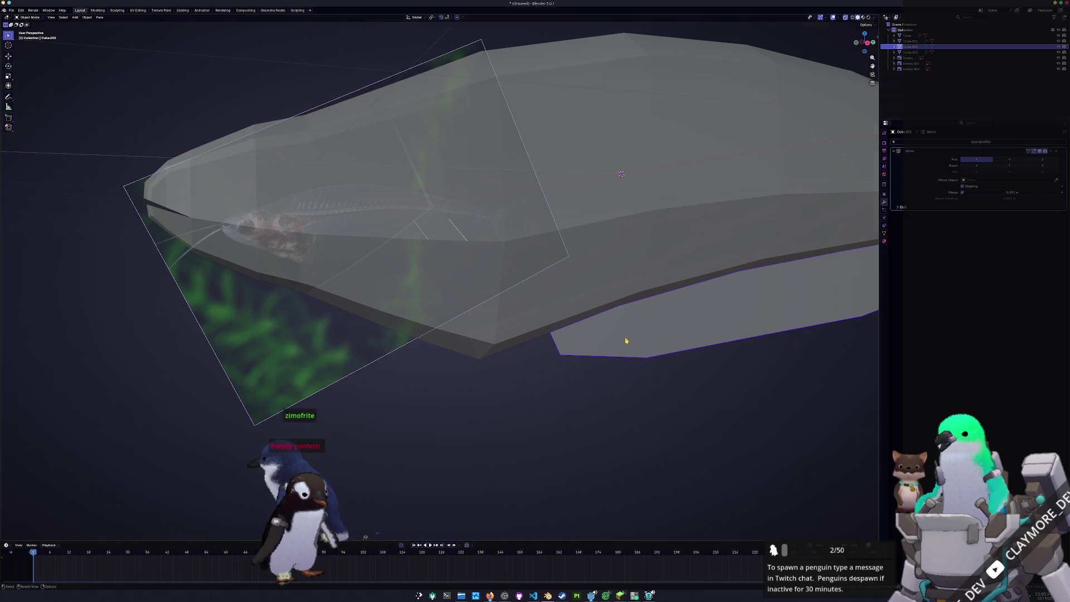
pyautogui.press('KP_3')
pyautogui.press('Tab')
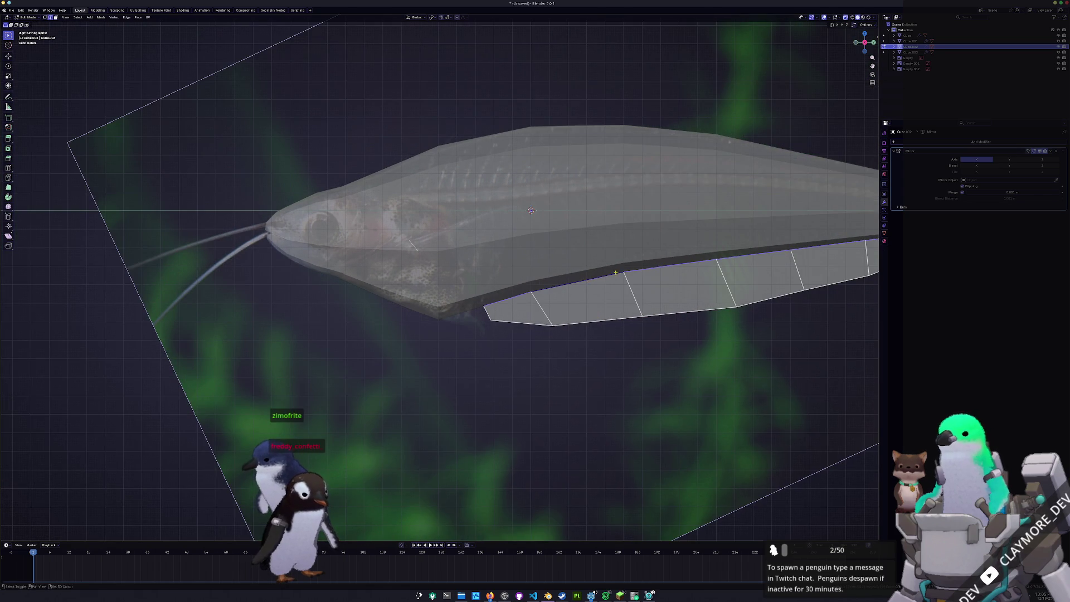
pyautogui.scroll(-2, 526, 209)
pyautogui.press('Tab')
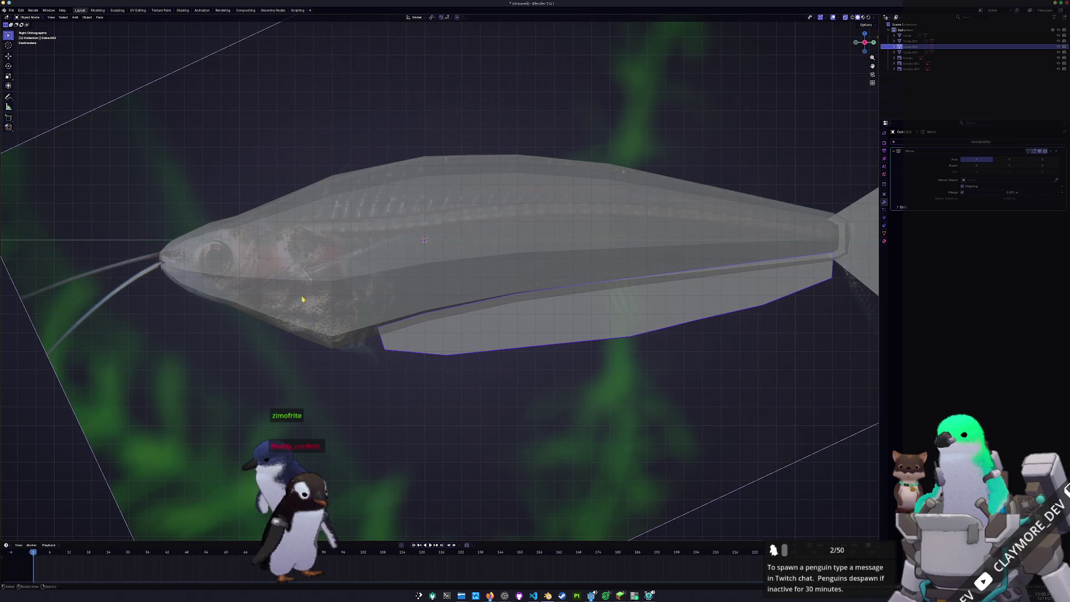
pyautogui.click(308, 279)
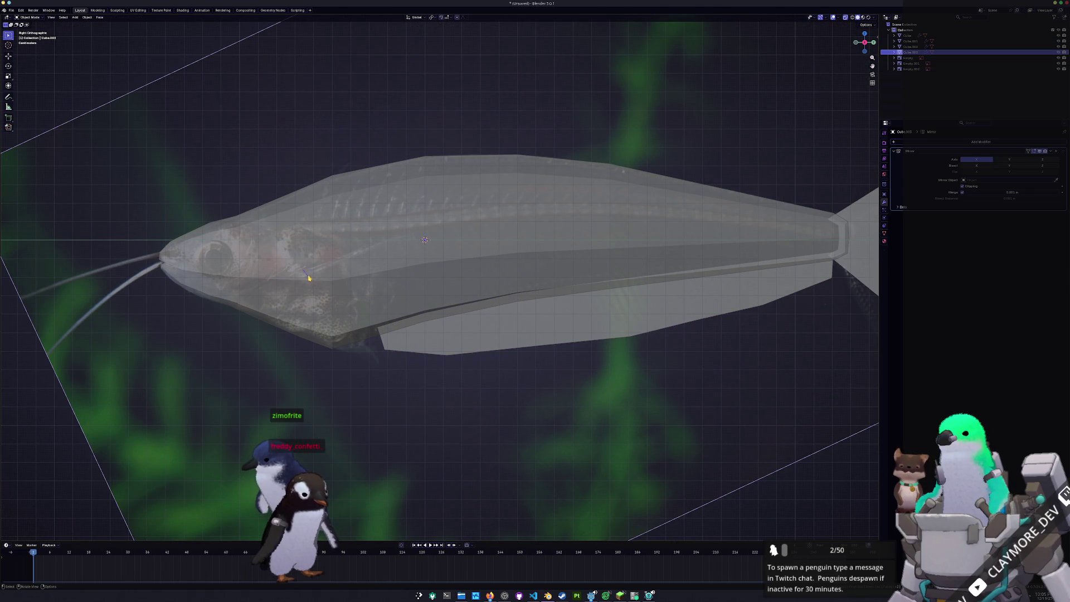
pyautogui.press('KP_1')
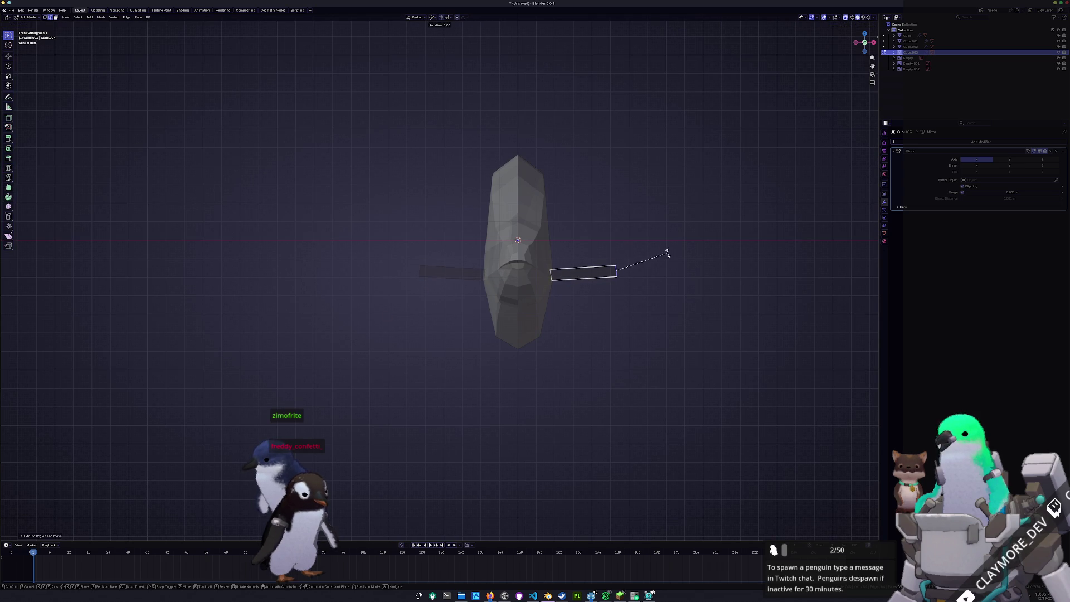
# Pull and vertex-slide the pectoral quad's corners into a fan shape in side view.
pyautogui.press('KP_3')
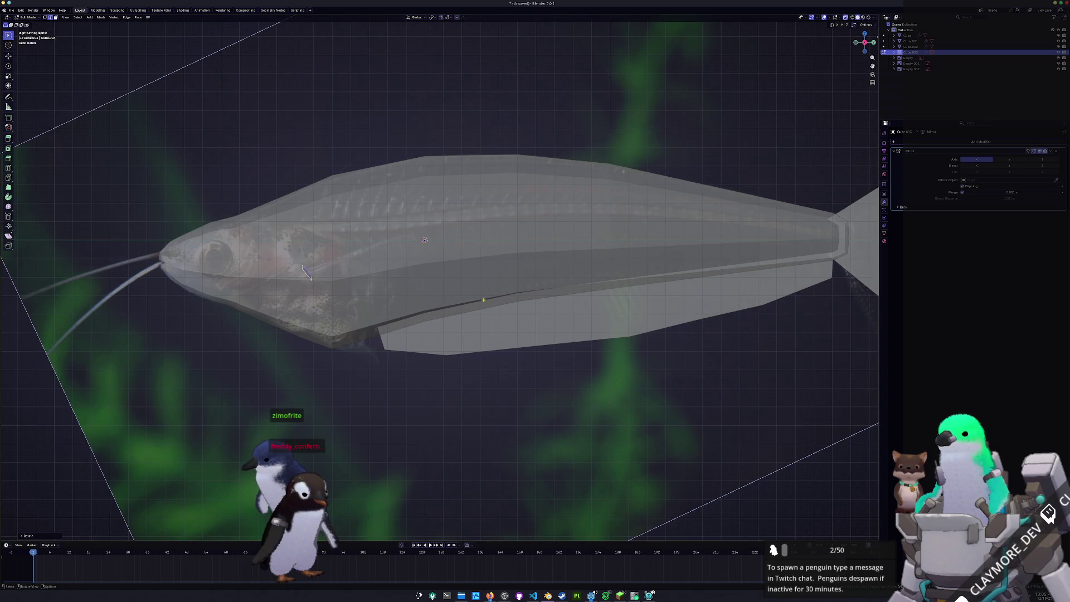
pyautogui.click(308, 273)
pyautogui.scroll(2, 418, 224)
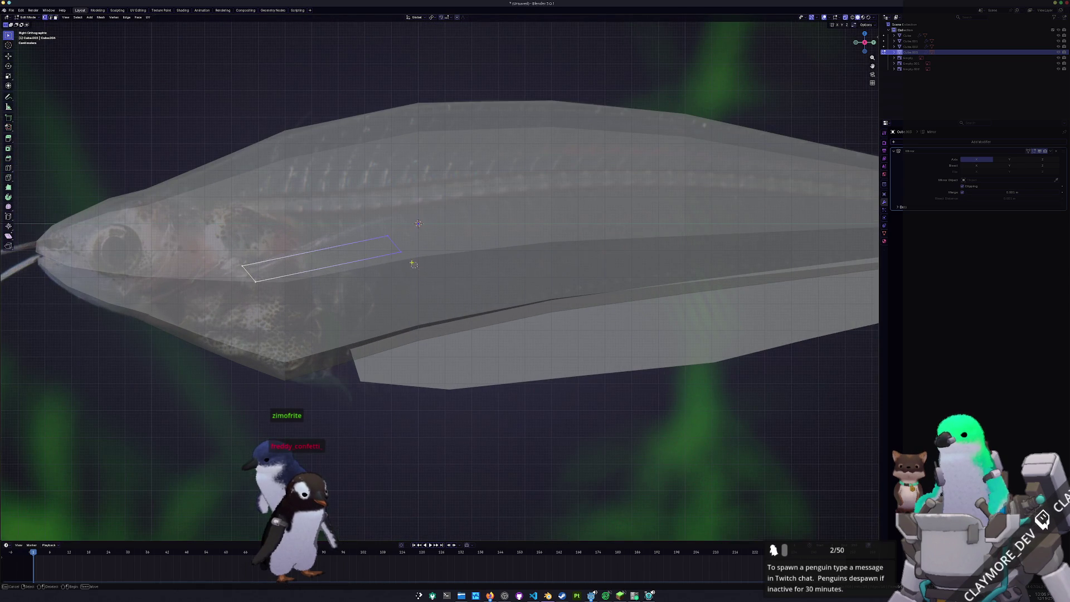
pyautogui.press('g')
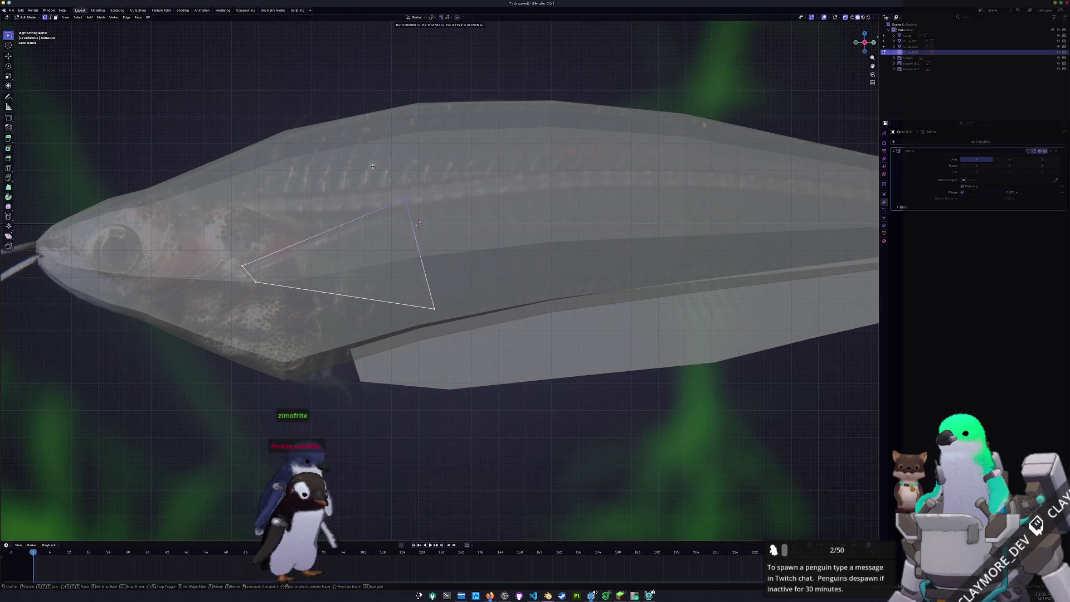
pyautogui.click(418, 224)
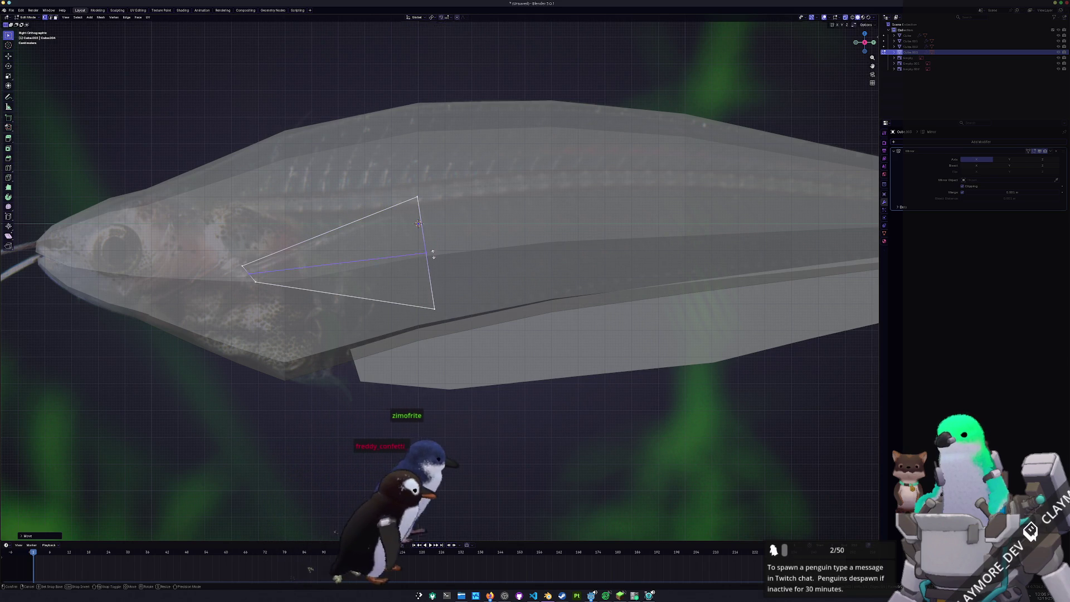
pyautogui.press('g')
pyautogui.press('g')
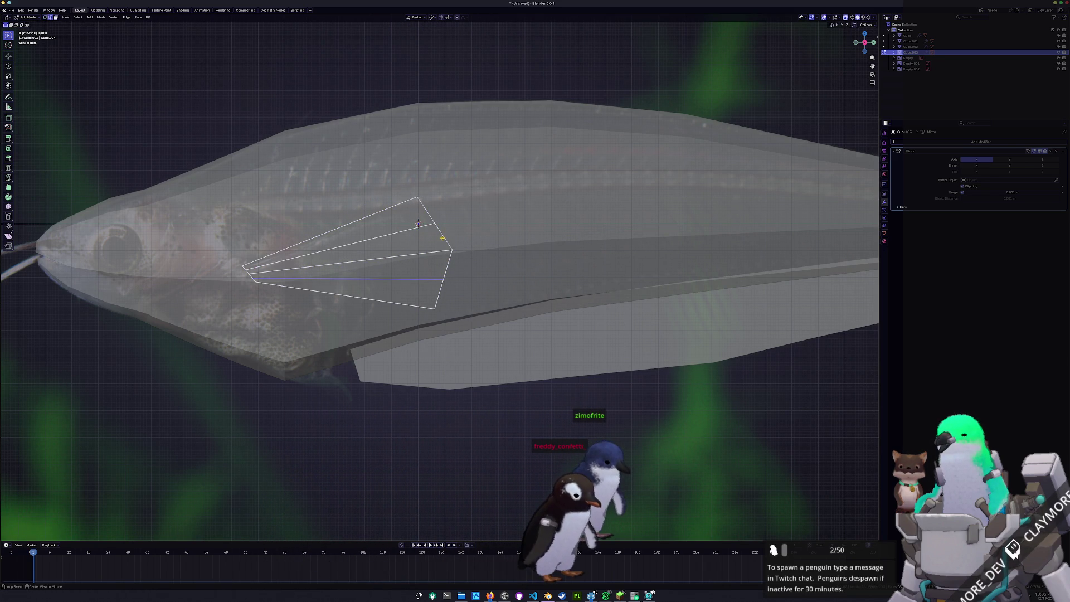
pyautogui.press('n')
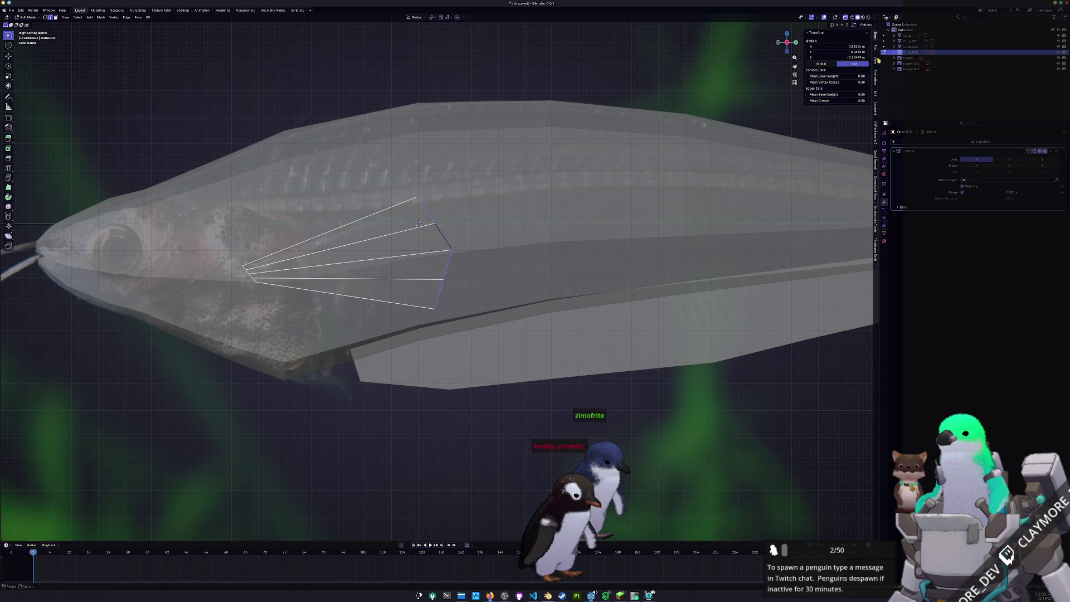
pyautogui.click(877, 94)
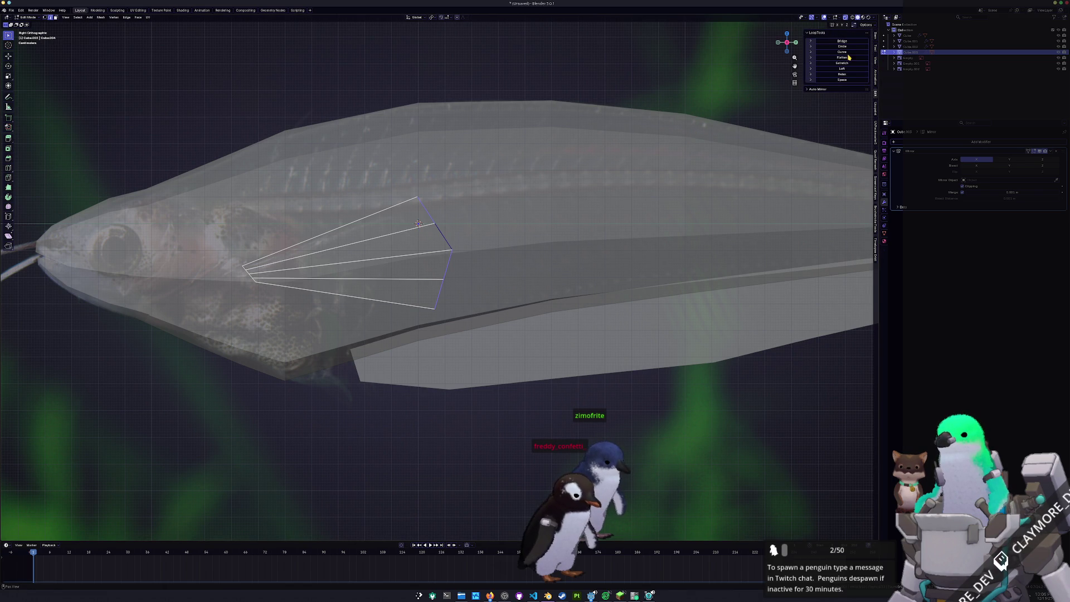
# Inspect the fin in perspective and reposition its outer corner in side view.
pyautogui.moveTo(823, 86); pyautogui.dragTo(585, 251, button='middle')
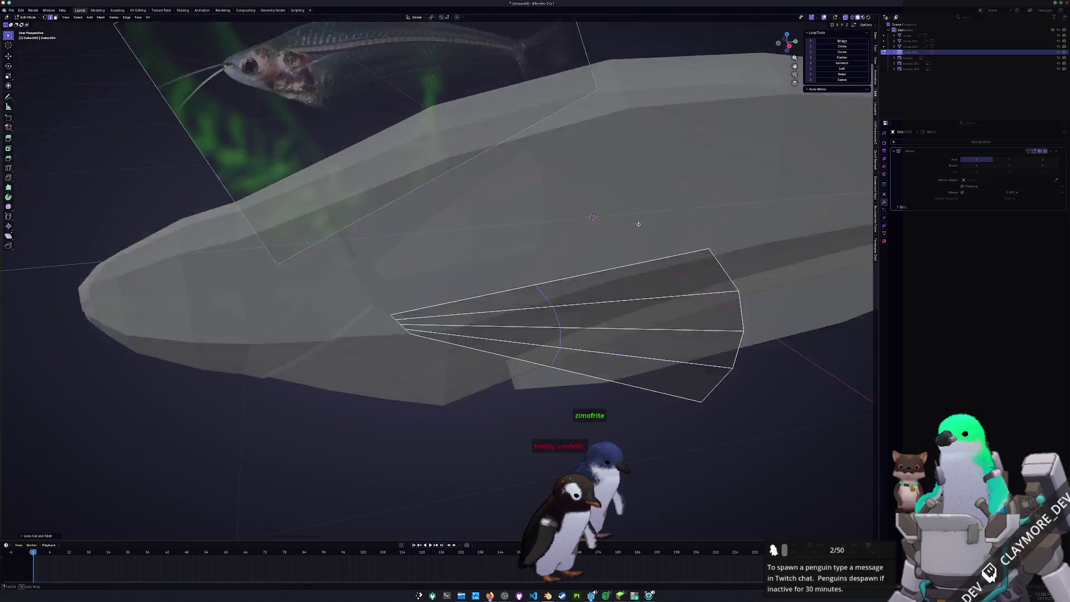
pyautogui.moveTo(656, 206); pyautogui.dragTo(517, 255, button='middle')
pyautogui.moveTo(580, 262); pyautogui.dragTo(576, 266, button='middle')
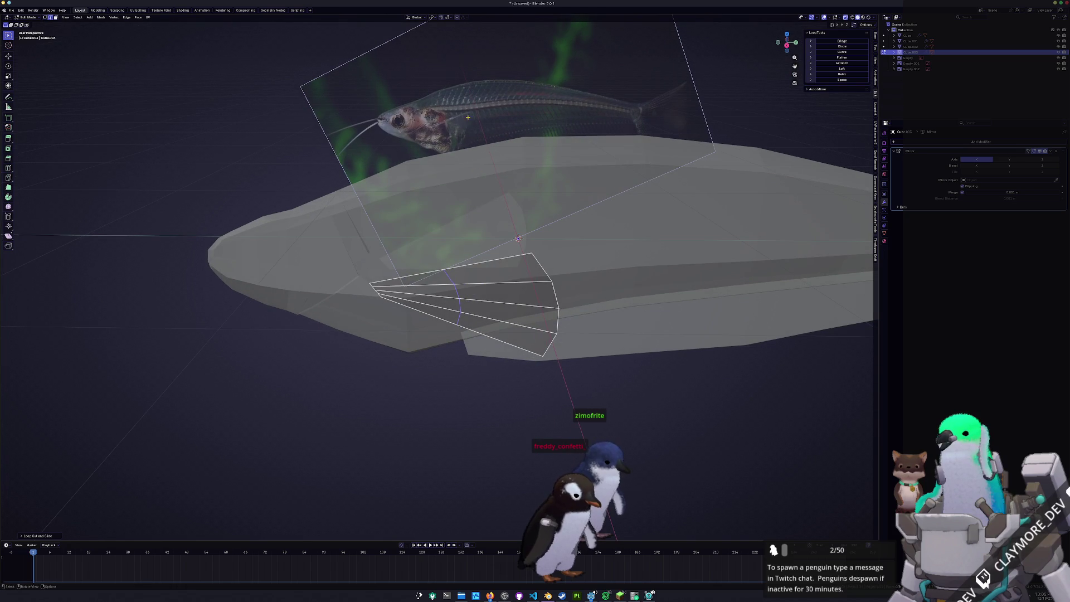
pyautogui.press('KP_3')
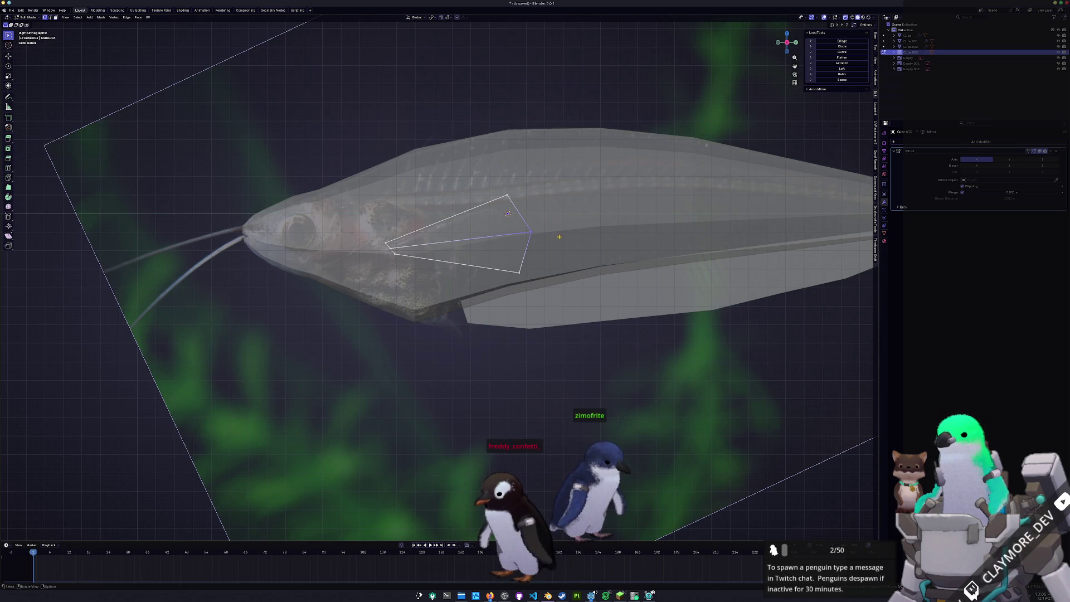
pyautogui.press('g')
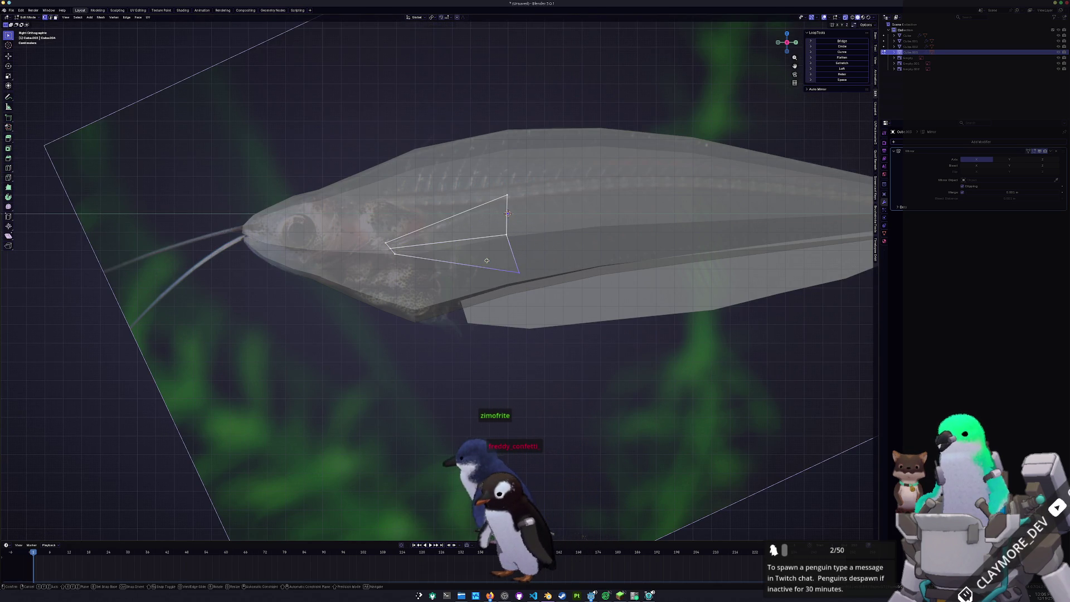
pyautogui.click(505, 213)
# Box-select the fin vertices and push them out from the body along Y from top view.
pyautogui.moveTo(506, 214)
pyautogui.mouseDown(button='middle')
pyautogui.moveTo(517, 205)
pyautogui.moveTo(521, 243)
pyautogui.mouseUp(button='middle')
pyautogui.moveTo(521, 242); pyautogui.dragTo(583, 354)
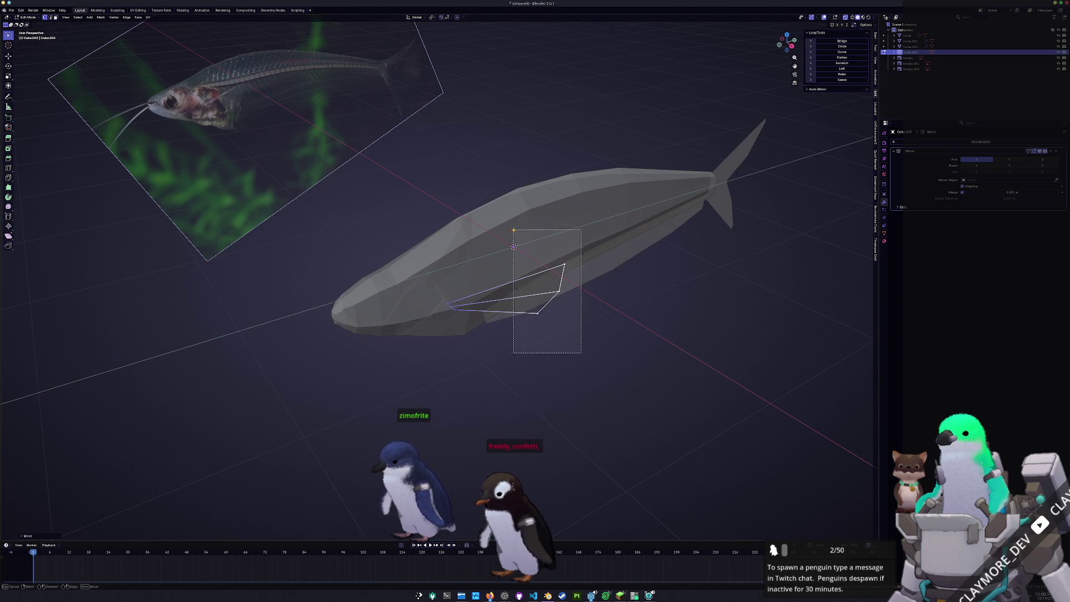
pyautogui.press('KP_7')
pyautogui.press('g')
pyautogui.press('y')
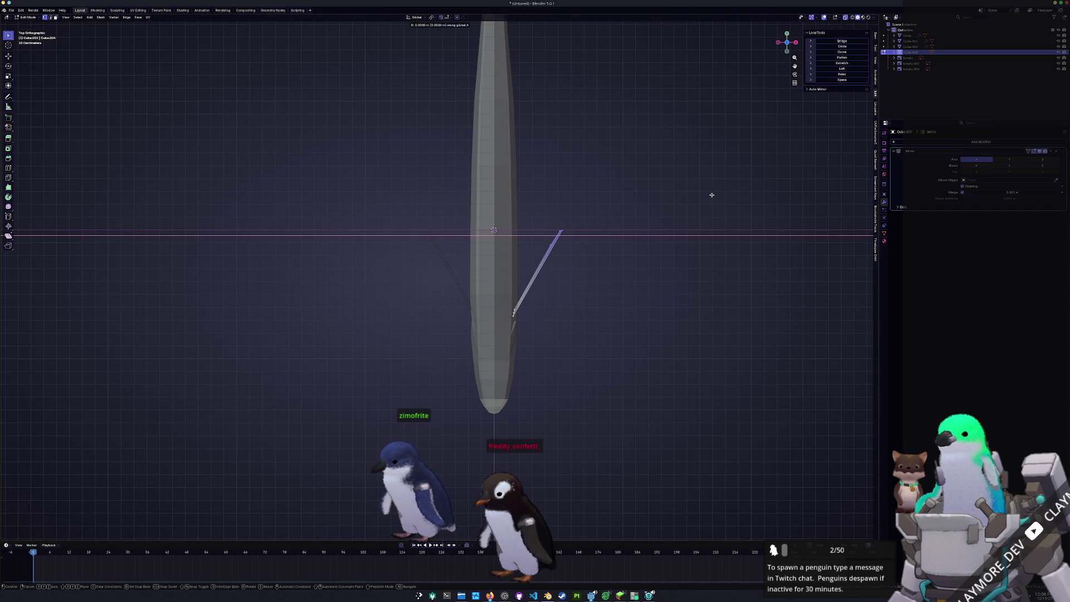
pyautogui.click(702, 193)
pyautogui.moveTo(586, 251); pyautogui.dragTo(533, 358, button='middle')
# Bring up the Save As dialog with Ctrl+Shift+S after dismissing a stray Ctrl+S.
pyautogui.hotkey('ctrl', 's')
pyautogui.press('Escape')
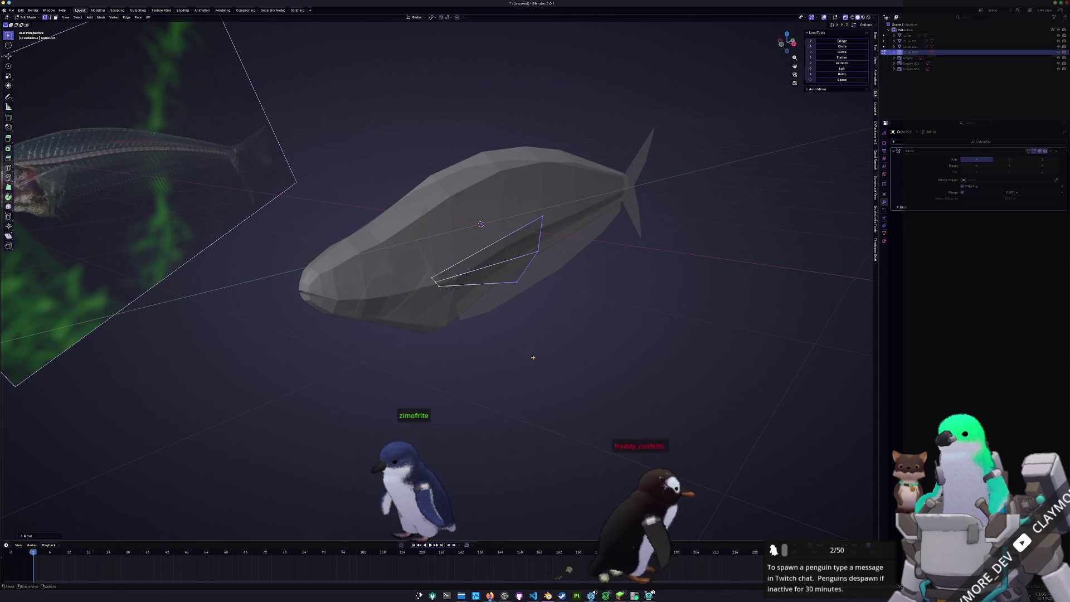
pyautogui.press('KP_3')
pyautogui.hotkey('ctrl', 'shift', 's')
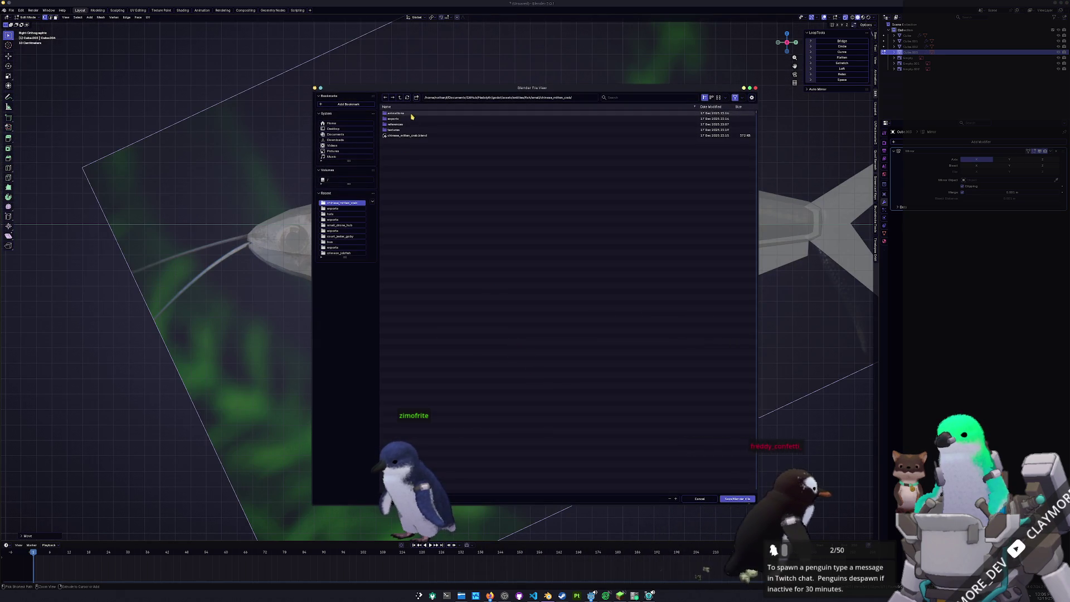
# Navigate the save browser up to the parent directory listing the fish-species project folders.
pyautogui.click(401, 97)
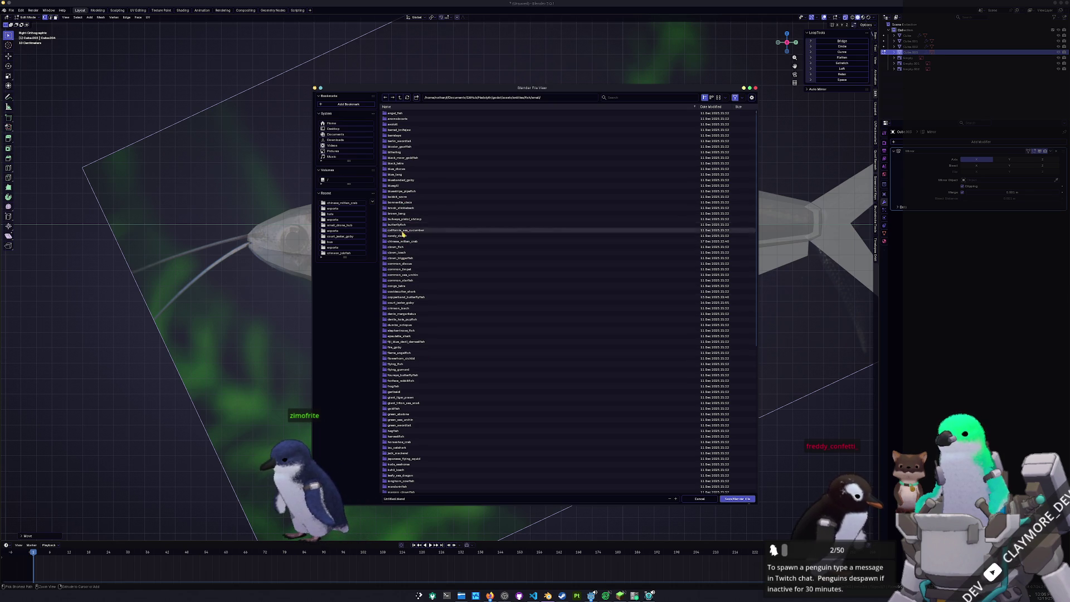
pyautogui.scroll(-1, 418, 335)
pyautogui.scroll(-3, 417, 341)
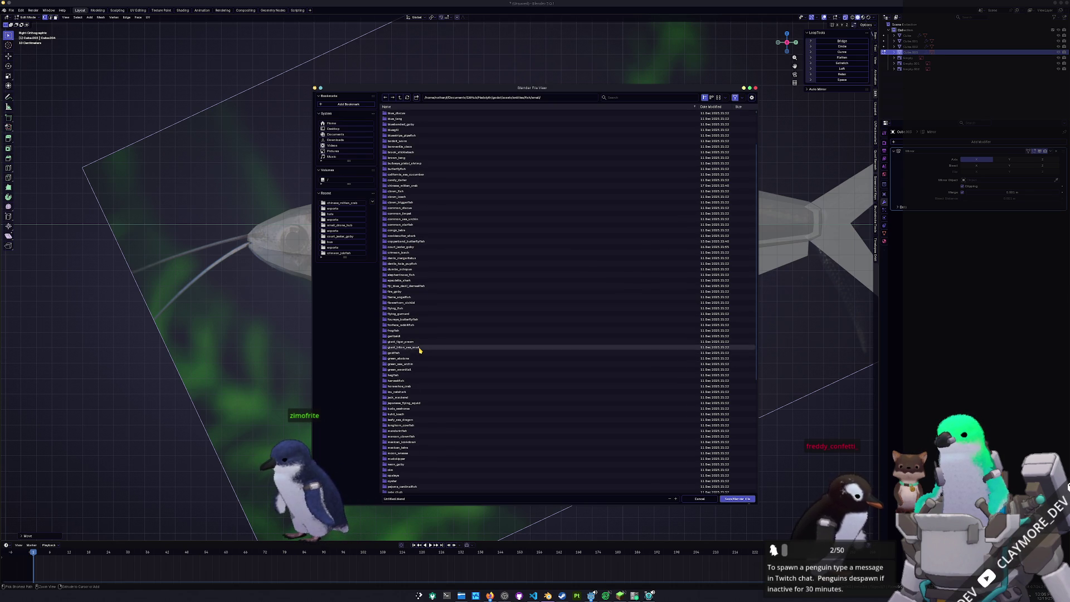
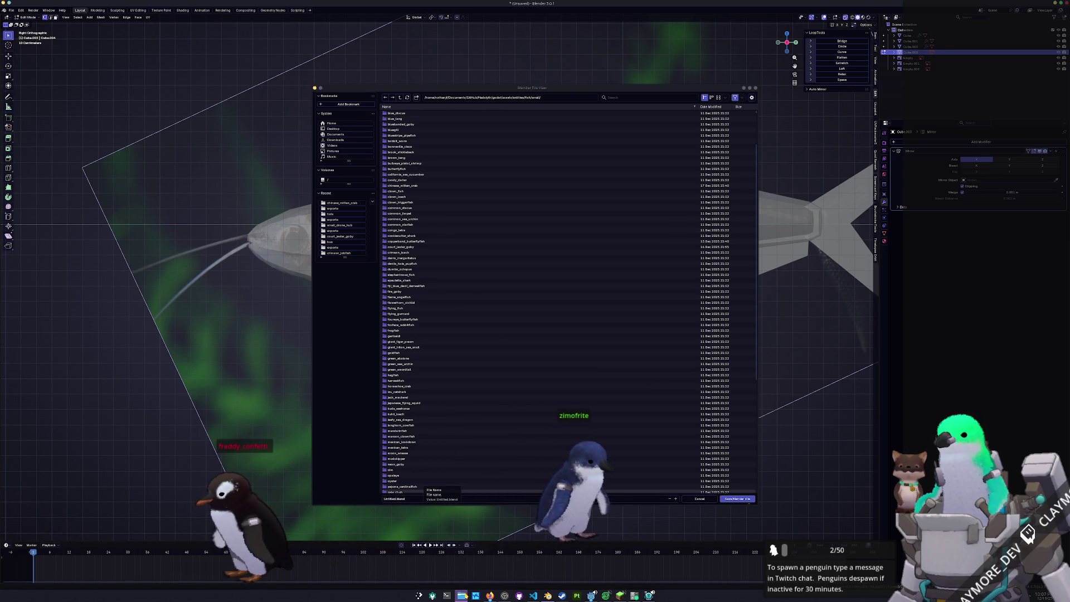
# Bring up Dolphin and browse up the breadcrumb bar to the godot project folder.
pyautogui.click(460, 560)
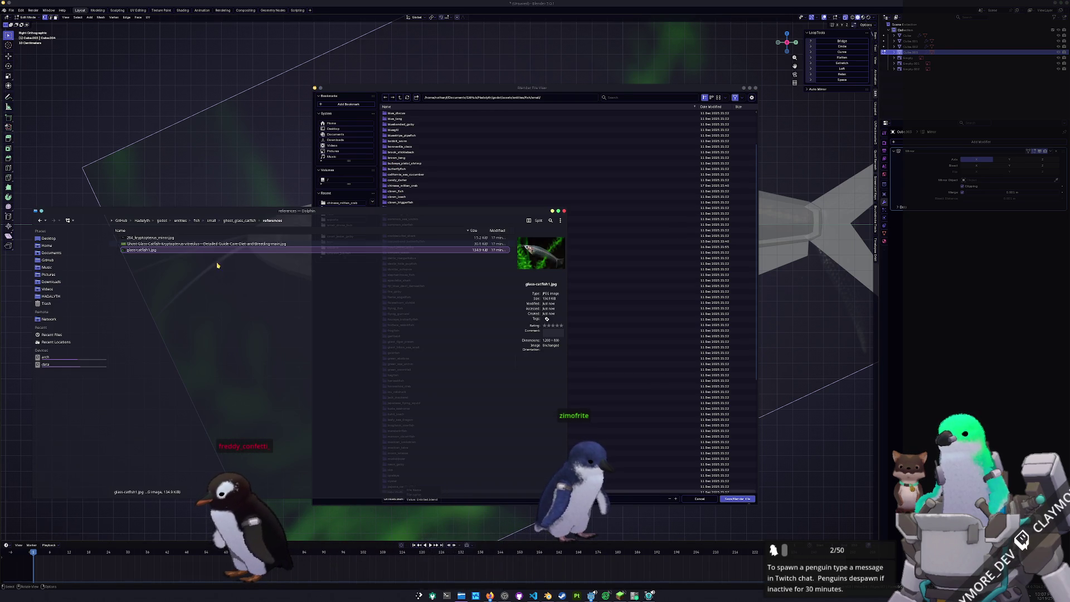
pyautogui.click(215, 221)
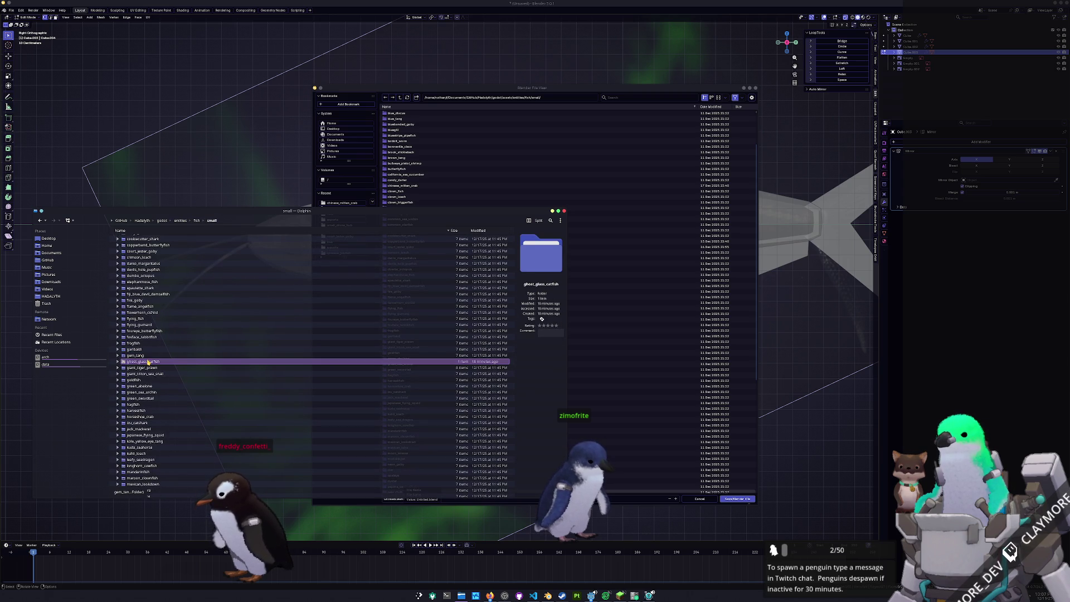
pyautogui.click(195, 221)
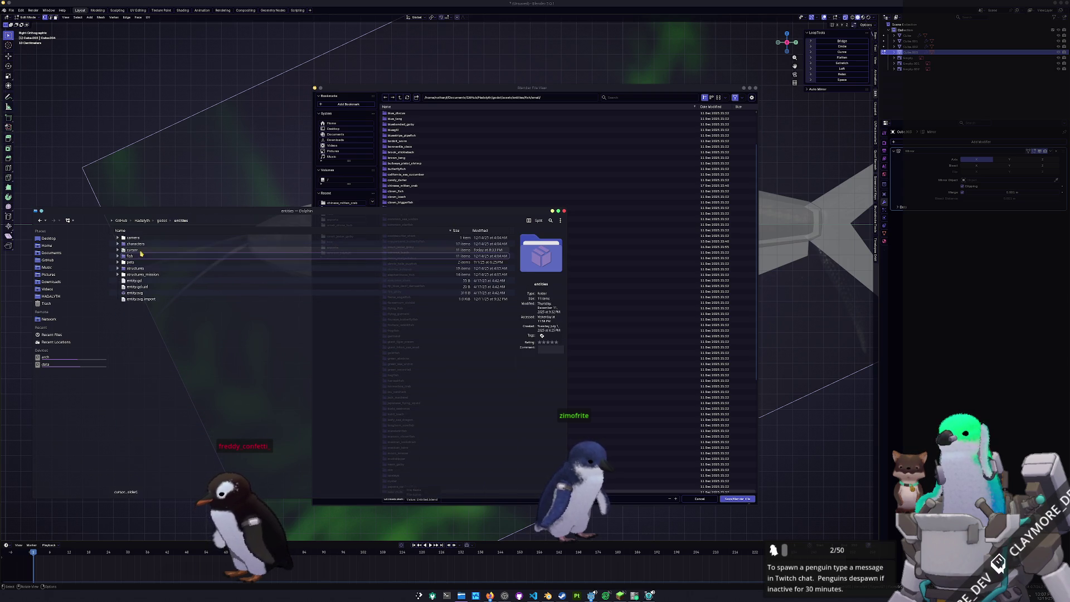
pyautogui.click(180, 221)
pyautogui.click(163, 221)
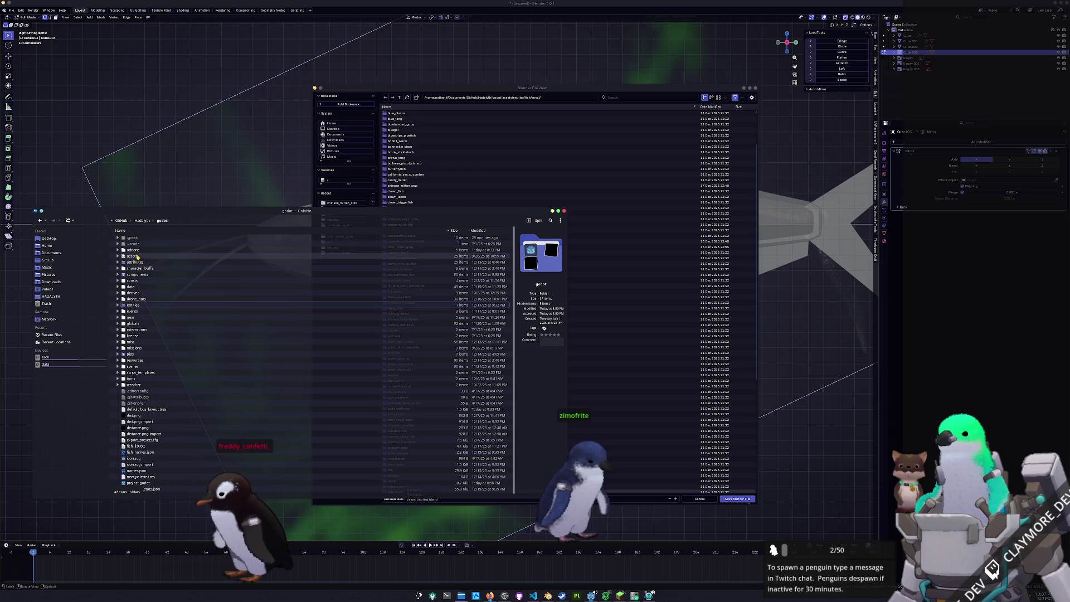
# Browse down assets > entities > fish > small, select ghost_glass_catfish and close Dolphin.
pyautogui.click(140, 263)
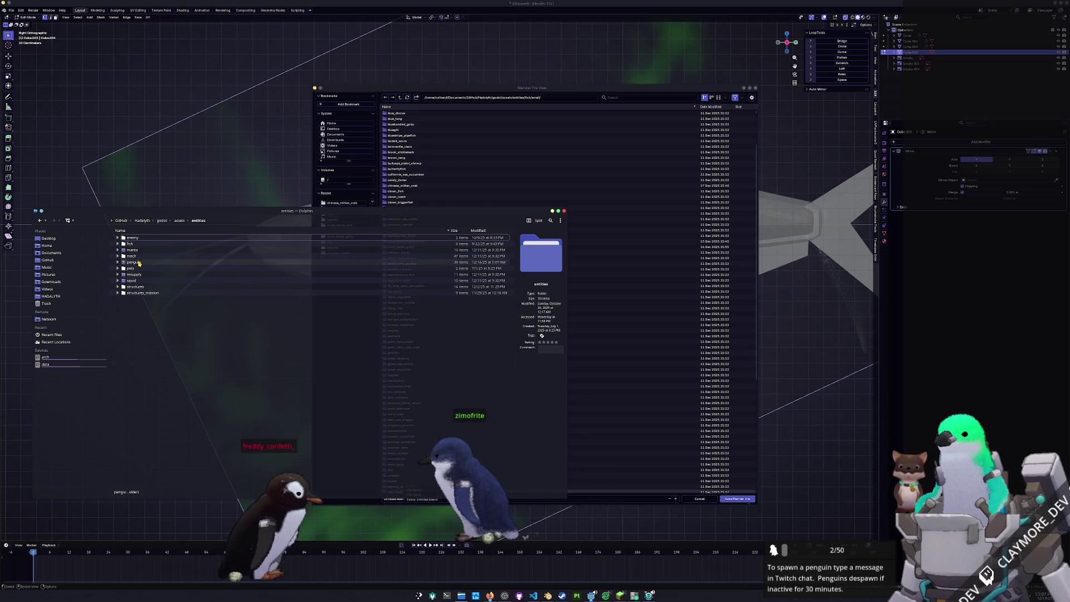
pyautogui.doubleClick(139, 264)
pyautogui.doubleClick(140, 264)
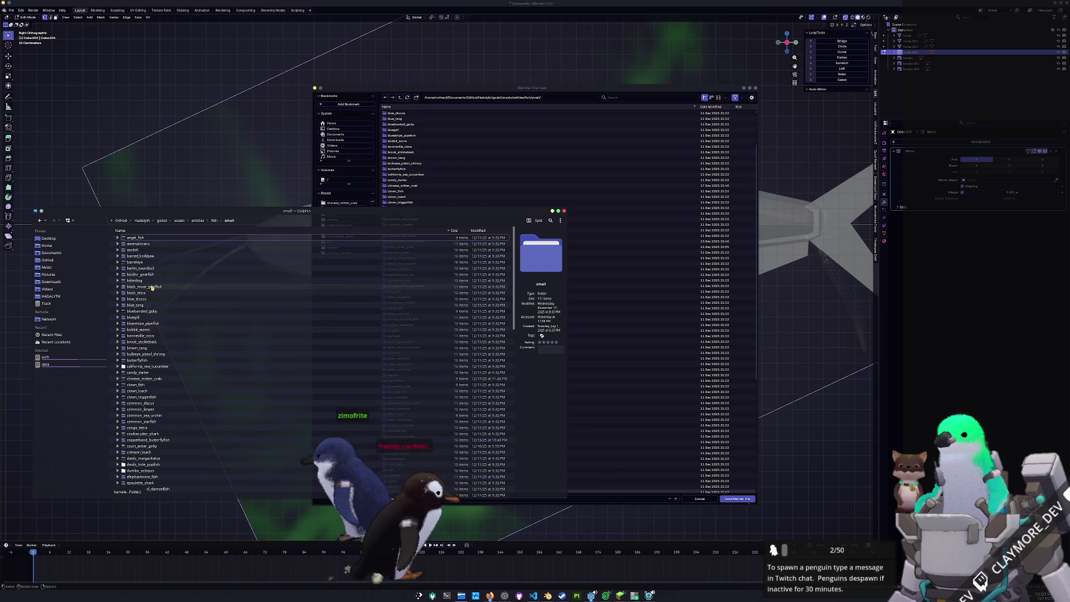
pyautogui.click(217, 361)
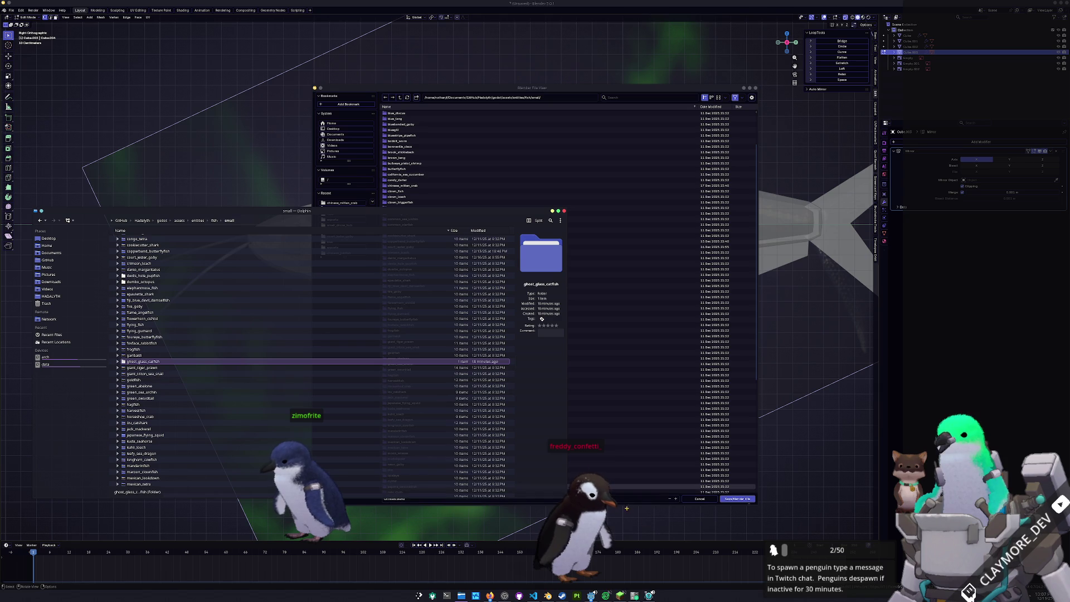
pyautogui.click(736, 471)
pyautogui.click(408, 99)
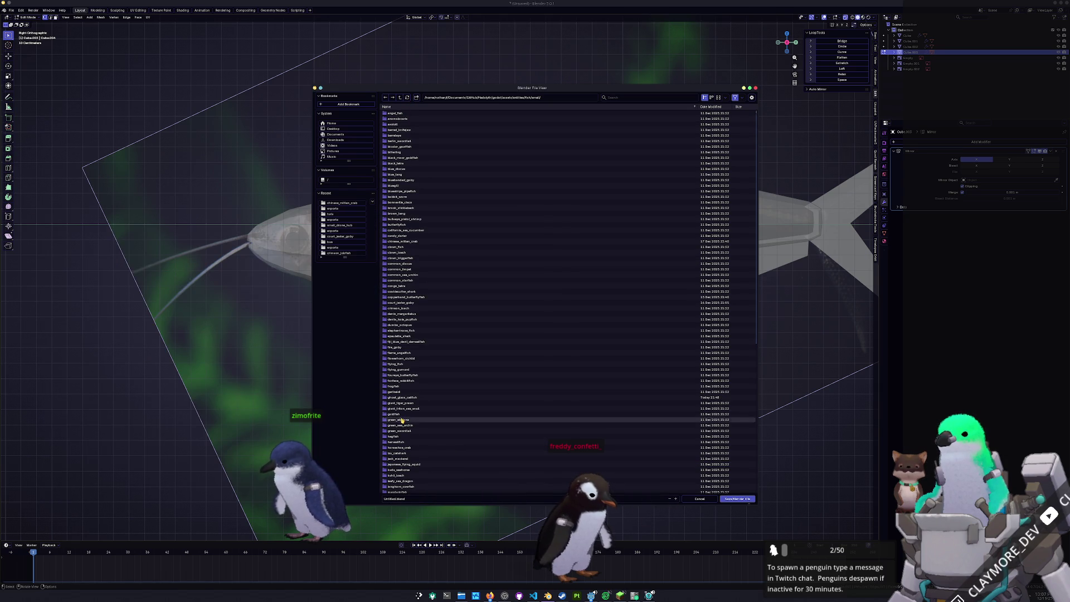
# Save the scene as ghost_glass_catfish.blend inside the ghost_glass_catfish folder.
pyautogui.doubleClick(410, 398)
pyautogui.write('ghost_glass_catfish')
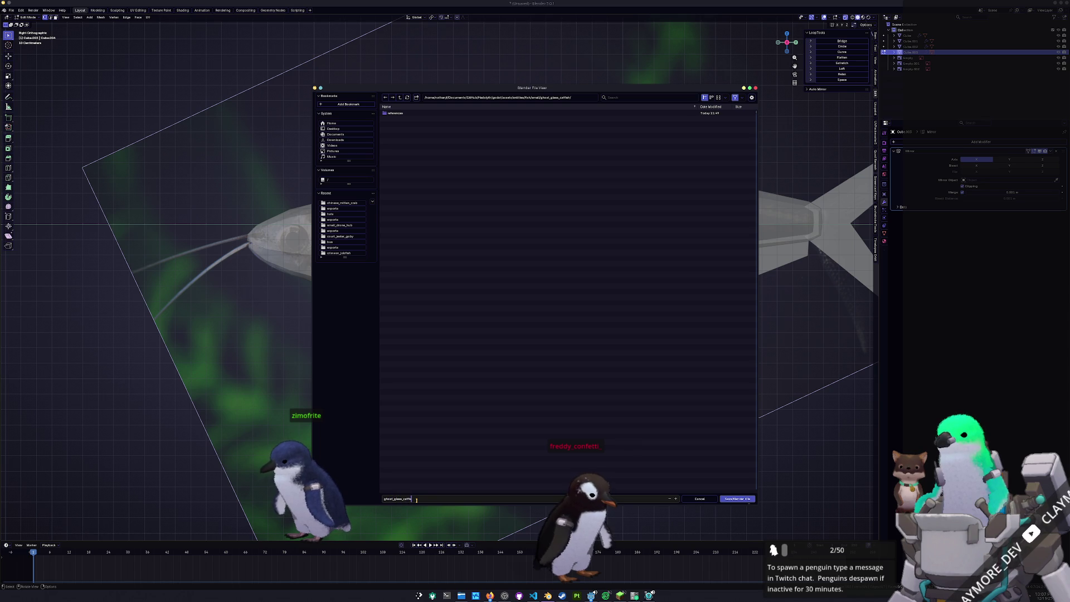
pyautogui.press('Return')
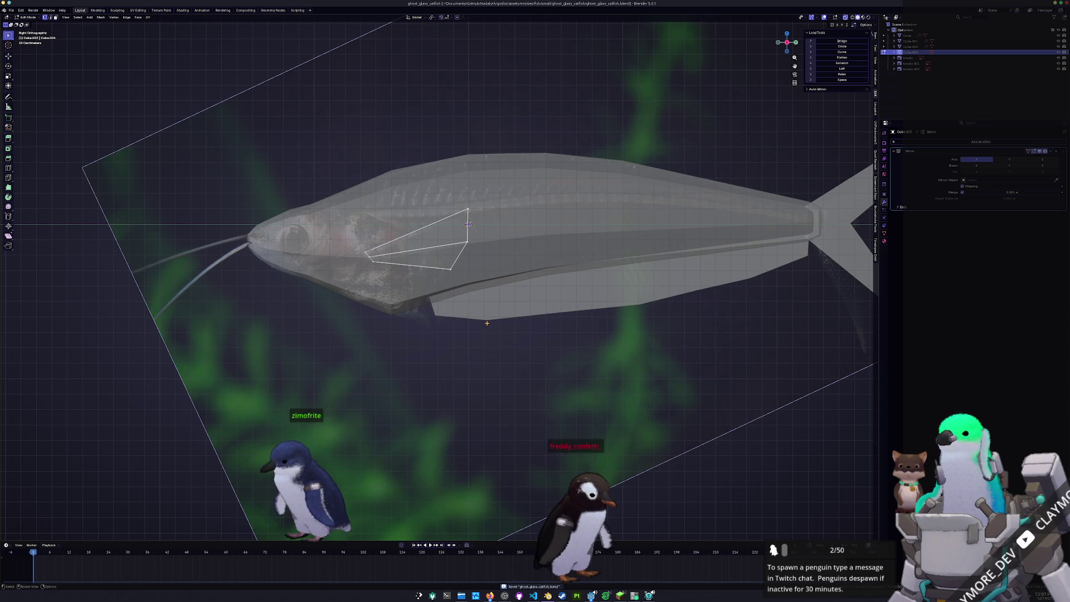
pyautogui.scroll(-3, 469, 251)
# Separate the selected body faces into their own object and return to side view editing.
pyautogui.keyDown('shift'); pyautogui.moveTo(418, 251); pyautogui.dragTo(518, 276, button='middle'); pyautogui.keyUp('shift')
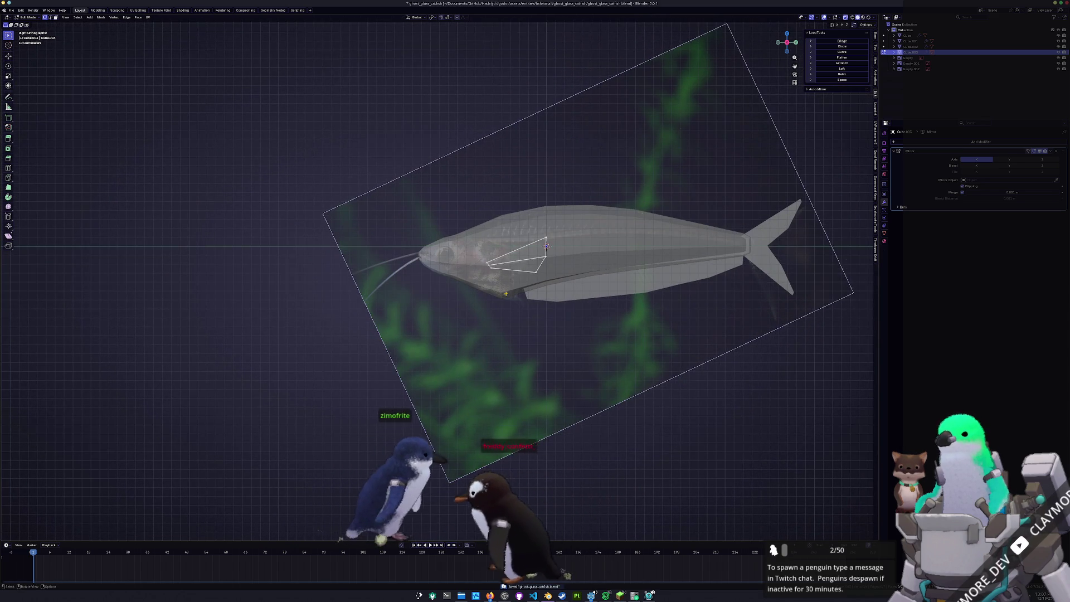
pyautogui.scroll(3, 506, 293)
pyautogui.scroll(3, 544, 317)
pyautogui.press('Tab')
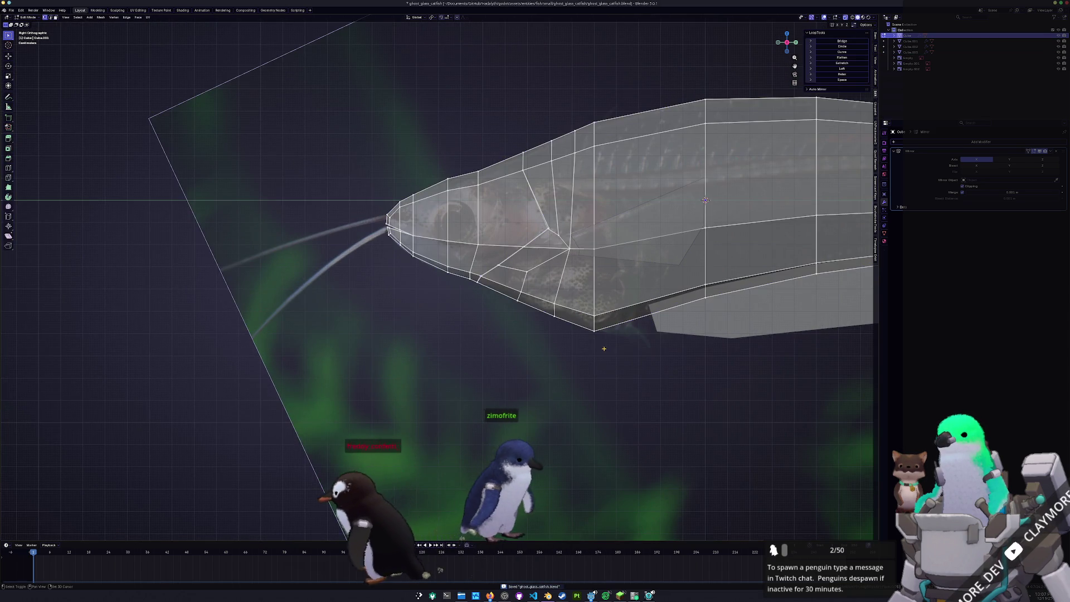
pyautogui.scroll(1, 605, 350)
pyautogui.scroll(2, 579, 325)
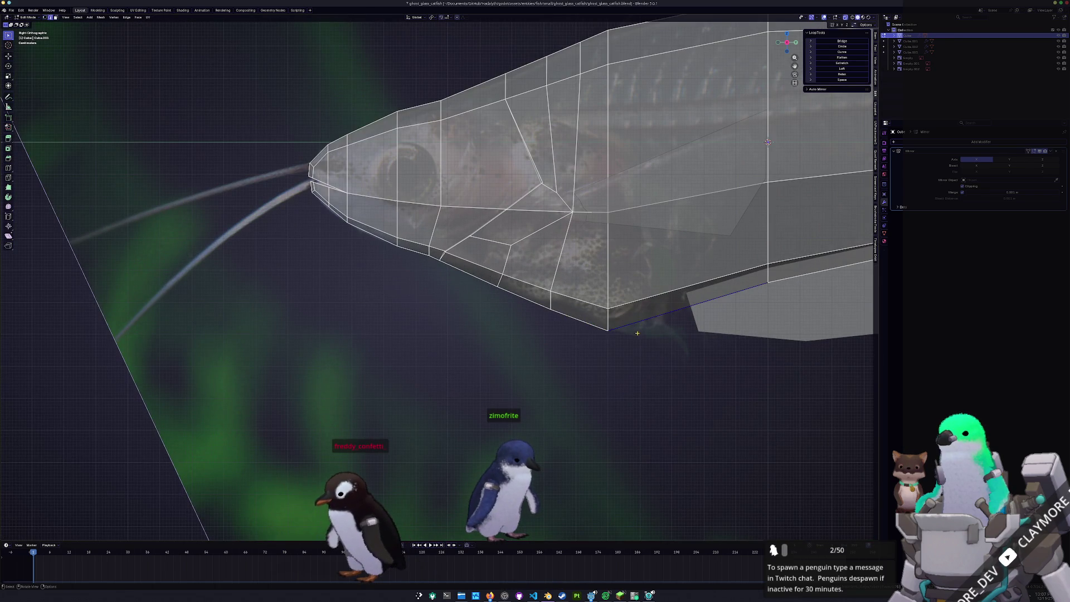
pyautogui.moveTo(637, 334); pyautogui.dragTo(670, 309, button='middle')
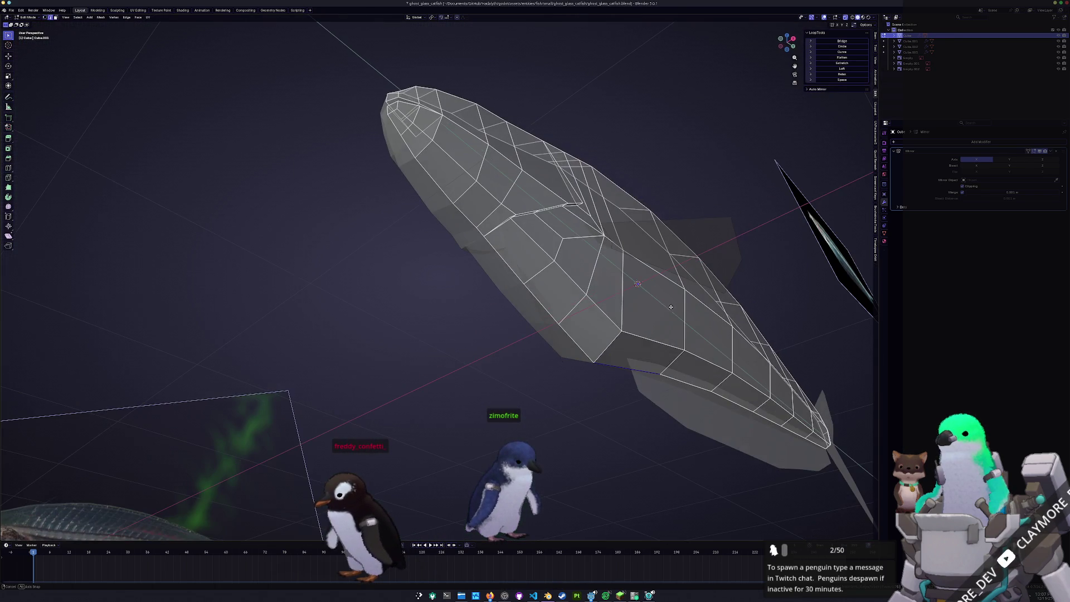
pyautogui.rightClick(649, 346)
pyautogui.click(674, 347)
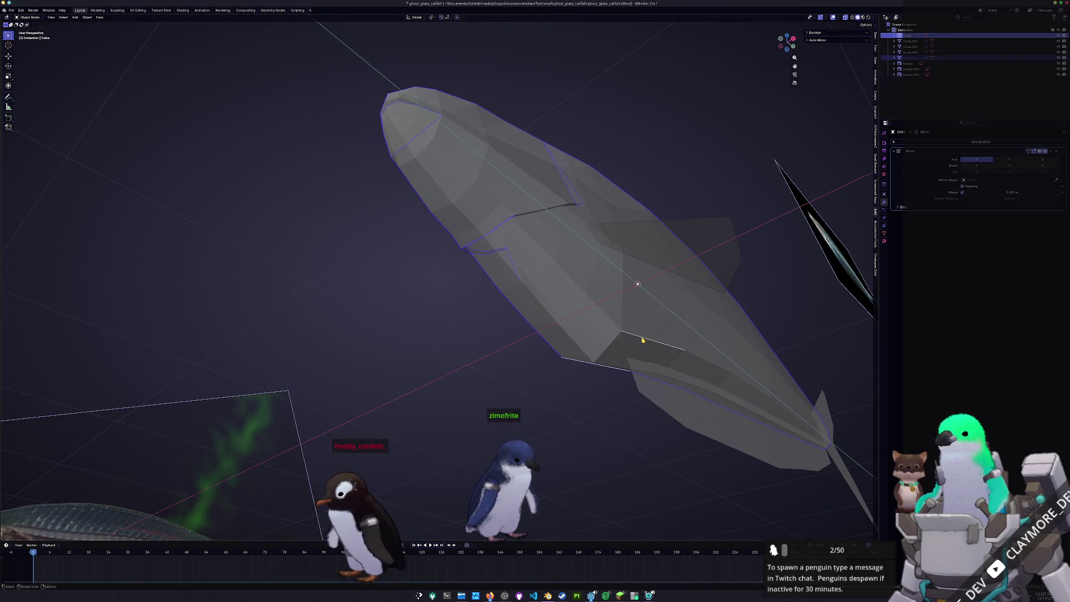
pyautogui.press('KP_3')
pyautogui.press('Tab')
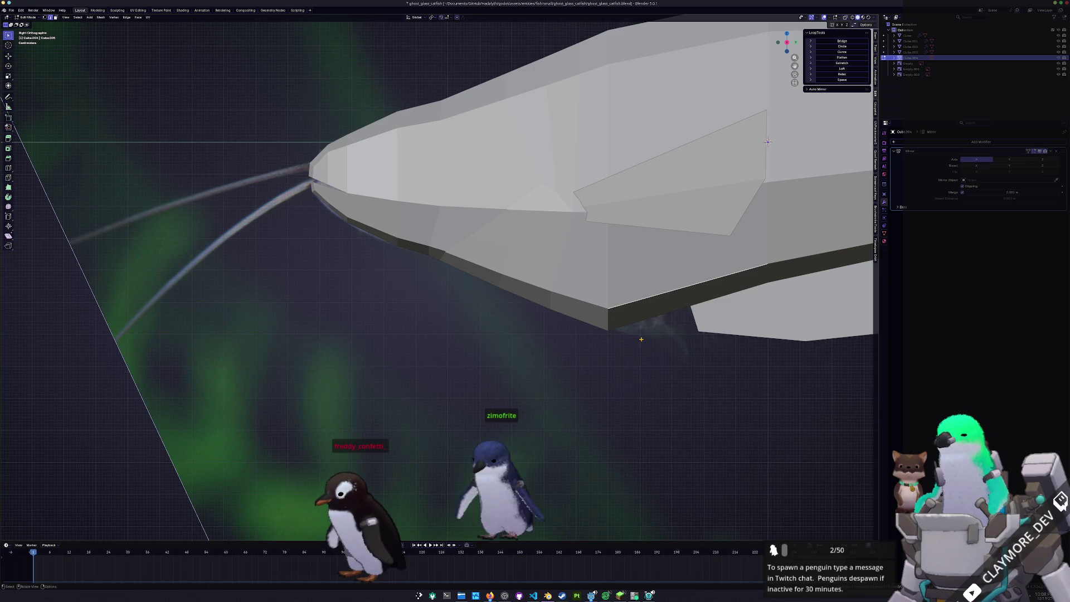
pyautogui.scroll(2, 767, 142)
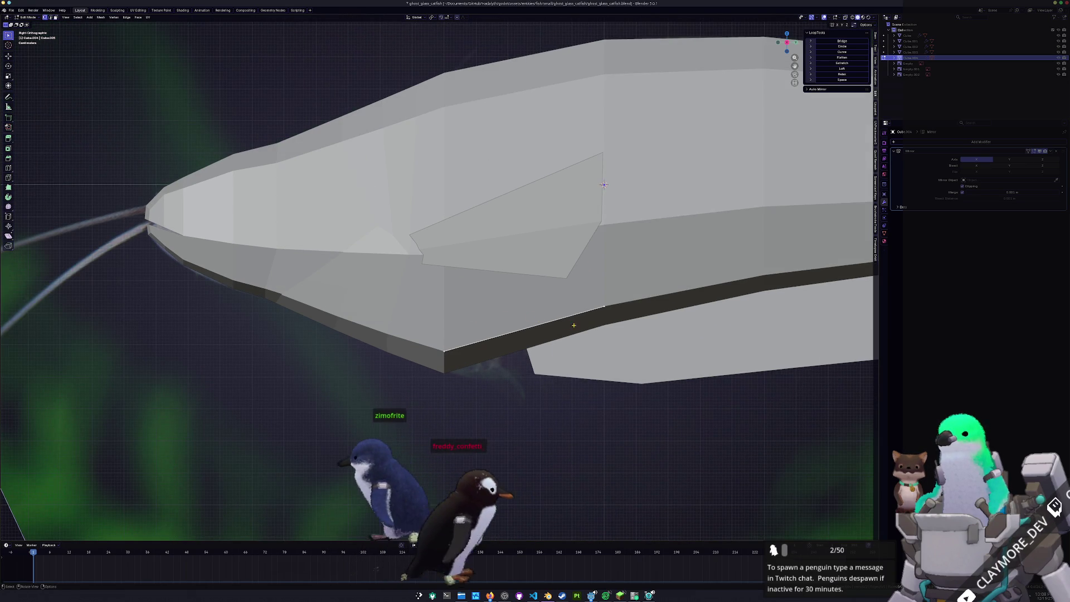
# With X-ray on, vertex-slide the belly edge along the body to match the reference.
pyautogui.hotkey('alt', 'z')
pyautogui.scroll(2, 603, 184)
pyautogui.hotkey('shift', 'v')
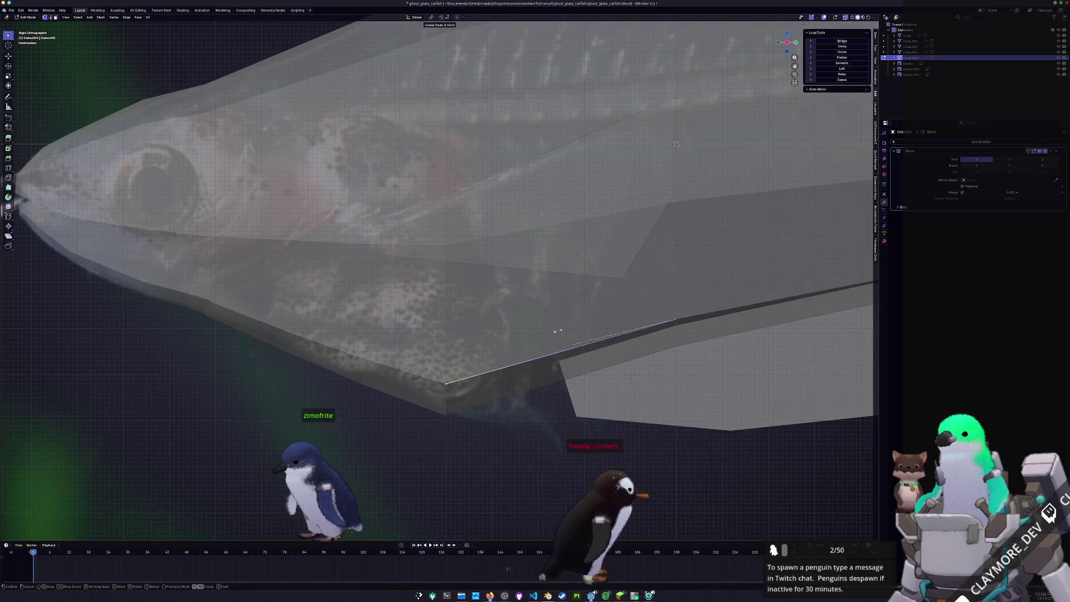
pyautogui.moveTo(565, 329); pyautogui.dragTo(420, 363)
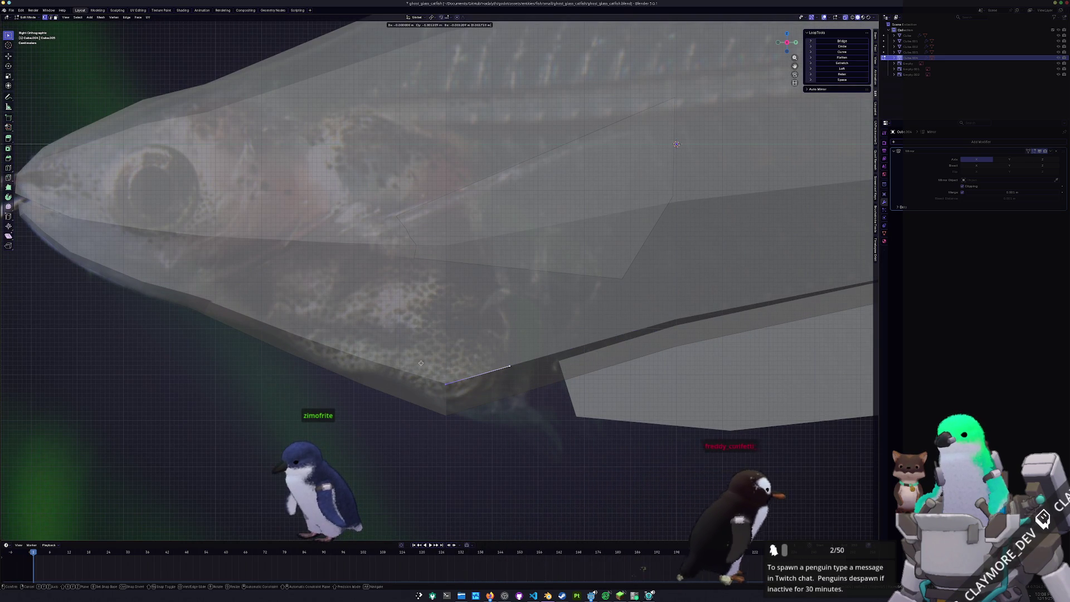
pyautogui.click(421, 363)
pyautogui.scroll(-2, 491, 361)
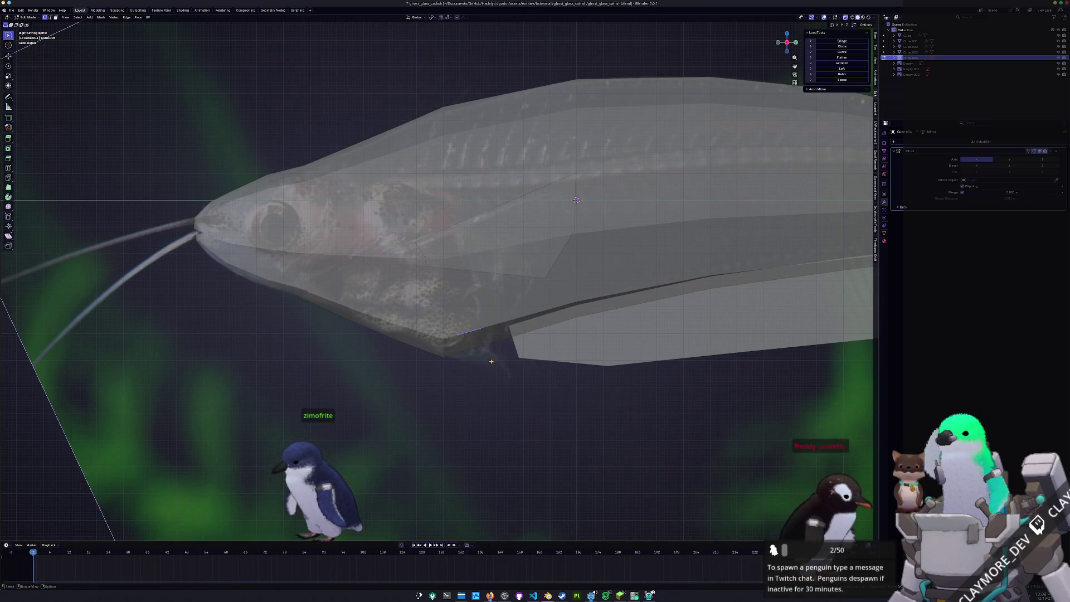
pyautogui.press('KP_1')
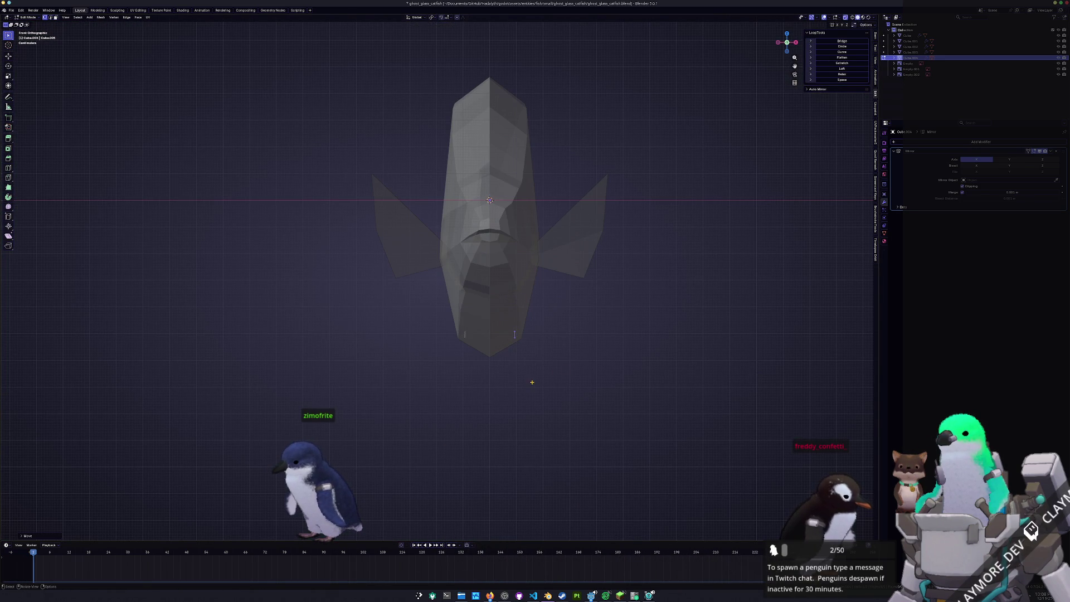
pyautogui.press('KP_3')
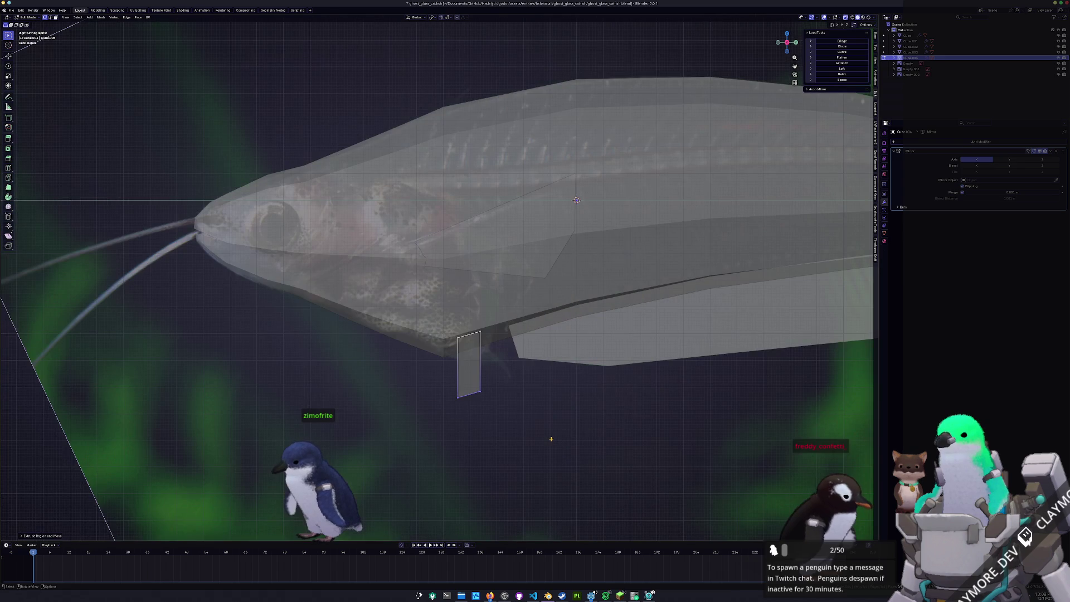
# Grab the fin strip's vertices into a narrow sliver below the belly against the reference.
pyautogui.press('g')
pyautogui.click(595, 422)
pyautogui.scroll(2, 596, 423)
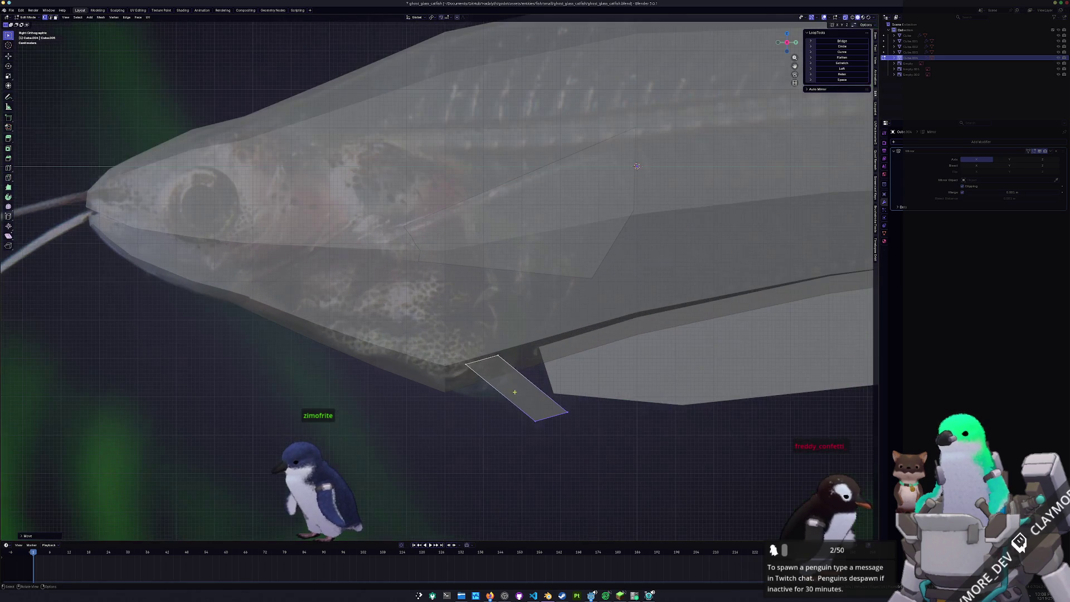
pyautogui.press('g')
pyautogui.click(430, 324)
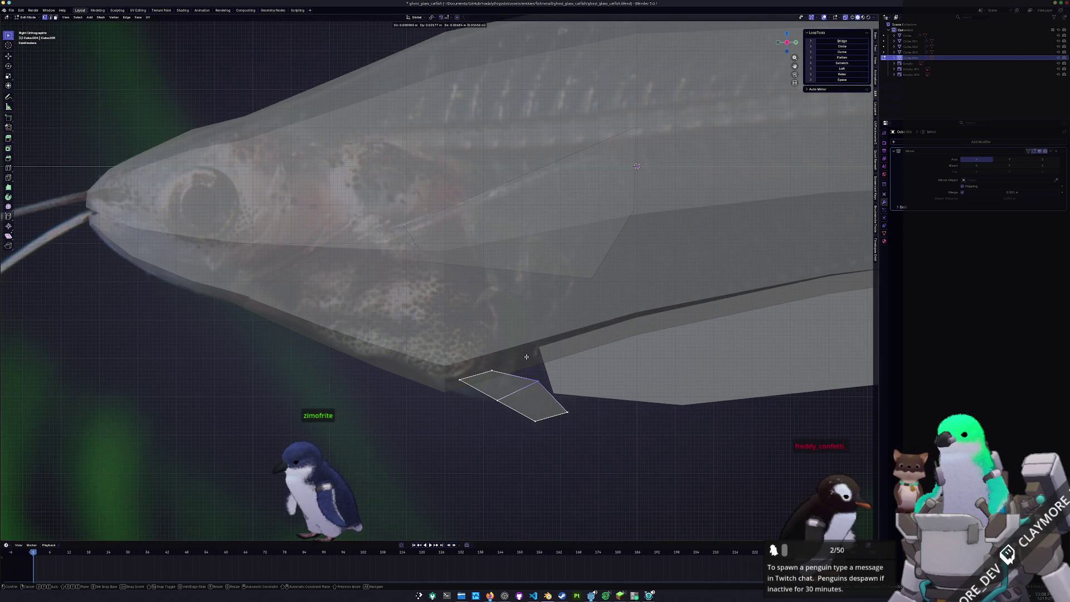
pyautogui.press('g')
pyautogui.click(532, 377)
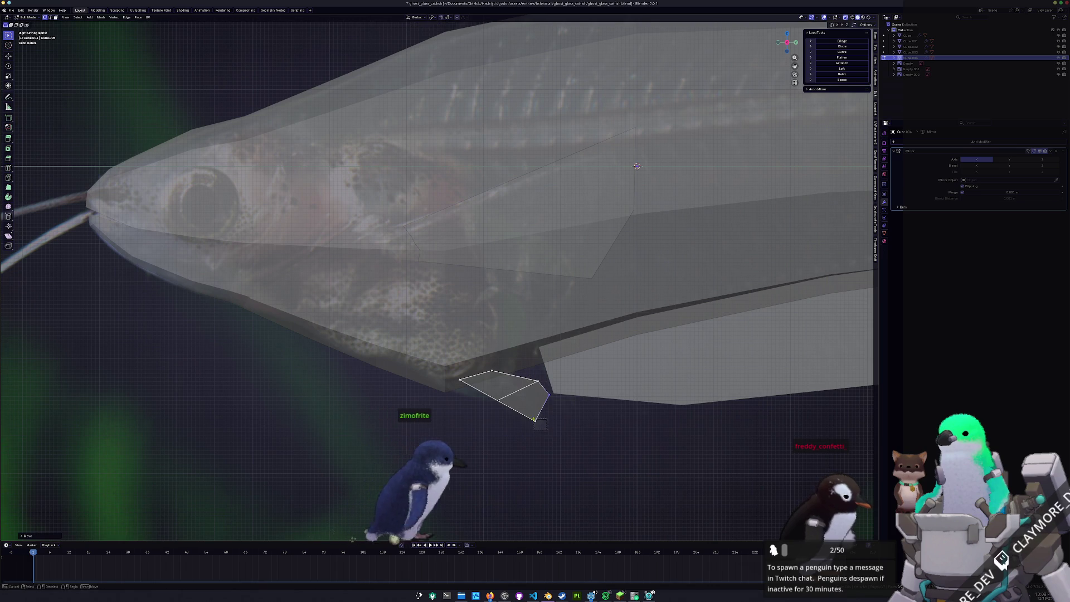
pyautogui.press('g')
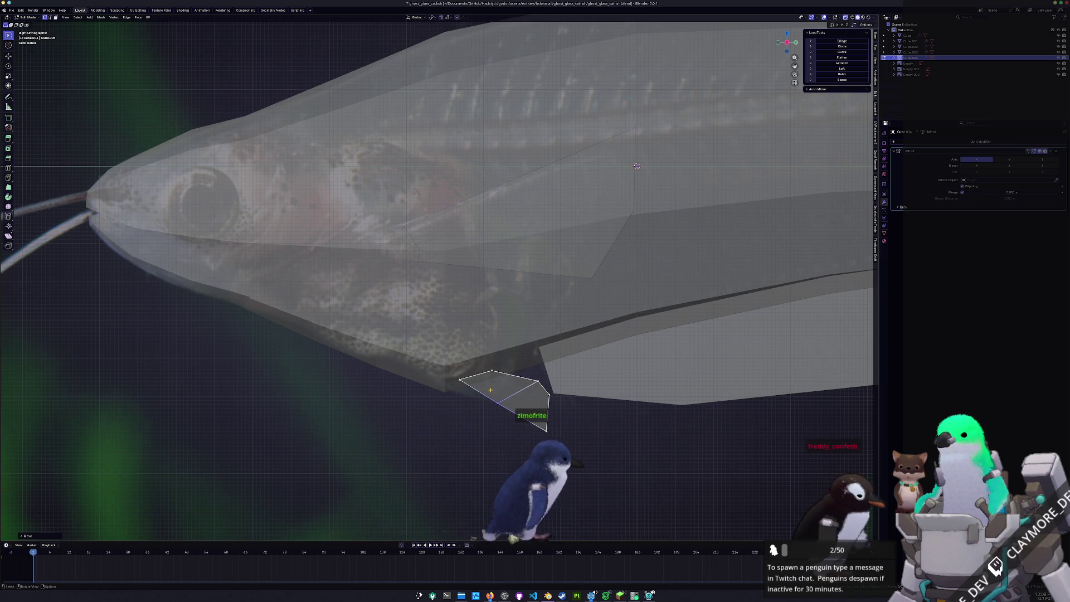
pyautogui.click(516, 368)
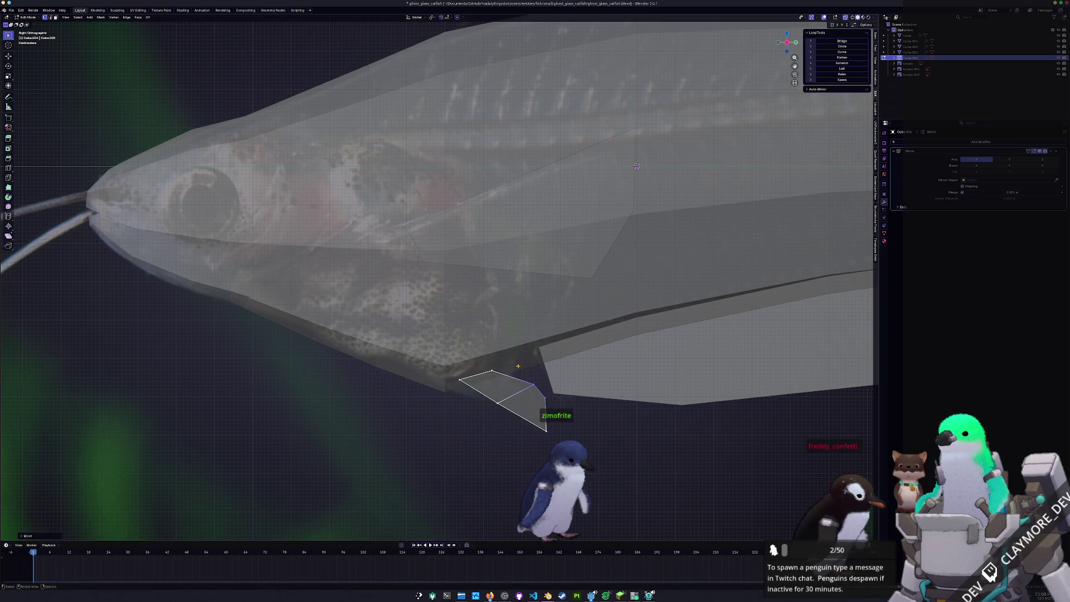
pyautogui.click(473, 363)
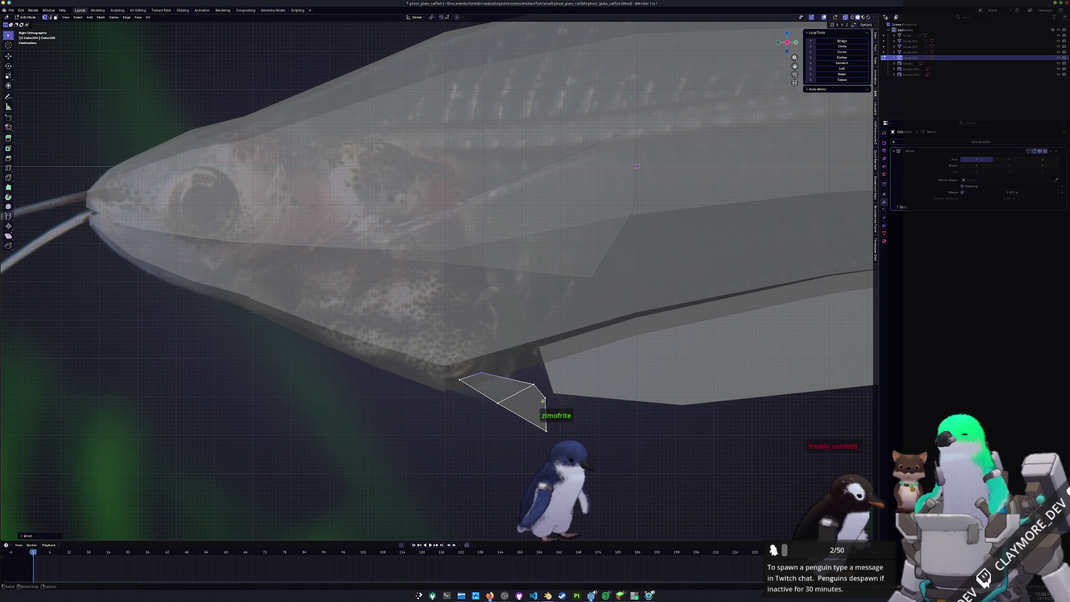
# Check the fin in front and side views, rotate it to sweep back, and turn X-ray off.
pyautogui.press('Tab')
pyautogui.scroll(-3, 434, 421)
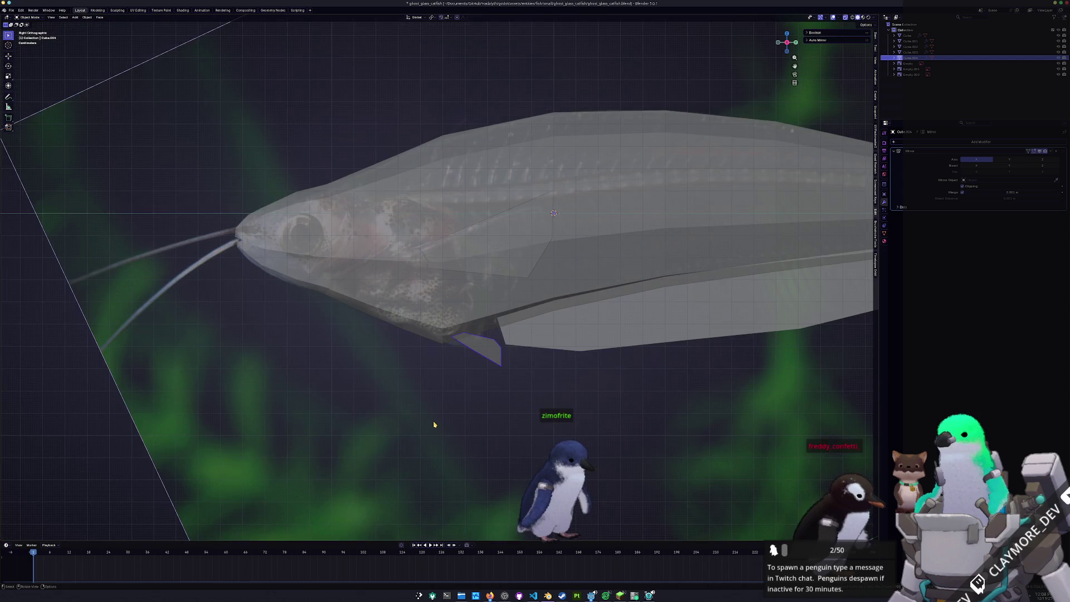
pyautogui.press('KP_1')
pyautogui.press('Tab')
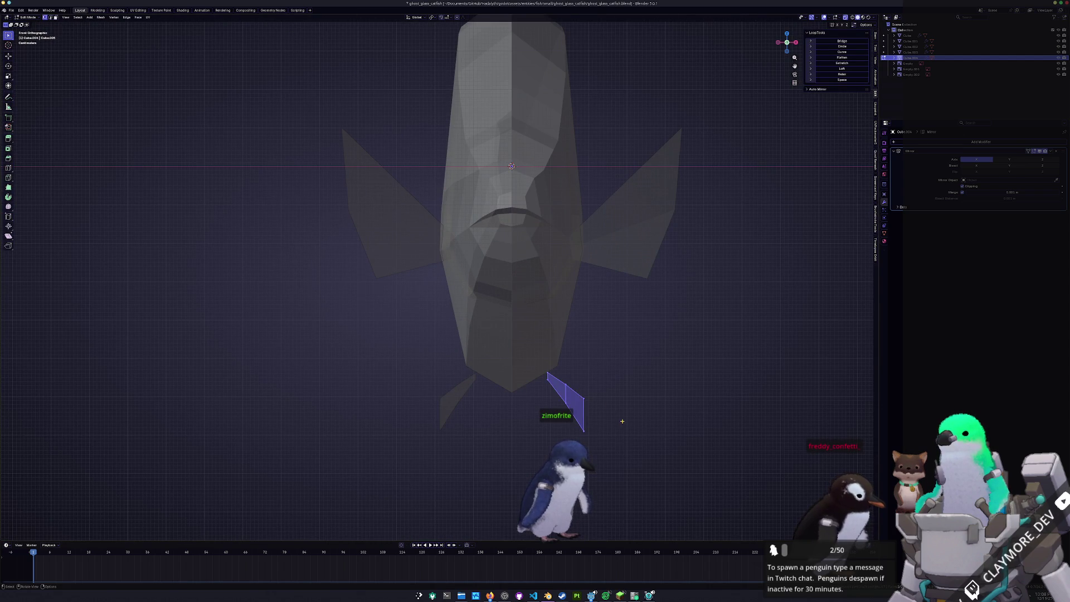
pyautogui.press('KP_3')
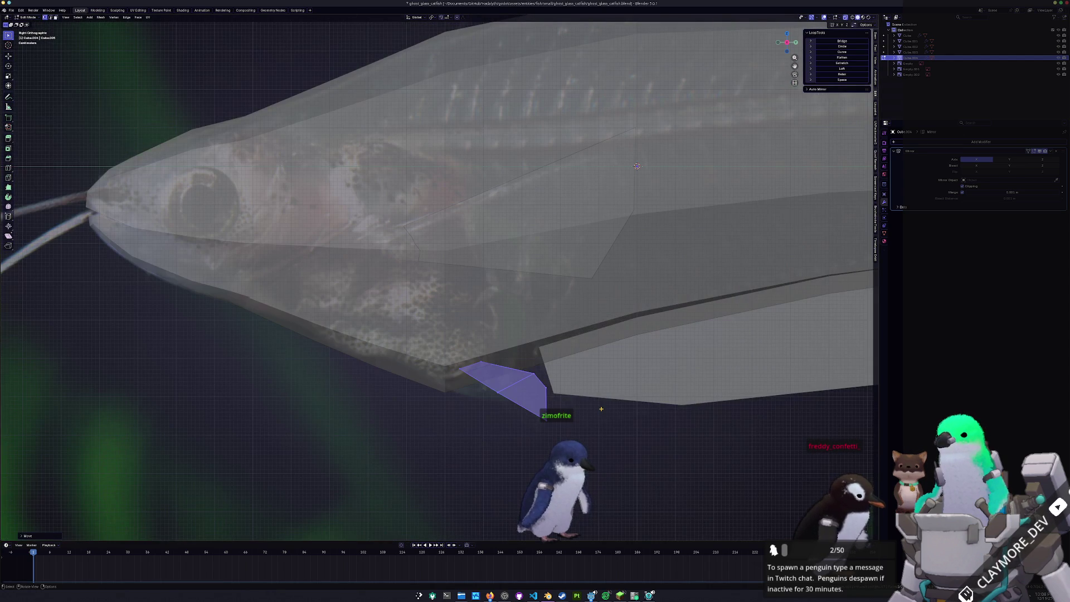
pyautogui.press('r')
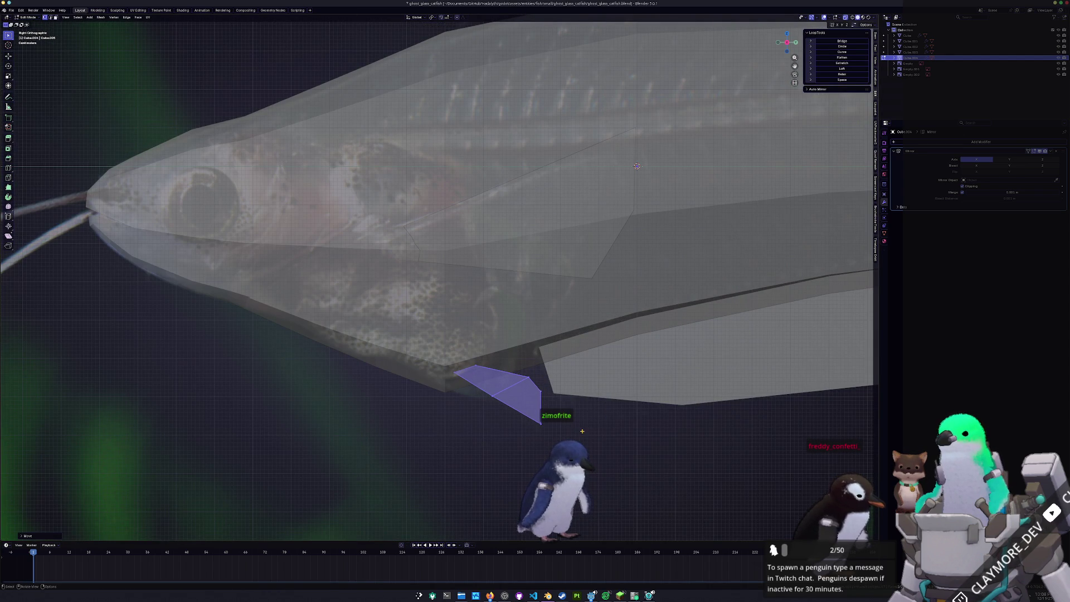
pyautogui.click(591, 441)
pyautogui.hotkey('alt', 'z')
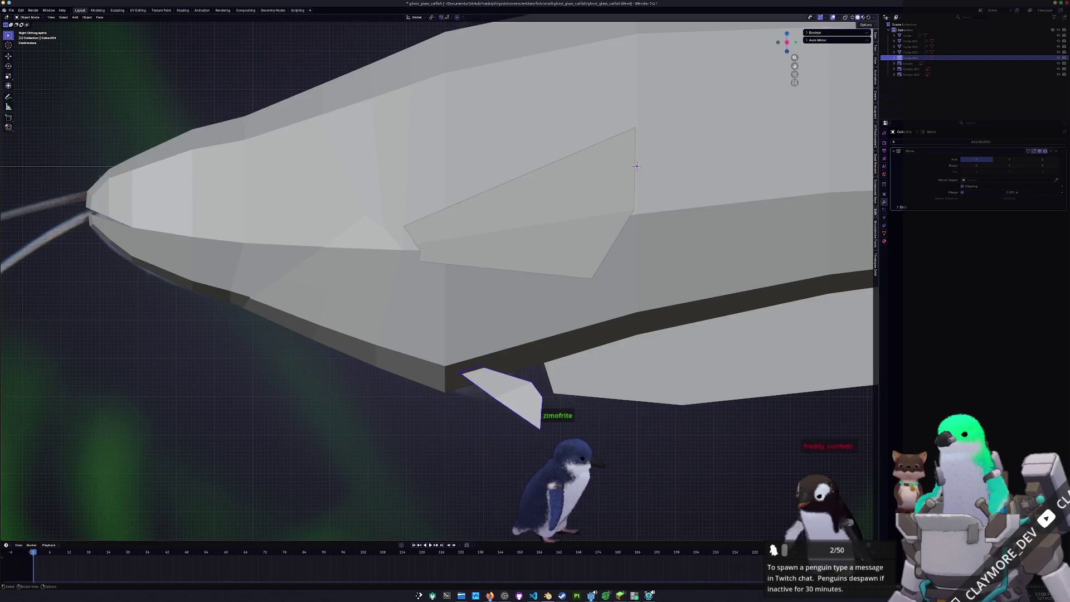
# Orbit around the fish, select the body mesh instead of the fin and enter Edit Mode.
pyautogui.moveTo(590, 440); pyautogui.dragTo(609, 385, button='middle')
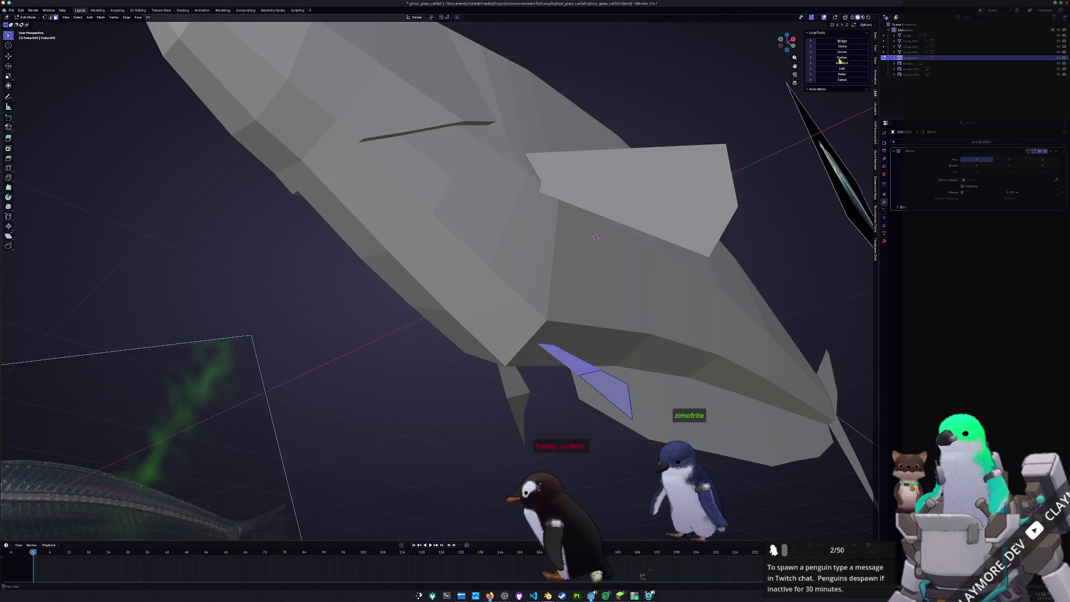
pyautogui.moveTo(594, 238); pyautogui.dragTo(624, 319, button='middle')
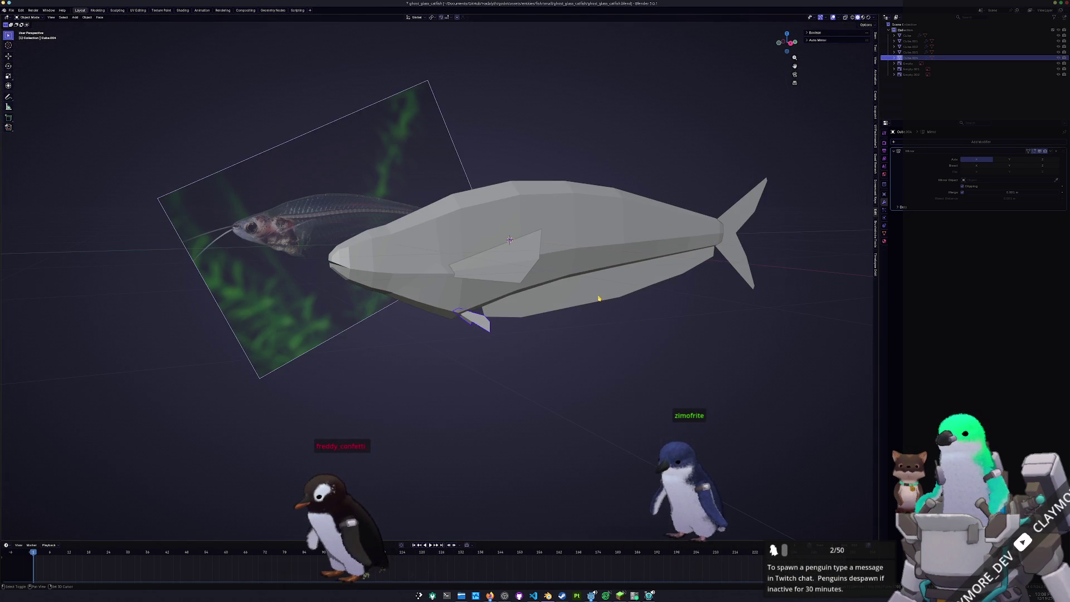
pyautogui.click(521, 264)
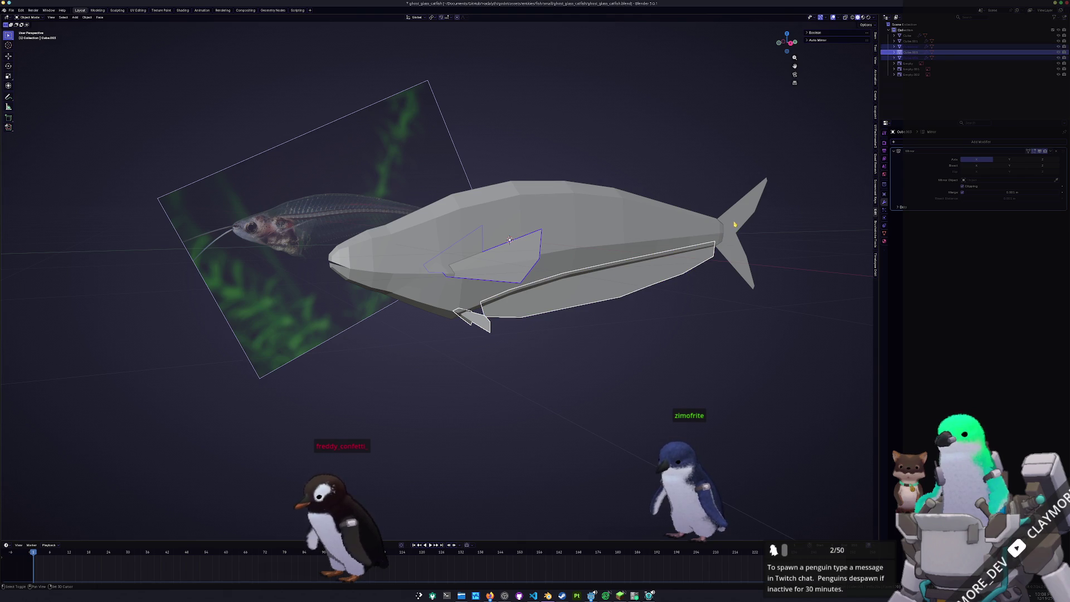
pyautogui.click(510, 239)
pyautogui.press('Tab')
pyautogui.scroll(1, 585, 234)
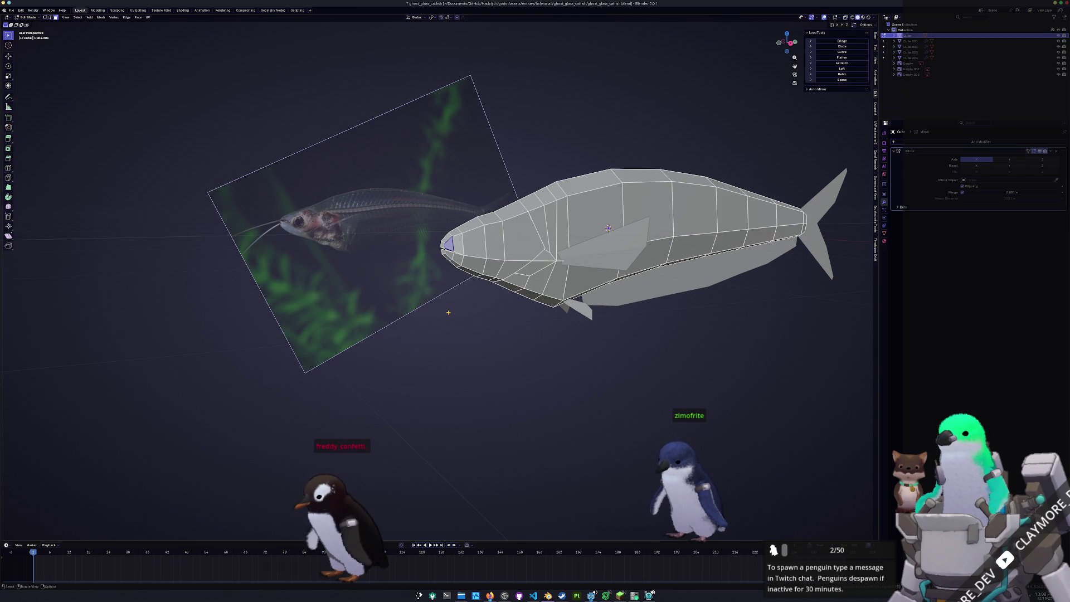
# In X-ray side view, extrude the nose face forward along X to start the whisker.
pyautogui.press('KP_3')
pyautogui.scroll(3, 448, 312)
pyautogui.hotkey('alt', 'z')
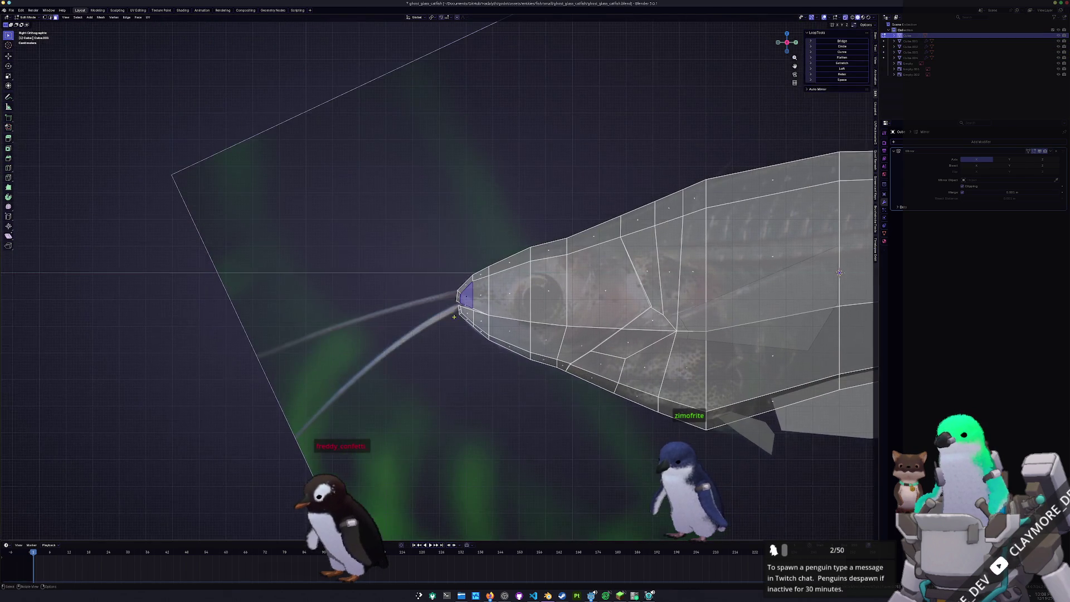
pyautogui.moveTo(444, 308)
pyautogui.mouseDown(button='middle')
pyautogui.moveTo(455, 321)
pyautogui.moveTo(539, 300)
pyautogui.moveTo(504, 315)
pyautogui.mouseUp(button='middle')
pyautogui.press('e')
pyautogui.press('Escape')
pyautogui.scroll(4, 503, 316)
pyautogui.press('e')
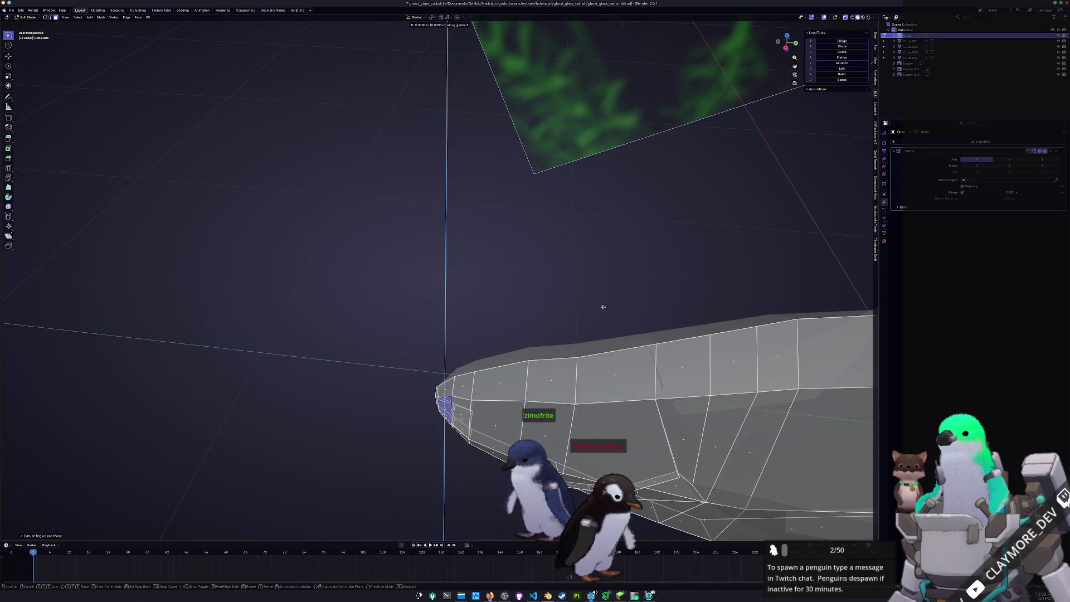
pyautogui.press('x')
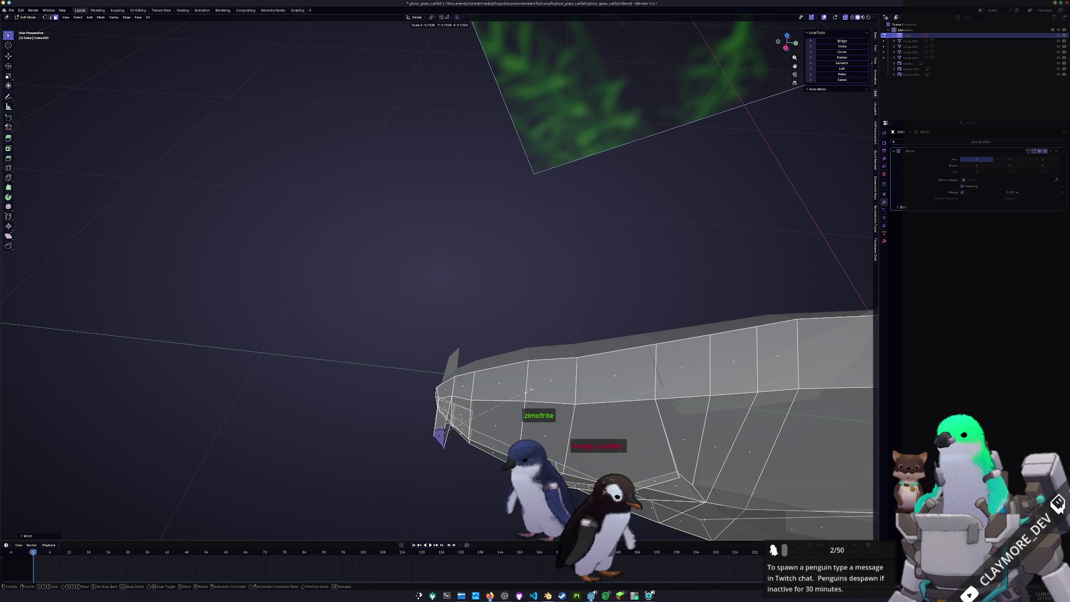
pyautogui.press('KP_1')
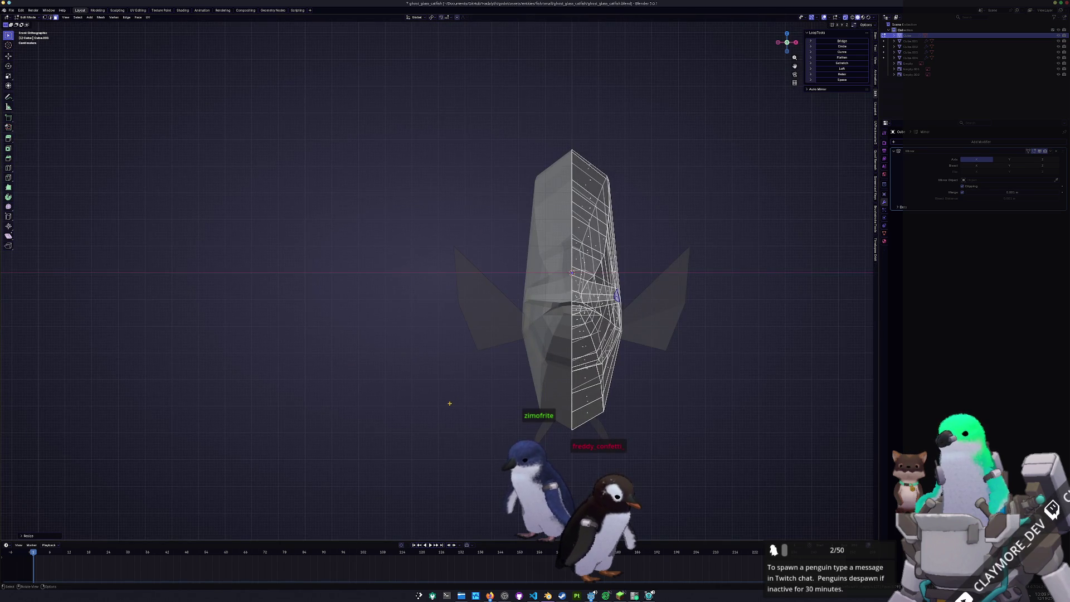
pyautogui.press('KP_3')
pyautogui.scroll(3, 449, 354)
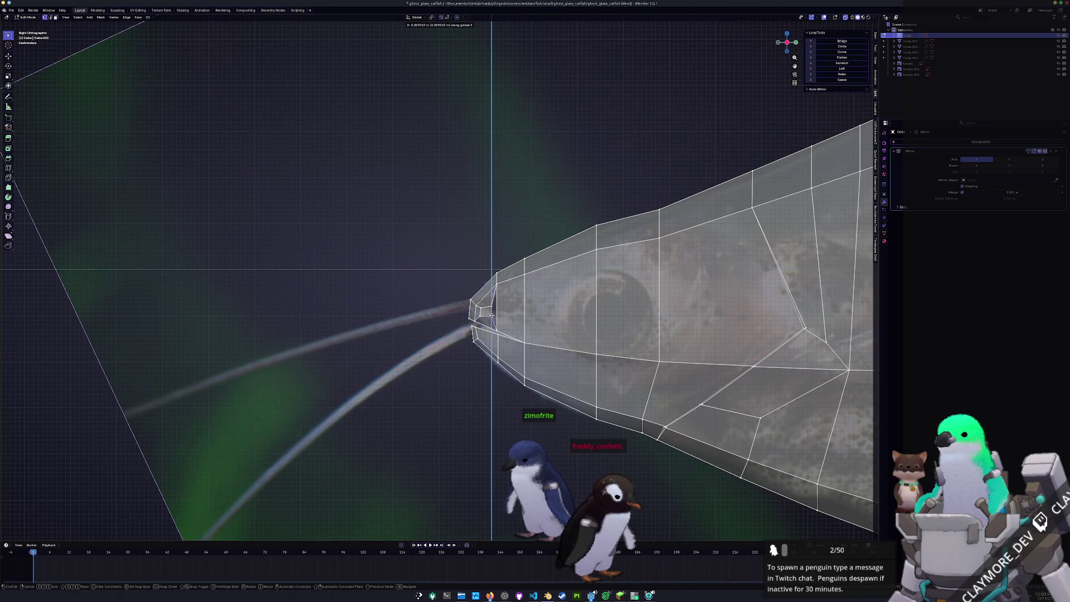
# Move and rotate the whisker edge in top and side views, then extrude it further out.
pyautogui.moveTo(486, 318); pyautogui.dragTo(502, 326, button='middle')
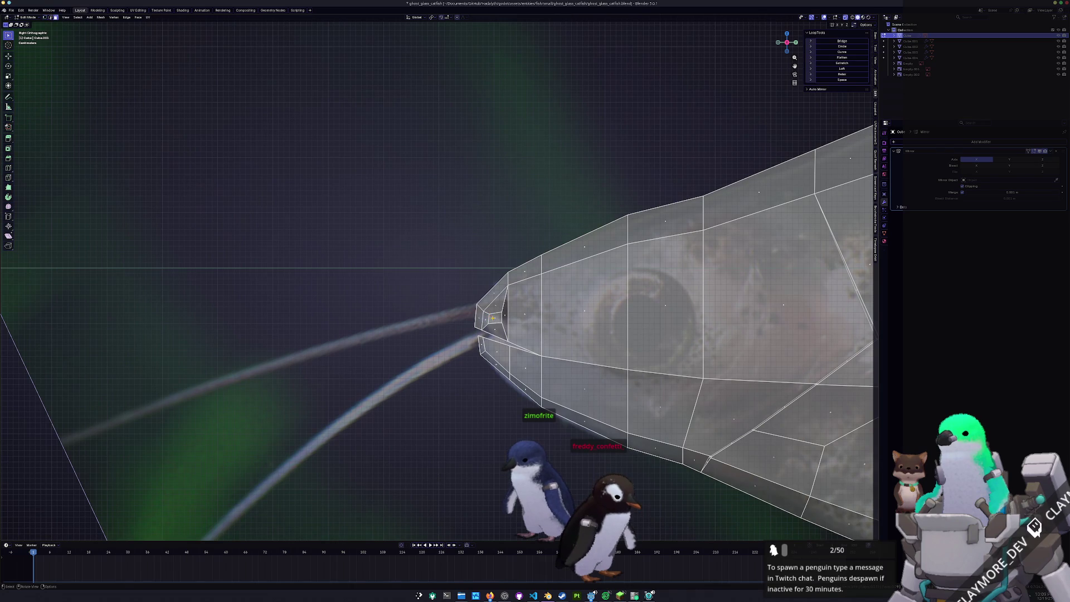
pyautogui.press('KP_7')
pyautogui.keyDown('shift'); pyautogui.moveTo(652, 251); pyautogui.dragTo(603, 267, button='middle'); pyautogui.keyUp('shift')
pyautogui.press('g')
pyautogui.click(620, 332)
pyautogui.press('r')
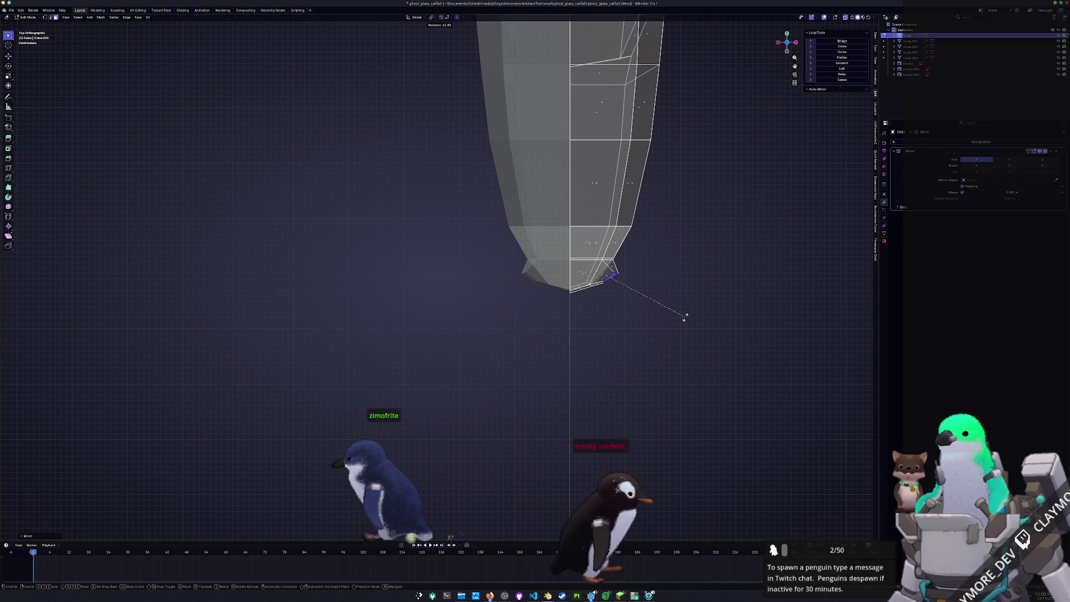
pyautogui.click(679, 319)
pyautogui.press('KP_3')
pyautogui.press('g')
pyautogui.click(663, 317)
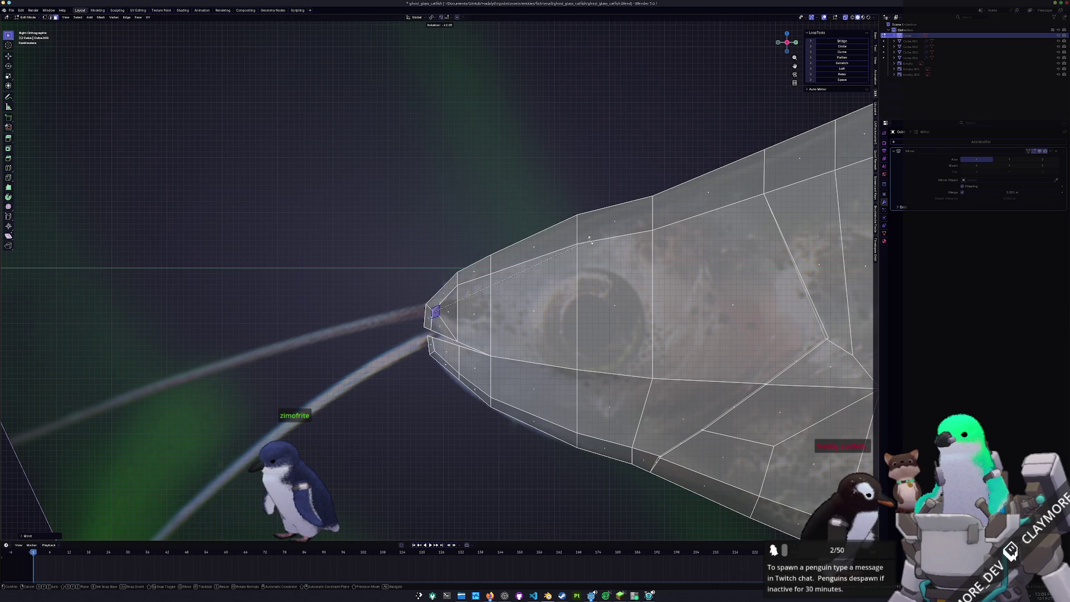
pyautogui.scroll(-3, 502, 318)
pyautogui.press('e')
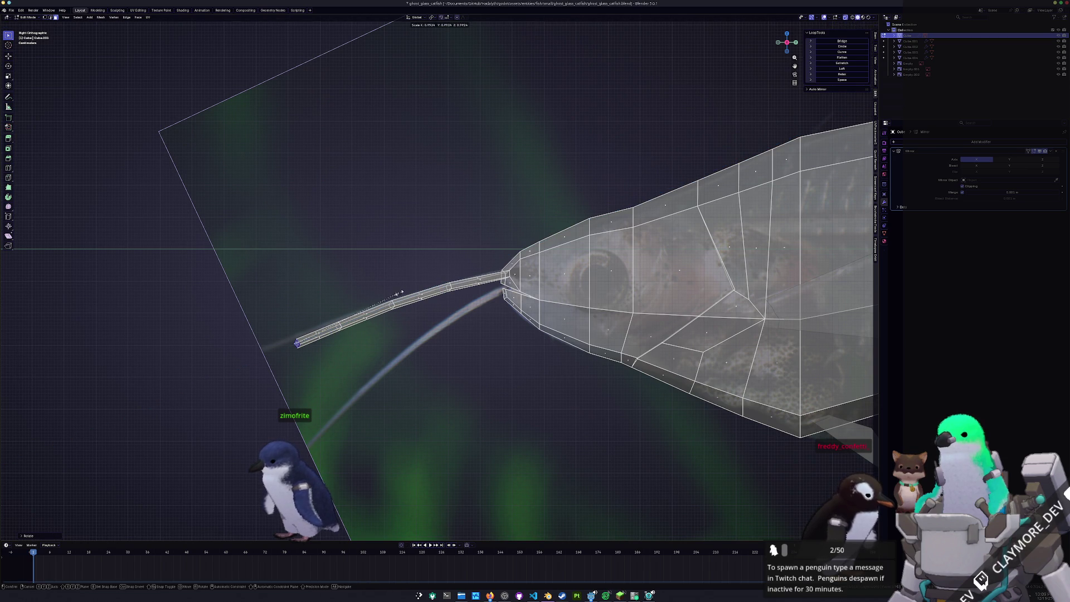
# Select the lower whisker strip, undo its bend and move it back along X.
pyautogui.moveTo(419, 294); pyautogui.dragTo(544, 251, button='middle')
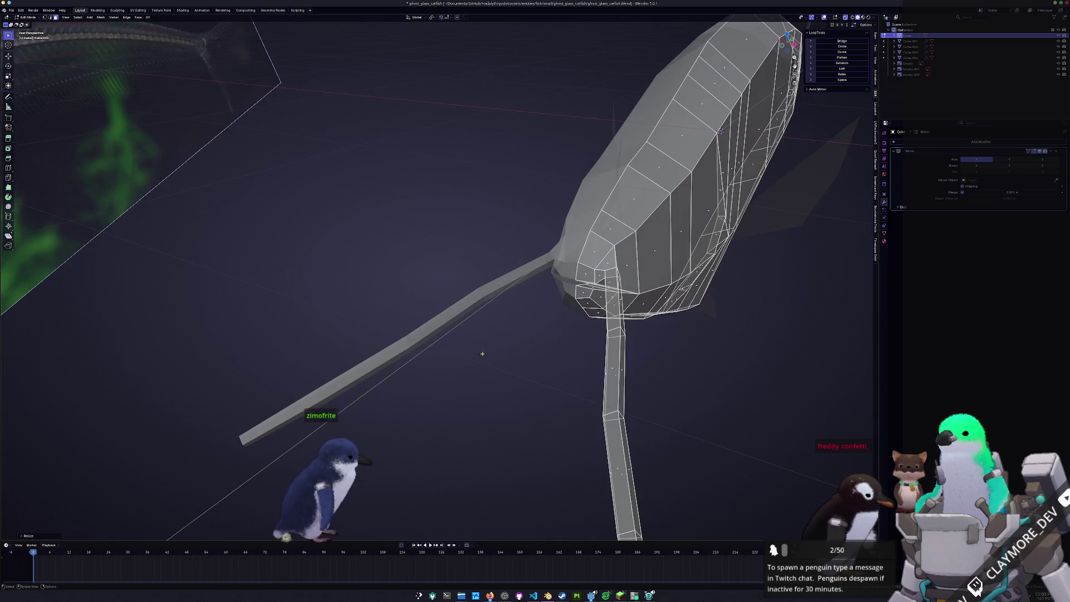
pyautogui.click(614, 368)
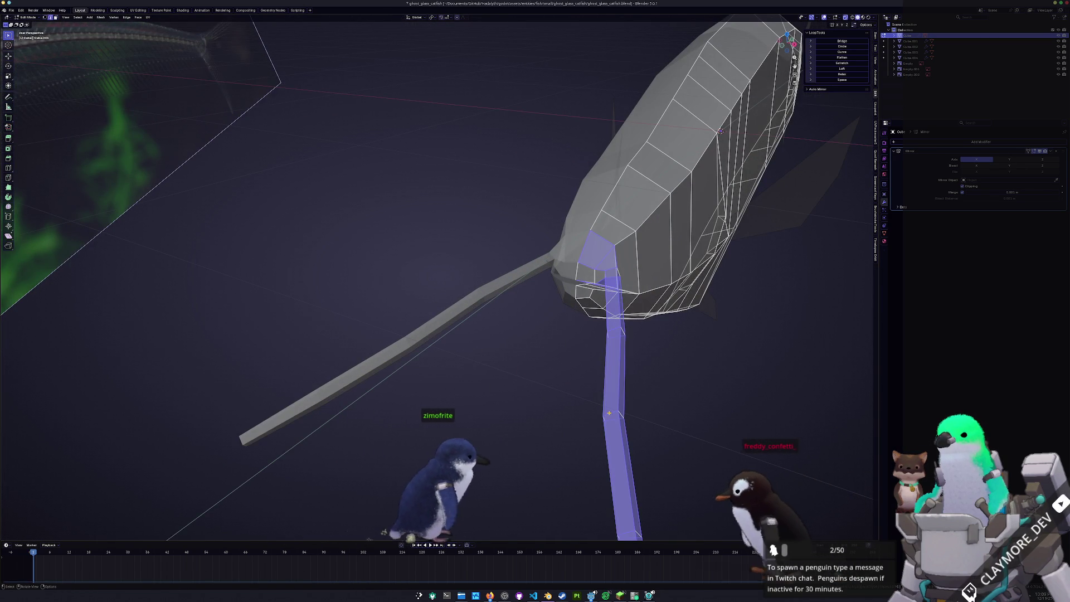
pyautogui.moveTo(585, 335); pyautogui.dragTo(618, 416, button='middle')
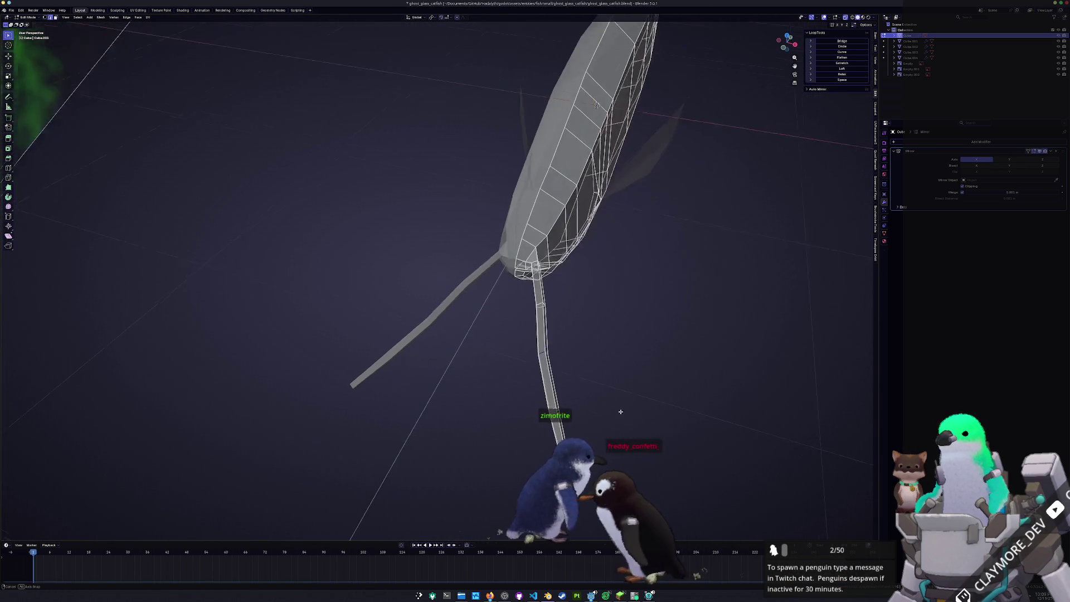
pyautogui.hotkey('ctrl', 'z')
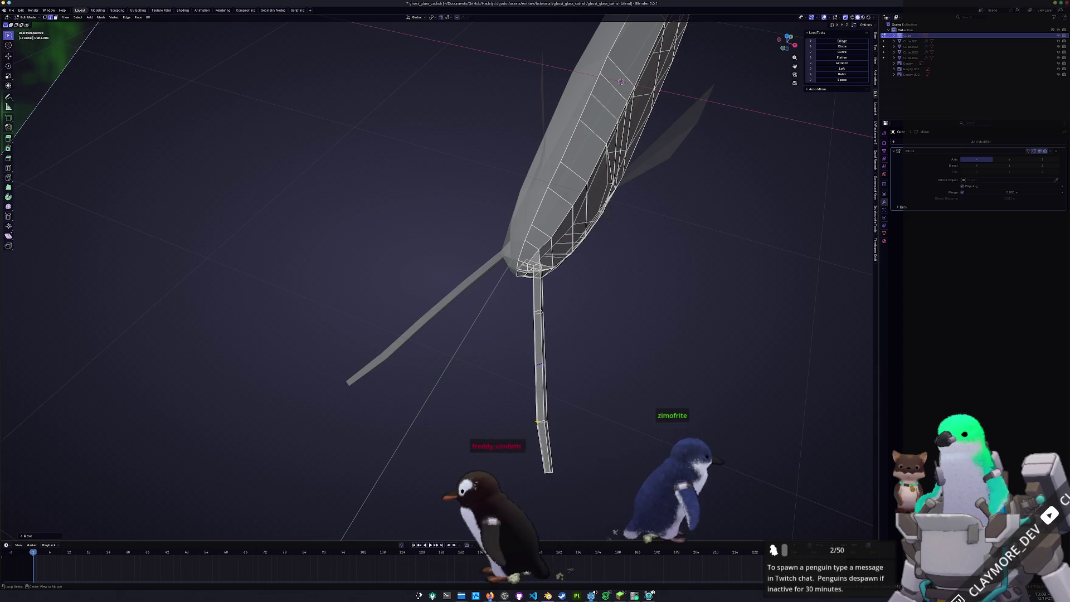
pyautogui.press('g')
pyautogui.press('x')
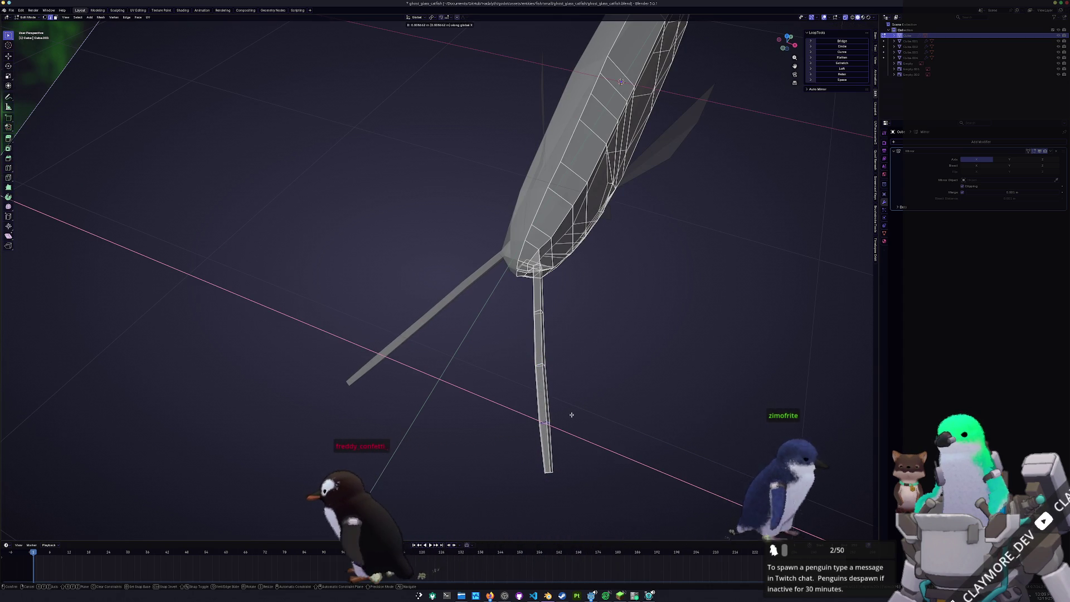
pyautogui.click(569, 415)
# Lower the whisker along Z so it trails down from the chin, checking against the reference.
pyautogui.moveTo(570, 415)
pyautogui.mouseDown(button='middle')
pyautogui.moveTo(550, 386)
pyautogui.moveTo(502, 360)
pyautogui.moveTo(382, 319)
pyautogui.moveTo(435, 301)
pyautogui.mouseUp(button='middle')
pyautogui.scroll(5, 502, 360)
pyautogui.scroll(4, 383, 319)
pyautogui.press('g')
pyautogui.press('z')
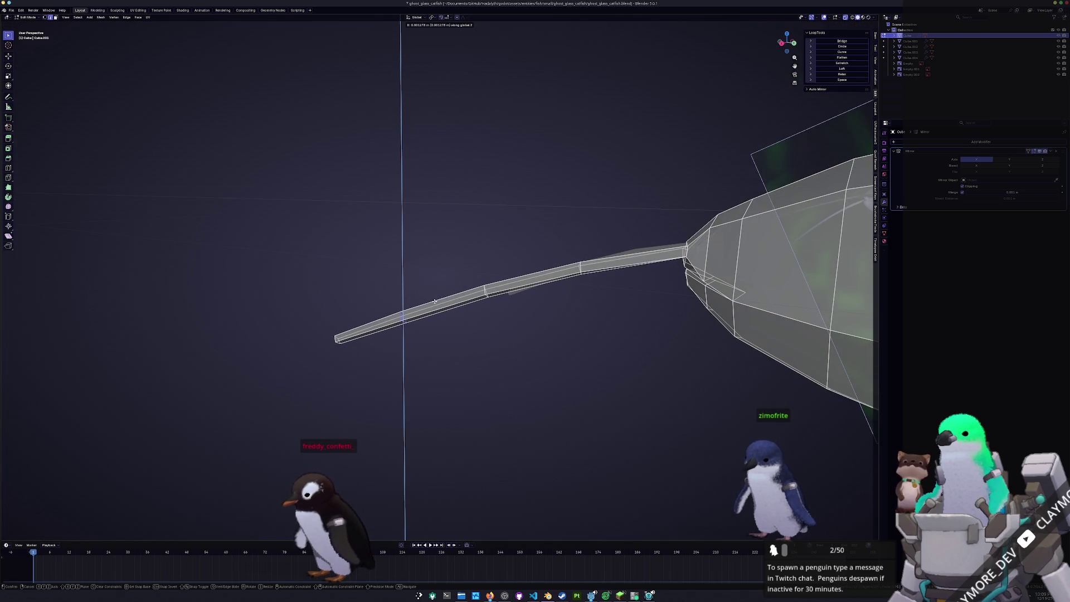
pyautogui.click(436, 301)
pyautogui.scroll(-4, 435, 301)
pyautogui.moveTo(435, 301); pyautogui.dragTo(471, 357, button='middle')
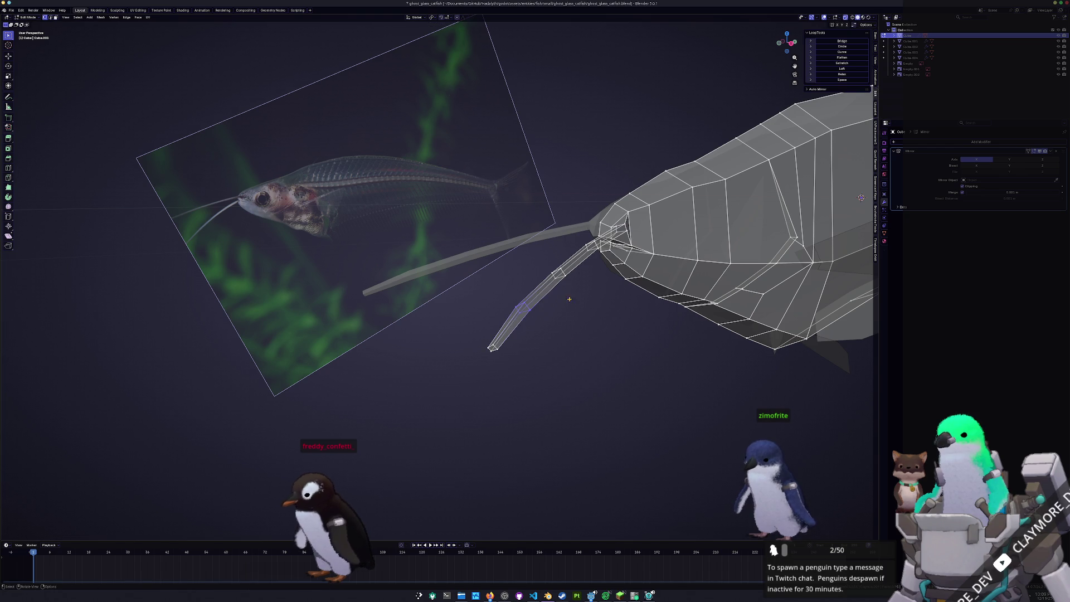
# Confirm the whisker rescale and orbit around the head to inspect the barbels from below.
pyautogui.click(600, 311)
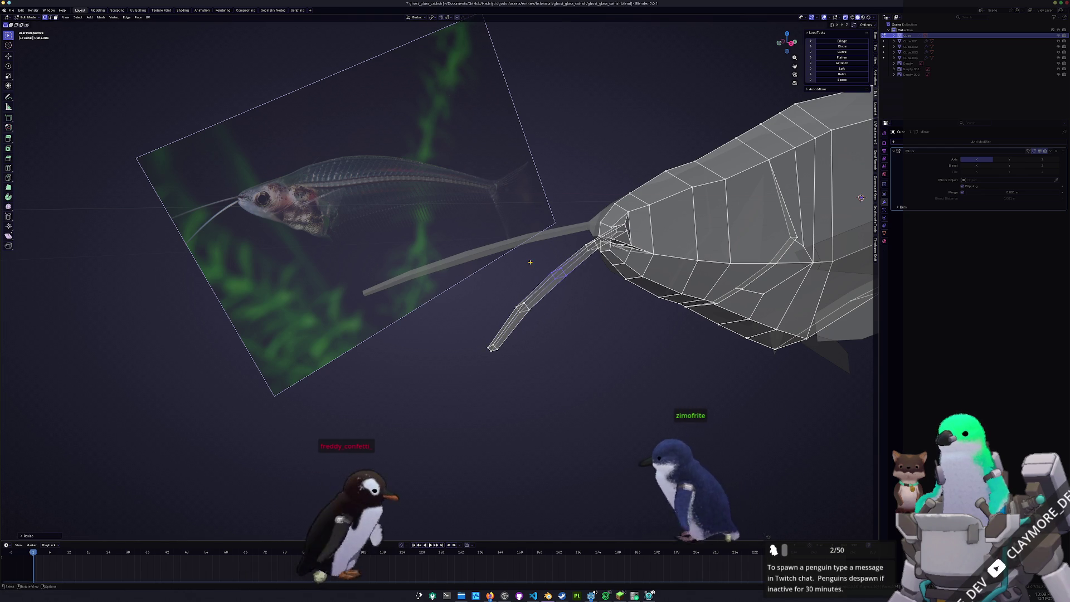
pyautogui.scroll(3, 633, 301)
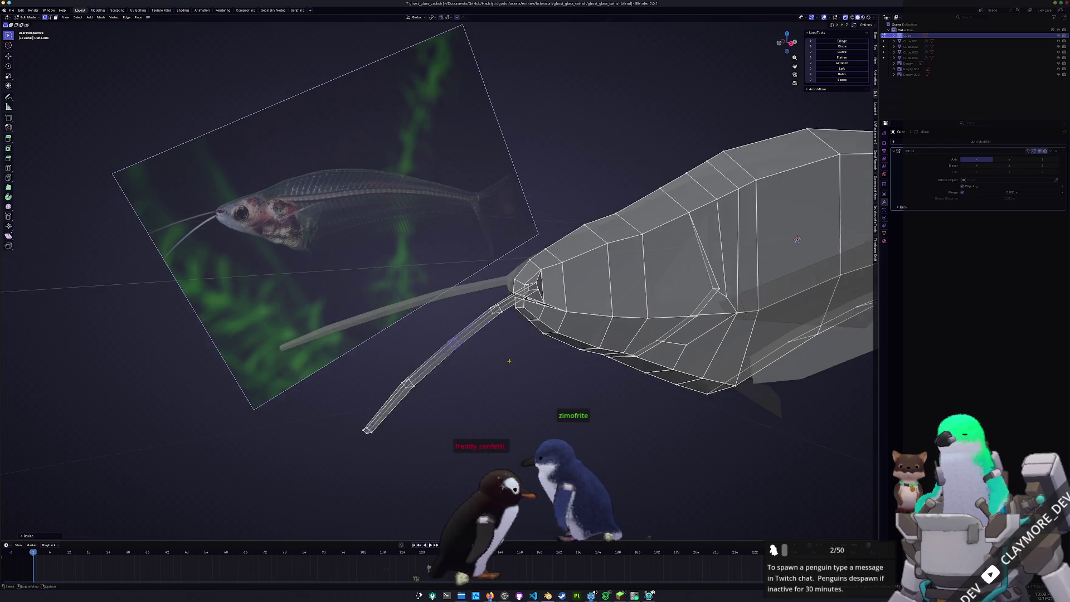
pyautogui.keyDown('shift'); pyautogui.moveTo(633, 301); pyautogui.dragTo(545, 335, button='middle'); pyautogui.keyUp('shift')
pyautogui.keyDown('shift'); pyautogui.moveTo(619, 352); pyautogui.dragTo(545, 335, button='middle'); pyautogui.keyUp('shift')
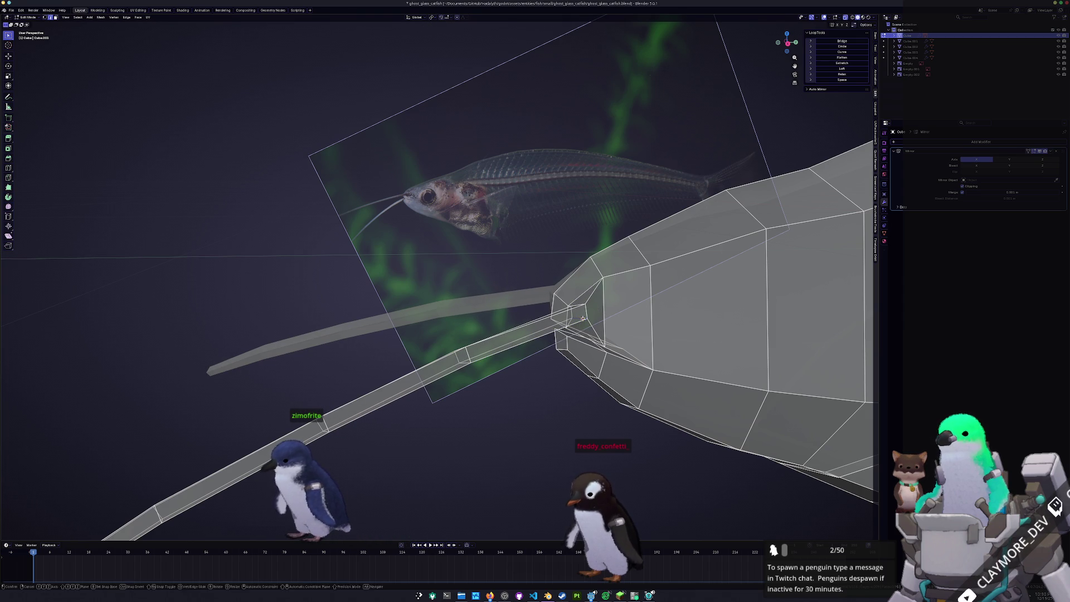
pyautogui.moveTo(600, 312)
pyautogui.mouseDown(button='middle')
pyautogui.moveTo(496, 380)
pyautogui.moveTo(510, 415)
pyautogui.moveTo(493, 384)
pyautogui.moveTo(381, 285)
pyautogui.mouseUp(button='middle')
pyautogui.scroll(5, 486, 359)
pyautogui.scroll(-5, 485, 359)
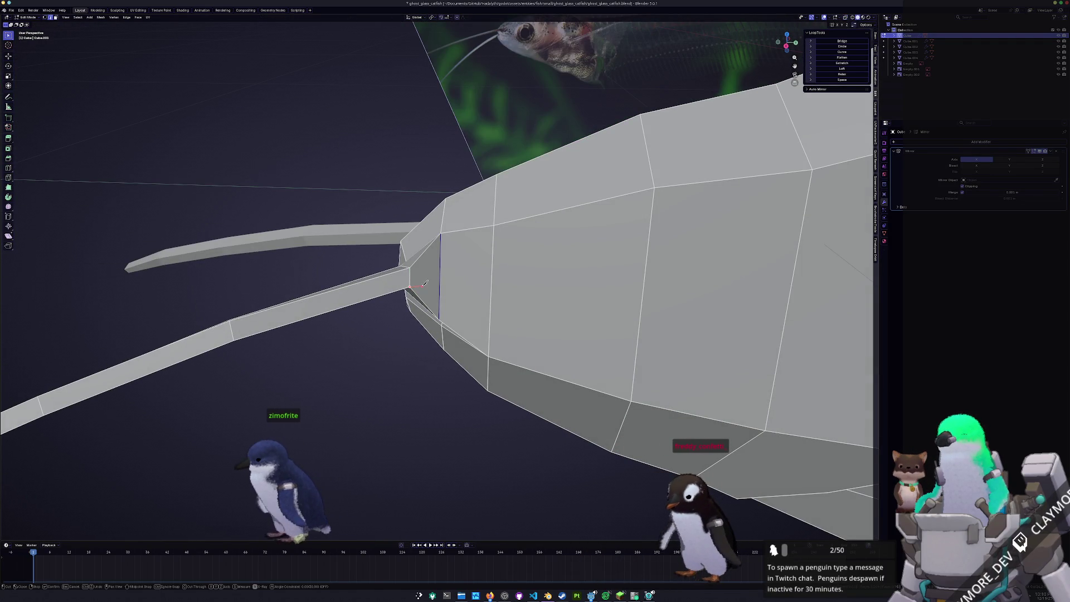
pyautogui.moveTo(443, 289); pyautogui.dragTo(454, 286, button='middle')
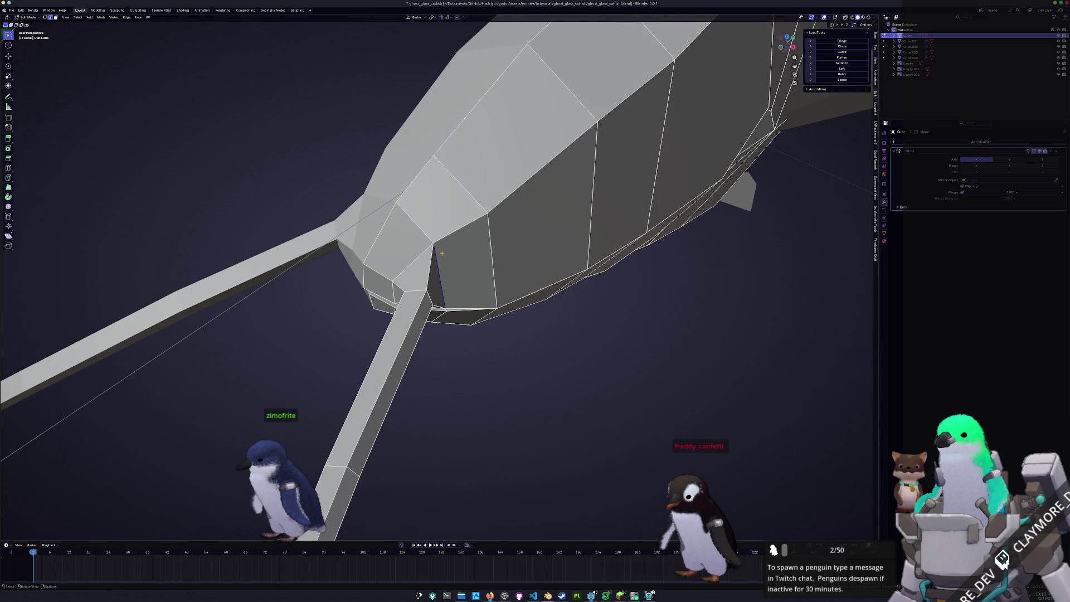
pyautogui.moveTo(443, 251)
pyautogui.mouseDown(button='middle')
pyautogui.moveTo(466, 249)
pyautogui.moveTo(441, 316)
pyautogui.moveTo(452, 303)
pyautogui.moveTo(507, 334)
pyautogui.moveTo(472, 220)
pyautogui.mouseUp(button='middle')
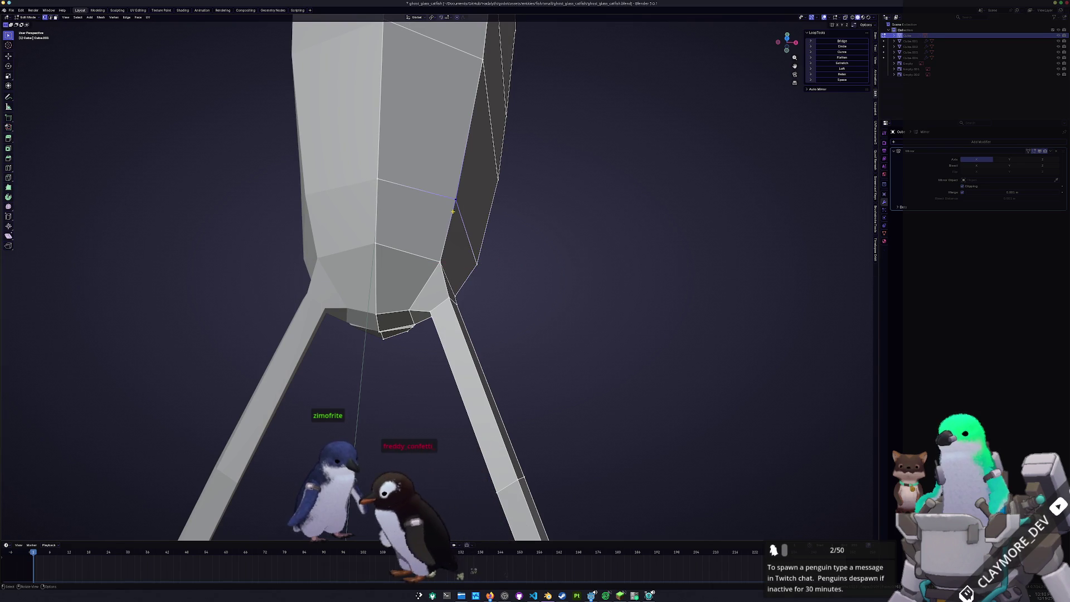
pyautogui.moveTo(456, 219)
pyautogui.mouseDown(button='middle')
pyautogui.moveTo(441, 282)
pyautogui.moveTo(469, 252)
pyautogui.mouseUp(button='middle')
# Nudge the barbel along X into place and leave Edit Mode to show the whole fish.
pyautogui.press('g')
pyautogui.press('x')
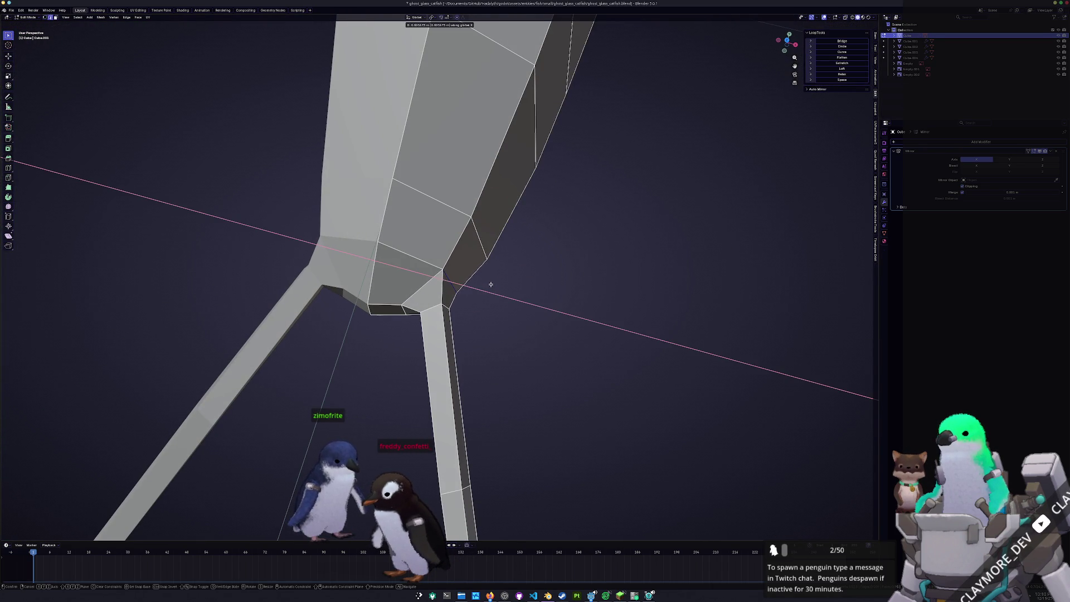
pyautogui.click(491, 286)
pyautogui.scroll(-3, 490, 285)
pyautogui.scroll(-3, 477, 301)
pyautogui.press('Tab')
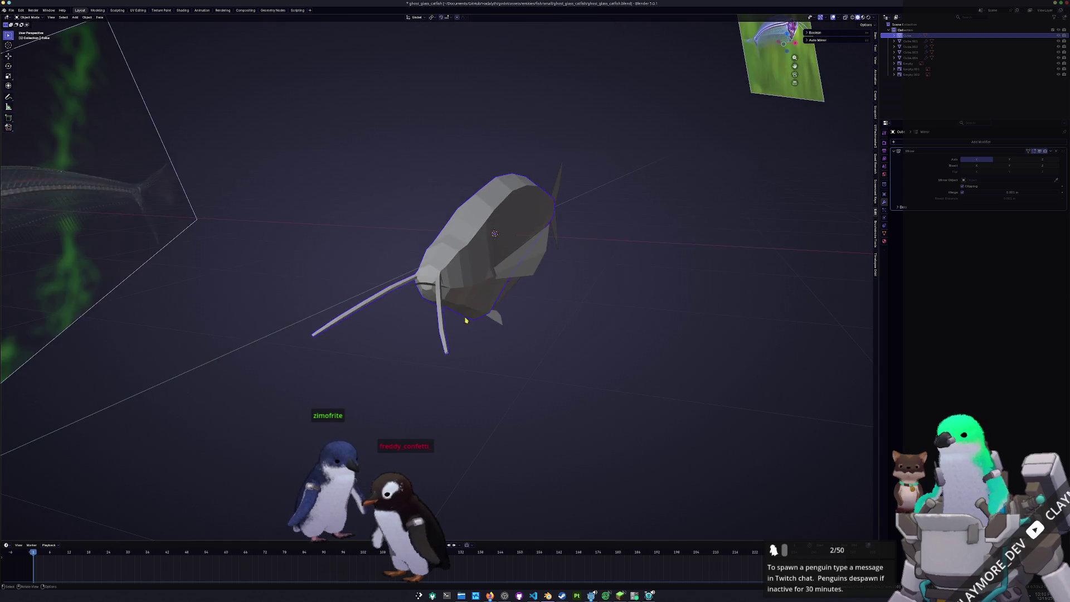
# Toggle out of mesh editing and select the fin and tail pieces in side view.
pyautogui.moveTo(465, 319); pyautogui.dragTo(452, 348, button='middle')
pyautogui.press('Tab')
pyautogui.scroll(1, 412, 377)
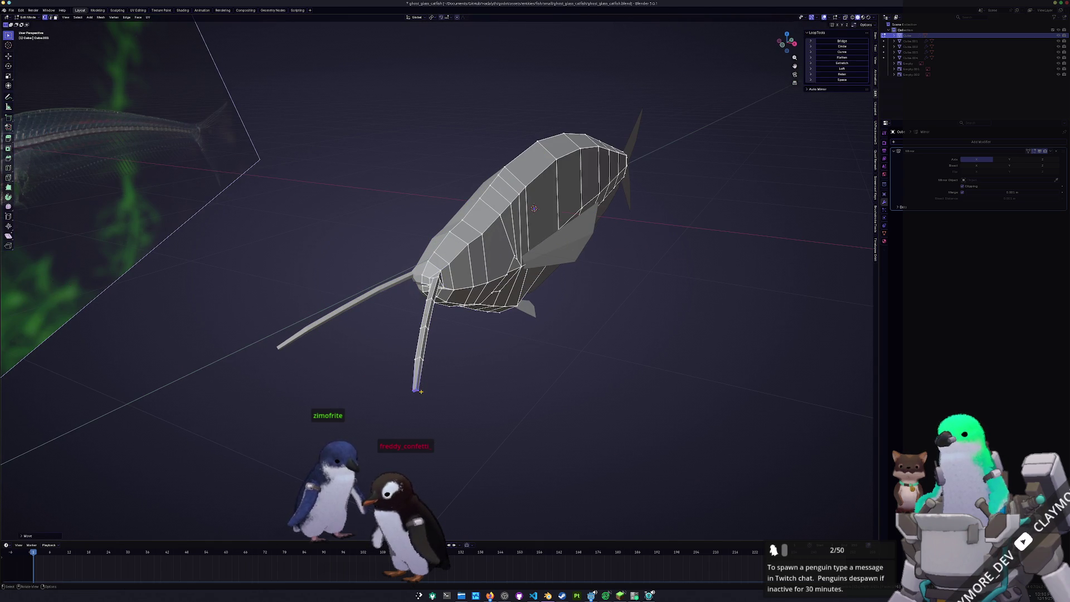
pyautogui.press('Tab')
pyautogui.moveTo(419, 392); pyautogui.dragTo(531, 275, button='middle')
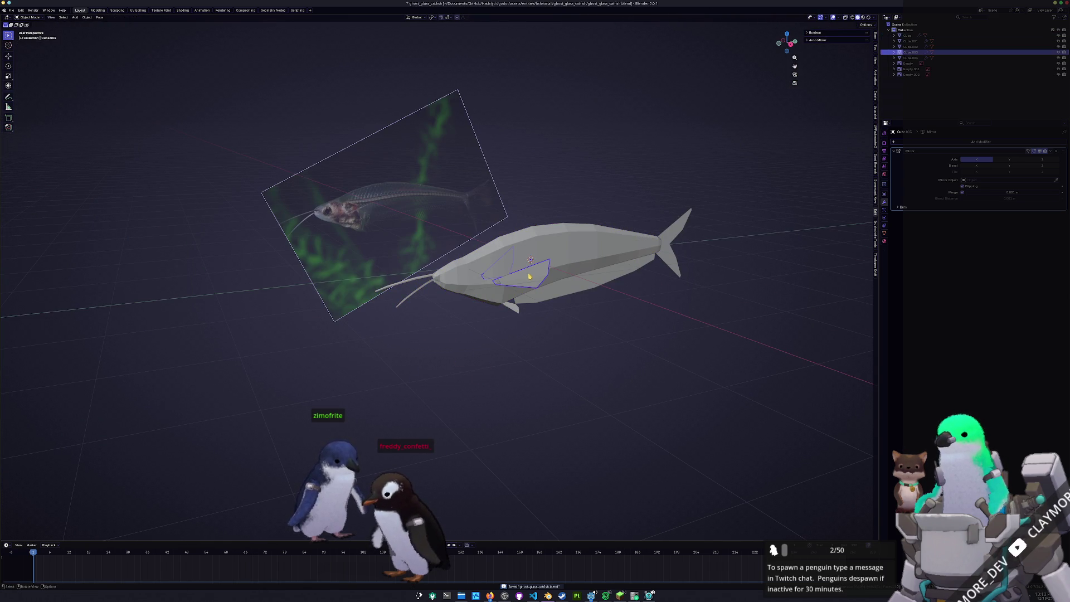
pyautogui.click(676, 264)
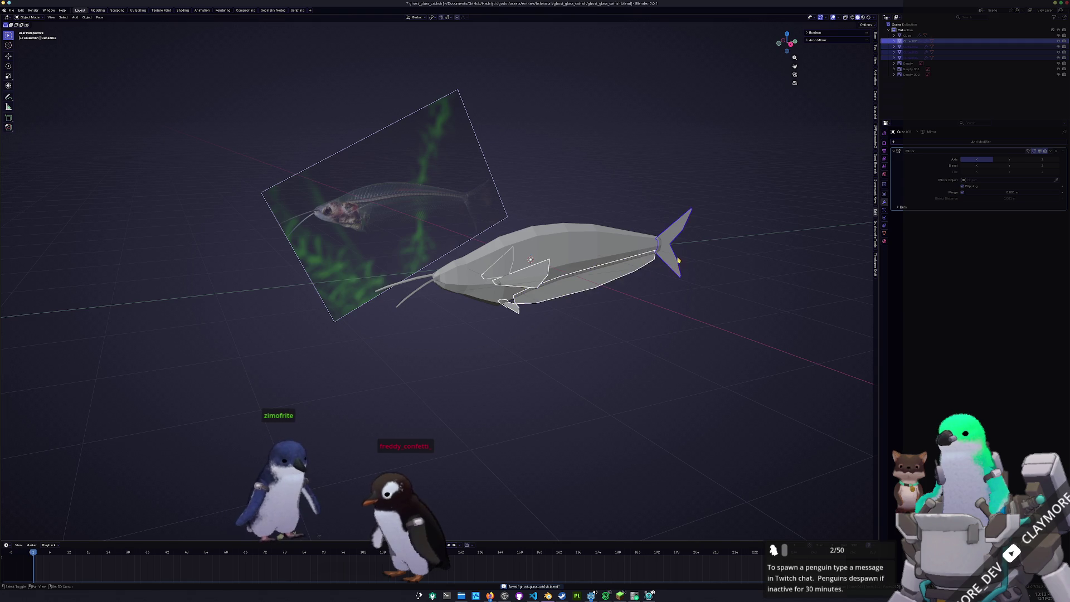
pyautogui.moveTo(675, 265)
pyautogui.mouseDown(button='middle')
pyautogui.moveTo(586, 401)
pyautogui.moveTo(583, 352)
pyautogui.mouseUp(button='middle')
pyautogui.scroll(-4, 583, 352)
pyautogui.scroll(3, 583, 353)
# Use the fin pieces' context menu, then drag Solidify to reorder it relative to Mirror.
pyautogui.rightClick(583, 353)
pyautogui.click(602, 359)
pyautogui.moveTo(602, 359)
pyautogui.mouseDown(button='middle')
pyautogui.moveTo(622, 346)
pyautogui.moveTo(679, 370)
pyautogui.moveTo(631, 355)
pyautogui.moveTo(620, 365)
pyautogui.mouseUp(button='middle')
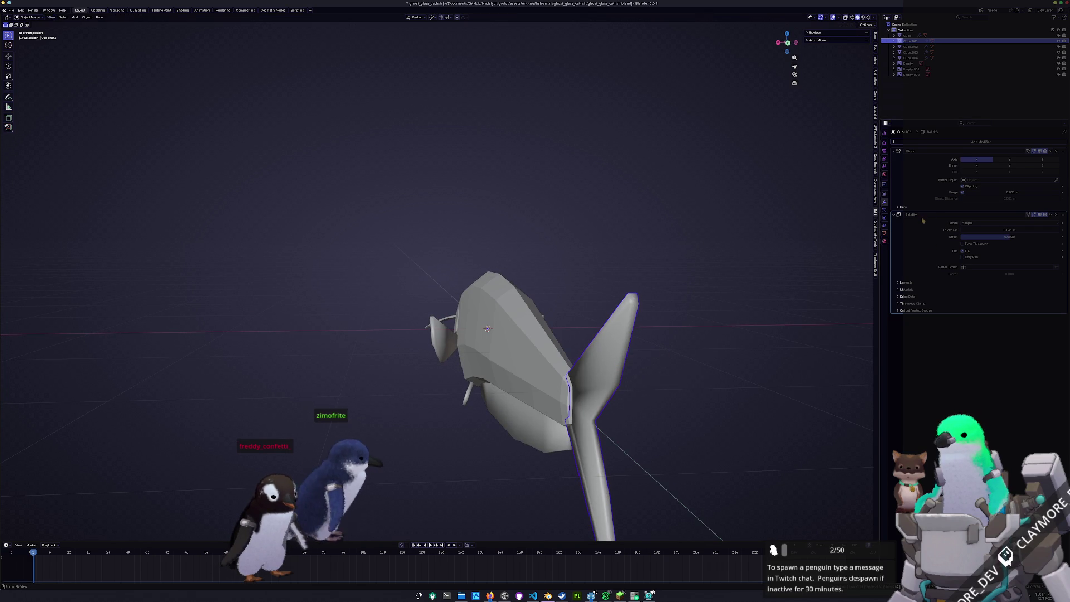
pyautogui.moveTo(1045, 214); pyautogui.dragTo(1018, 159)
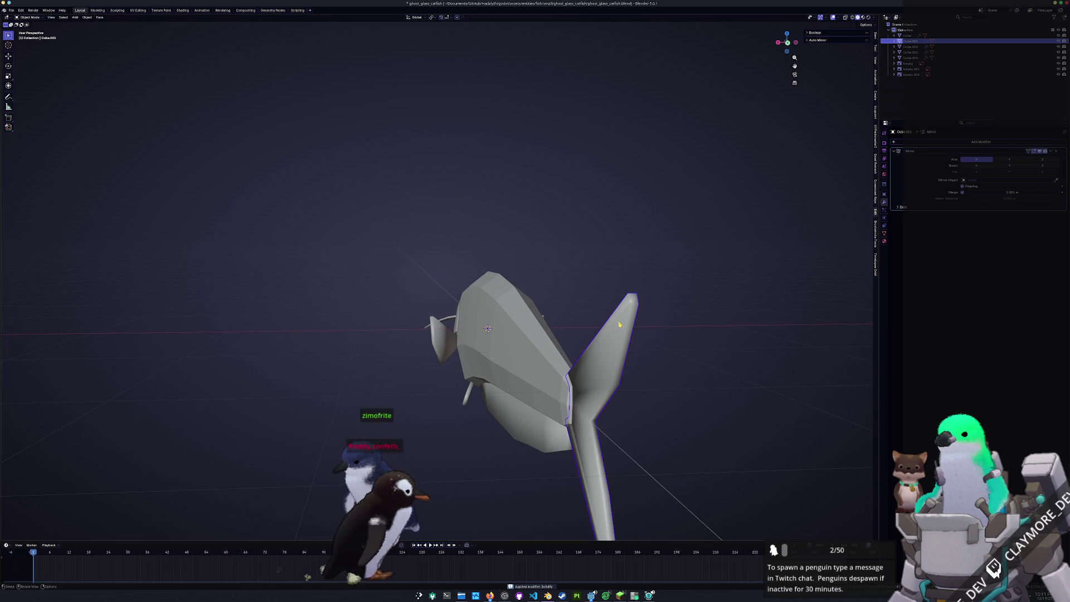
# Undo the reorder, apply the side fin's Solidify modifier, and save ghost_glass_catfish.blend.
pyautogui.hotkey('ctrl', 'z')
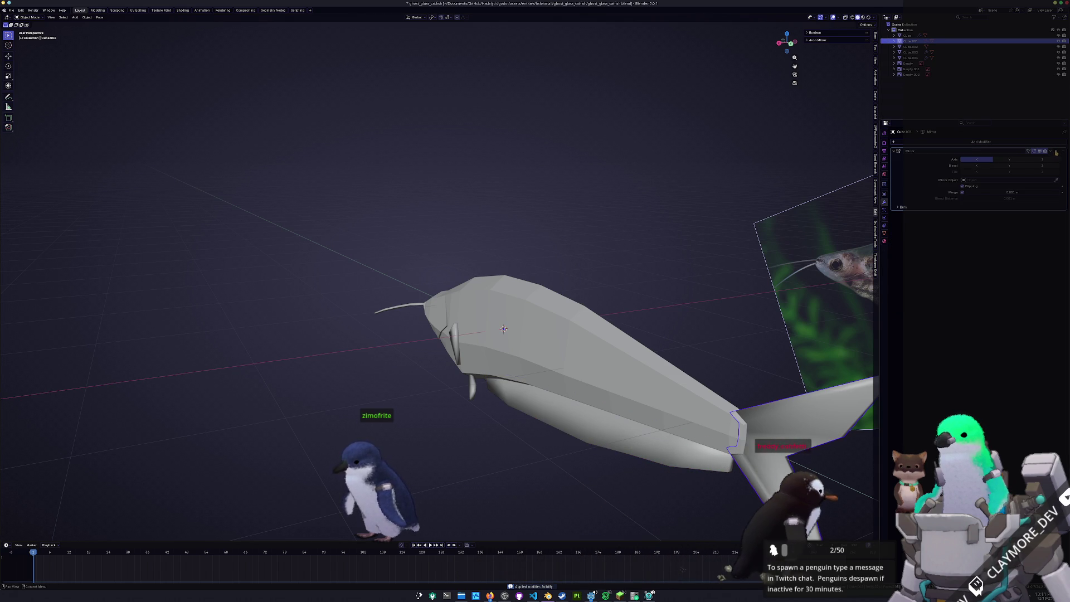
pyautogui.moveTo(504, 328)
pyautogui.mouseDown(button='middle')
pyautogui.moveTo(488, 394)
pyautogui.moveTo(536, 334)
pyautogui.mouseUp(button='middle')
pyautogui.scroll(4, 586, 293)
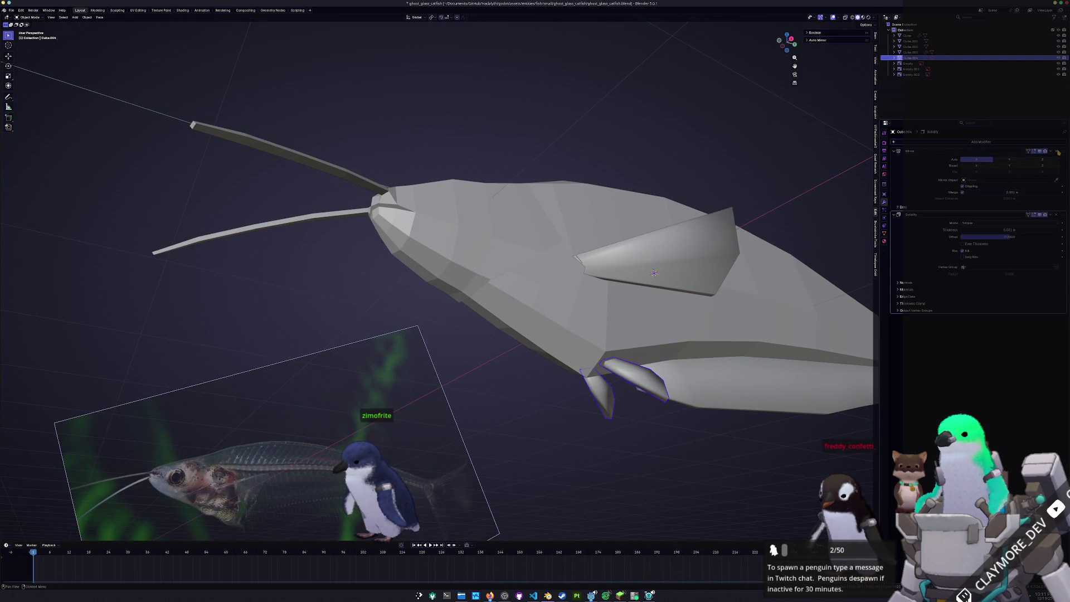
pyautogui.hotkey('ctrl', 'a')
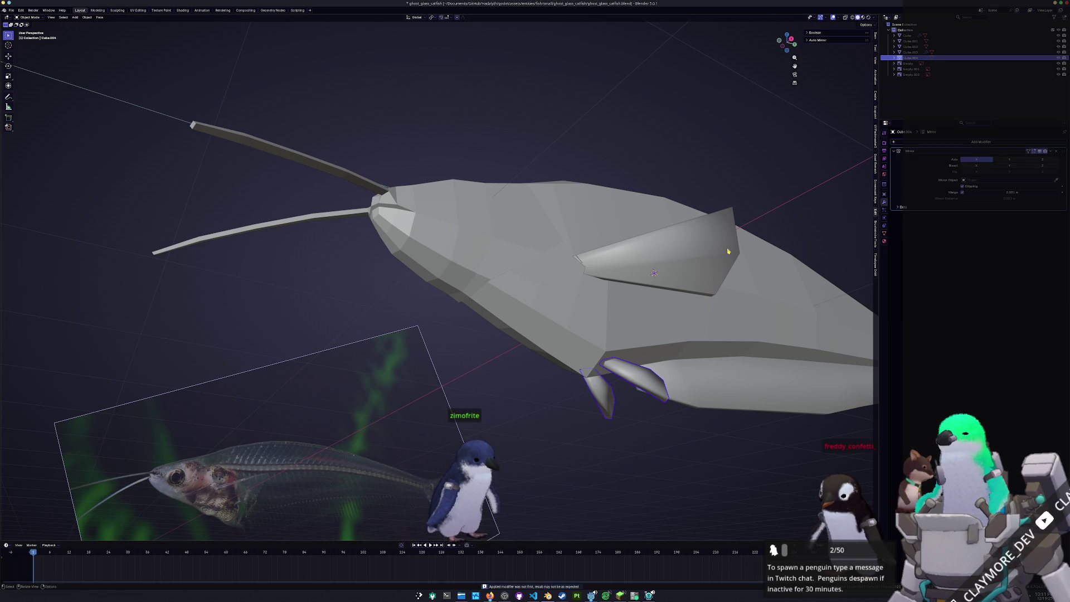
pyautogui.click(682, 250)
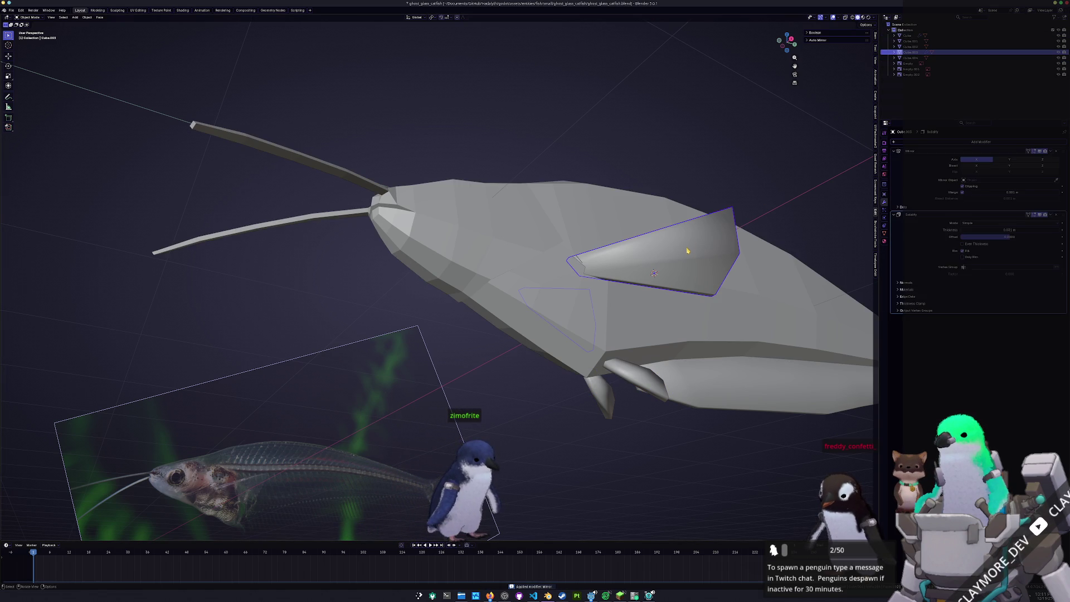
pyautogui.scroll(-6, 767, 211)
pyautogui.moveTo(677, 366); pyautogui.dragTo(527, 292)
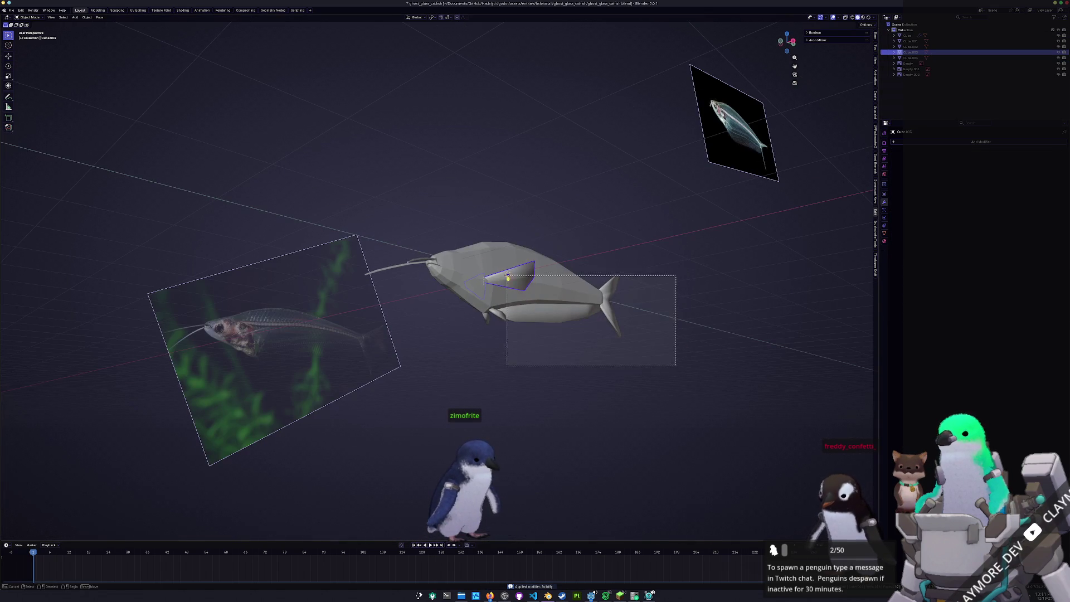
pyautogui.hotkey('ctrl', 's')
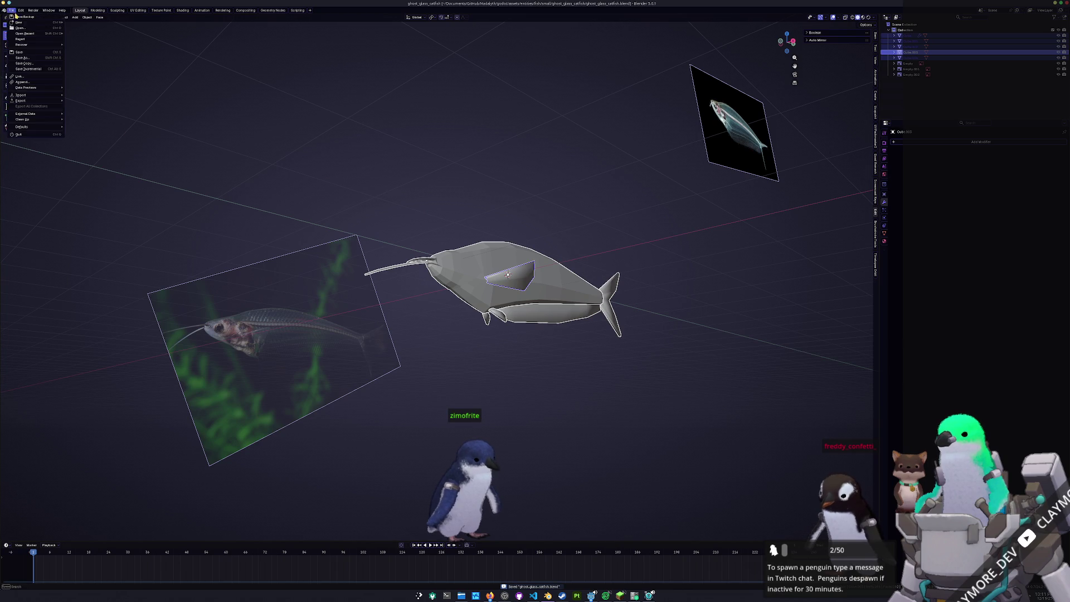
# Symmetrize the whole body mesh from a top view, flipping the direction so both halves rebuild.
pyautogui.moveTo(507, 274); pyautogui.dragTo(468, 250, button='middle')
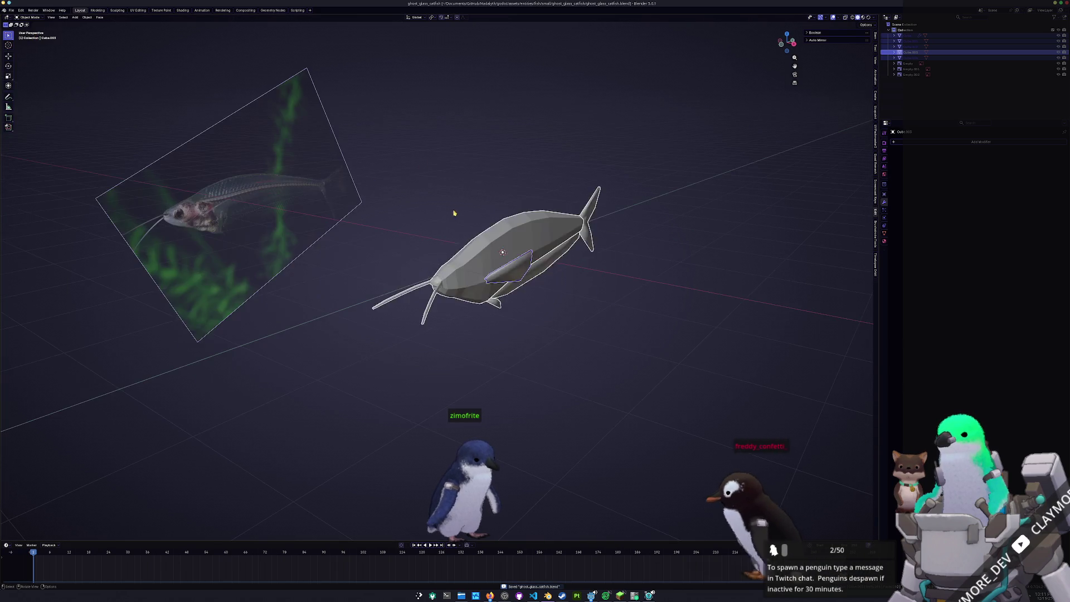
pyautogui.press('Tab')
pyautogui.press('a')
pyautogui.press('KP_7')
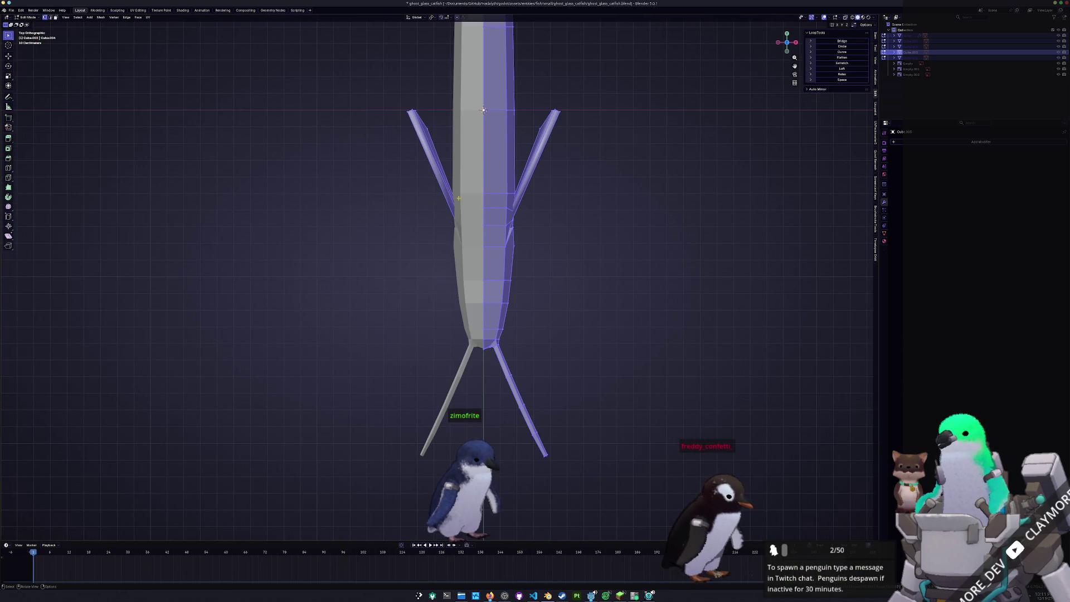
pyautogui.scroll(-4, 483, 109)
pyautogui.keyDown('shift'); pyautogui.moveTo(484, 167); pyautogui.dragTo(471, 364, button='middle'); pyautogui.keyUp('shift')
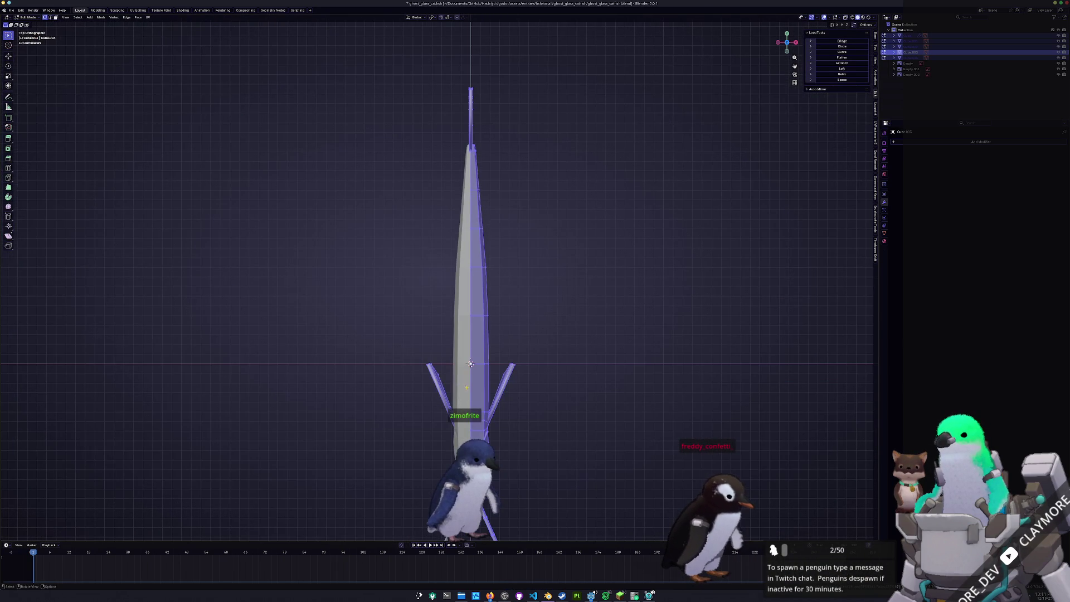
pyautogui.click(101, 18)
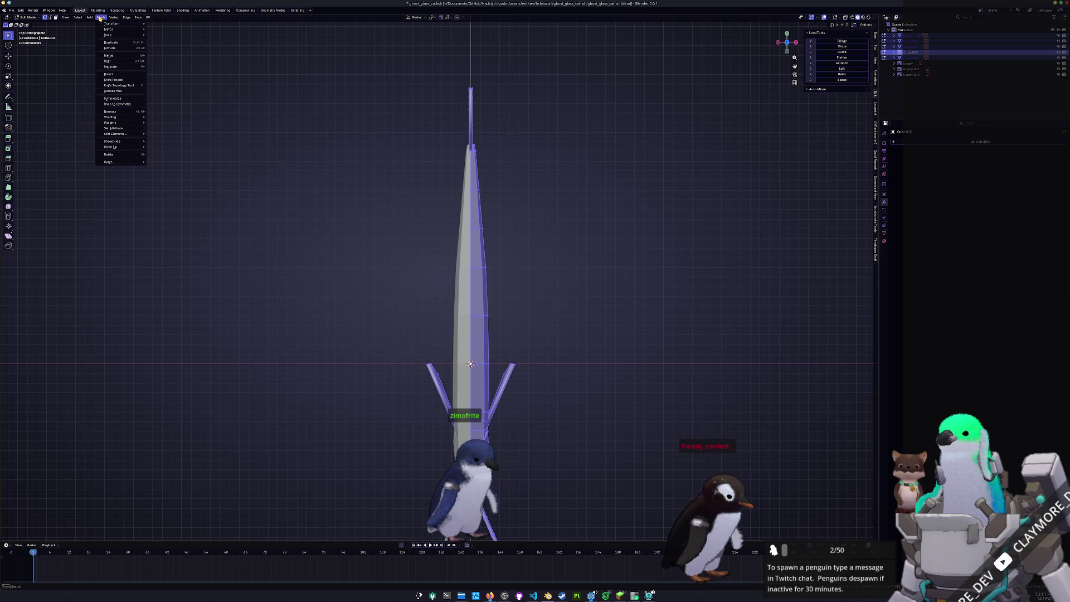
pyautogui.click(118, 107)
pyautogui.click(72, 533)
pyautogui.scroll(3, 469, 334)
# Leave local view and edit mode to see the full symmetrized fish from the side.
pyautogui.moveTo(468, 335); pyautogui.dragTo(487, 308, button='middle')
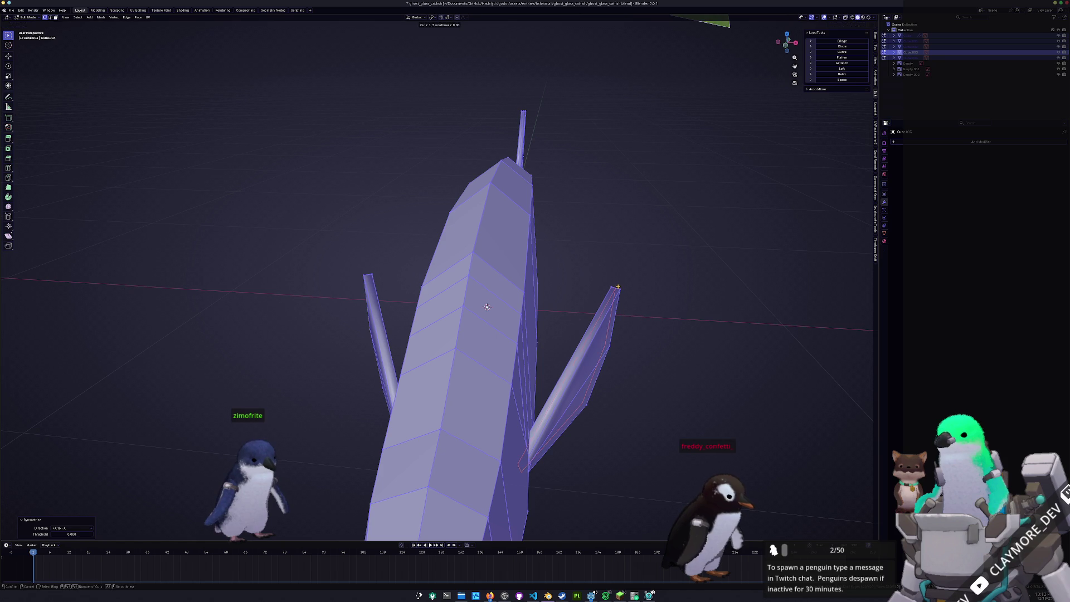
pyautogui.hotkey('ctrl', 'r')
pyautogui.press('a')
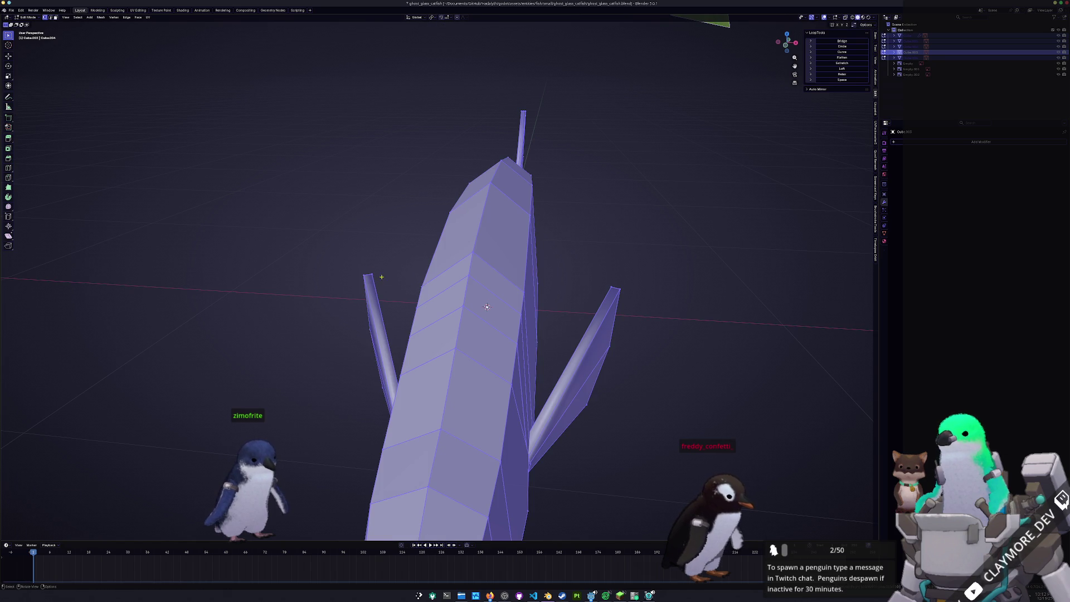
pyautogui.press('z')
pyautogui.press('/')
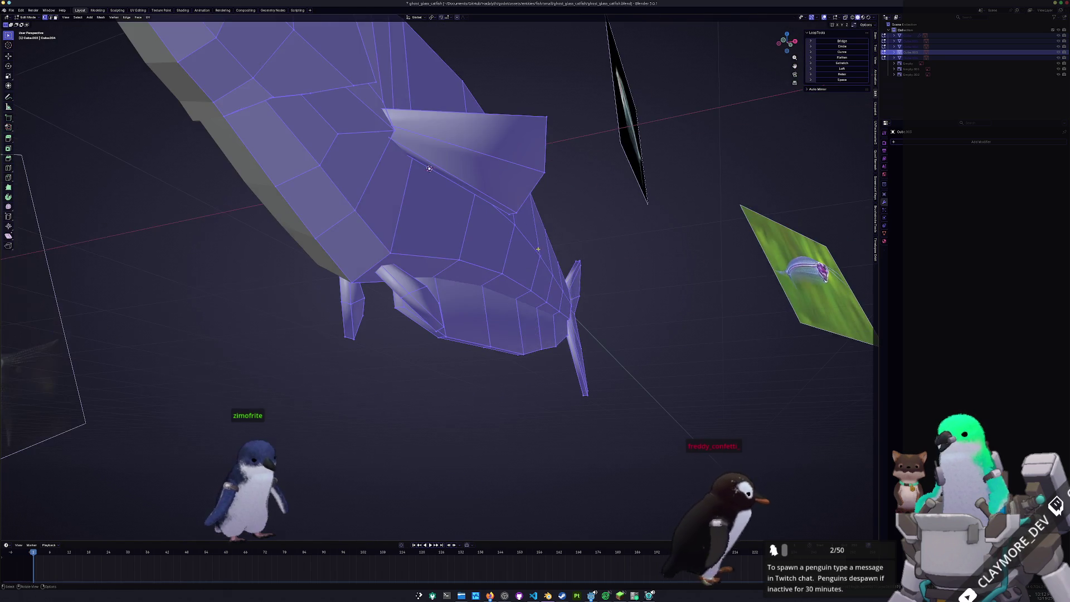
pyautogui.press('Tab')
pyautogui.moveTo(502, 294)
pyautogui.mouseDown(button='middle')
pyautogui.moveTo(448, 353)
pyautogui.moveTo(502, 335)
pyautogui.mouseUp(button='middle')
# Give the whole fish smooth shading from the object context menu.
pyautogui.moveTo(597, 346); pyautogui.dragTo(375, 181)
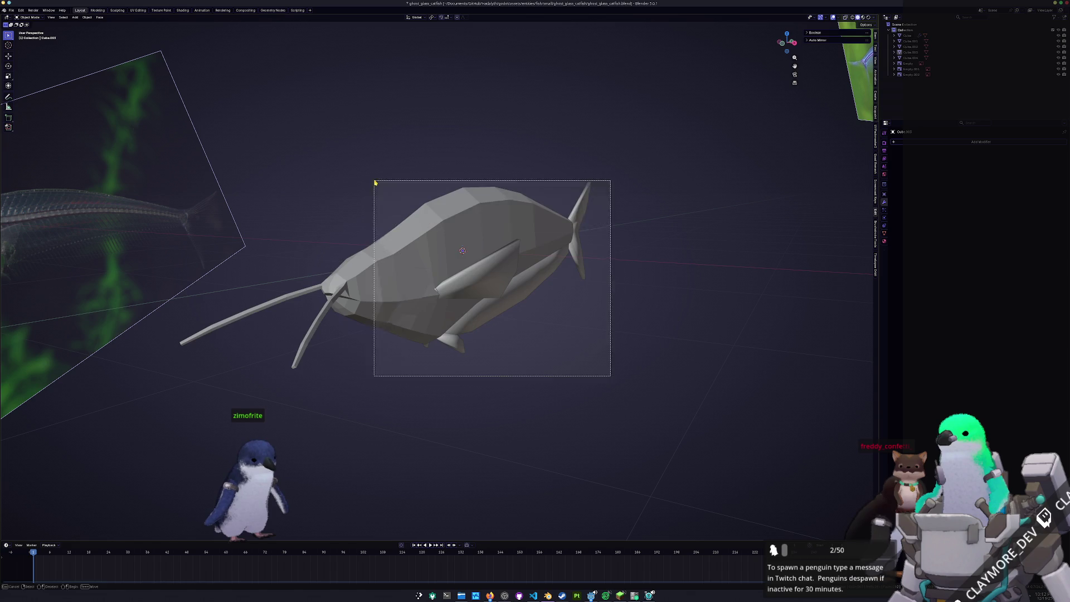
pyautogui.rightClick(375, 182)
pyautogui.click(377, 181)
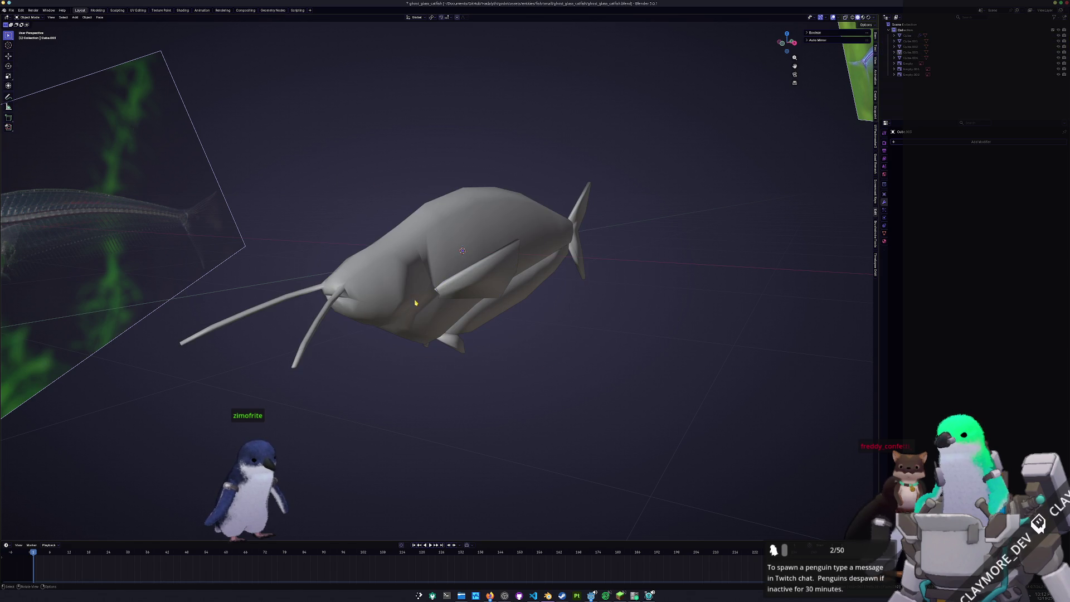
# Mark the gill-line edge loop as sharp in edit mode.
pyautogui.press('Tab')
pyautogui.moveTo(519, 351)
pyautogui.mouseDown(button='middle')
pyautogui.moveTo(485, 318)
pyautogui.moveTo(477, 180)
pyautogui.moveTo(588, 158)
pyautogui.moveTo(423, 263)
pyautogui.mouseUp(button='middle')
pyautogui.scroll(4, 483, 290)
pyautogui.scroll(3, 485, 290)
pyautogui.keyDown('shift'); pyautogui.click(477, 179); pyautogui.keyUp('shift')
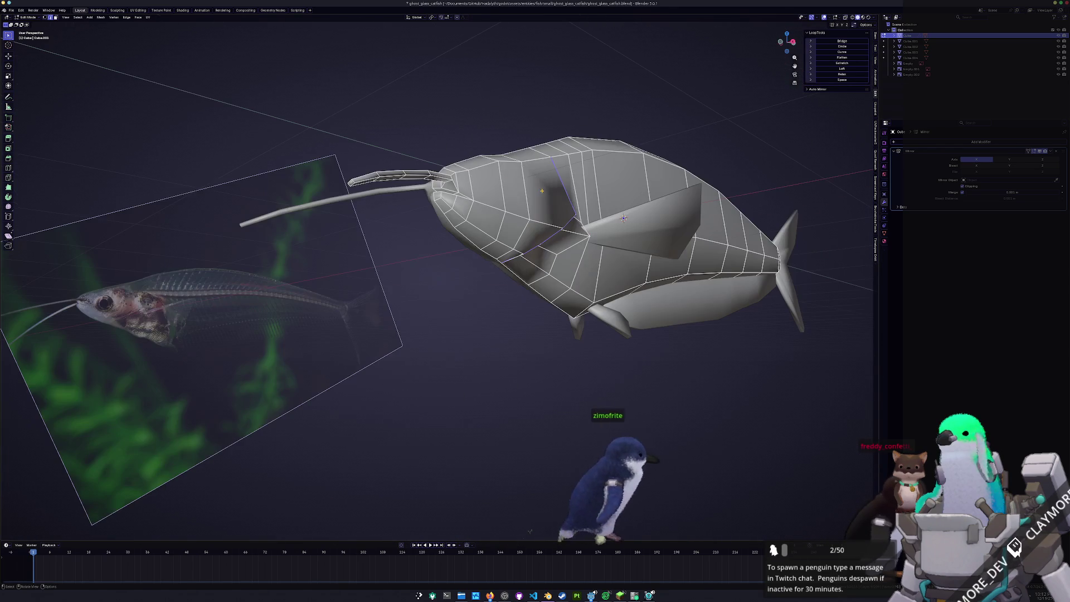
pyautogui.hotkey('ctrl', 'e')
pyautogui.click(412, 387)
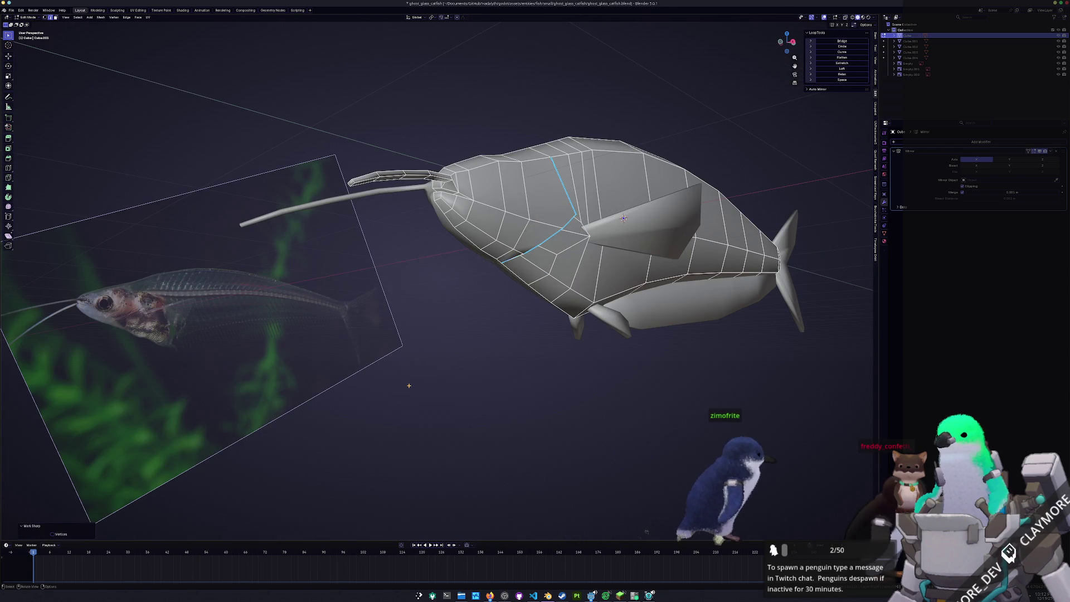
pyautogui.press('Tab')
pyautogui.scroll(-2, 445, 373)
# Merge the vertices at the lower end of the gill slit and inspect the result.
pyautogui.moveTo(445, 373)
pyautogui.mouseDown(button='middle')
pyautogui.moveTo(435, 368)
pyautogui.moveTo(503, 345)
pyautogui.mouseUp(button='middle')
pyautogui.press('Tab')
pyautogui.scroll(4, 427, 385)
pyautogui.scroll(3, 424, 387)
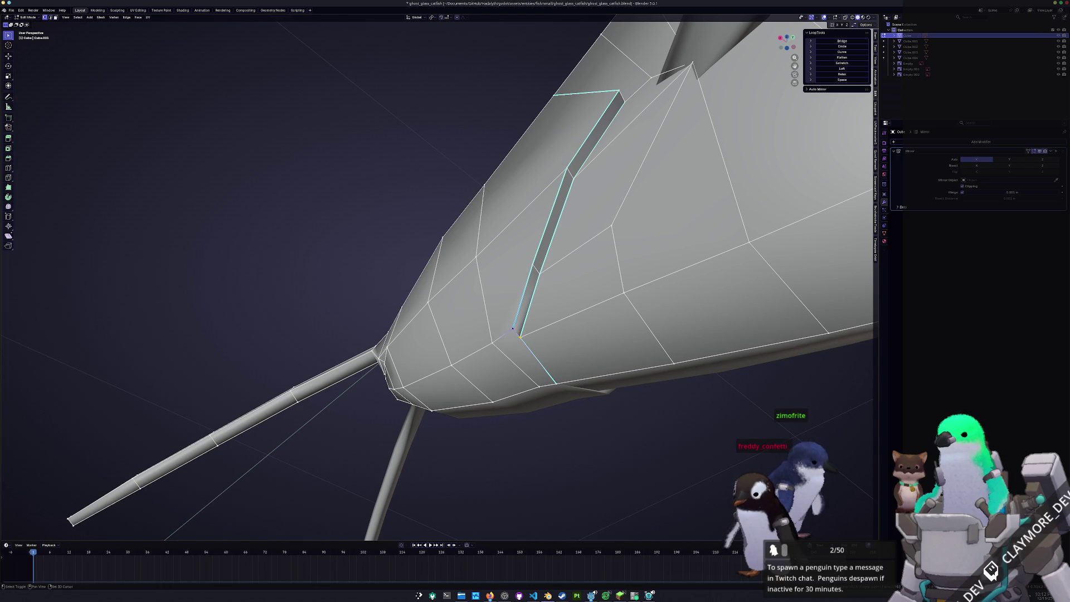
pyautogui.rightClick(284, 433)
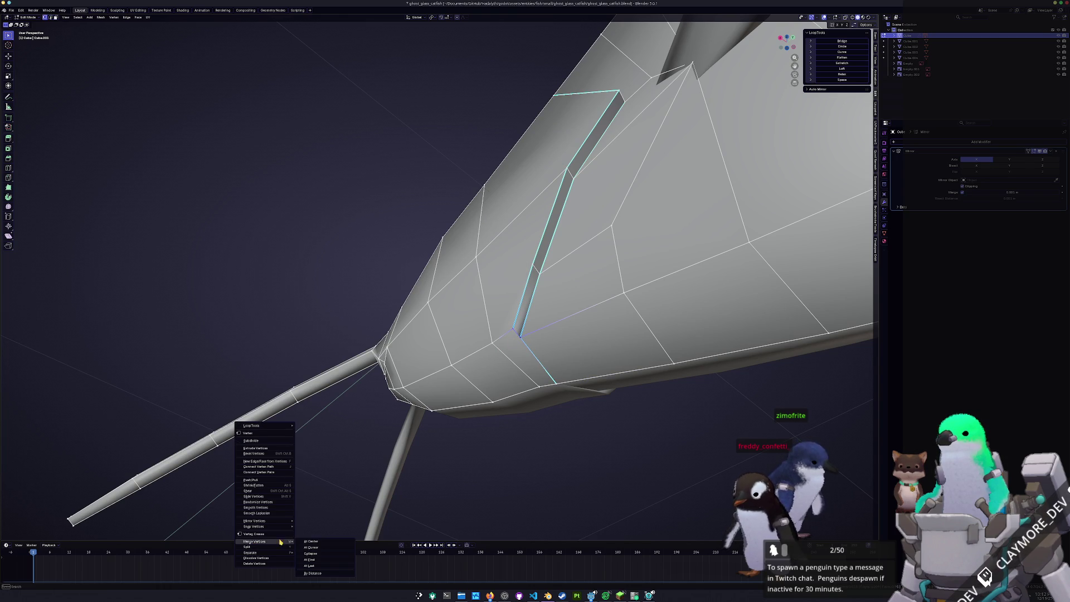
pyautogui.click(312, 567)
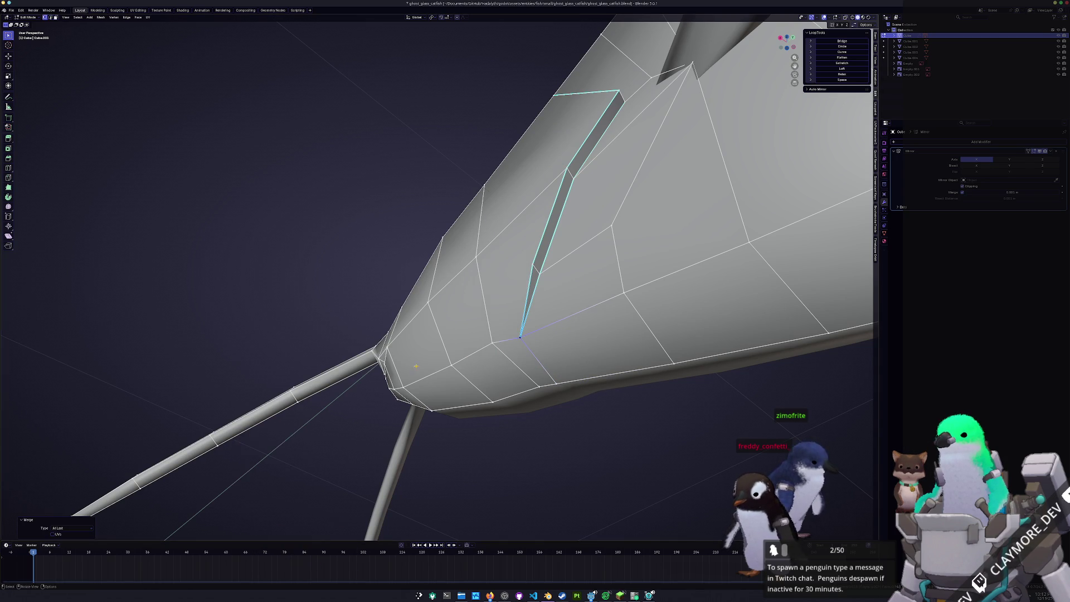
pyautogui.moveTo(435, 360)
pyautogui.mouseDown(button='middle')
pyautogui.moveTo(487, 309)
pyautogui.moveTo(674, 231)
pyautogui.mouseUp(button='middle')
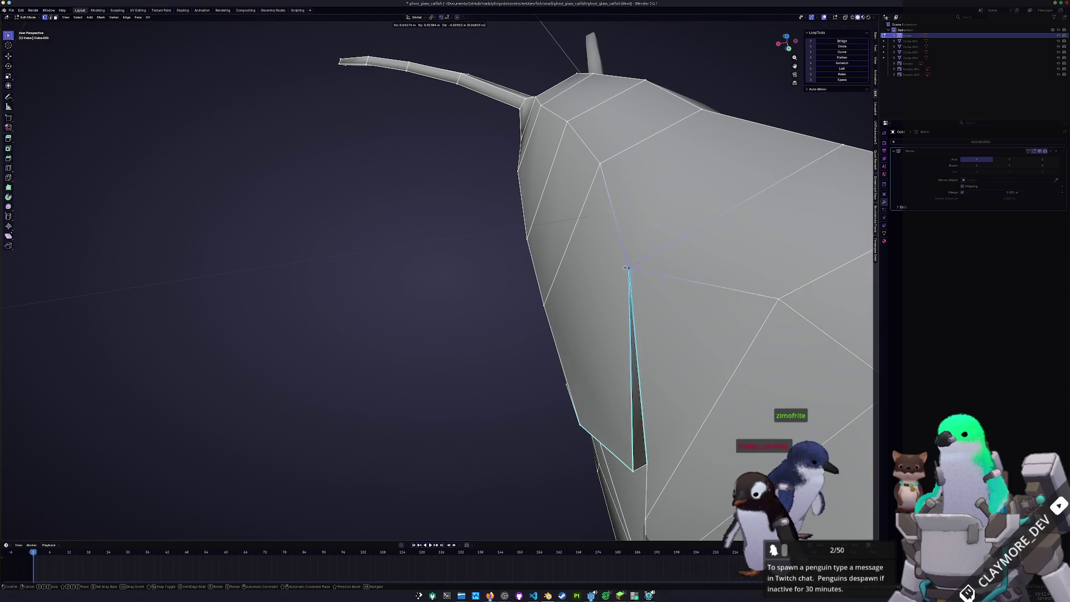
pyautogui.moveTo(661, 227)
pyautogui.mouseDown(button='middle')
pyautogui.moveTo(803, 244)
pyautogui.moveTo(740, 305)
pyautogui.moveTo(582, 355)
pyautogui.mouseUp(button='middle')
pyautogui.scroll(-4, 500, 387)
pyautogui.moveTo(500, 387)
pyautogui.mouseDown(button='middle')
pyautogui.moveTo(469, 367)
pyautogui.moveTo(514, 382)
pyautogui.moveTo(331, 409)
pyautogui.mouseUp(button='middle')
pyautogui.scroll(5, 514, 382)
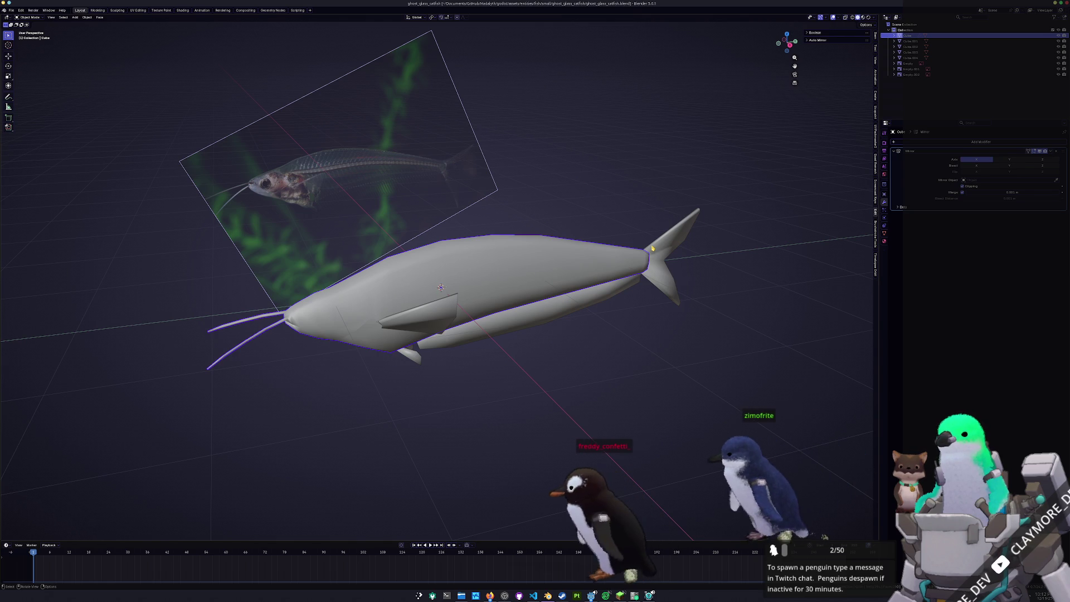
# Add an edge loop on the tail while checking the fish from both sides.
pyautogui.press('Tab')
pyautogui.moveTo(501, 292); pyautogui.dragTo(376, 284, button='middle')
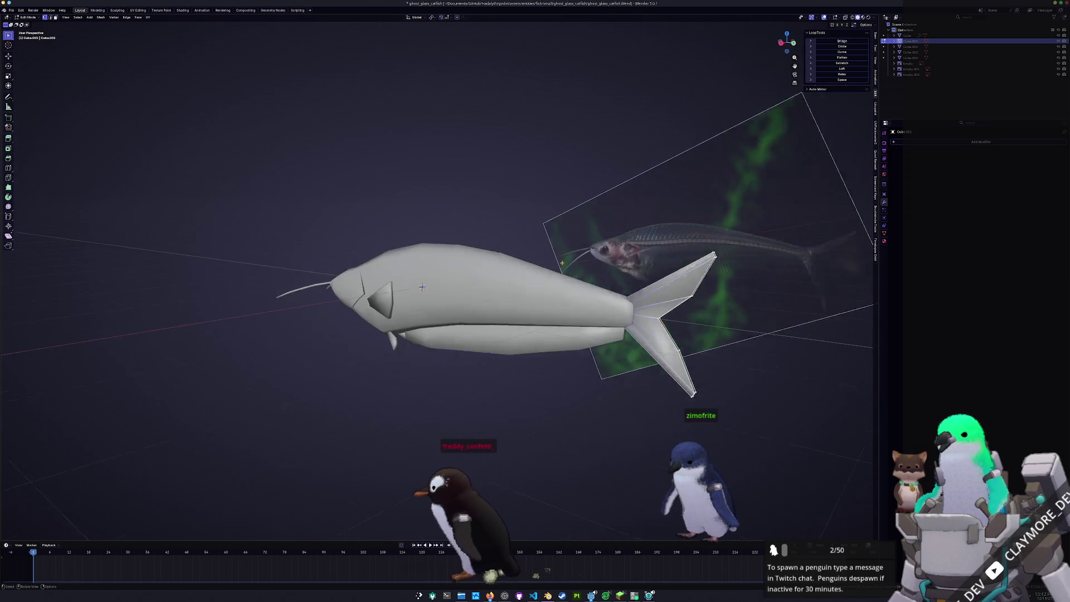
pyautogui.scroll(3, 506, 269)
pyautogui.moveTo(507, 269)
pyautogui.mouseDown(button='middle')
pyautogui.moveTo(485, 266)
pyautogui.moveTo(528, 289)
pyautogui.mouseUp(button='middle')
pyautogui.click(484, 266)
pyautogui.press('Tab')
pyautogui.scroll(4, 495, 262)
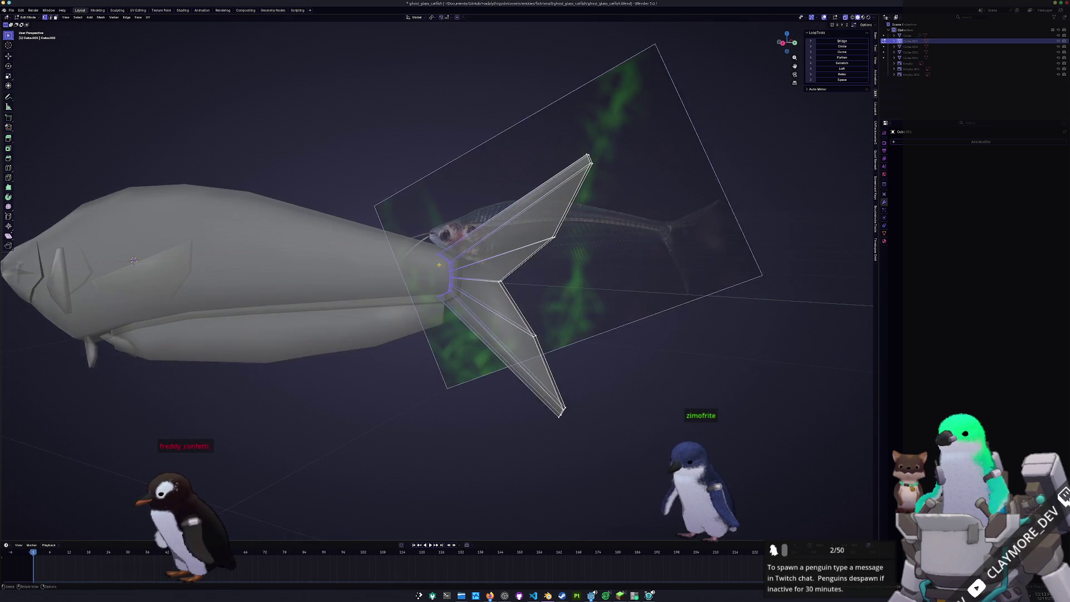
pyautogui.moveTo(468, 268); pyautogui.dragTo(494, 262, button='middle')
# Select the tail fin faces and merge their overlapping vertices by distance, then inspect the tail.
pyautogui.press('Tab')
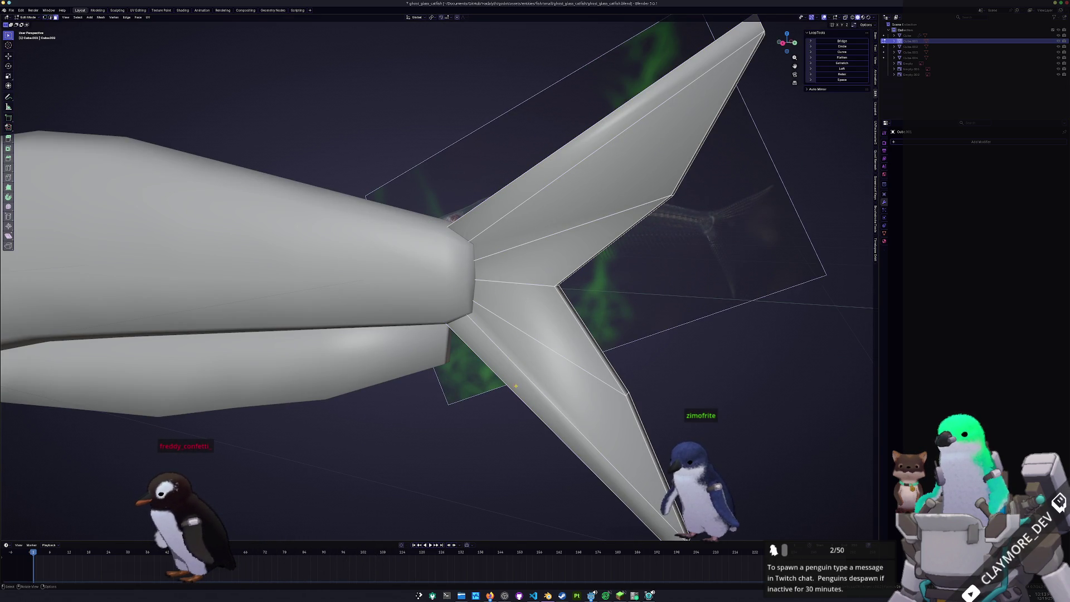
pyautogui.click(516, 385)
pyautogui.keyDown('shift'); pyautogui.click(543, 419); pyautogui.keyUp('shift')
pyautogui.keyDown('shift'); pyautogui.click(501, 351); pyautogui.keyUp('shift')
pyautogui.keyDown('shift'); pyautogui.click(570, 205); pyautogui.keyUp('shift')
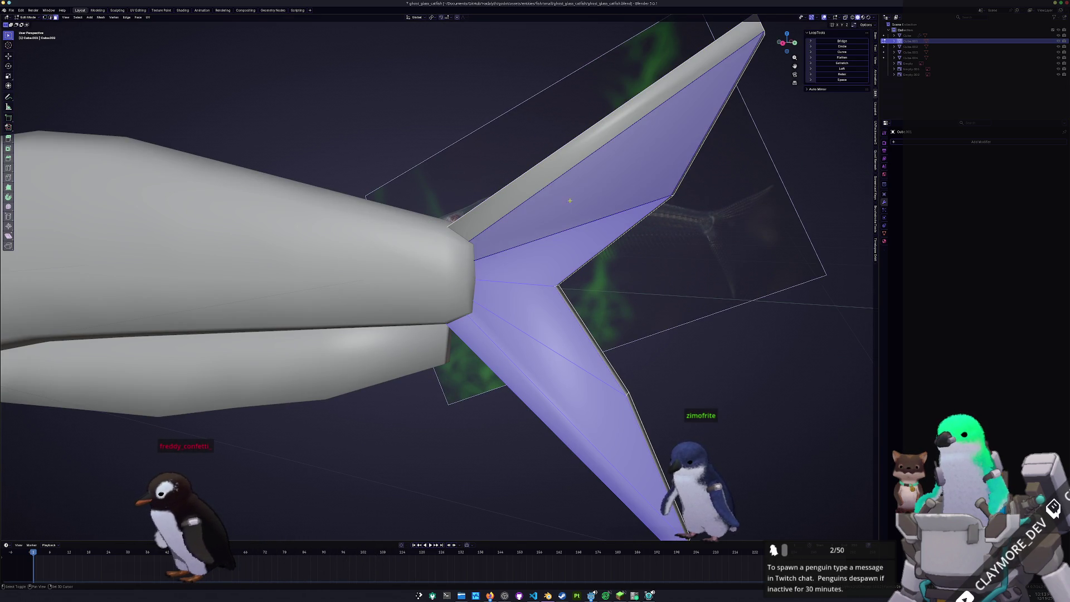
pyautogui.moveTo(571, 205); pyautogui.dragTo(602, 214, button='middle')
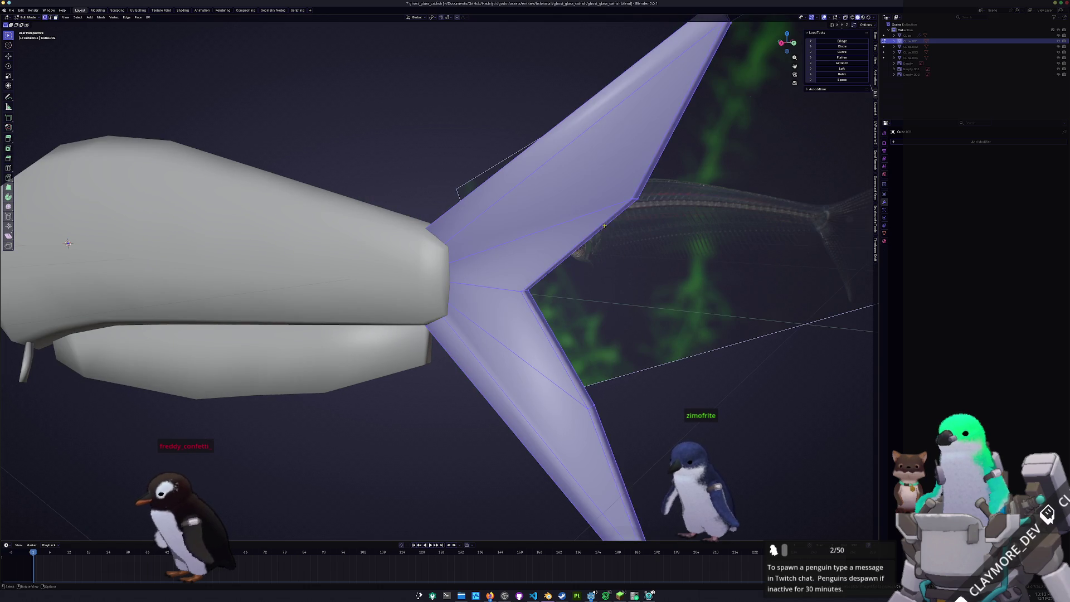
pyautogui.scroll(-5, 604, 219)
pyautogui.rightClick(512, 167)
pyautogui.click(597, 304)
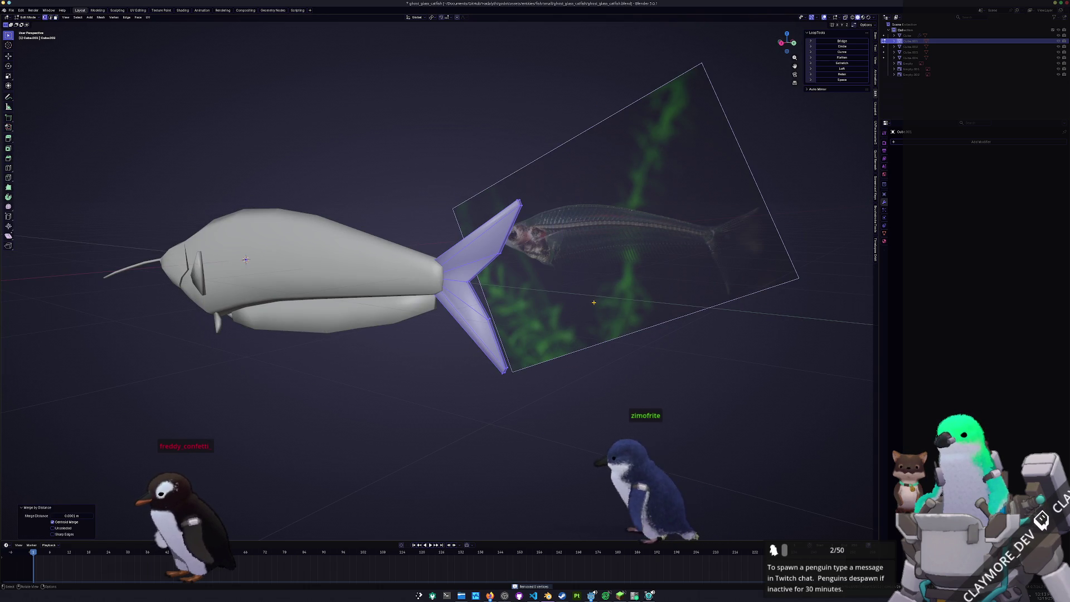
pyautogui.press('Tab')
pyautogui.scroll(4, 502, 277)
pyautogui.moveTo(502, 276)
pyautogui.mouseDown(button='middle')
pyautogui.moveTo(401, 378)
pyautogui.moveTo(585, 235)
pyautogui.moveTo(586, 250)
pyautogui.moveTo(477, 310)
pyautogui.moveTo(485, 313)
pyautogui.moveTo(460, 297)
pyautogui.moveTo(523, 278)
pyautogui.moveTo(577, 226)
pyautogui.moveTo(585, 201)
pyautogui.moveTo(677, 261)
pyautogui.mouseUp(button='middle')
pyautogui.scroll(2, 485, 314)
pyautogui.moveTo(403, 201); pyautogui.dragTo(416, 311, button='middle')
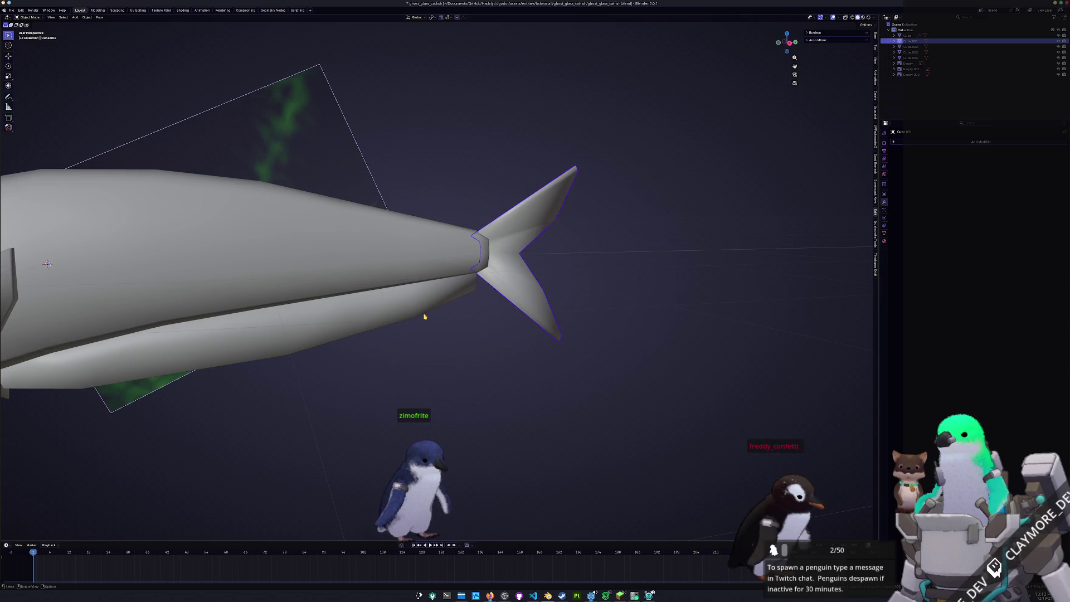
pyautogui.scroll(-2, 424, 317)
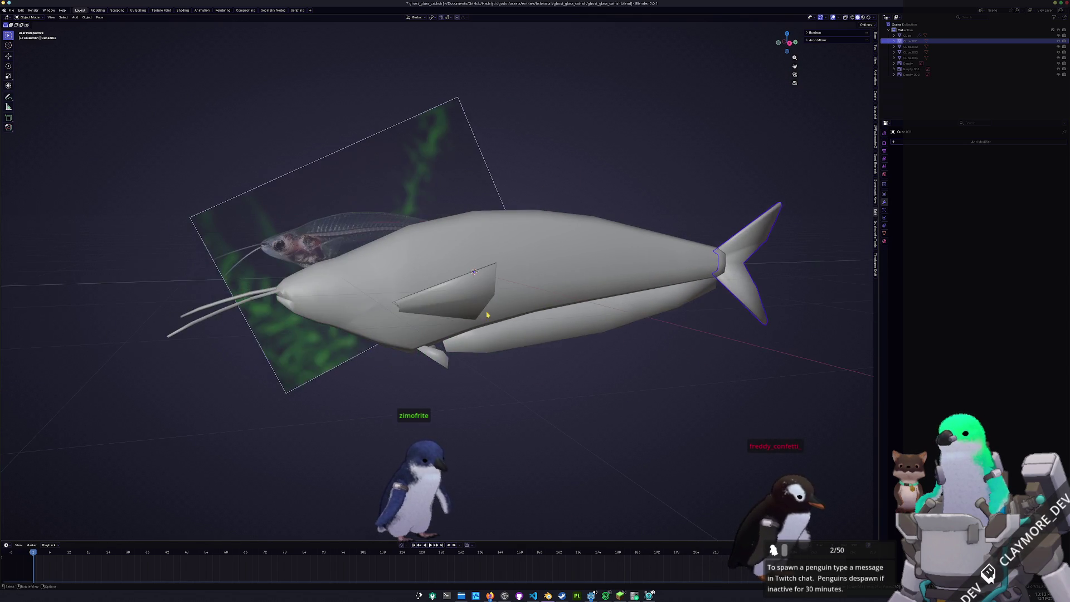
pyautogui.scroll(-2, 425, 317)
# In right side view, try applying transforms on the pectoral fin, then cancel and undo.
pyautogui.keyDown('shift'); pyautogui.moveTo(401, 334); pyautogui.dragTo(426, 351, button='middle'); pyautogui.keyUp('shift')
pyautogui.press('KP_3')
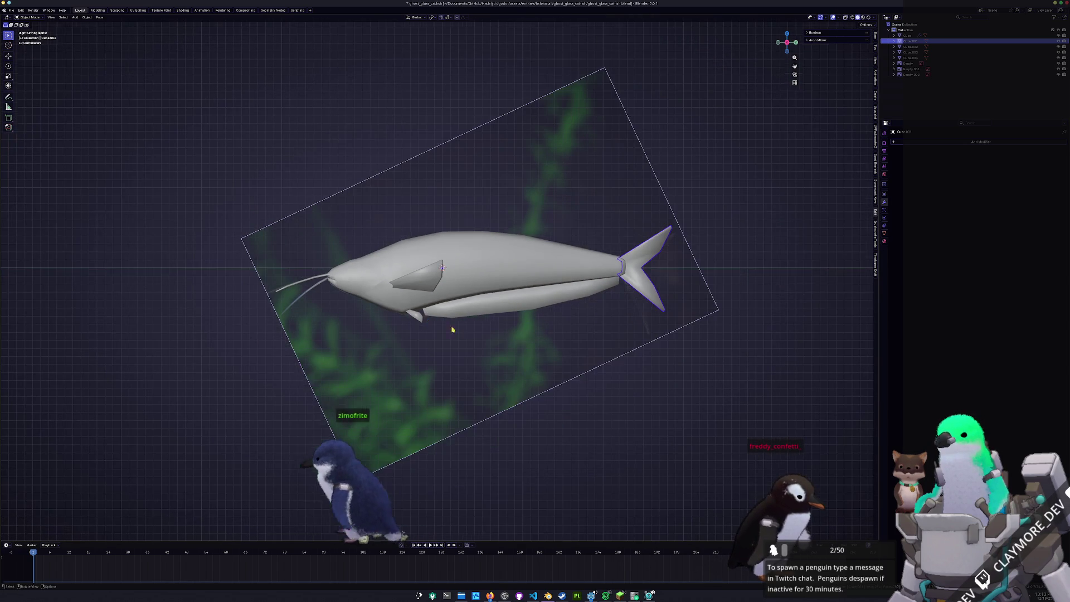
pyautogui.click(654, 314)
pyautogui.click(654, 314)
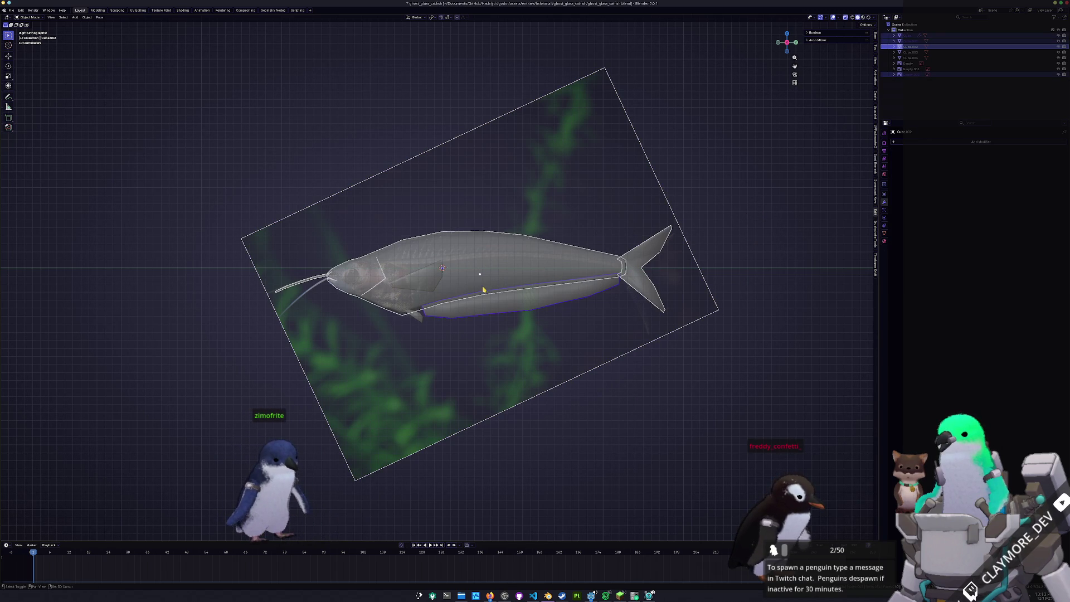
pyautogui.click(412, 289)
pyautogui.hotkey('ctrl', 'a')
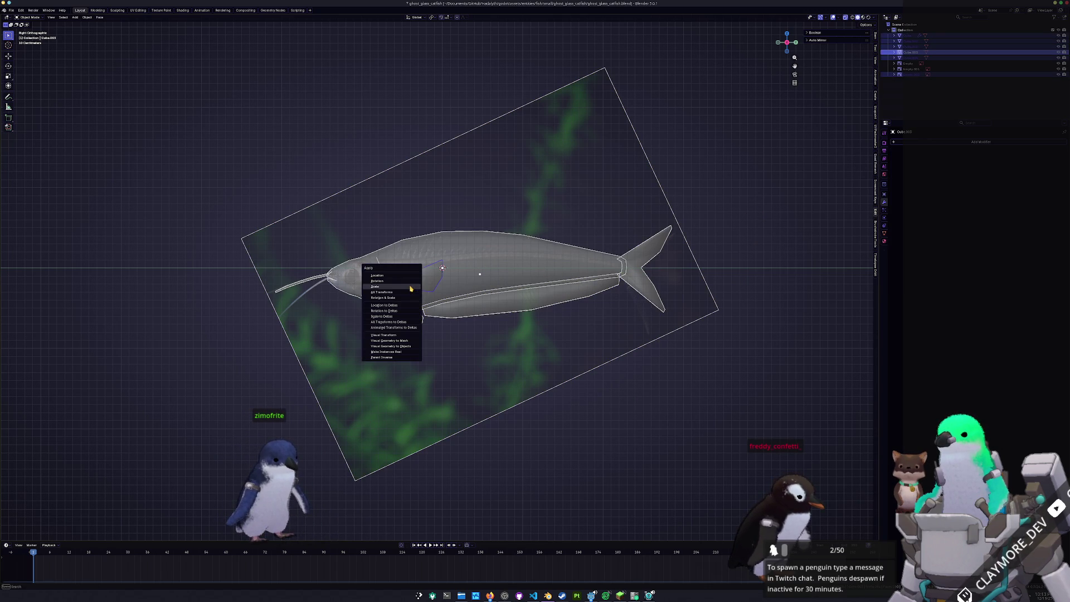
pyautogui.click(410, 292)
pyautogui.hotkey('ctrl', 'z')
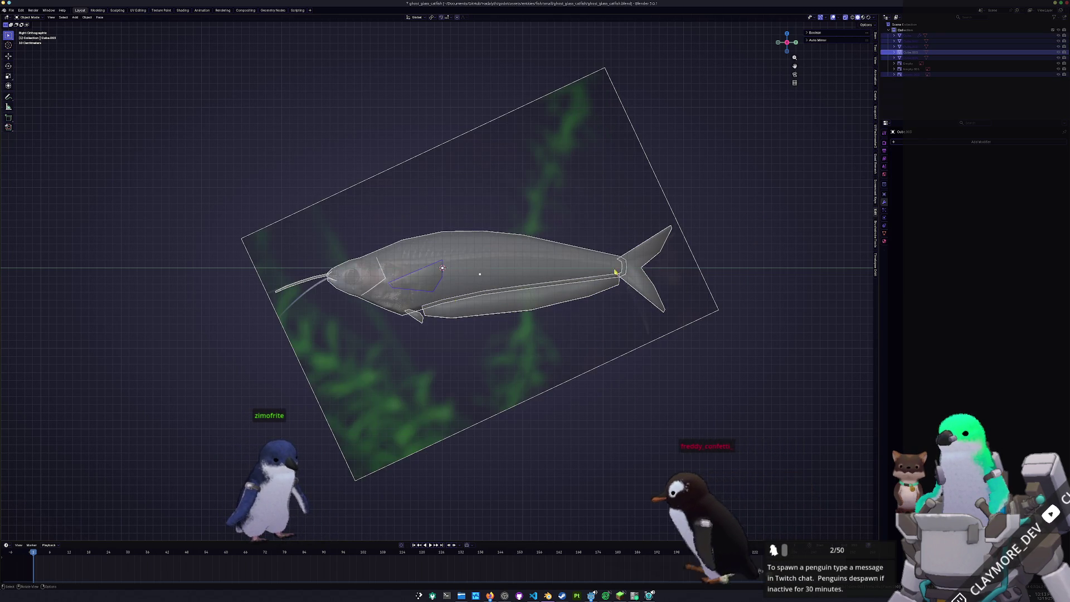
pyautogui.moveTo(501, 301); pyautogui.dragTo(685, 305, button='middle')
# Box-select all fish parts, apply all transforms, join them into one object and apply transforms again.
pyautogui.moveTo(502, 309); pyautogui.dragTo(576, 372)
pyautogui.press('KP_3')
pyautogui.hotkey('ctrl', 'a')
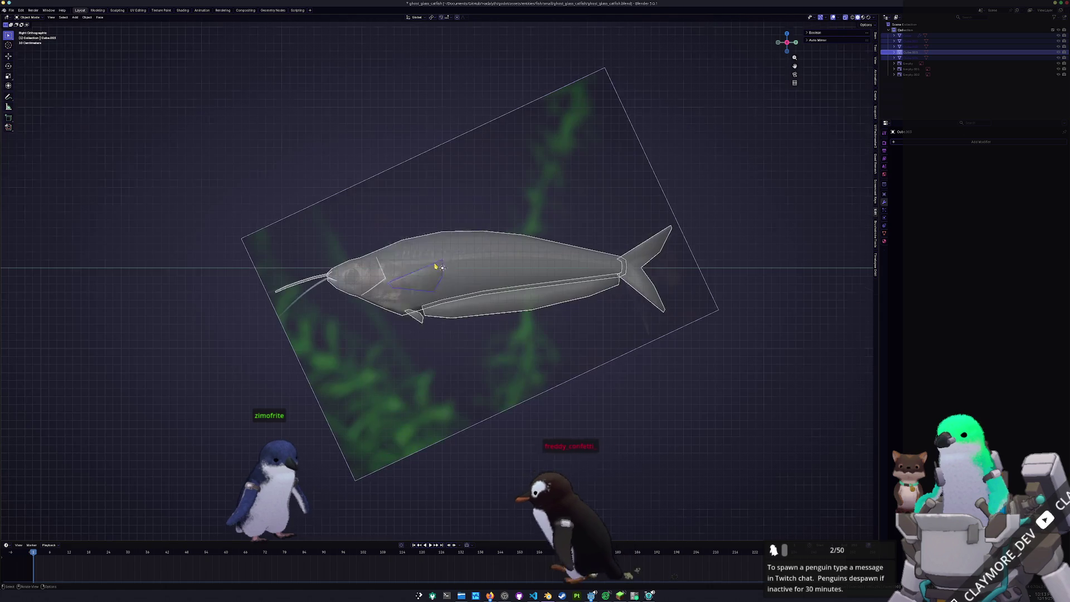
pyautogui.click(435, 266)
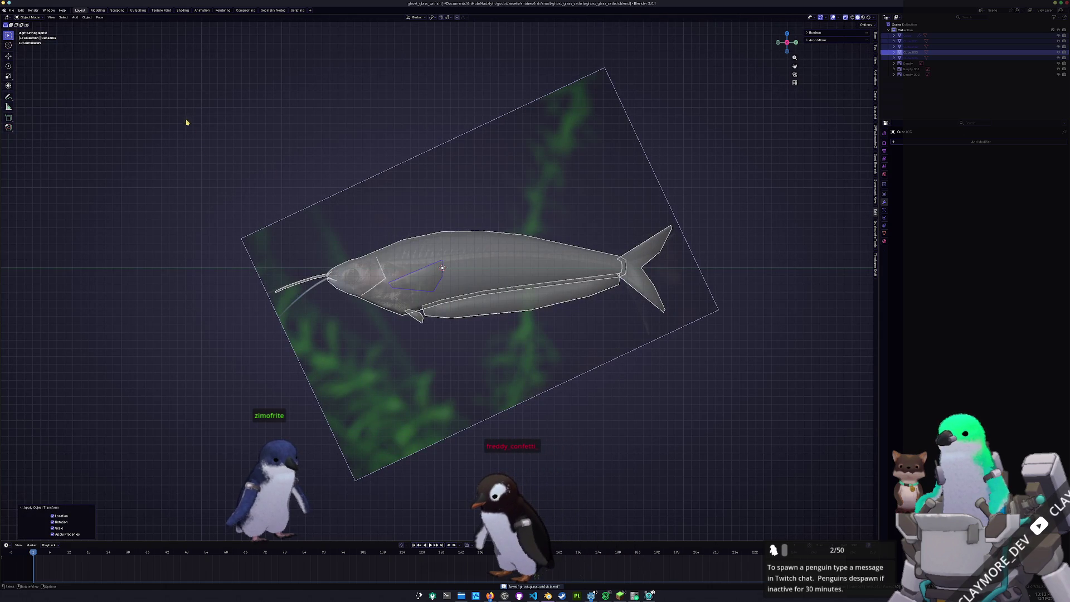
pyautogui.hotkey('ctrl', 'j')
pyautogui.hotkey('ctrl', 'a')
pyautogui.click(188, 151)
pyautogui.scroll(3, 425, 229)
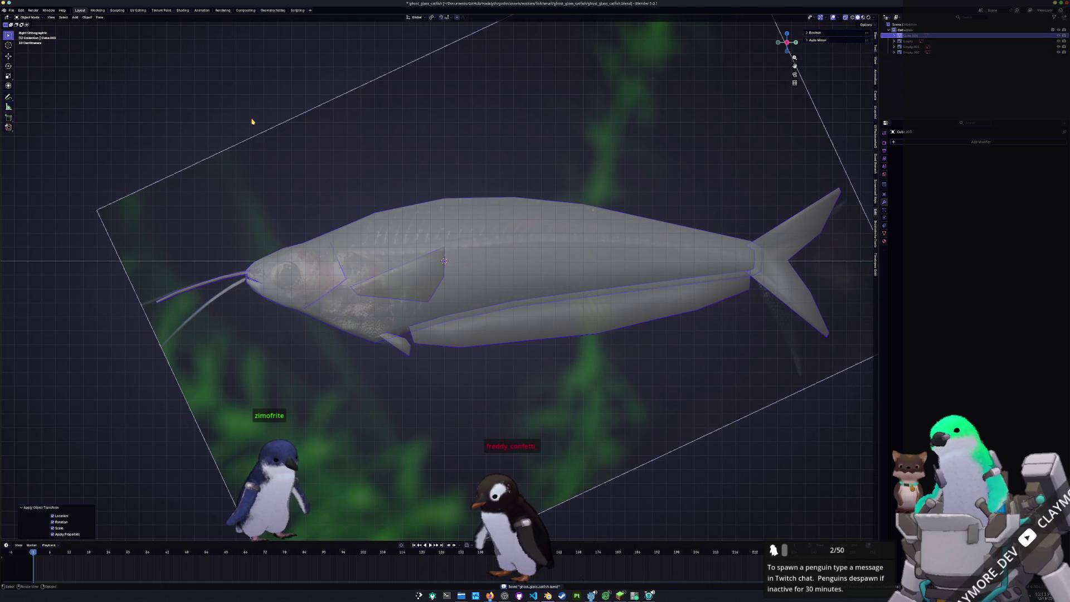
# Add a cube, shrink it small and tilt it to start the dorsal ridge behind the head.
pyautogui.hotkey('shift', 'a')
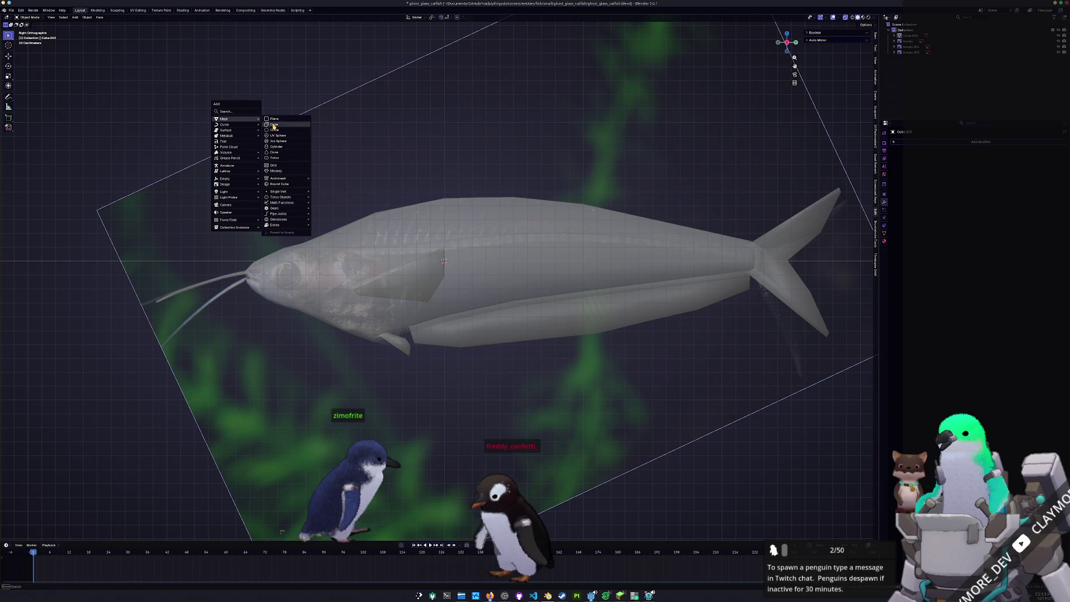
pyautogui.click(274, 124)
pyautogui.press('s')
pyautogui.click(455, 249)
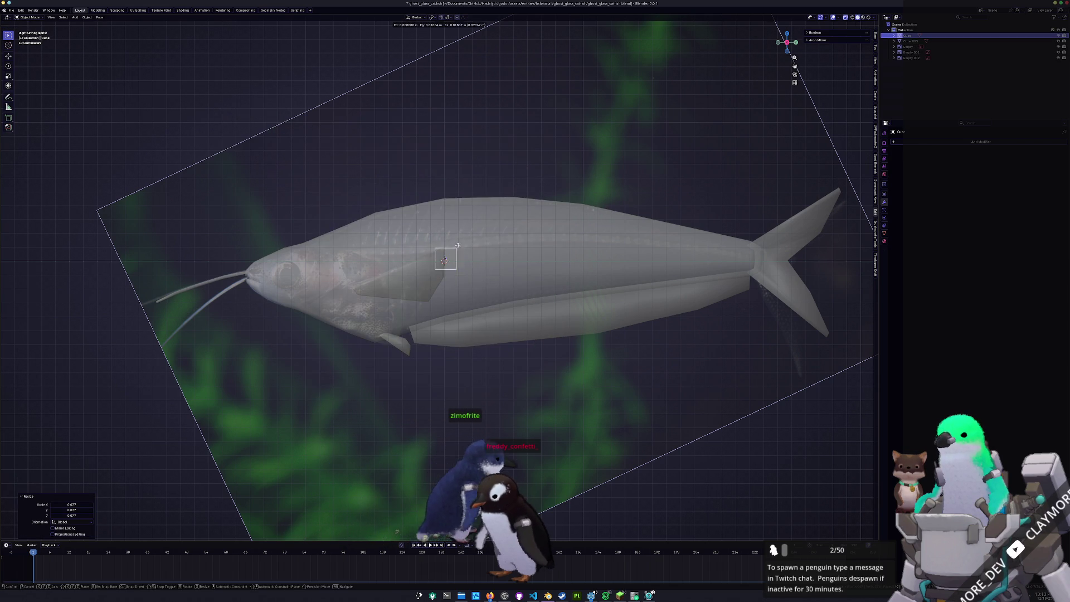
pyautogui.press('r')
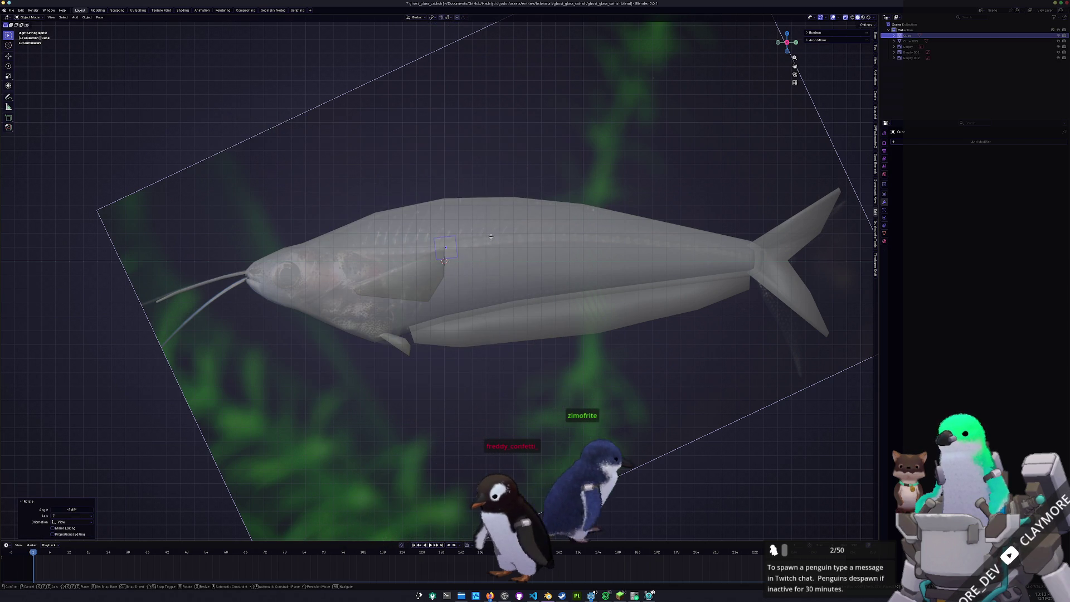
pyautogui.click(486, 239)
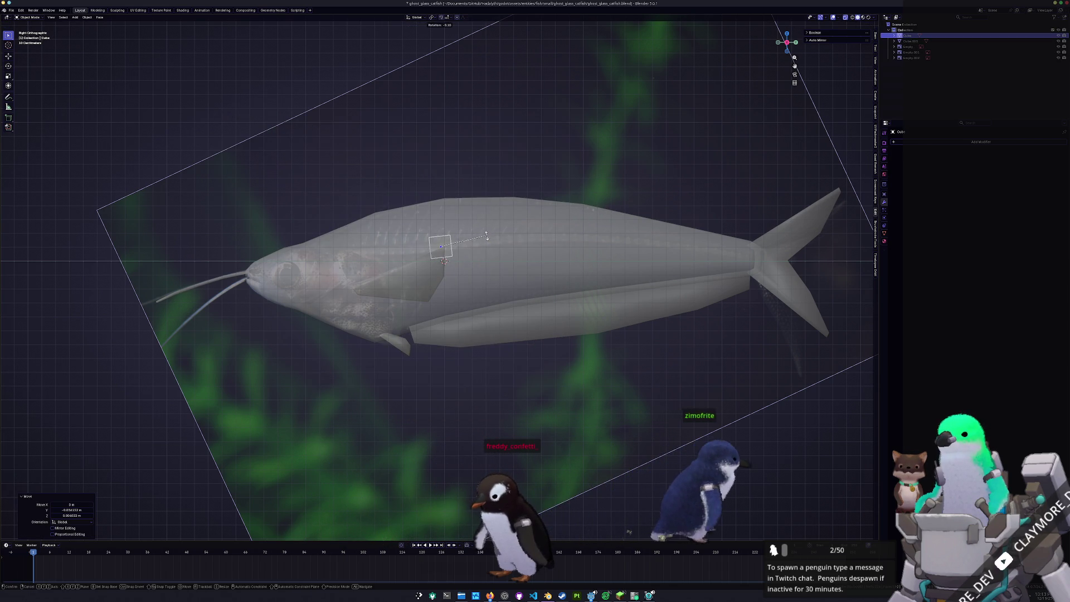
# Extrude the cube's face in stages into a long strip reaching the tail and start a loop cut.
pyautogui.press('Tab')
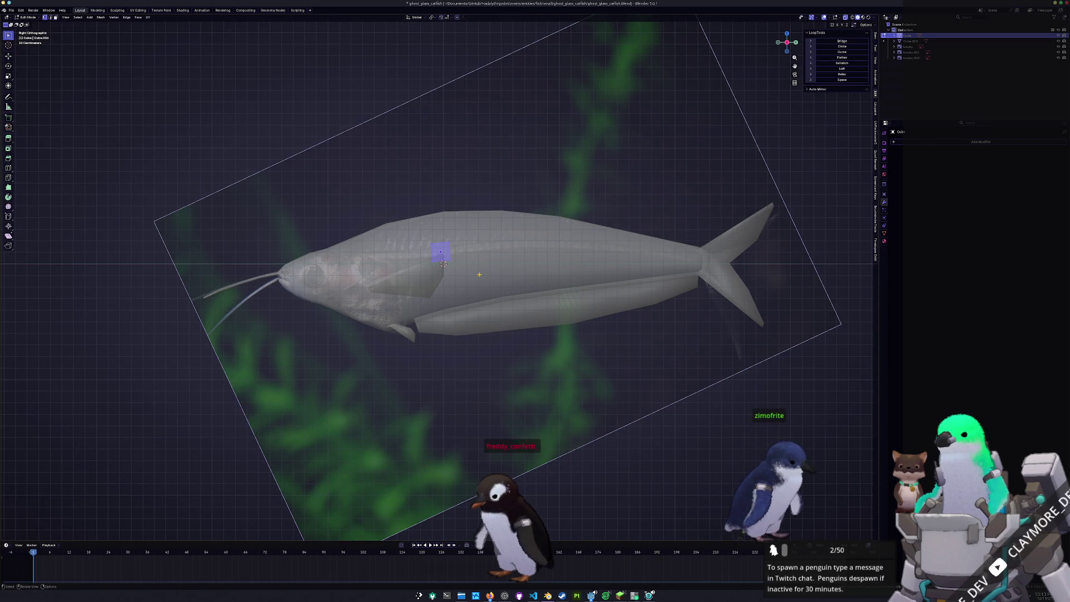
pyautogui.press('e')
pyautogui.click(510, 243)
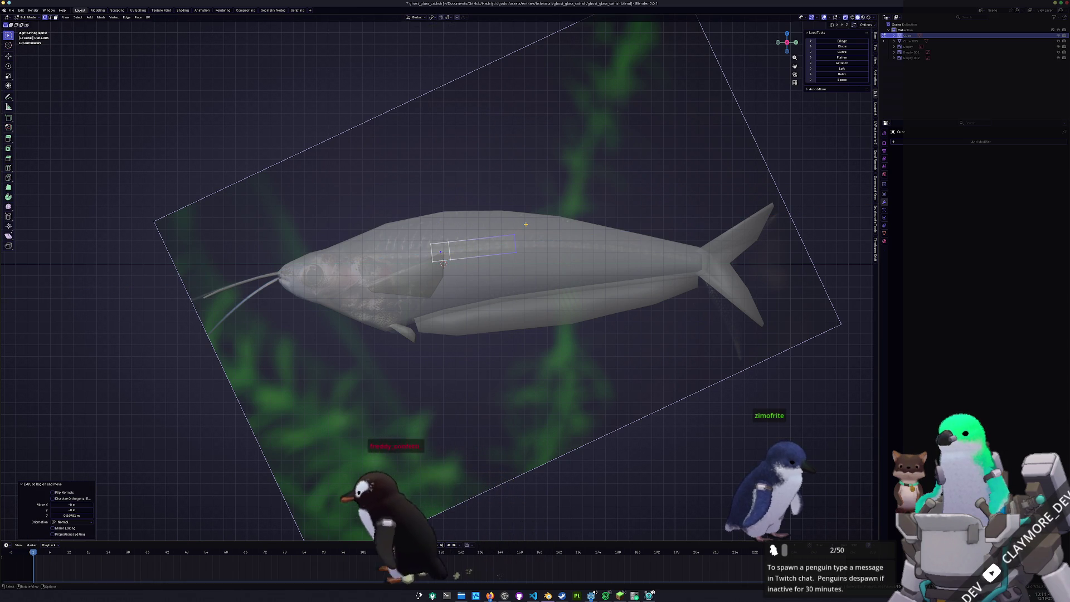
pyautogui.press('g')
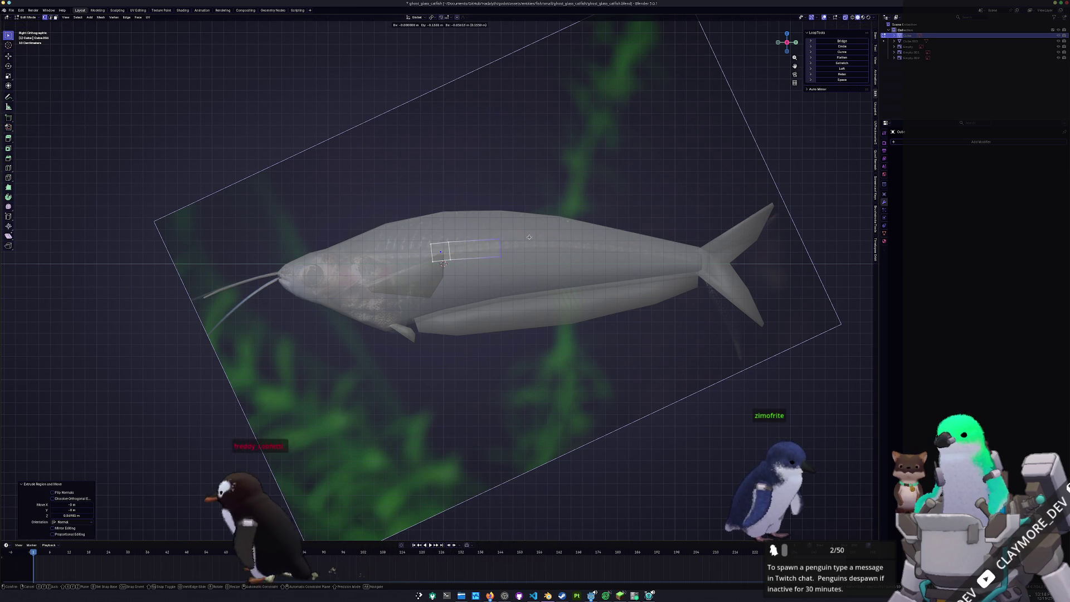
pyautogui.click(510, 237)
pyautogui.press('e')
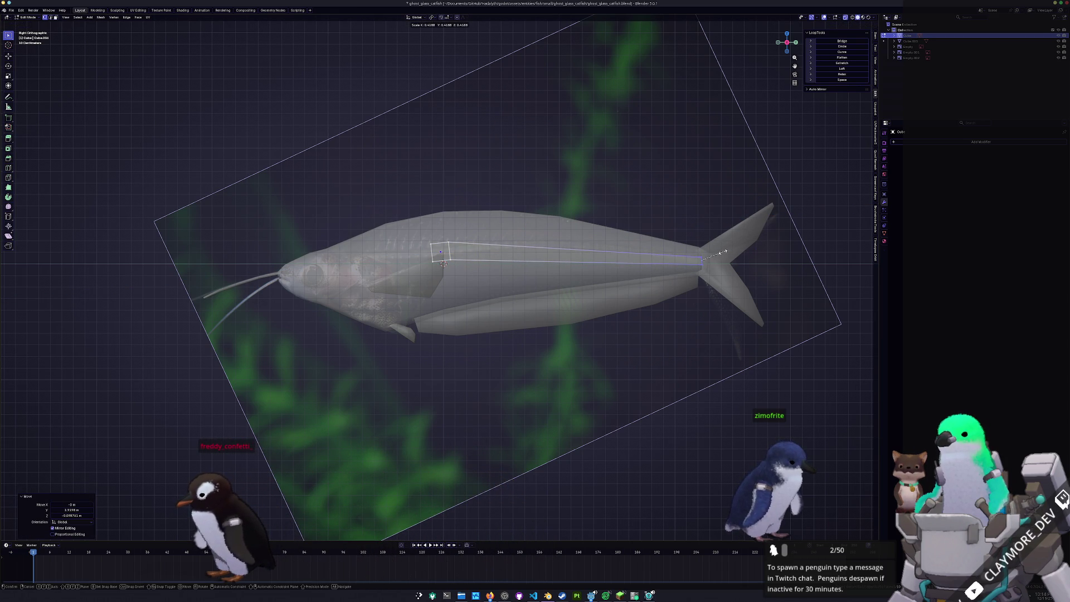
pyautogui.click(588, 258)
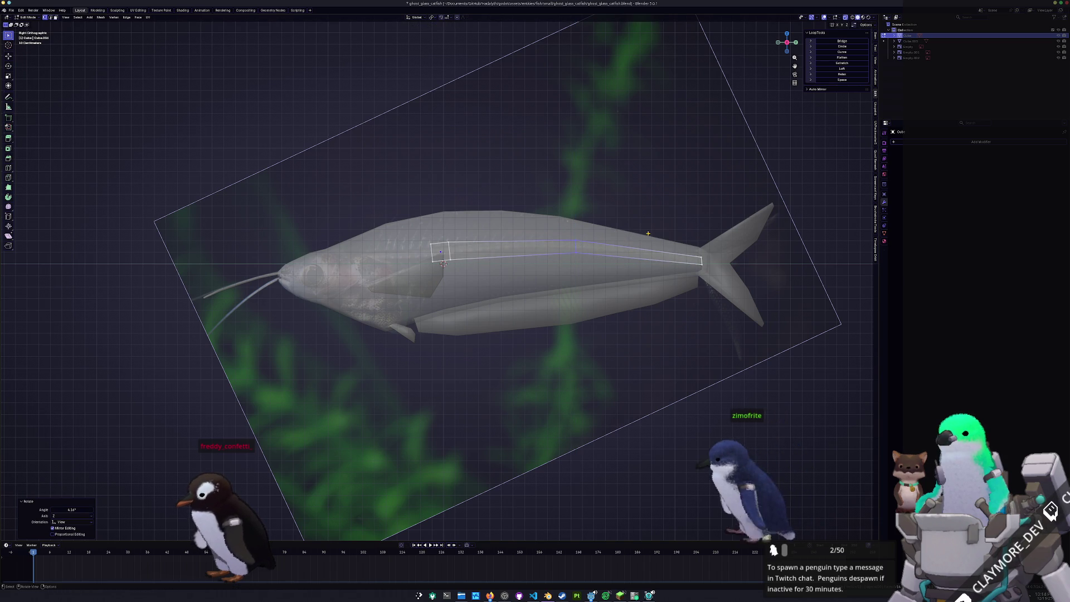
pyautogui.scroll(3, 616, 234)
pyautogui.hotkey('ctrl', 'r')
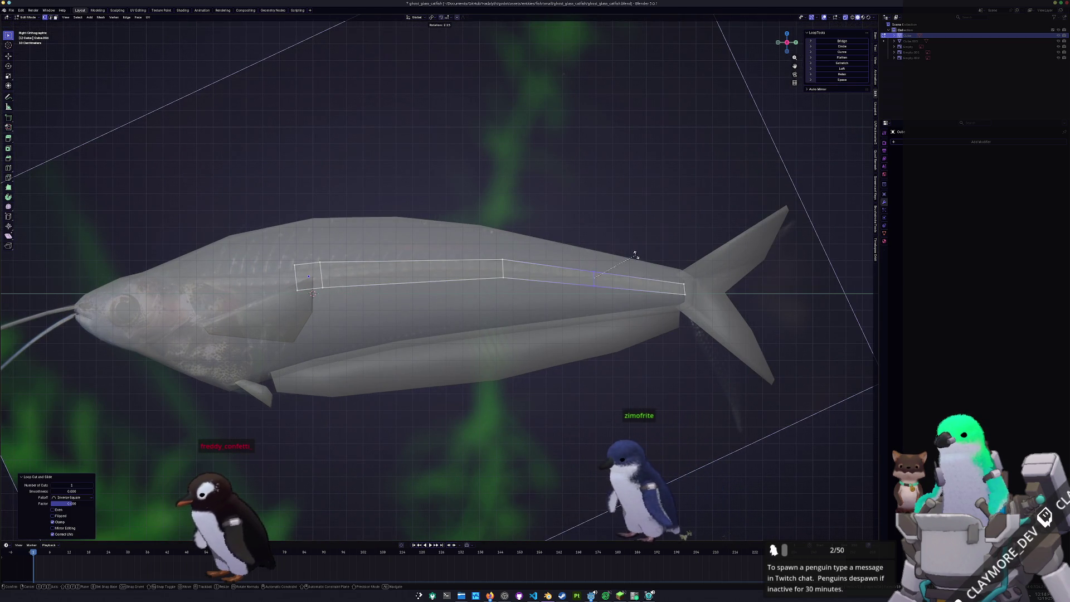
# Place a loop cut mid-strip, tilt that section about 14 degrees and slide its edge loop along the ridge.
pyautogui.click(635, 259)
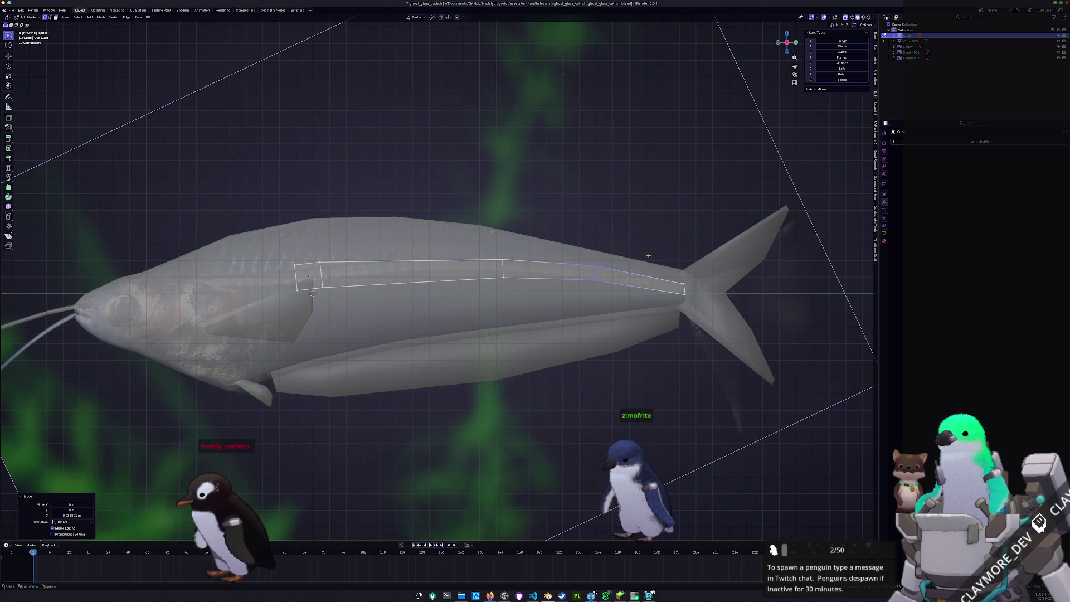
pyautogui.click(535, 267)
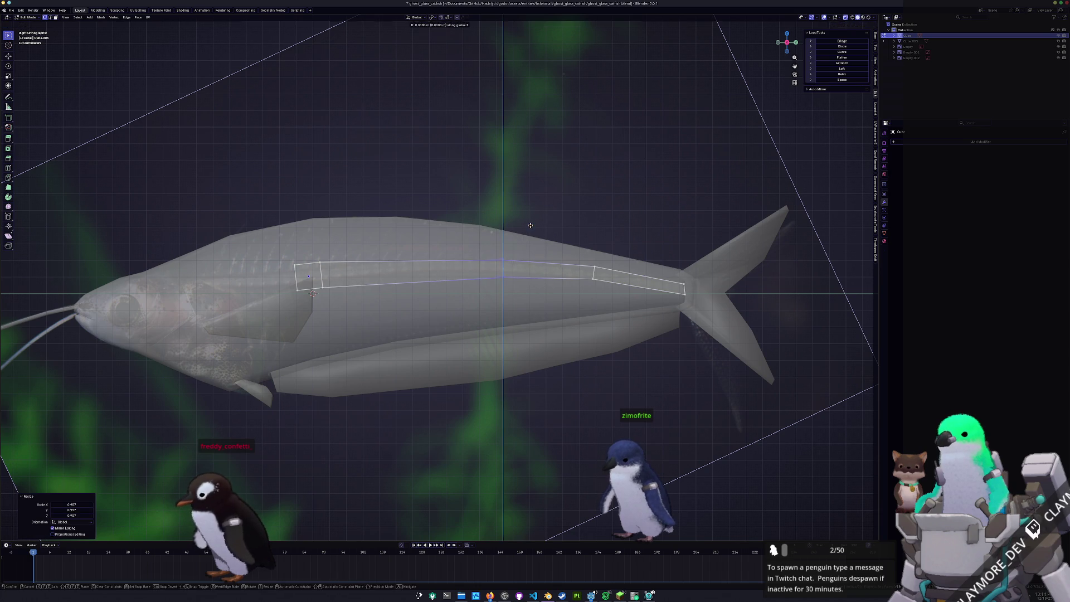
pyautogui.moveTo(536, 224); pyautogui.dragTo(502, 243, button='middle')
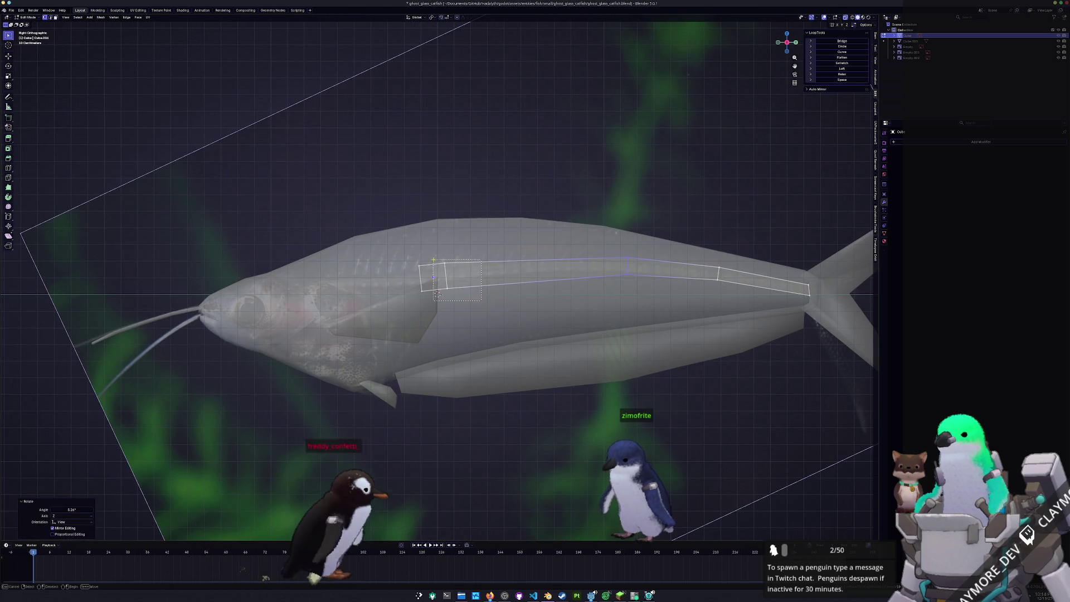
pyautogui.press('r')
pyautogui.click(471, 248)
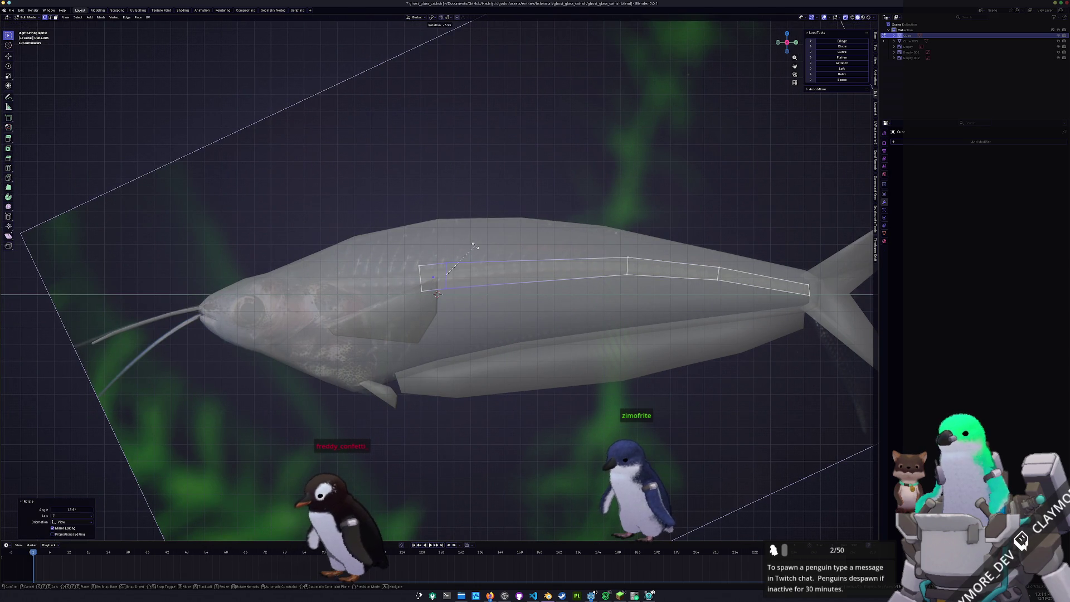
pyautogui.scroll(2, 437, 295)
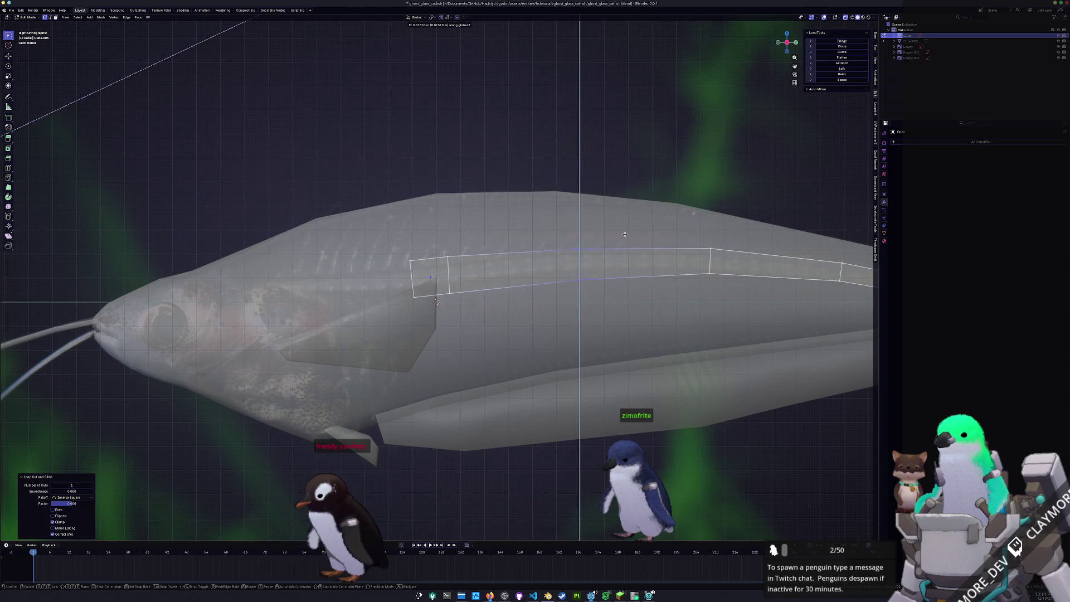
pyautogui.scroll(-2, 436, 301)
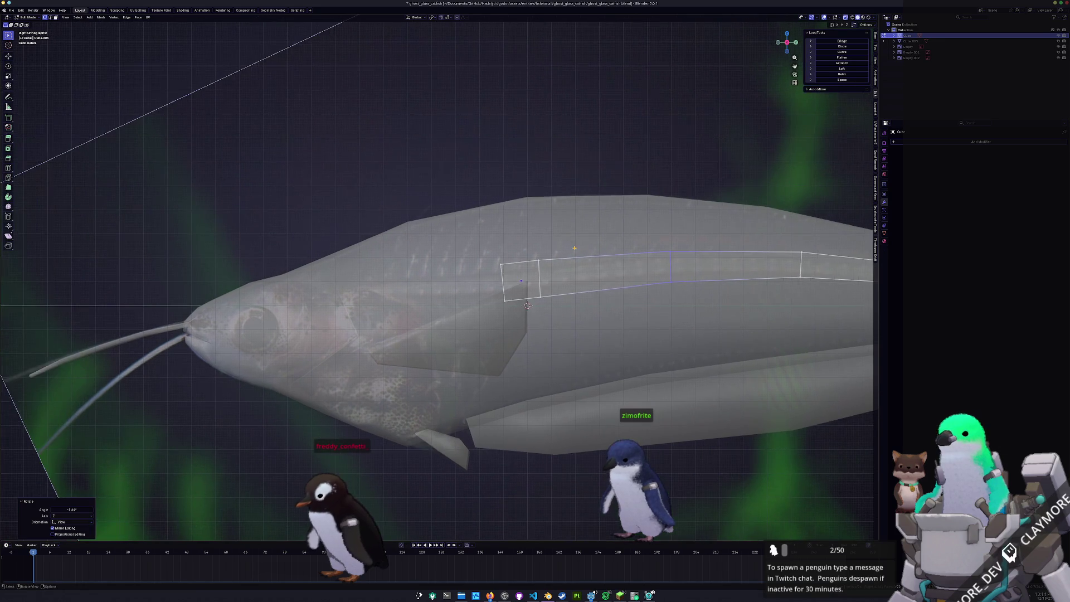
pyautogui.scroll(3, 501, 284)
pyautogui.moveTo(500, 240); pyautogui.dragTo(551, 328)
pyautogui.press('g')
pyautogui.press('g')
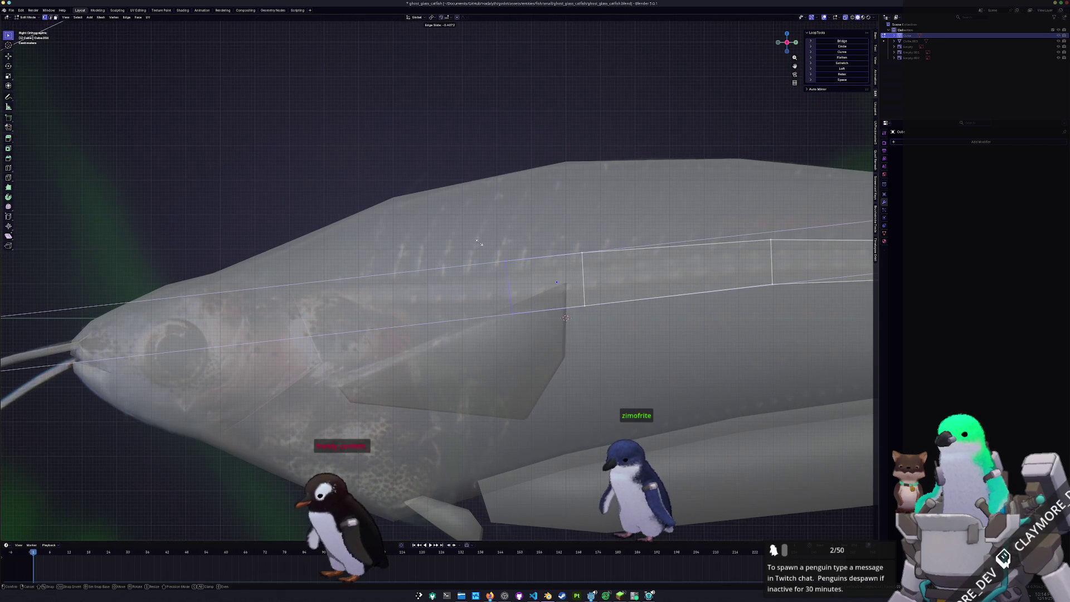
pyautogui.click(431, 249)
# Nudge the ridge's front end, extrude it forward over the head, scale it and return to object mode.
pyautogui.keyDown('shift'); pyautogui.moveTo(560, 318); pyautogui.dragTo(650, 303, button='middle'); pyautogui.keyUp('shift')
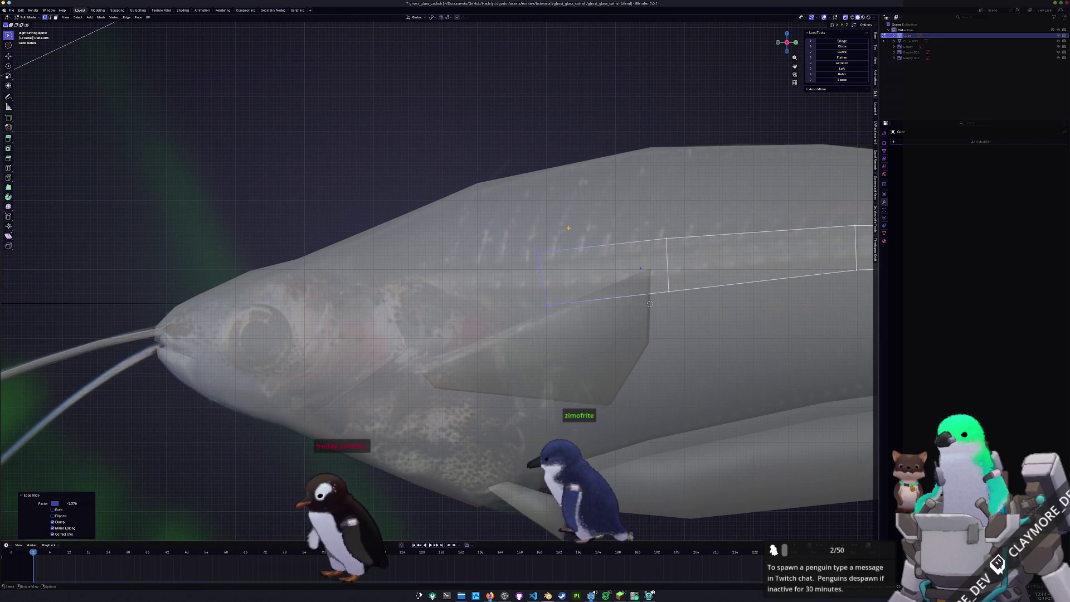
pyautogui.press('g')
pyautogui.press('g')
pyautogui.click(571, 240)
pyautogui.moveTo(547, 246); pyautogui.dragTo(651, 303)
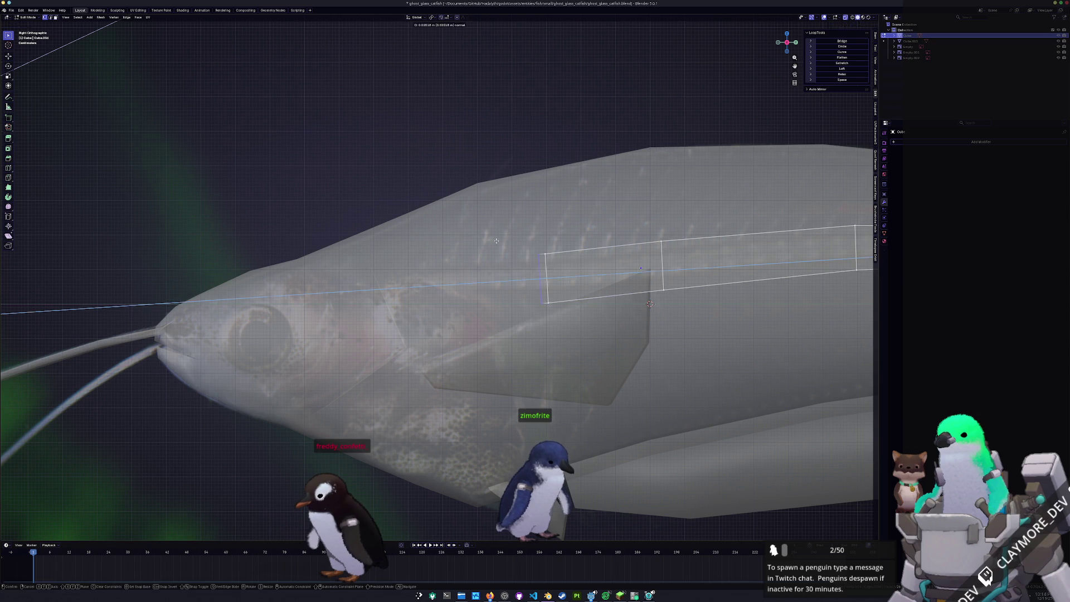
pyautogui.click(649, 303)
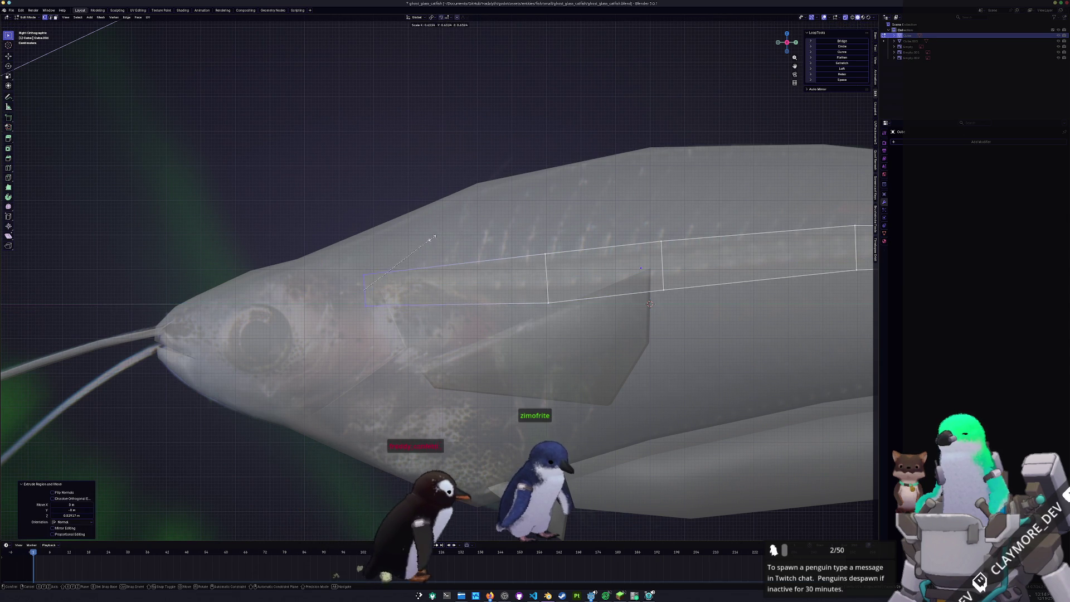
pyautogui.press('e')
pyautogui.click(365, 288)
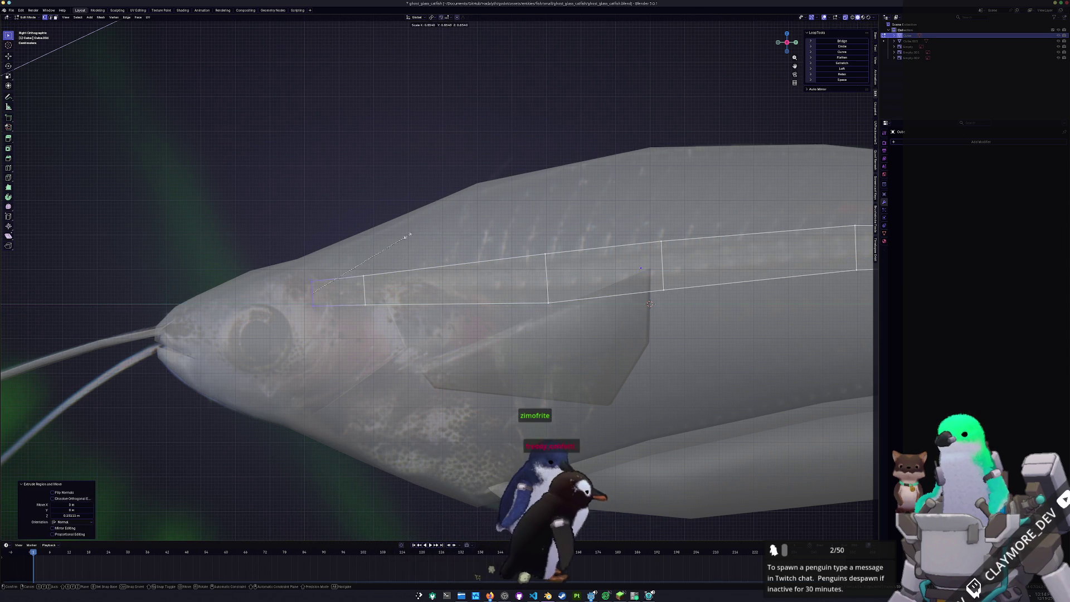
pyautogui.press('s')
pyautogui.click(361, 249)
pyautogui.moveTo(418, 293); pyautogui.dragTo(501, 251, button='middle')
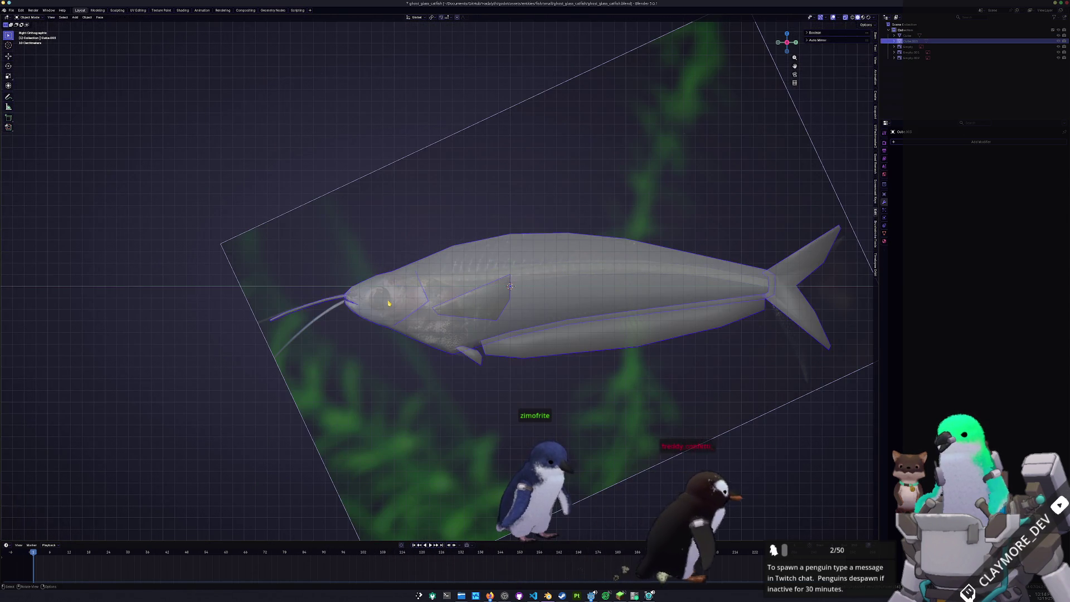
pyautogui.scroll(4, 418, 318)
pyautogui.moveTo(502, 292); pyautogui.dragTo(586, 252, button='middle')
pyautogui.press('Tab')
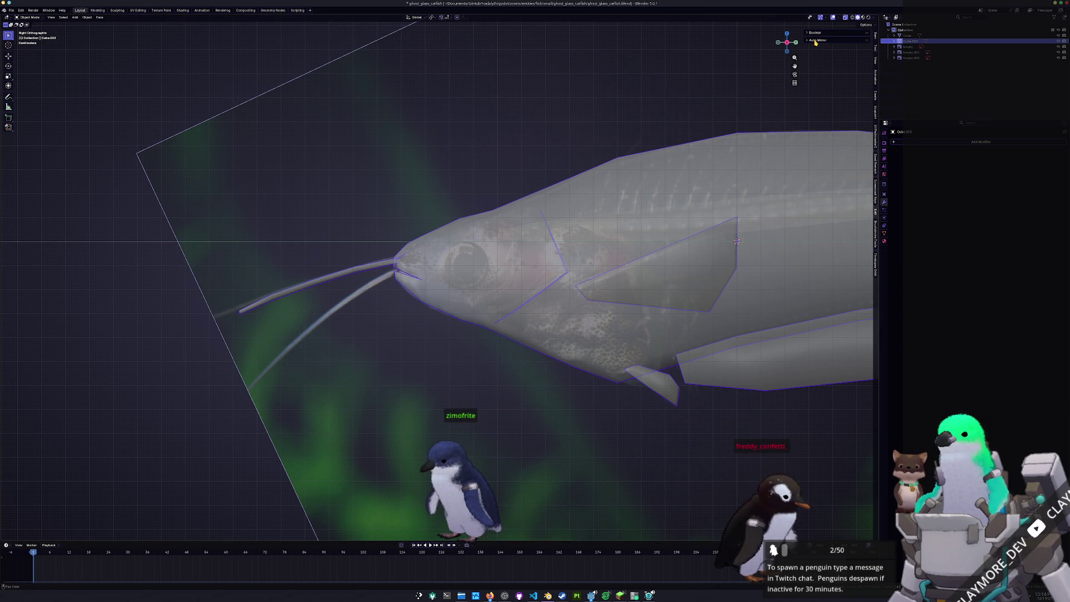
# Toggle a Mirror modifier option, then re-enter edit mode and select faces beside the eye.
pyautogui.click(829, 52)
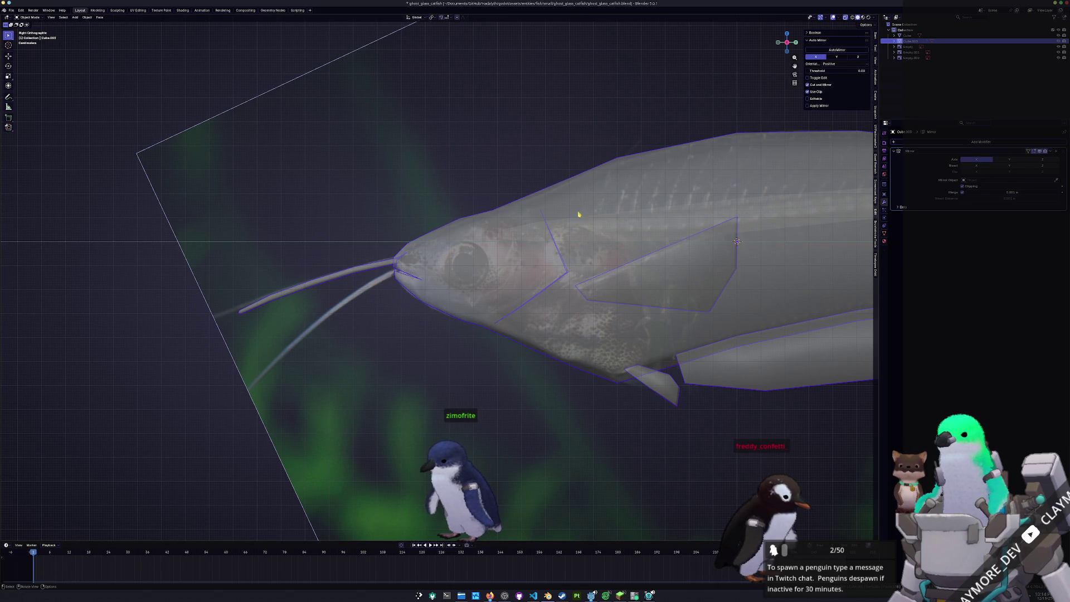
pyautogui.press('Tab')
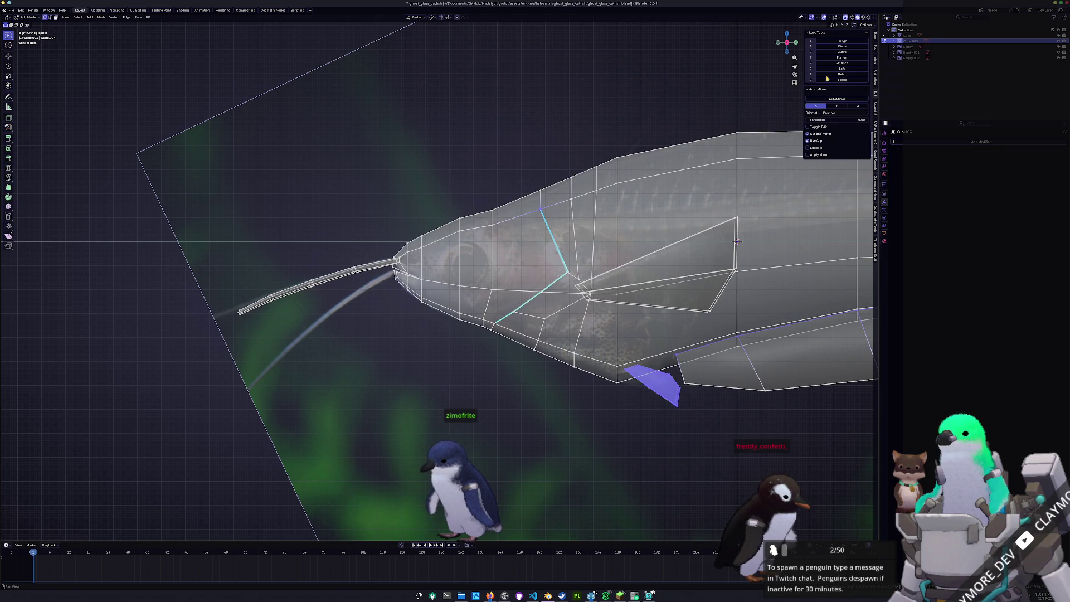
pyautogui.press('Tab')
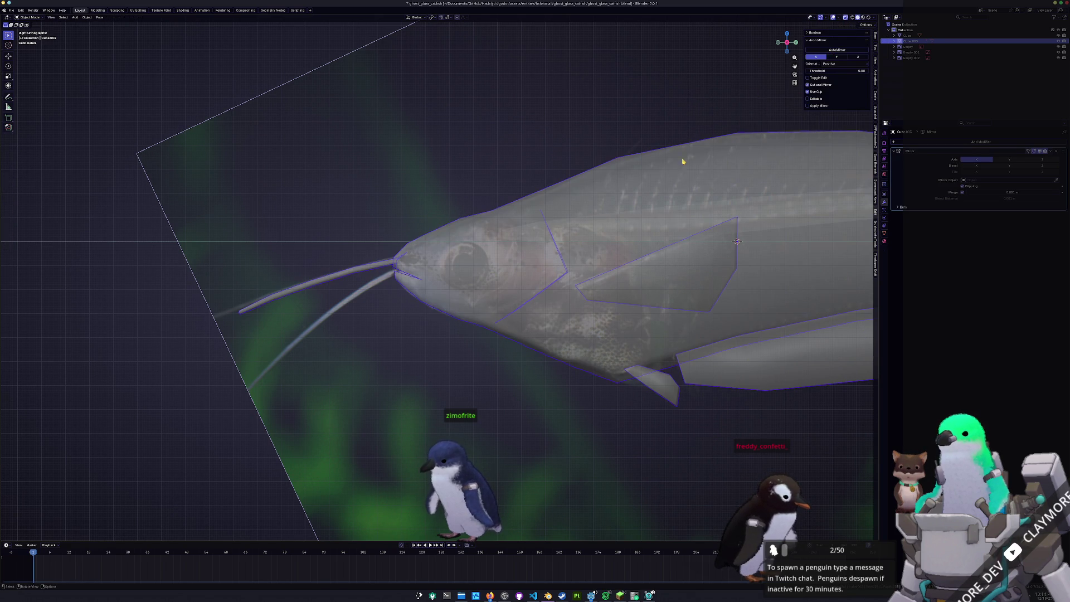
pyautogui.press('Tab')
pyautogui.scroll(3, 501, 246)
pyautogui.click(500, 246)
pyautogui.keyDown('shift'); pyautogui.click(435, 243); pyautogui.keyUp('shift')
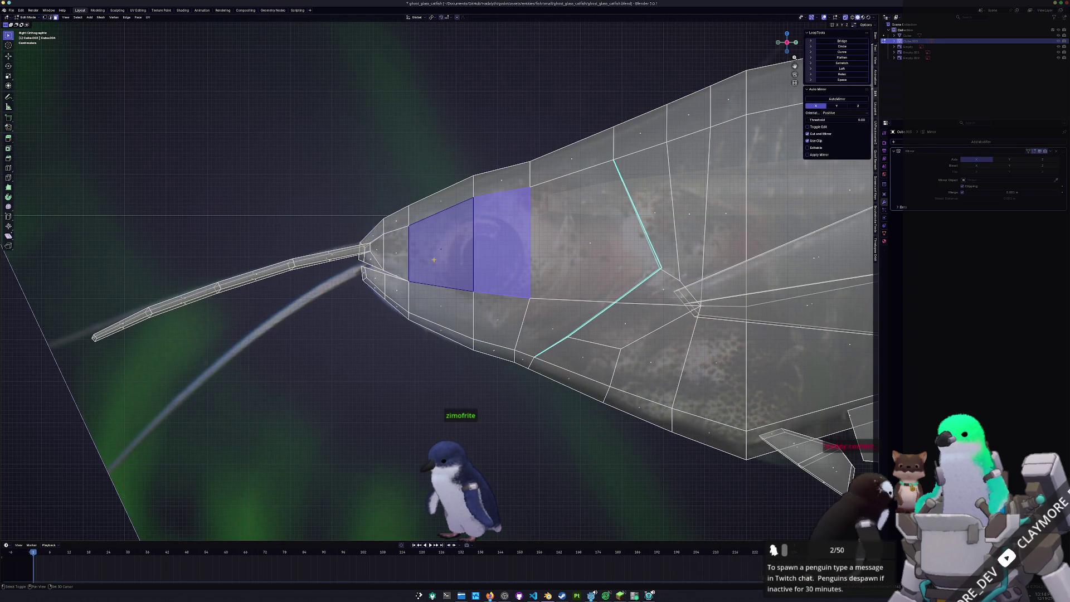
# Inset the selected eye faces and slide the first few inset vertices toward the eye rim.
pyautogui.keyDown('shift'); pyautogui.click(463, 308); pyautogui.keyUp('shift')
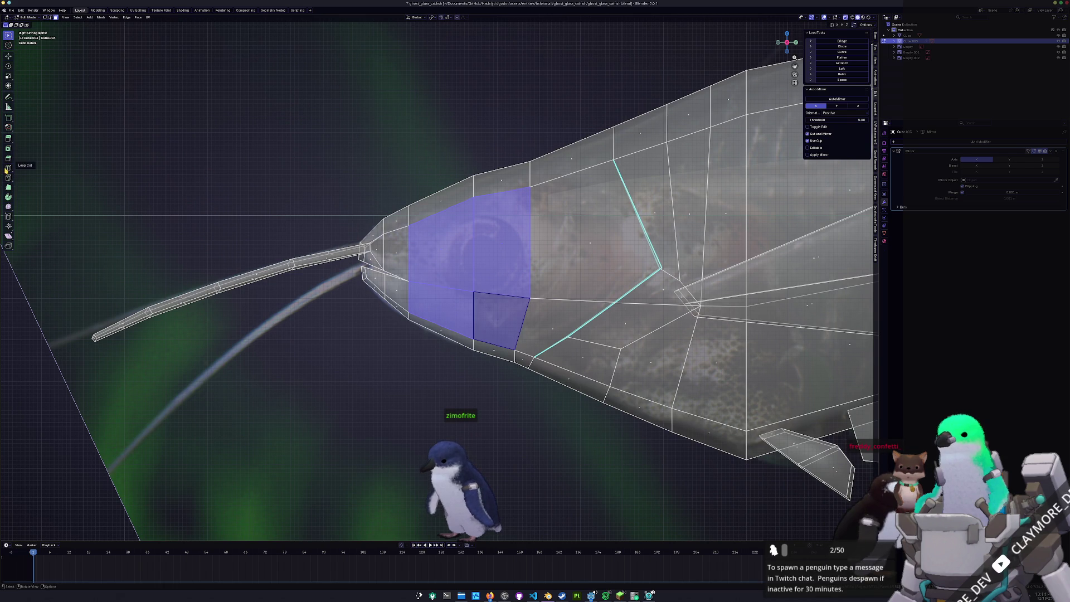
pyautogui.click(454, 276)
pyautogui.press('i')
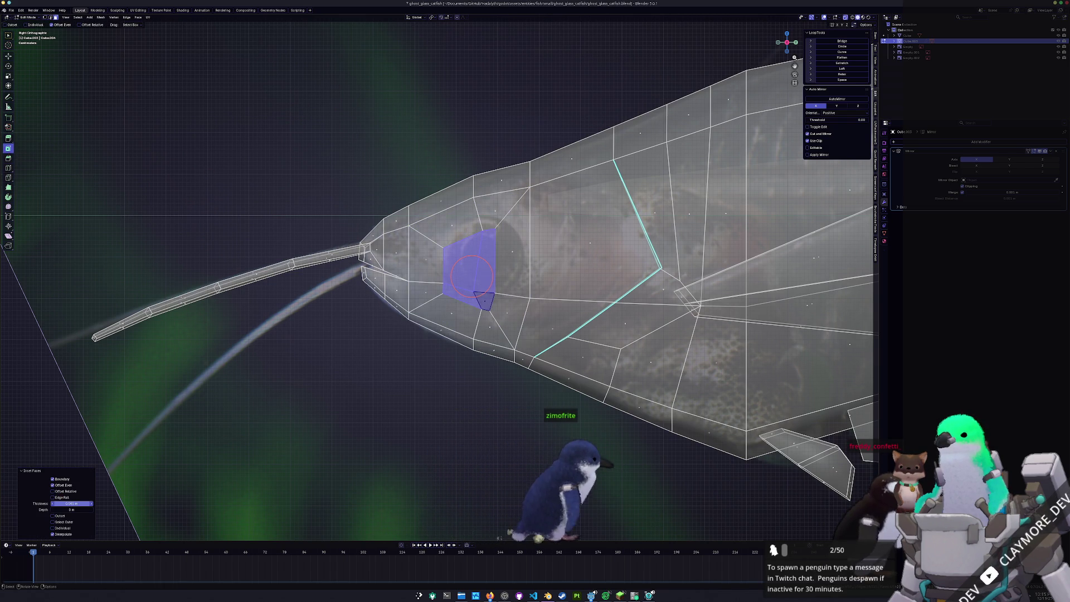
pyautogui.scroll(2, 484, 287)
pyautogui.press('g')
pyautogui.press('g')
pyautogui.click(519, 251)
pyautogui.press('g')
pyautogui.press('g')
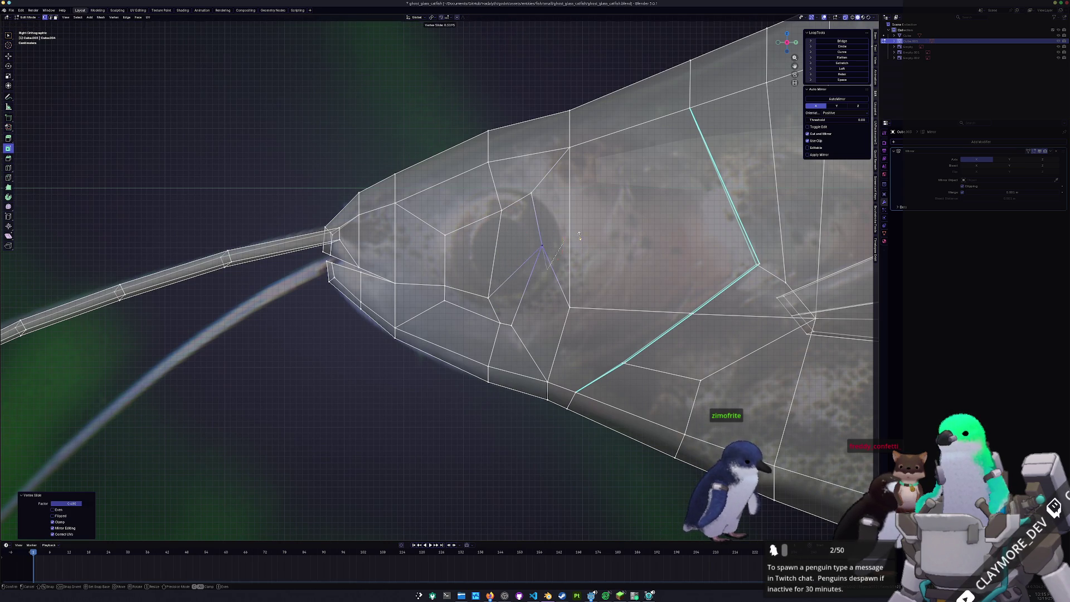
pyautogui.press('g')
pyautogui.press('g')
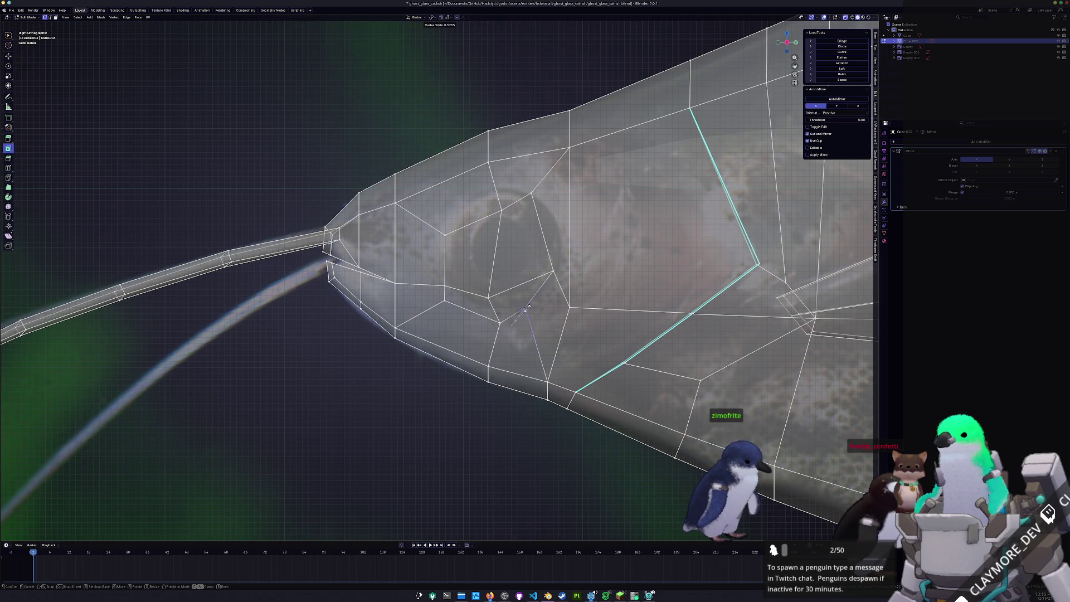
pyautogui.click(531, 276)
pyautogui.press('g')
pyautogui.press('g')
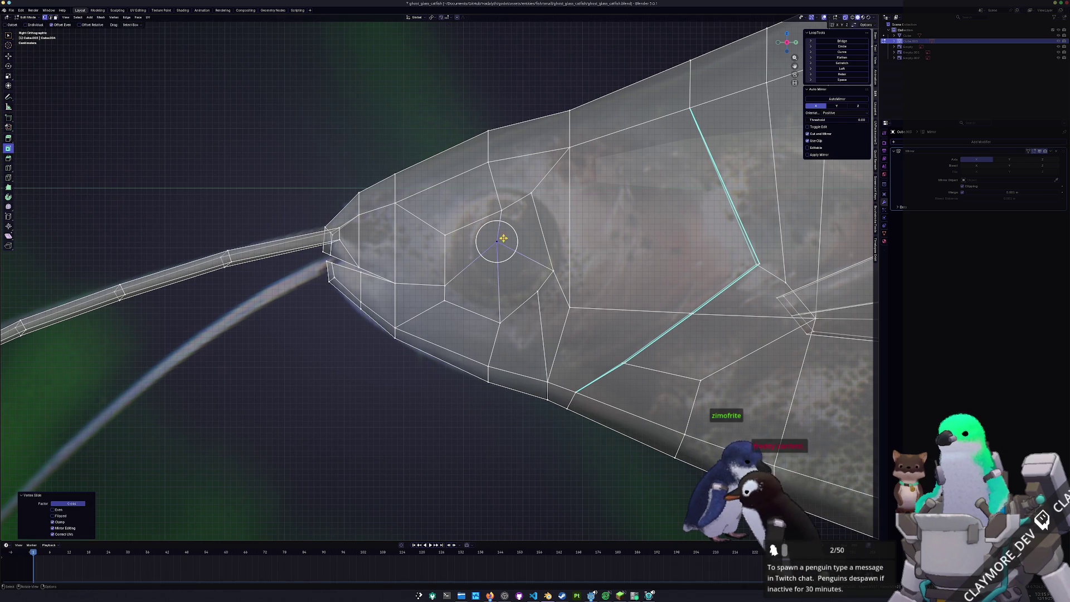
pyautogui.click(497, 251)
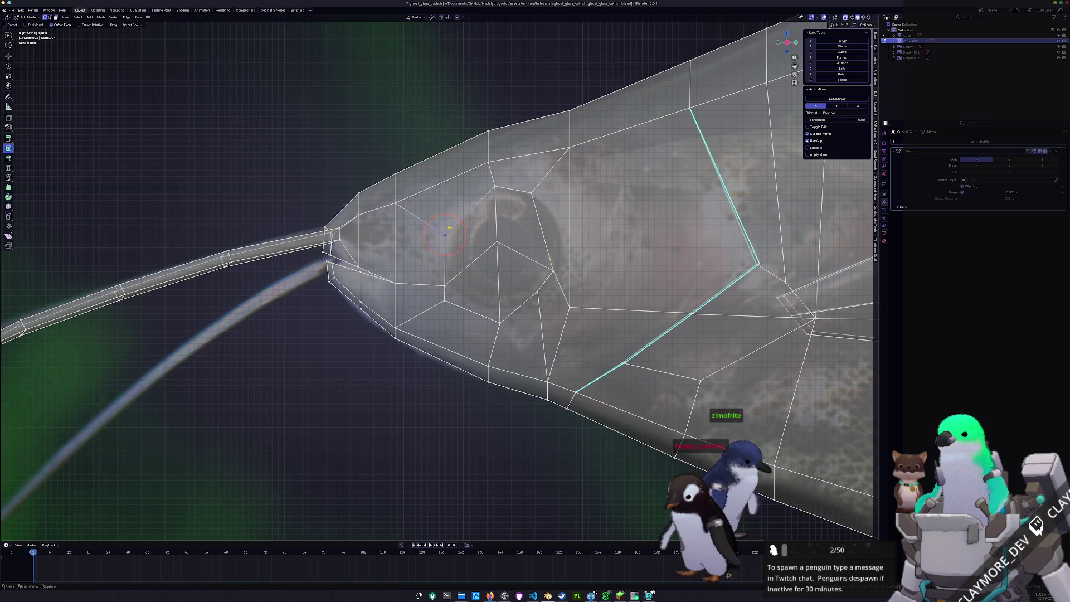
# Slide the remaining vertices around the eye into a rounded outline matching the reference.
pyautogui.press('g')
pyautogui.press('g')
pyautogui.click(462, 216)
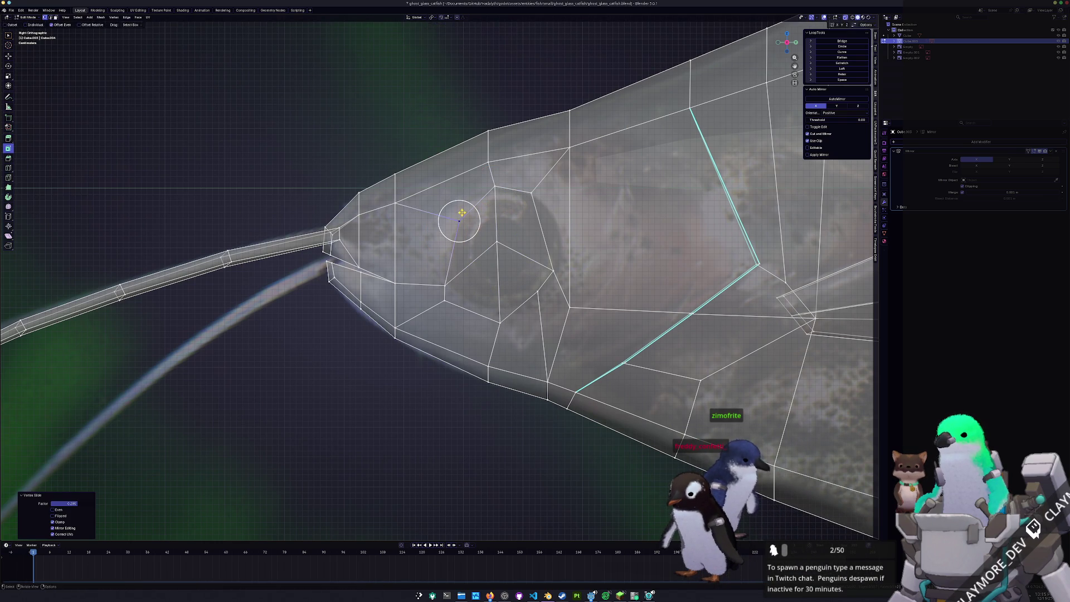
pyautogui.press('g')
pyautogui.press('g')
pyautogui.click(444, 244)
pyautogui.press('g')
pyautogui.press('g')
pyautogui.click(458, 287)
pyautogui.press('g')
pyautogui.press('g')
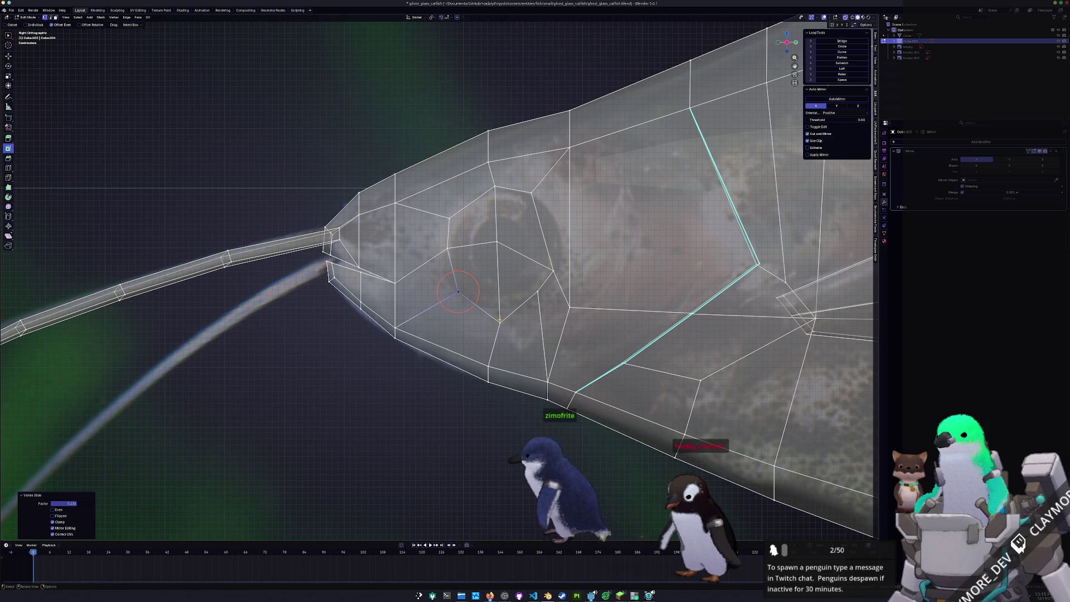
pyautogui.click(499, 302)
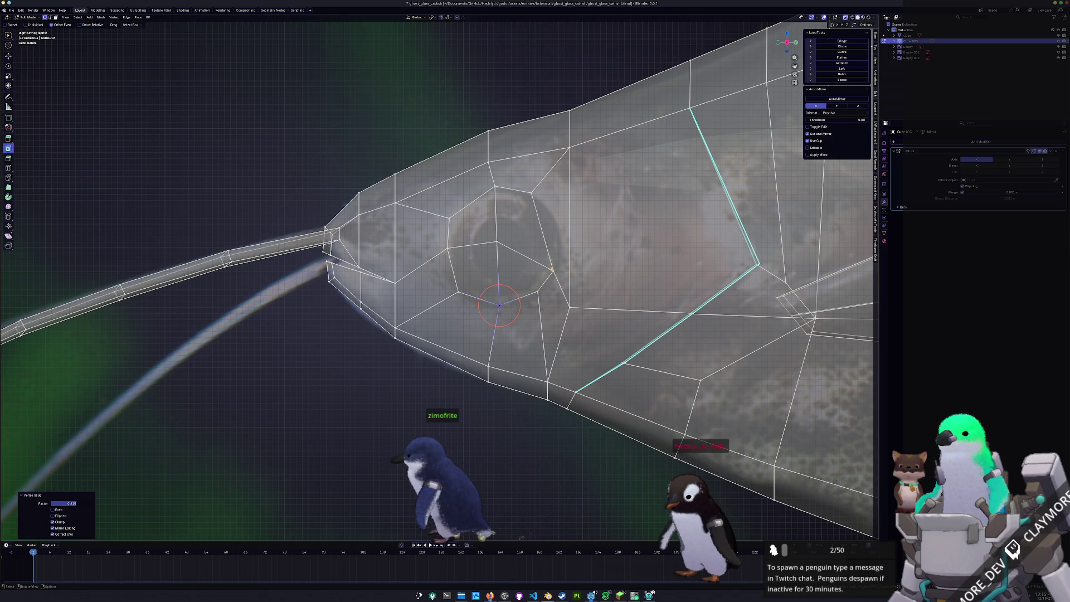
pyautogui.press('g')
pyautogui.press('g')
pyautogui.click(542, 238)
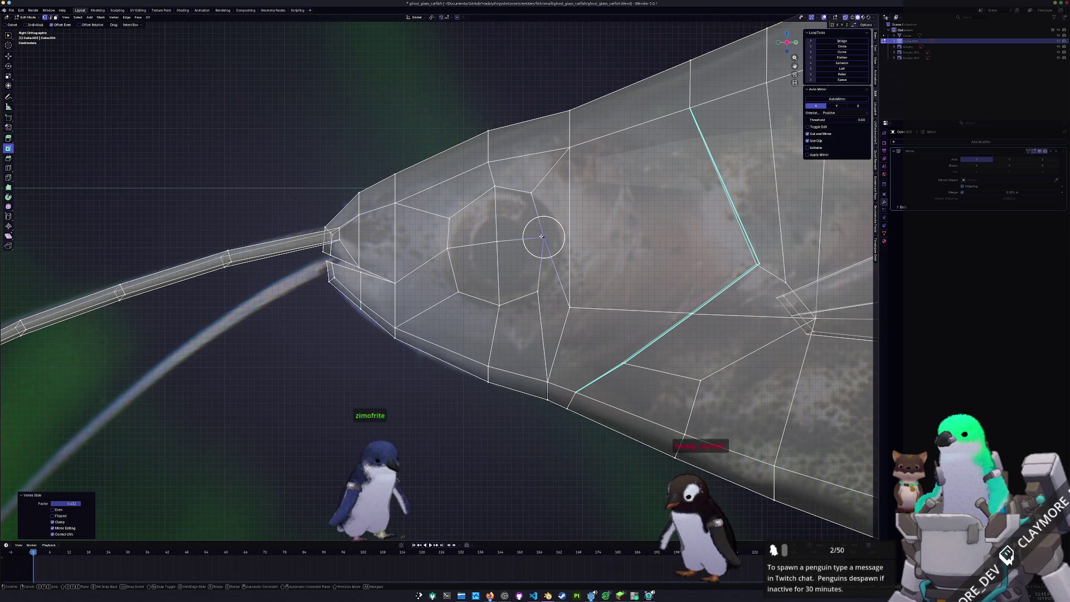
pyautogui.press('g')
pyautogui.press('g')
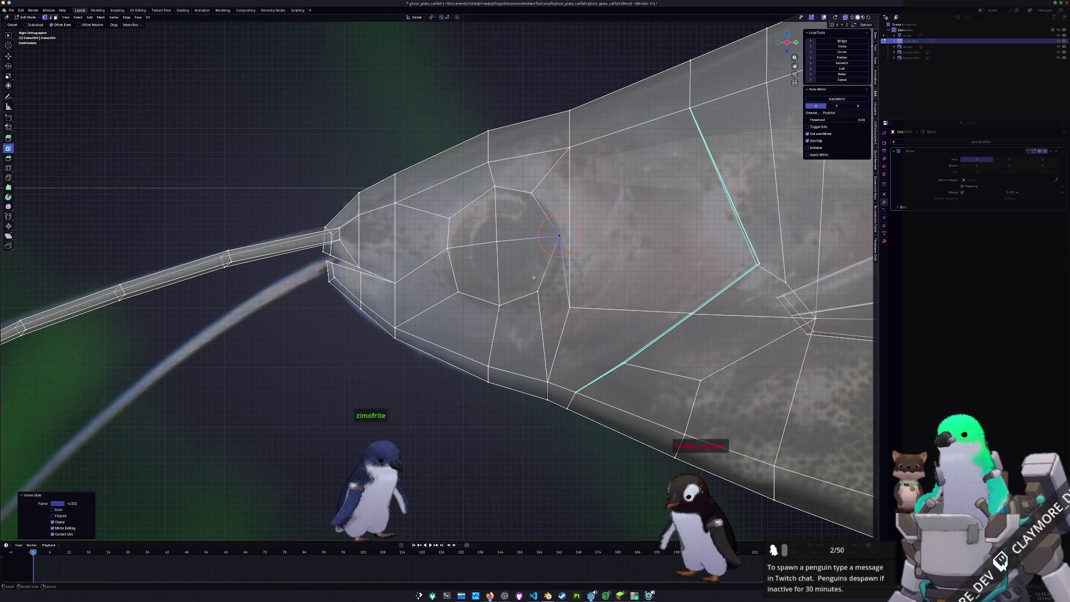
pyautogui.click(535, 293)
# Check the head shape in object mode from camera and side views, then resume mesh editing.
pyautogui.press('Tab')
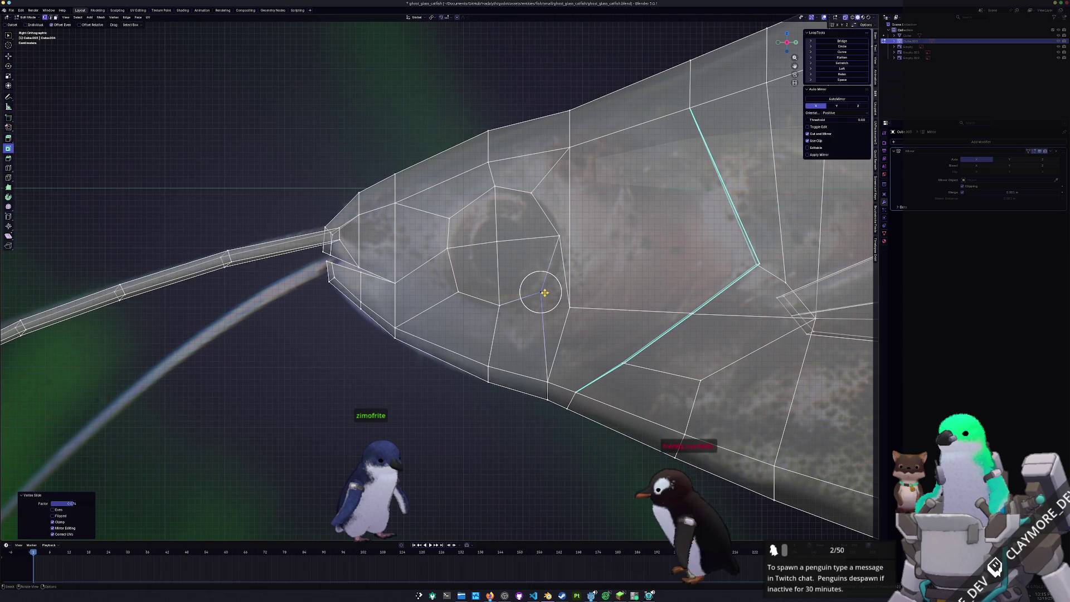
pyautogui.press('KP_0')
pyautogui.scroll(-3, 452, 327)
pyautogui.scroll(-2, 451, 327)
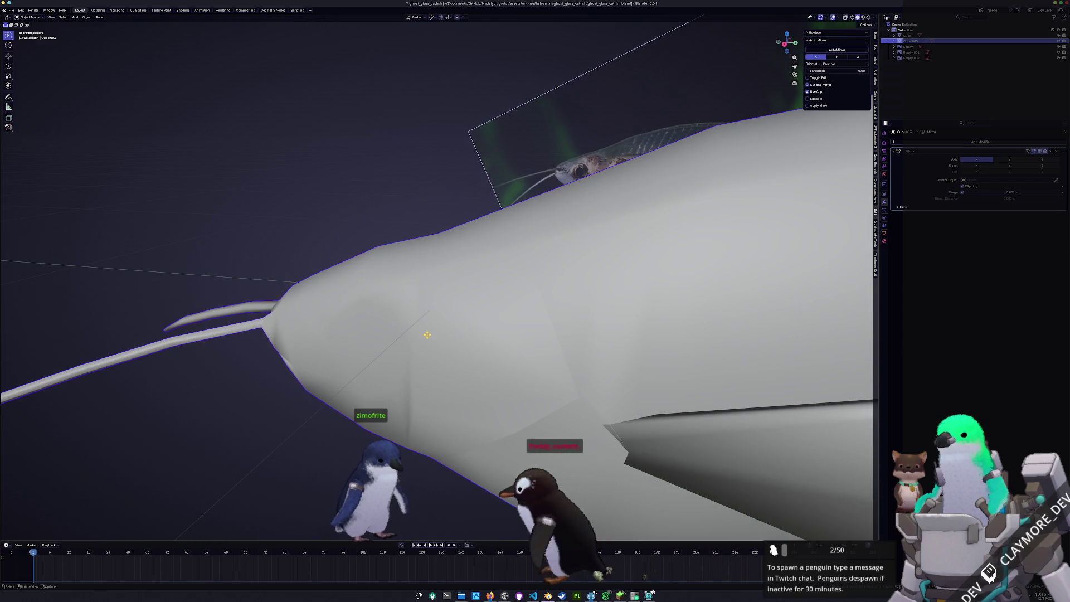
pyautogui.press('KP_5')
pyautogui.press('Tab')
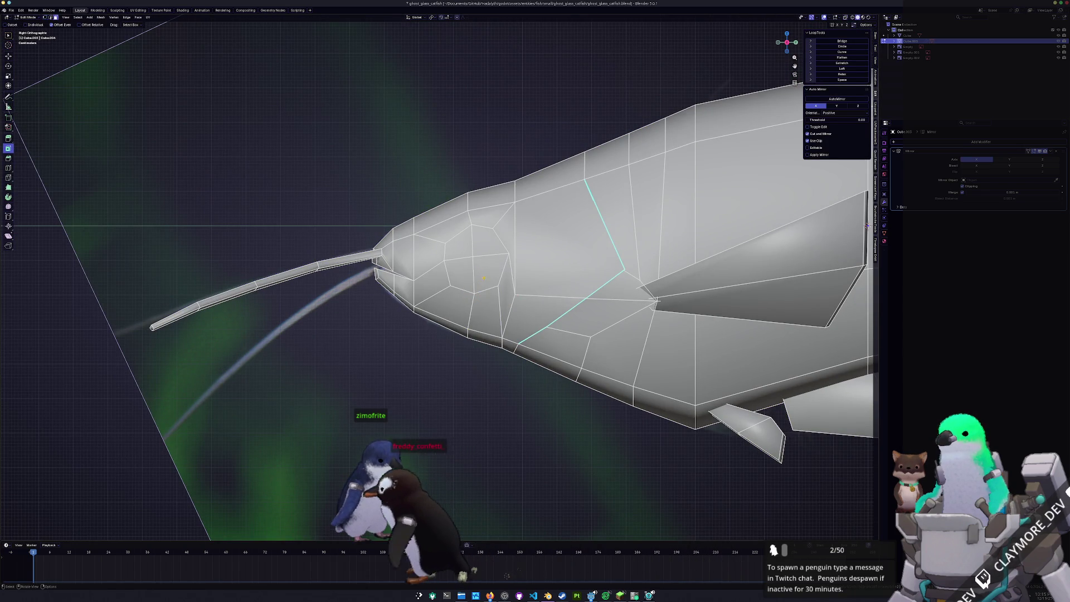
# Make the eye face circular and inset it to add a smaller inner eye ring.
pyautogui.click(477, 264)
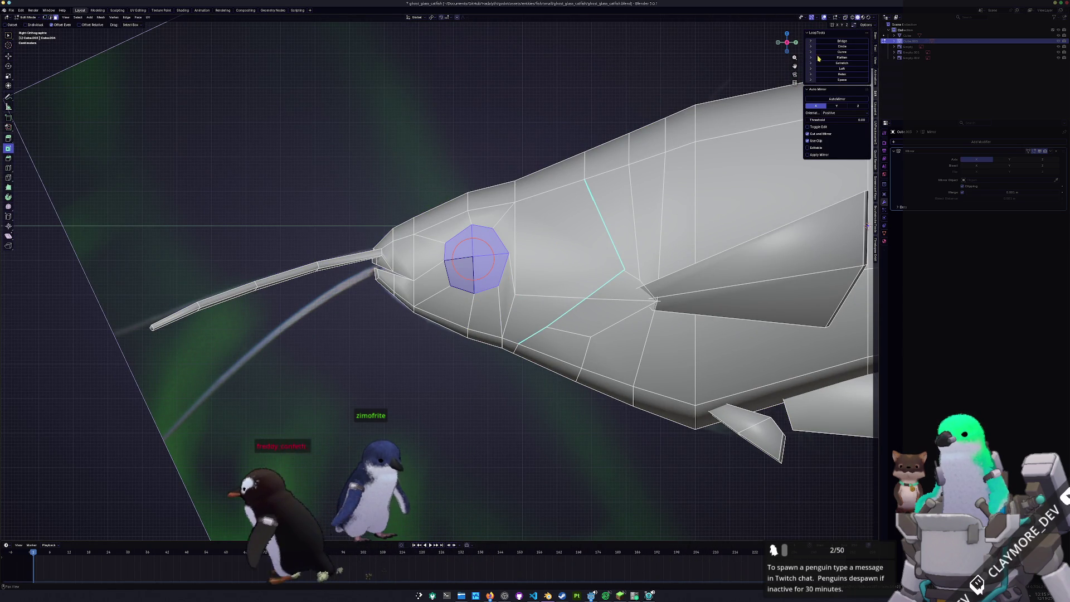
pyautogui.click(843, 47)
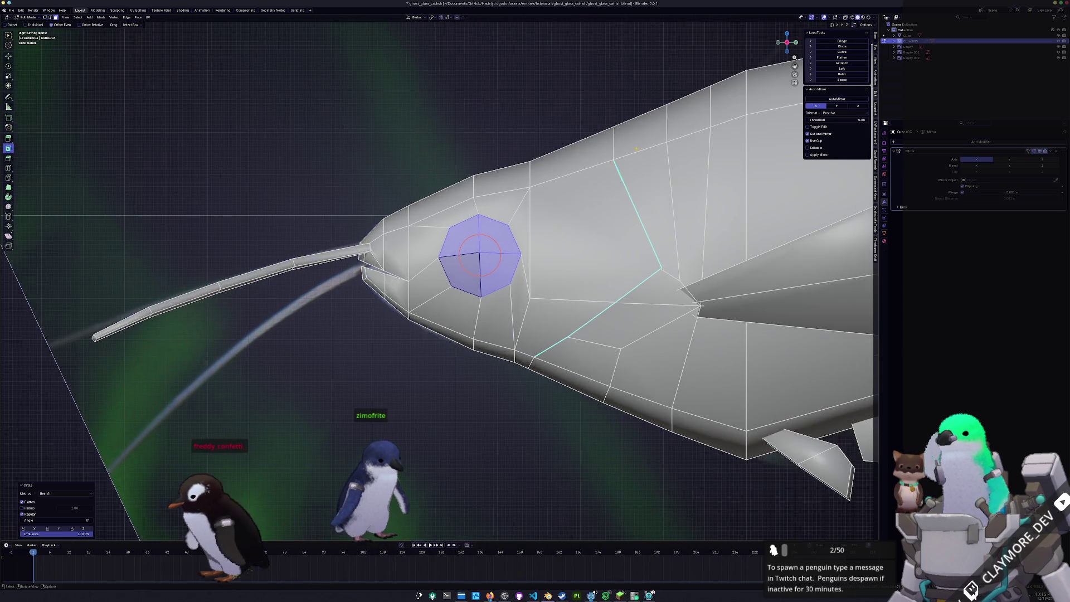
pyautogui.hotkey('alt', 'z')
pyautogui.moveTo(503, 277); pyautogui.dragTo(479, 252, button='middle')
pyautogui.click(487, 268)
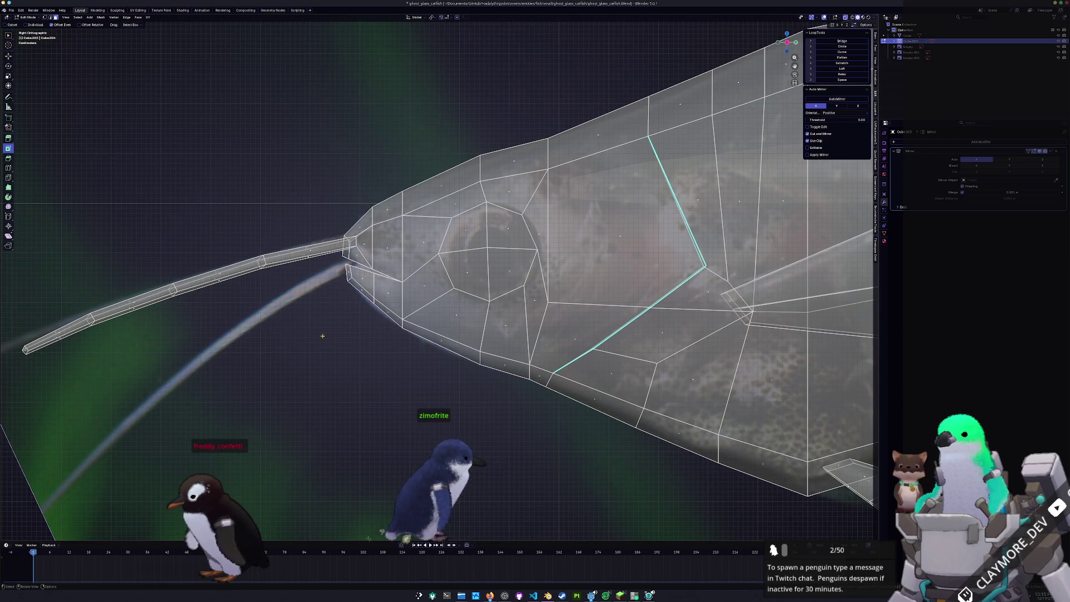
pyautogui.click(507, 270)
pyautogui.press('i')
pyautogui.click(490, 383)
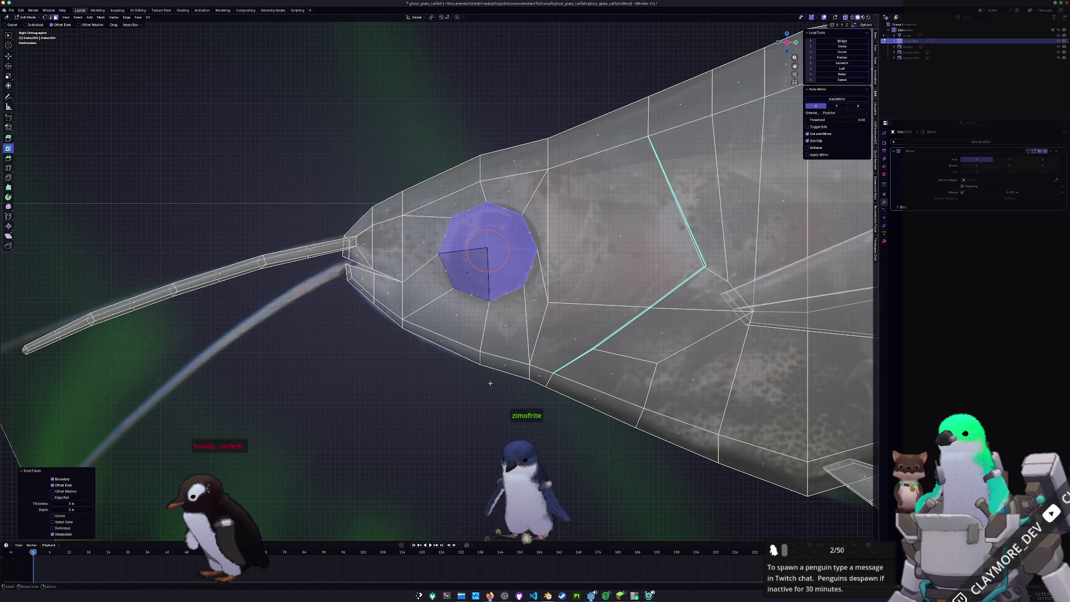
pyautogui.moveTo(71, 504); pyautogui.dragTo(79, 503)
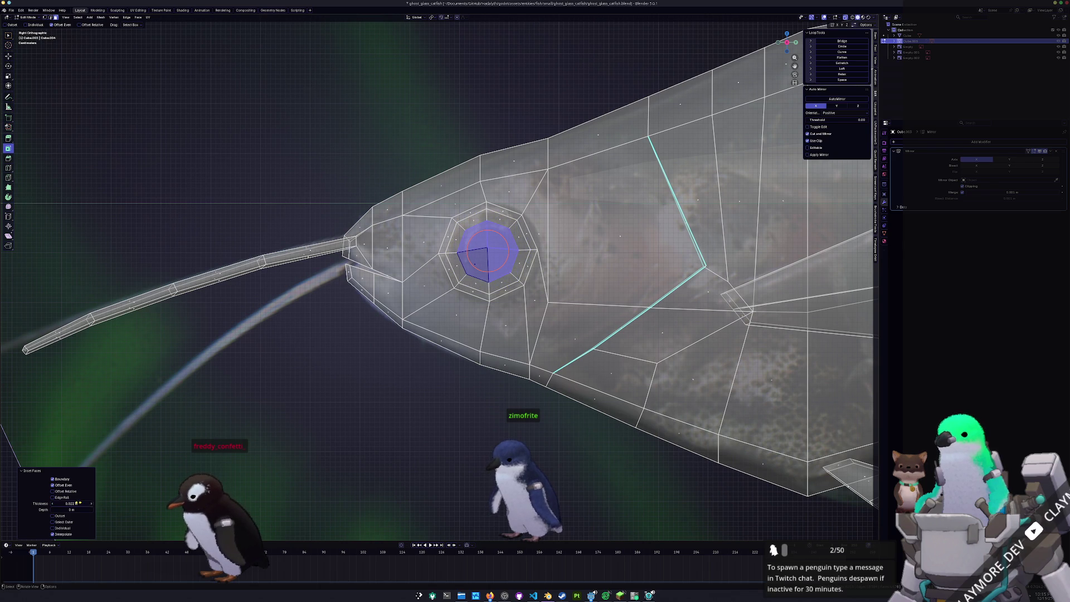
# Push the eye loop inward into the head to form a recessed socket and review it from the side.
pyautogui.moveTo(488, 251); pyautogui.dragTo(384, 390, button='middle')
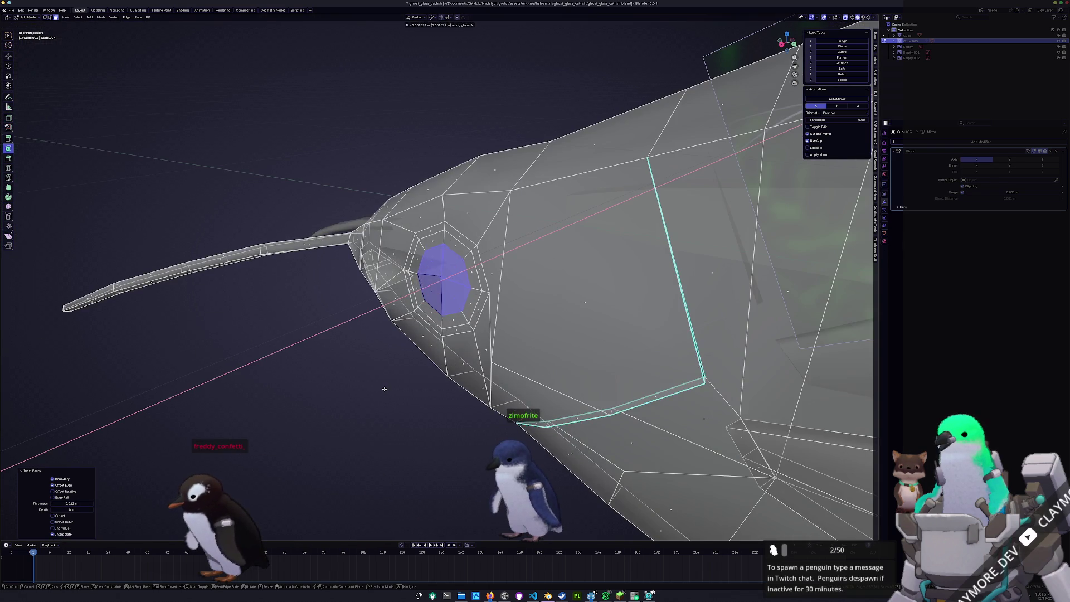
pyautogui.press('c')
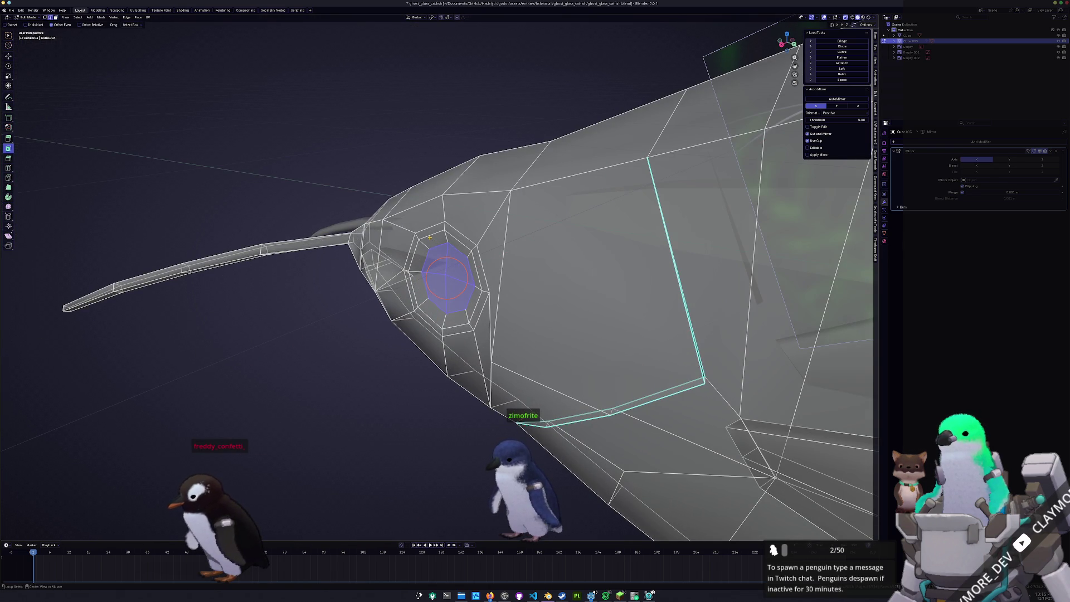
pyautogui.press('g')
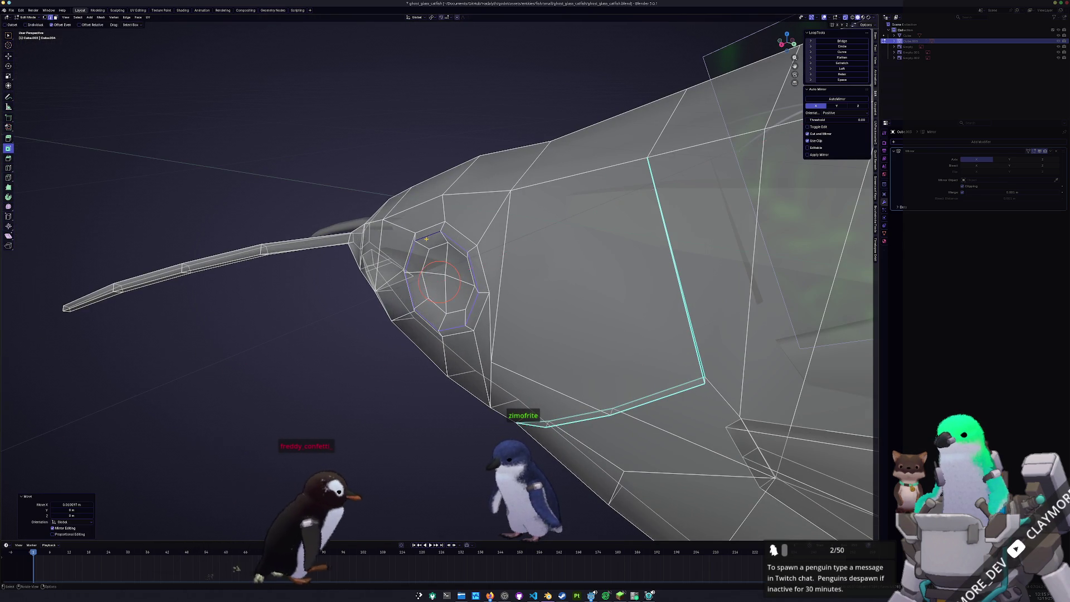
pyautogui.scroll(-4, 395, 309)
pyautogui.press('Tab')
pyautogui.scroll(-6, 396, 310)
pyautogui.moveTo(396, 310)
pyautogui.mouseDown(button='middle')
pyautogui.moveTo(396, 344)
pyautogui.moveTo(334, 317)
pyautogui.moveTo(389, 349)
pyautogui.mouseUp(button='middle')
pyautogui.press('KP_3')
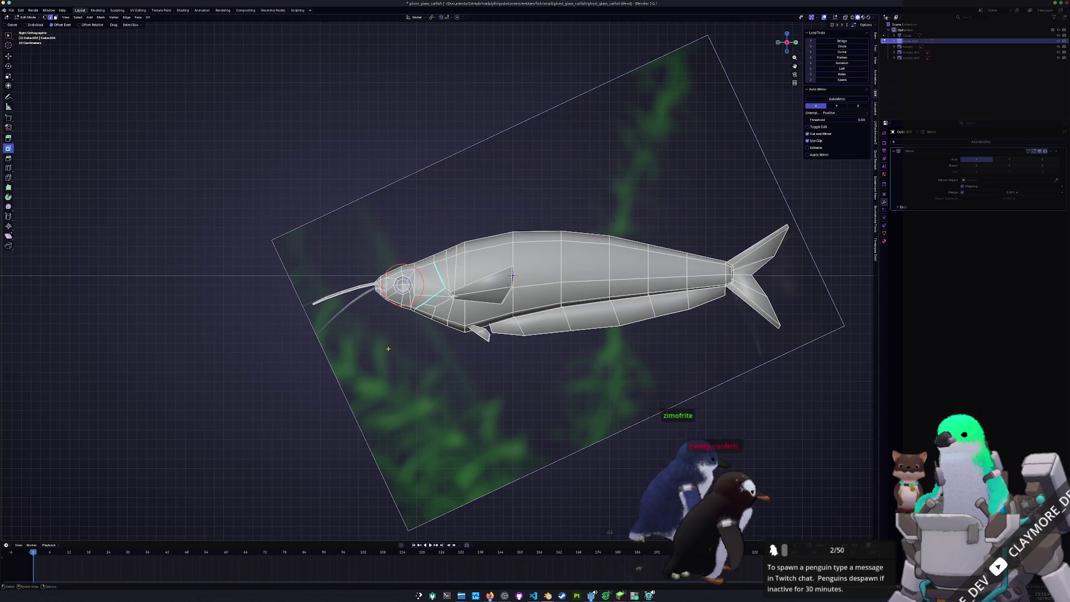
# Scale the eye faces in side view to match the reference eye size.
pyautogui.press('Tab')
pyautogui.scroll(6, 389, 349)
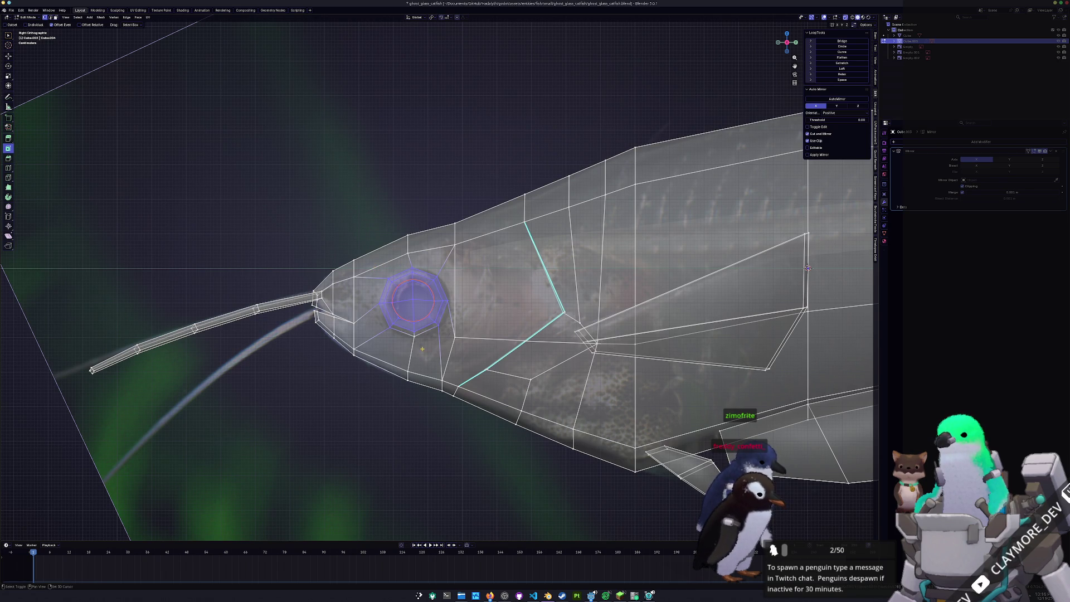
pyautogui.scroll(2, 433, 303)
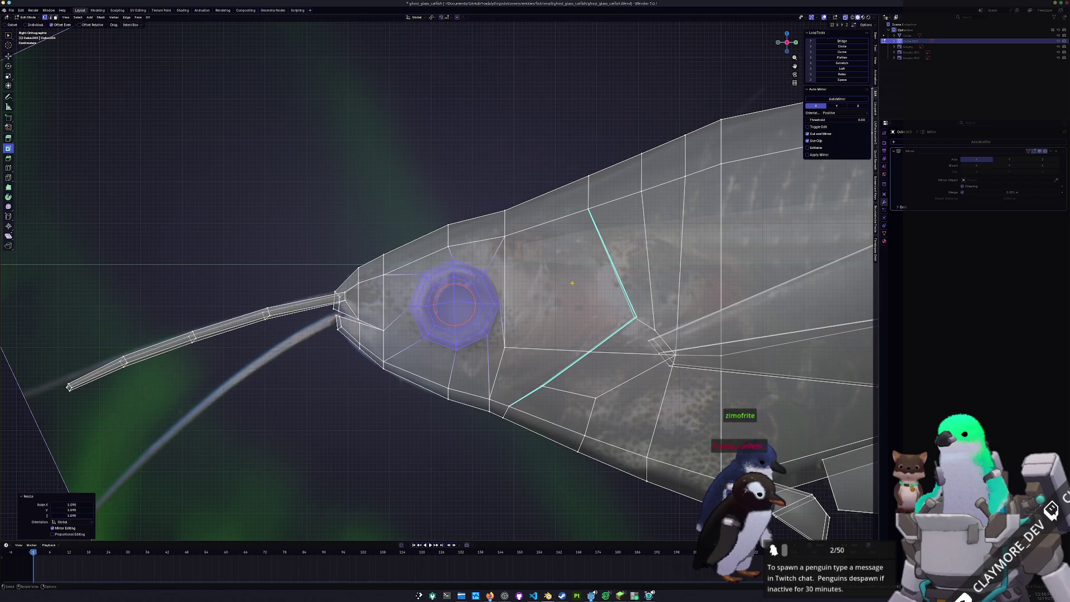
pyautogui.press('Tab')
pyautogui.moveTo(502, 293)
pyautogui.mouseDown(button='middle')
pyautogui.moveTo(437, 346)
pyautogui.moveTo(753, 301)
pyautogui.moveTo(585, 252)
pyautogui.moveTo(502, 293)
pyautogui.mouseUp(button='middle')
pyautogui.press('Tab')
pyautogui.scroll(3, 502, 293)
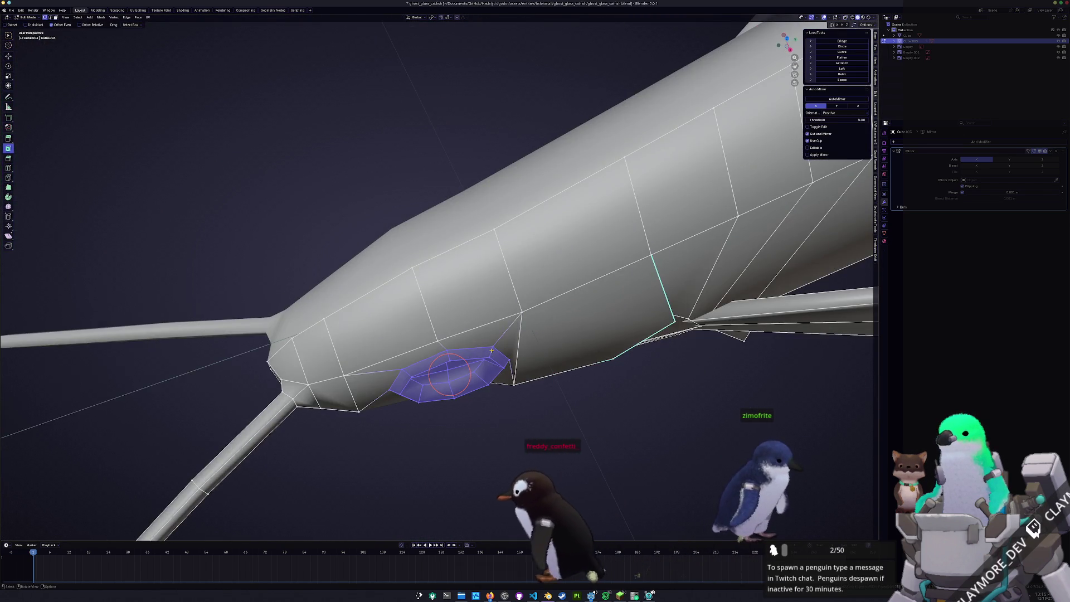
# From top view, reposition and rotate the eye faces so the socket follows the head's curve.
pyautogui.press('KP_7')
pyautogui.press('g')
pyautogui.click(633, 291)
pyautogui.click(632, 291)
pyautogui.press('r')
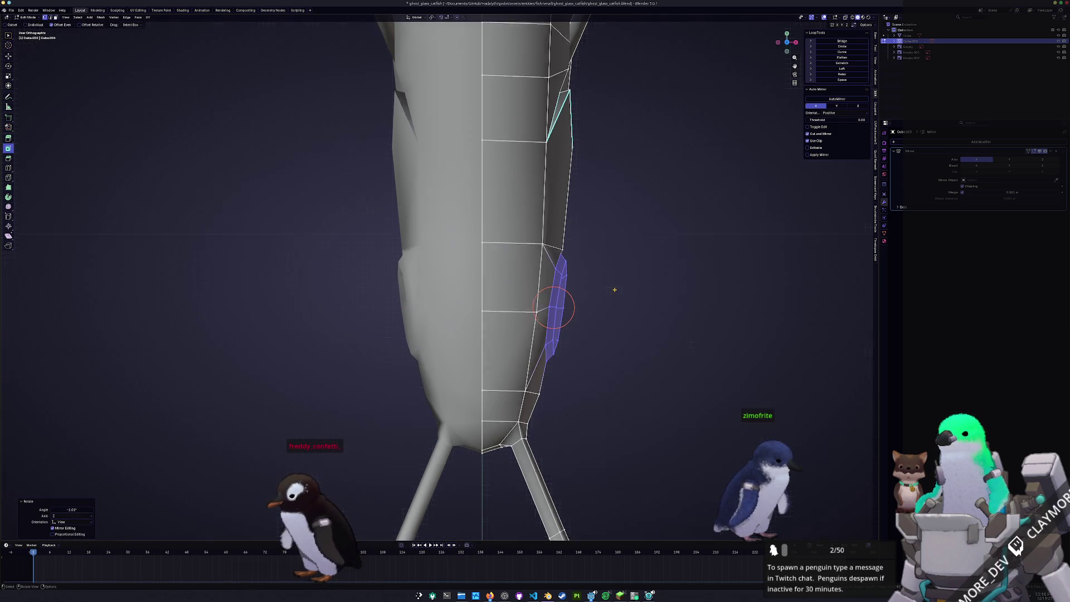
pyautogui.press('KP_1')
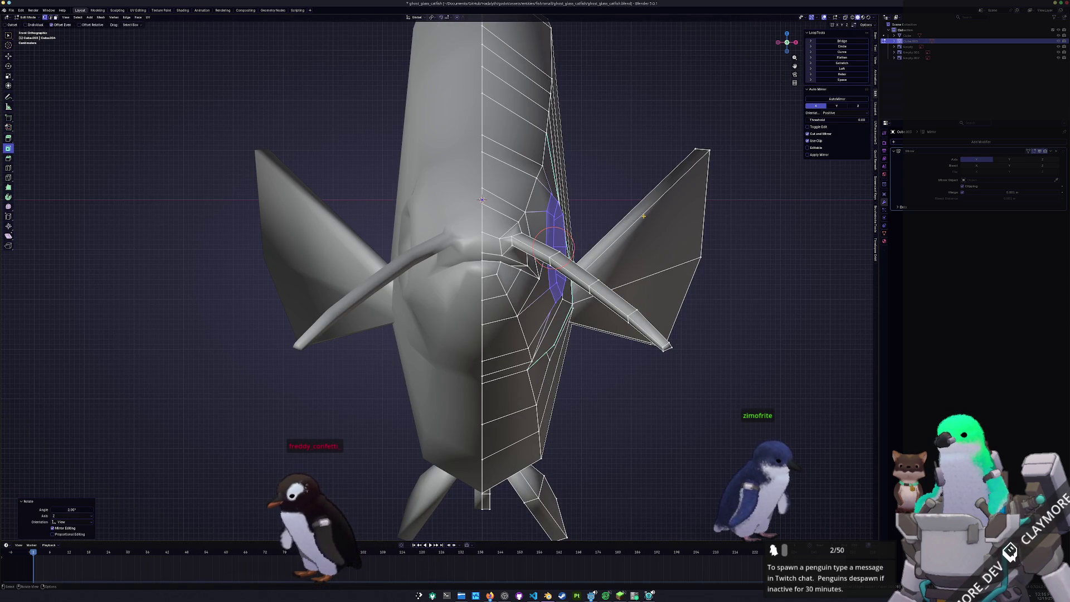
pyautogui.press('Tab')
pyautogui.moveTo(644, 219); pyautogui.dragTo(485, 352, button='middle')
pyautogui.scroll(4, 402, 364)
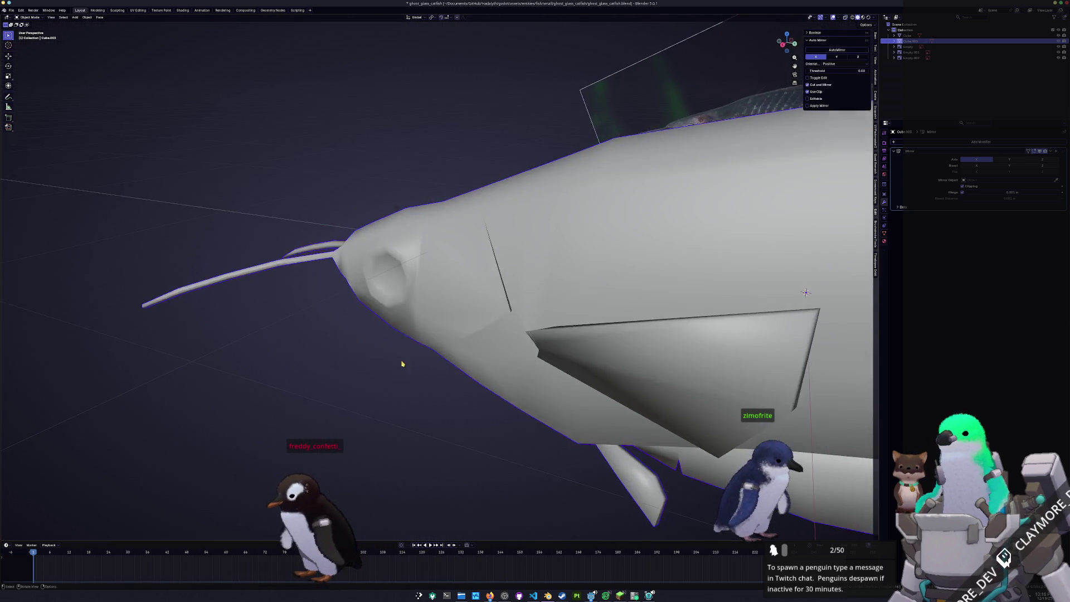
# Vertex-slide the vertex below the eye along its edge to clean up the flow around the socket.
pyautogui.press('Tab')
pyautogui.scroll(2, 402, 365)
pyautogui.moveTo(402, 364); pyautogui.dragTo(463, 334, button='middle')
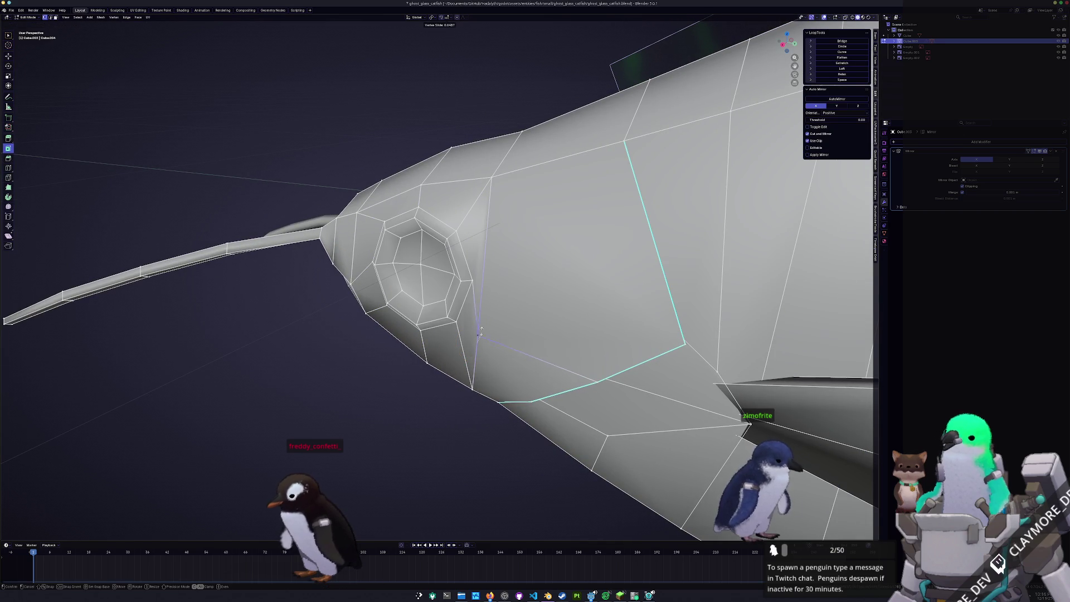
pyautogui.press('Tab')
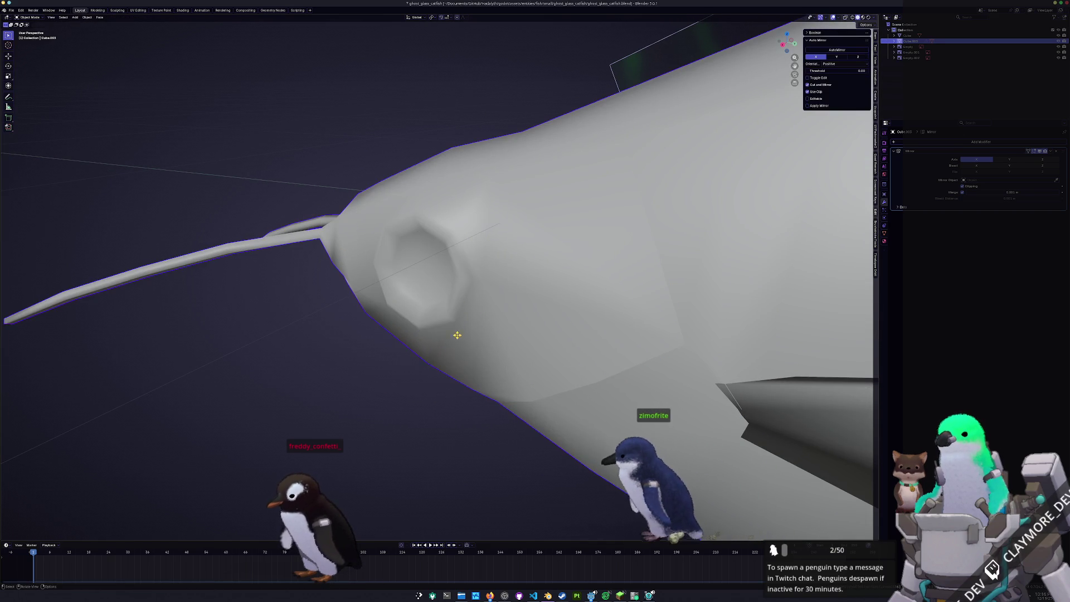
pyautogui.moveTo(405, 381); pyautogui.dragTo(518, 251, button='middle')
pyautogui.press('Tab')
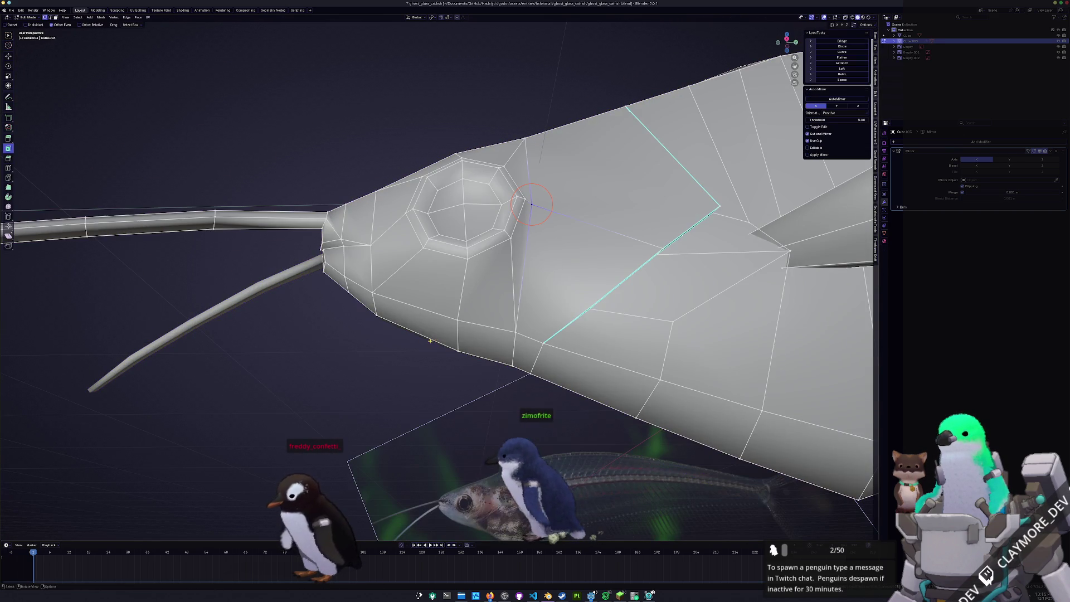
pyautogui.hotkey('shift', 'v')
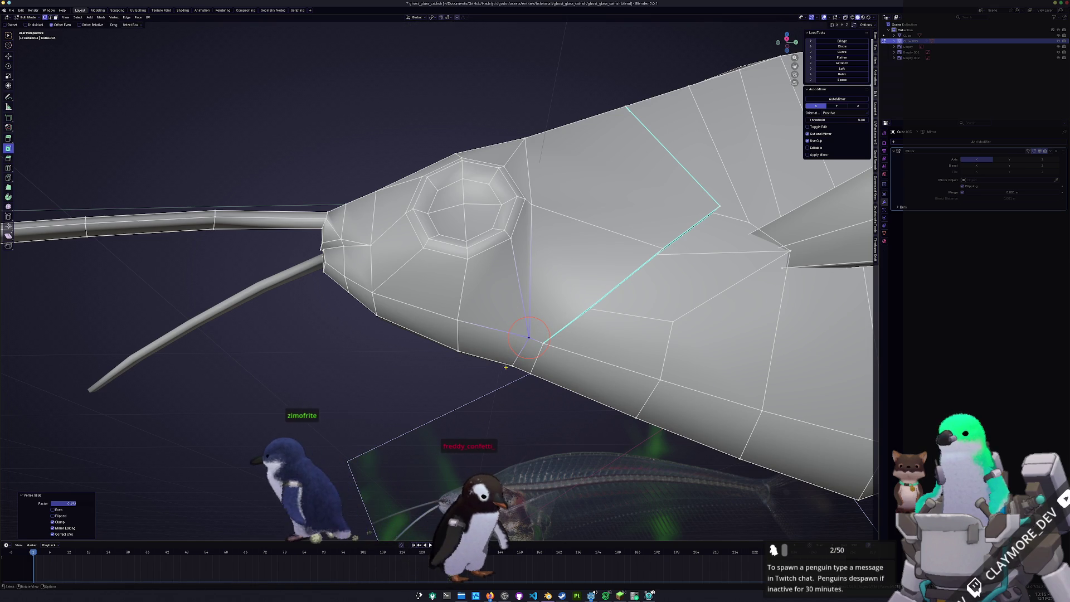
pyautogui.press('Tab')
pyautogui.scroll(-5, 510, 368)
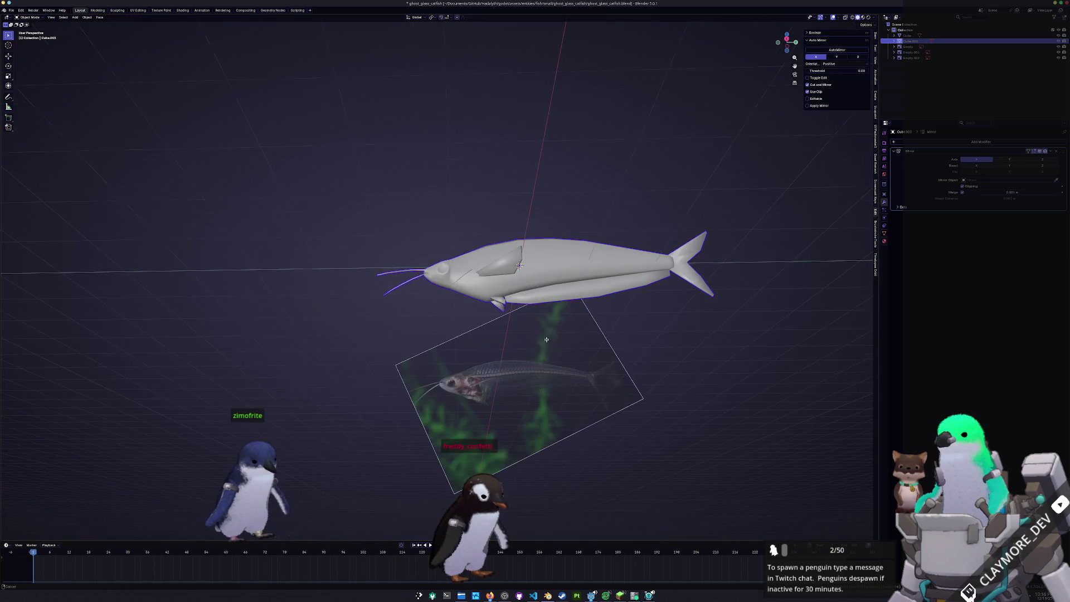
pyautogui.press('KP_3')
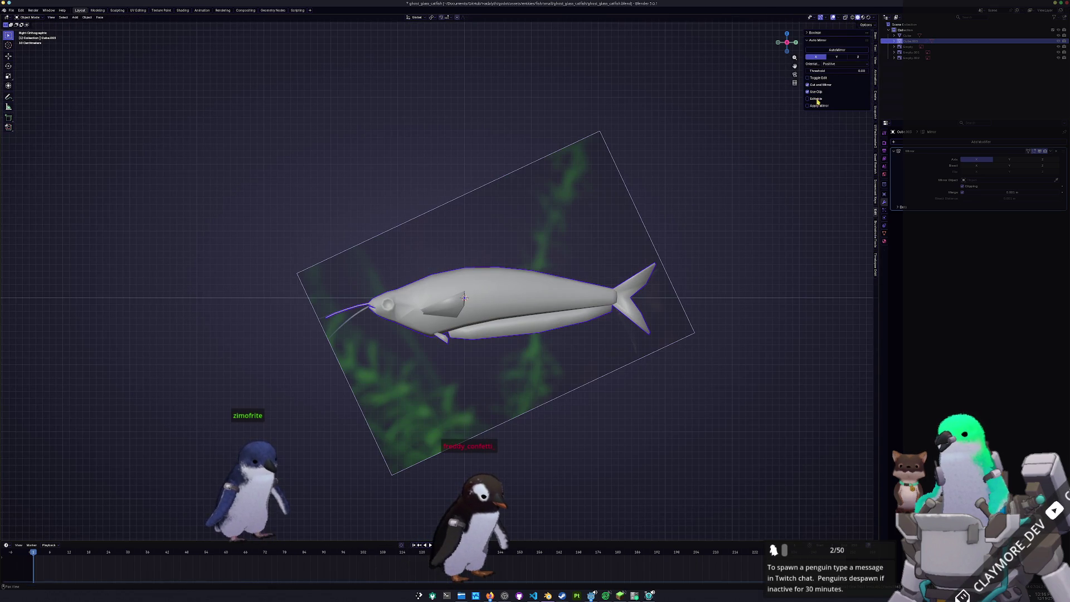
pyautogui.scroll(2, 465, 299)
# From top view, slide the back-strip edges and add loop cuts across the strip.
pyautogui.press('Tab')
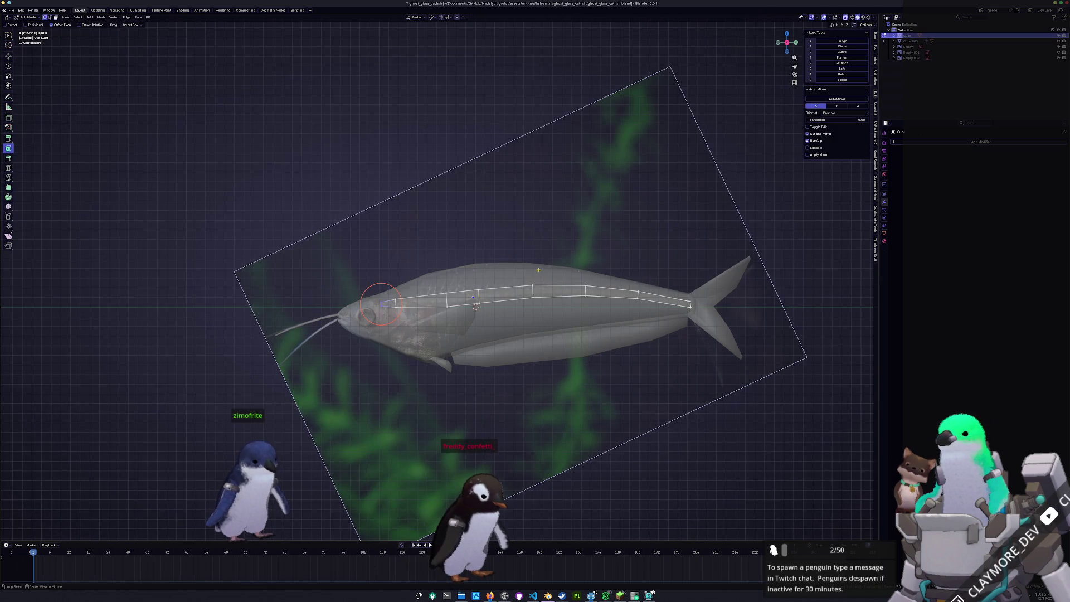
pyautogui.scroll(2, 437, 300)
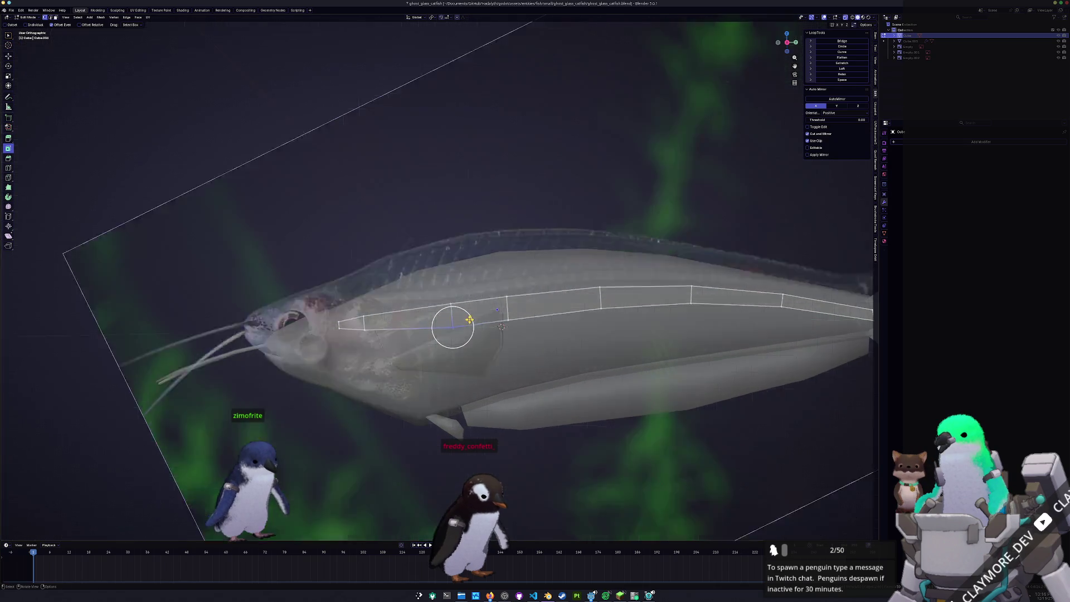
pyautogui.press('KP_7')
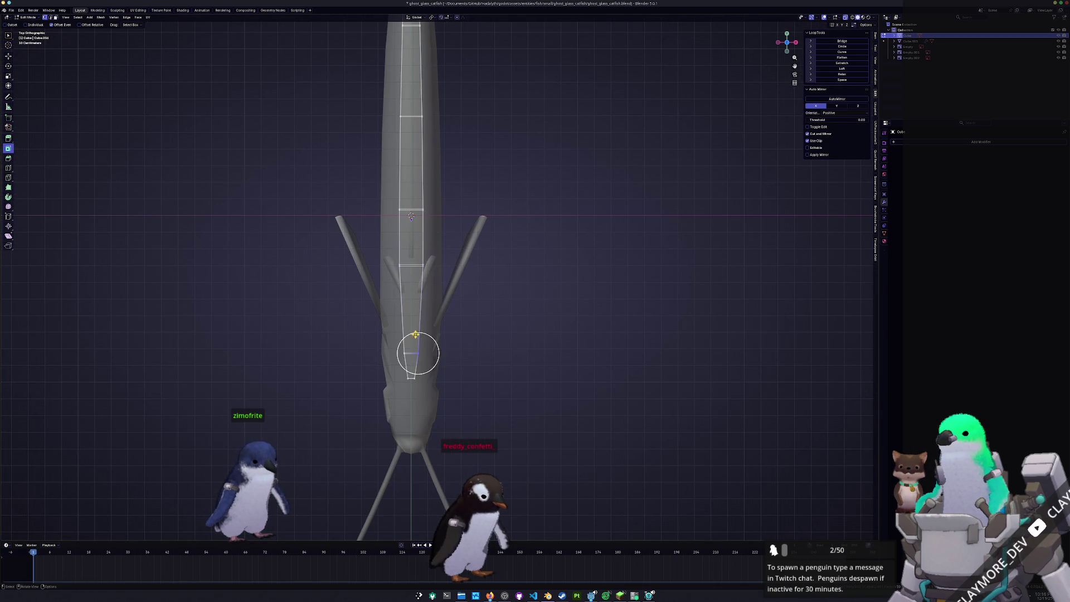
pyautogui.scroll(3, 414, 334)
pyautogui.press('g')
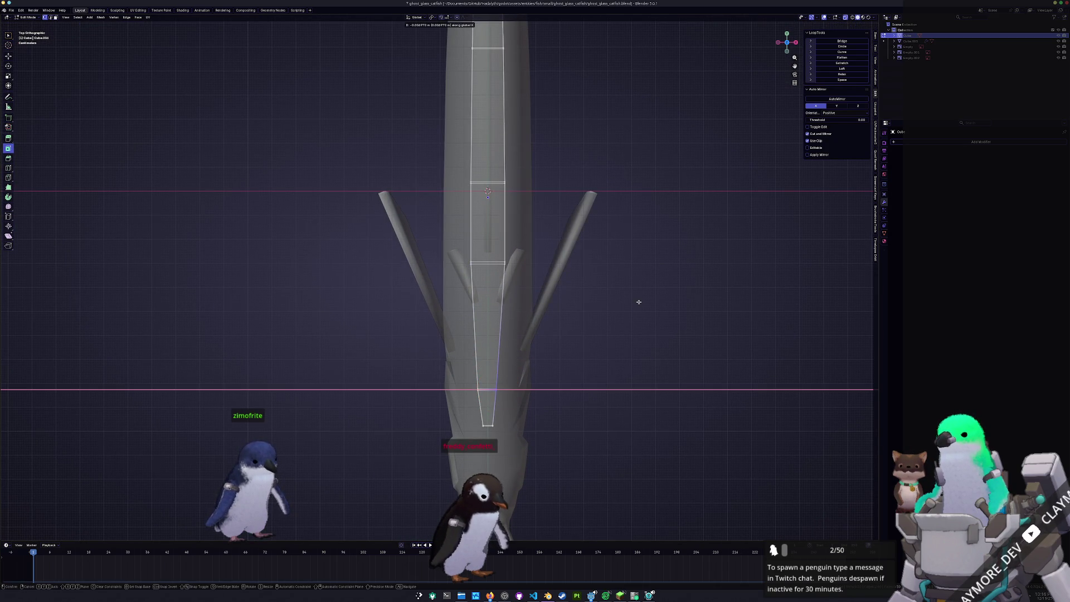
pyautogui.click(639, 302)
pyautogui.hotkey('ctrl', 'r')
pyautogui.click(487, 192)
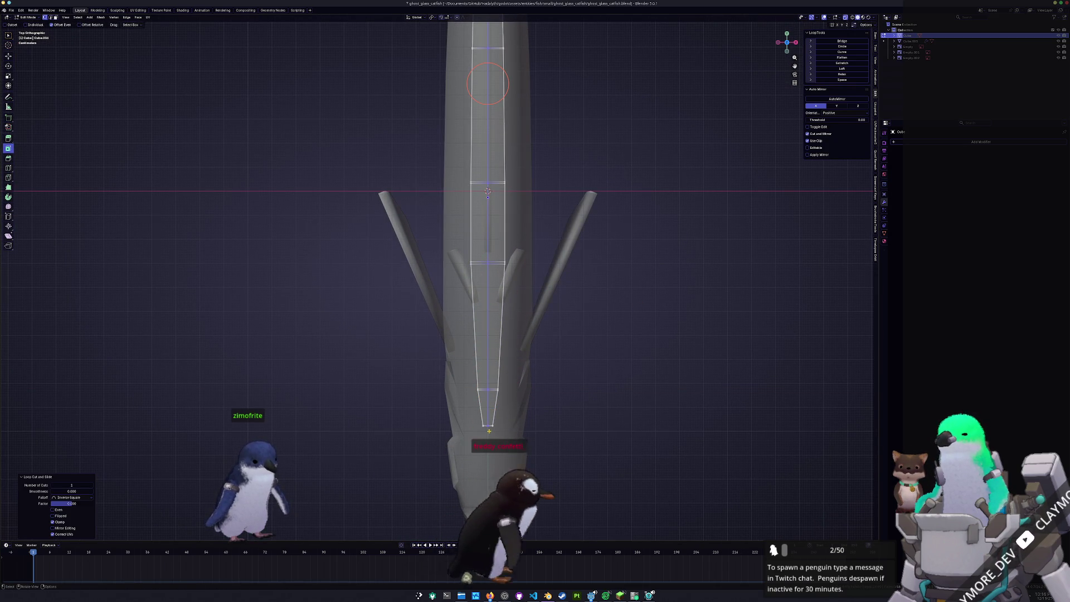
pyautogui.scroll(-4, 468, 297)
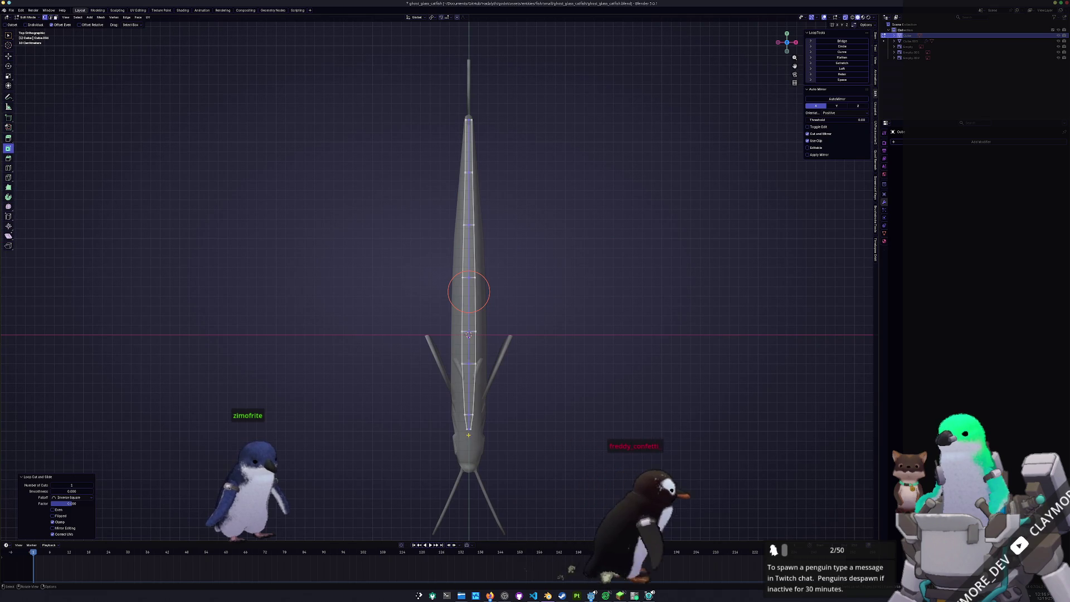
# Box-select the centre edge loop of the fish, dismiss its menu and return to object mode.
pyautogui.moveTo(450, 288); pyautogui.dragTo(519, 50)
pyautogui.rightClick(401, 59)
pyautogui.click(419, 63)
pyautogui.press('Tab')
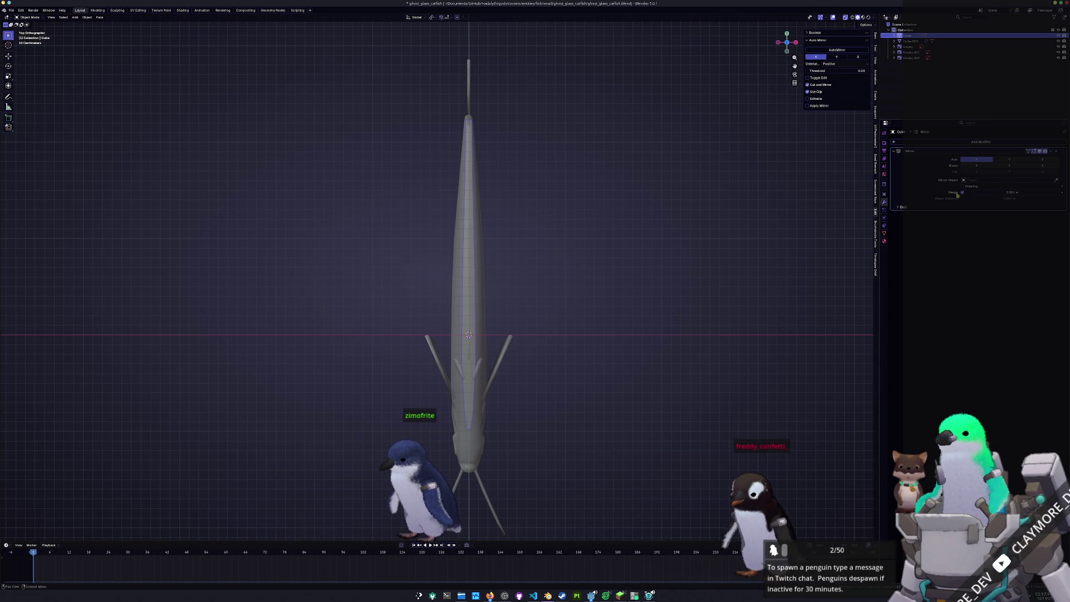
pyautogui.press('KP_1')
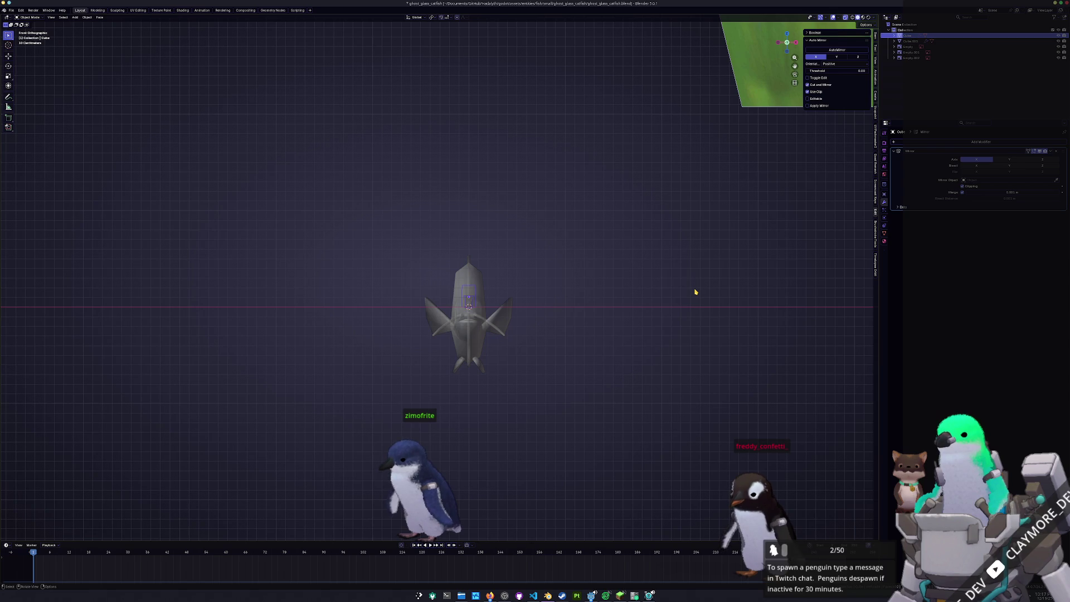
pyautogui.scroll(4, 694, 286)
# In side view, adjust the heights of several back-strip vertices toward the head along Z.
pyautogui.press('Tab')
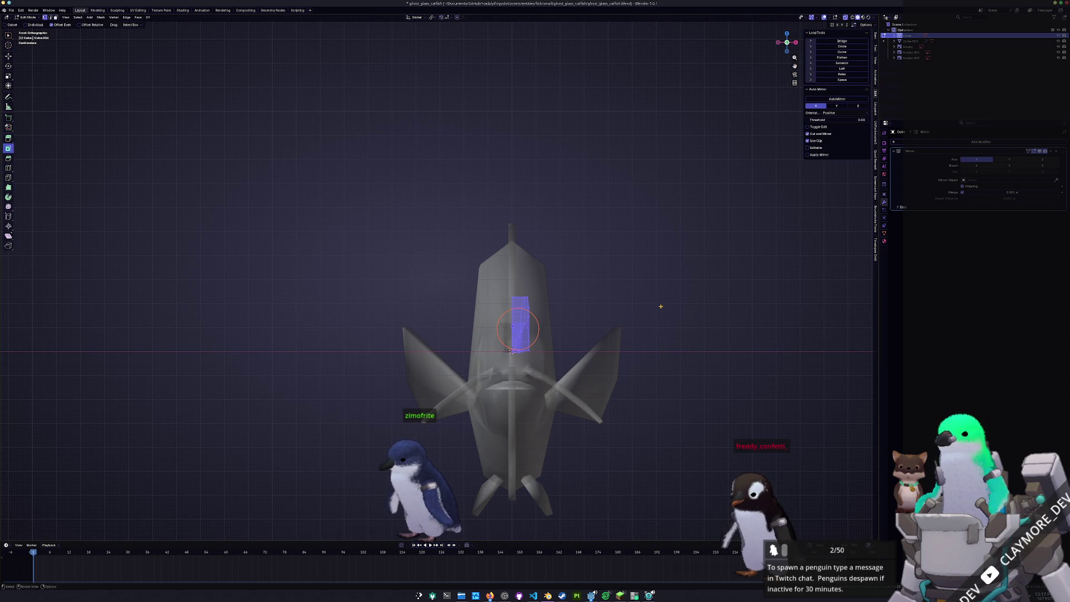
pyautogui.press('KP_3')
pyautogui.keyDown('shift'); pyautogui.moveTo(398, 328); pyautogui.dragTo(459, 329, button='middle'); pyautogui.keyUp('shift')
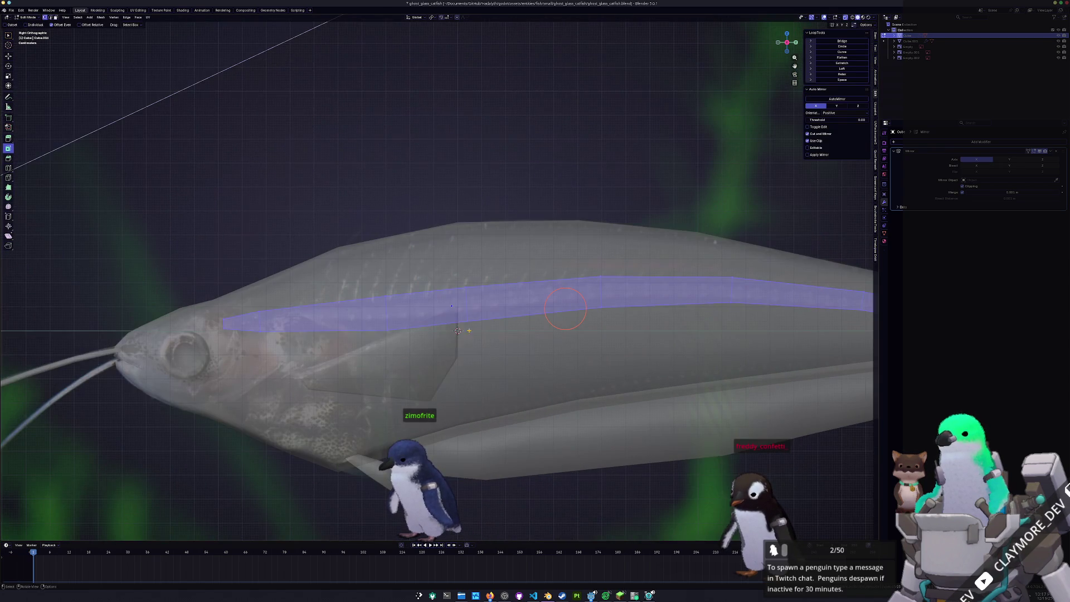
pyautogui.press('g')
pyautogui.press('z')
pyautogui.click(459, 327)
pyautogui.click(386, 313)
pyautogui.press('g')
pyautogui.press('z')
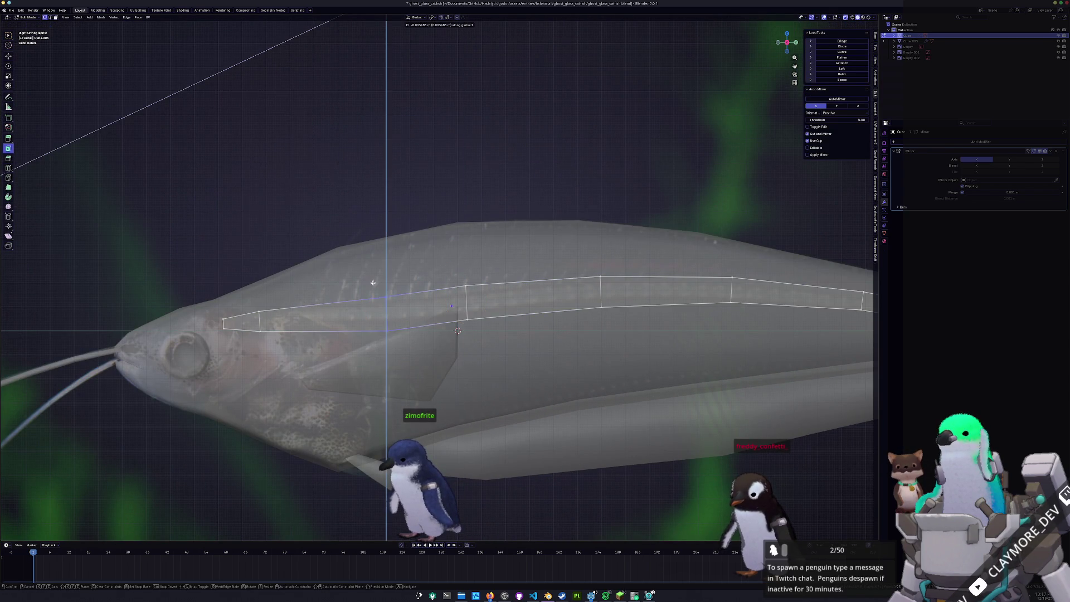
pyautogui.click(277, 343)
pyautogui.press('g')
pyautogui.press('z')
pyautogui.click(260, 322)
pyautogui.click(225, 322)
pyautogui.press('g')
pyautogui.press('z')
pyautogui.click(217, 316)
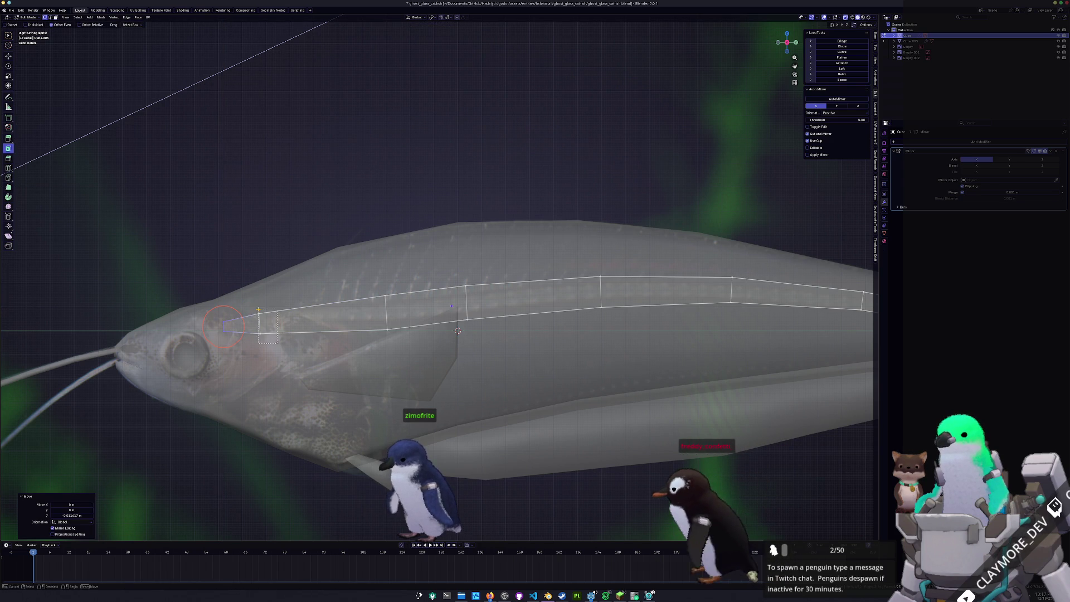
# Add loop cuts to the front of the strip and two more near the tail end.
pyautogui.hotkey('ctrl', 'r')
pyautogui.click(323, 317)
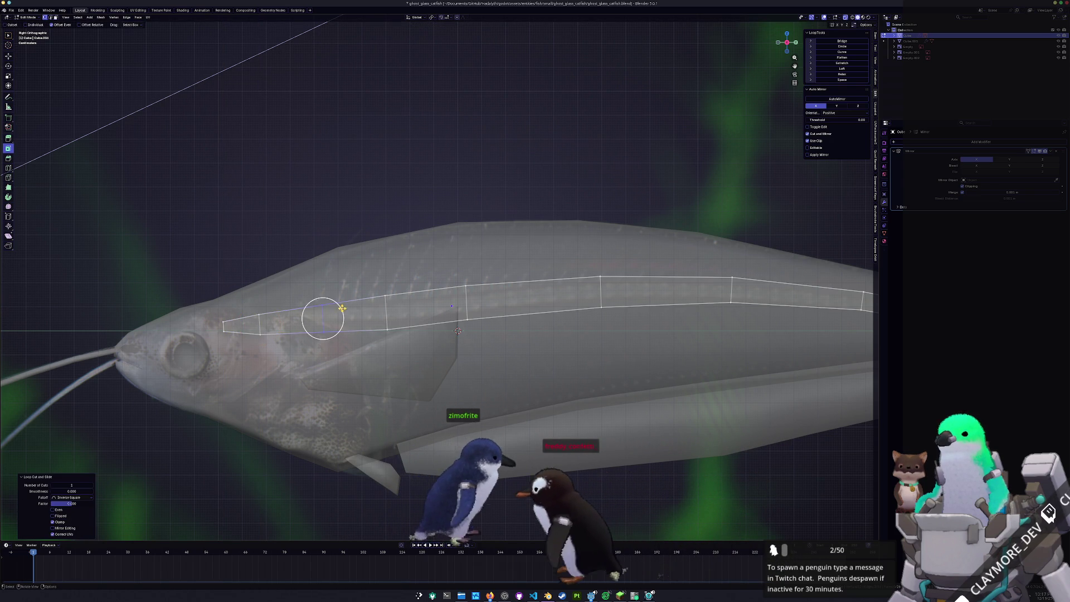
pyautogui.hotkey('ctrl', 'r')
pyautogui.click(260, 323)
pyautogui.keyDown('shift'); pyautogui.moveTo(553, 287); pyautogui.dragTo(351, 288, button='middle'); pyautogui.keyUp('shift')
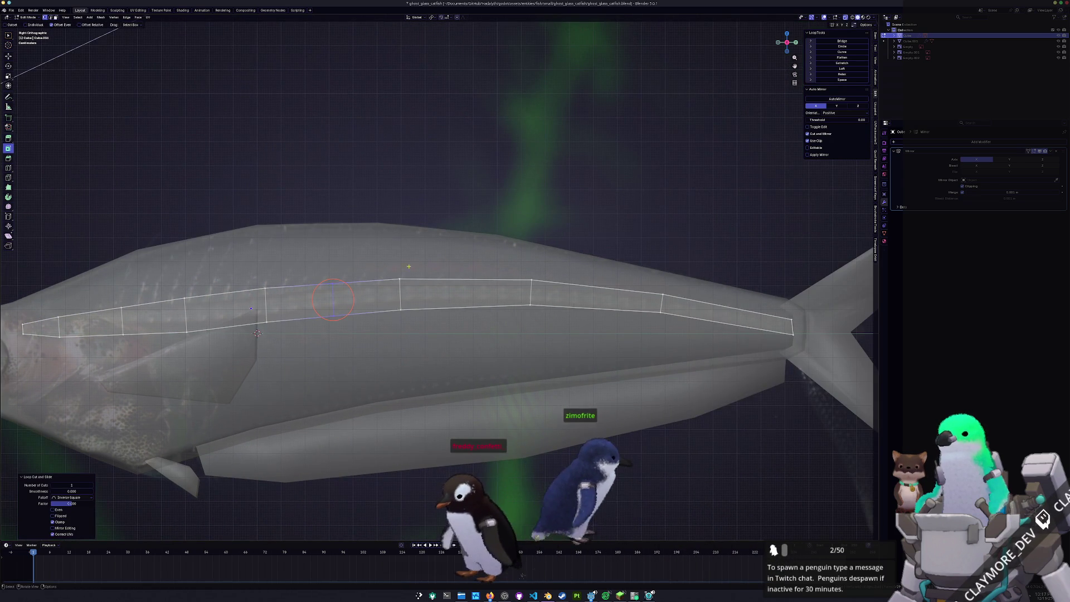
pyautogui.scroll(2, 257, 332)
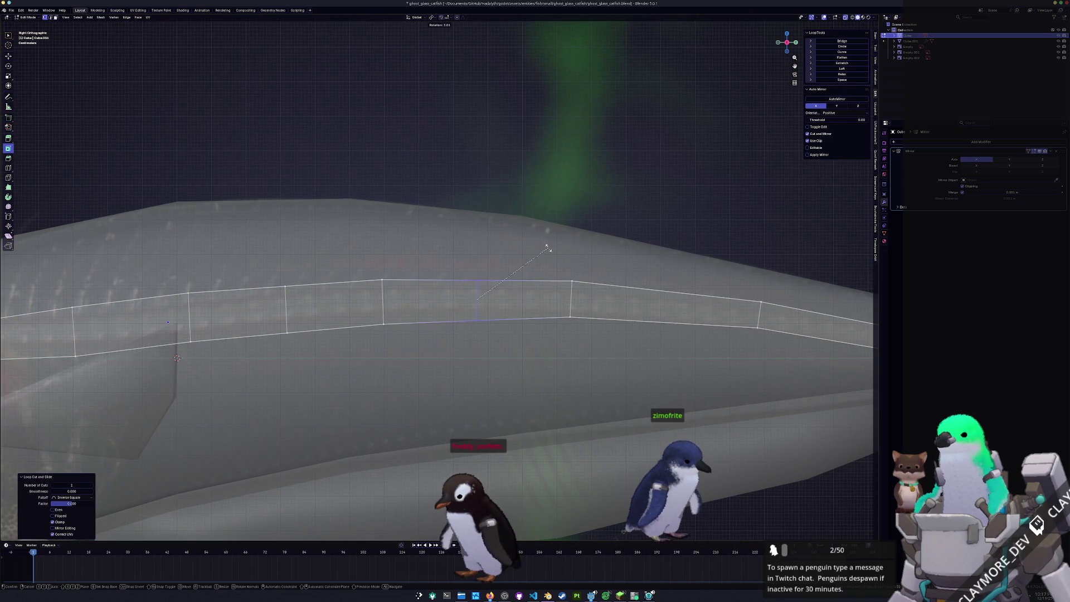
pyautogui.keyDown('shift'); pyautogui.moveTo(666, 307); pyautogui.dragTo(452, 286, button='middle'); pyautogui.keyUp('shift')
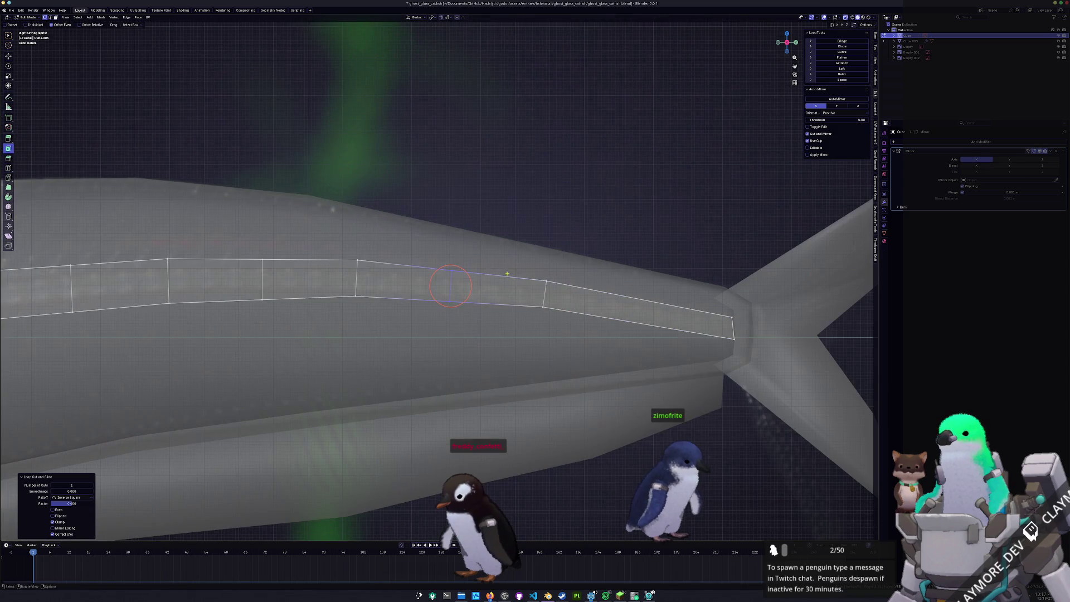
pyautogui.click(640, 310)
# Scale down and rotate the tail-end loops so the strip tapers into the tail.
pyautogui.press('s')
pyautogui.click(754, 297)
pyautogui.press('r')
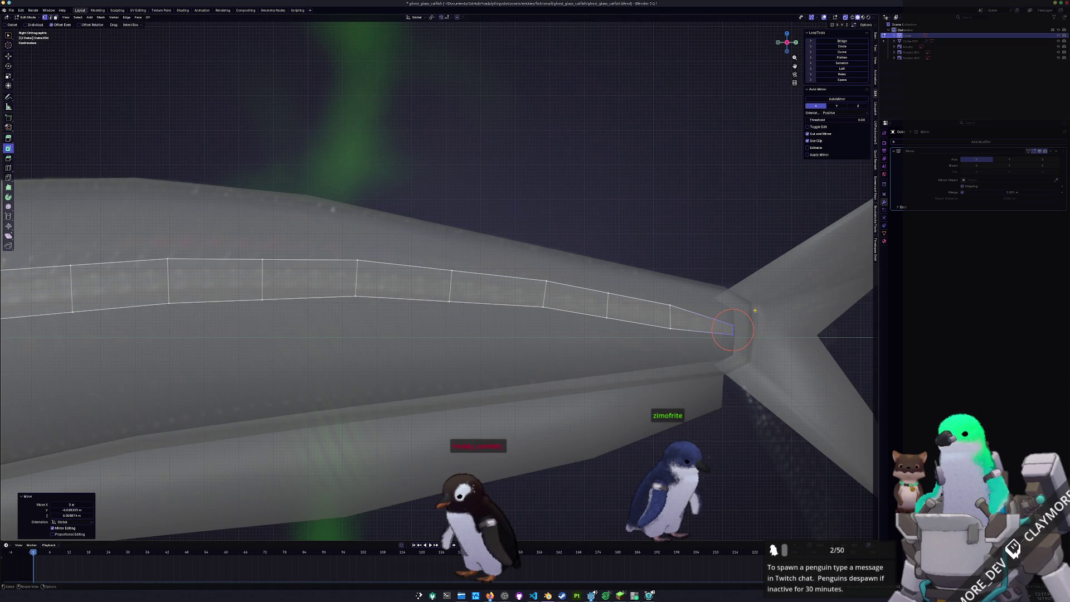
pyautogui.click(661, 299)
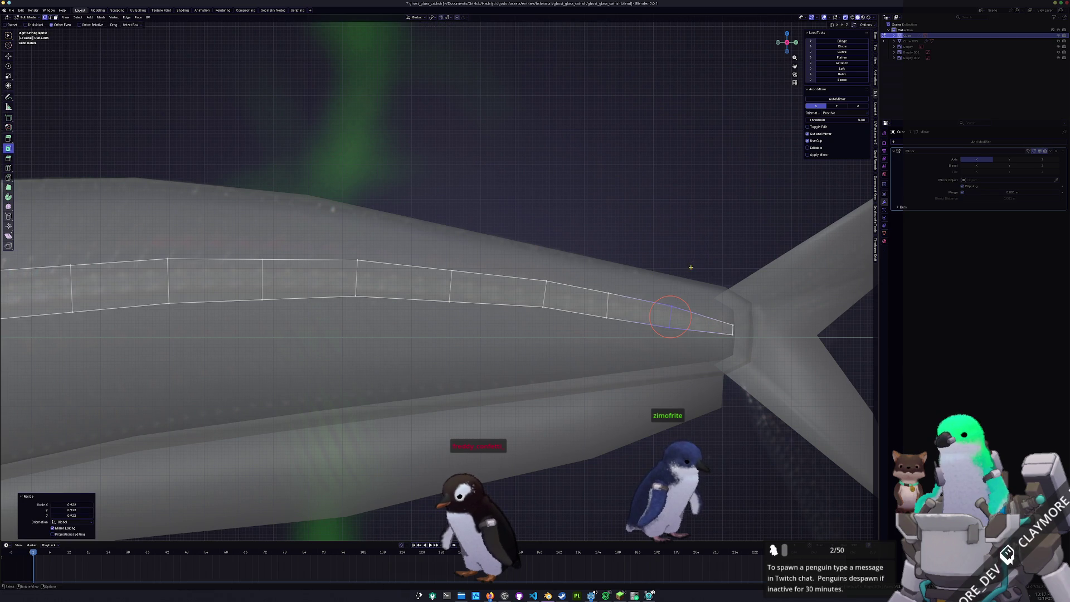
pyautogui.press('2')
pyautogui.scroll(-3, 623, 296)
pyautogui.moveTo(622, 297); pyautogui.dragTo(725, 212, button='middle')
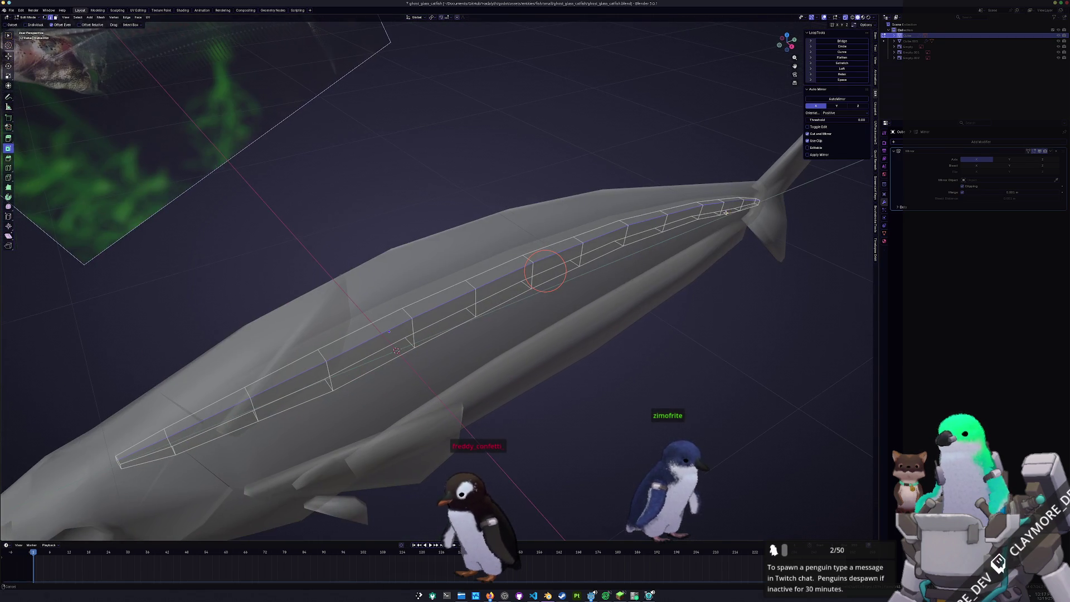
# Select edge paths along the back strip and apply LoopTools Space to even out the loops head to tail.
pyautogui.click(839, 81)
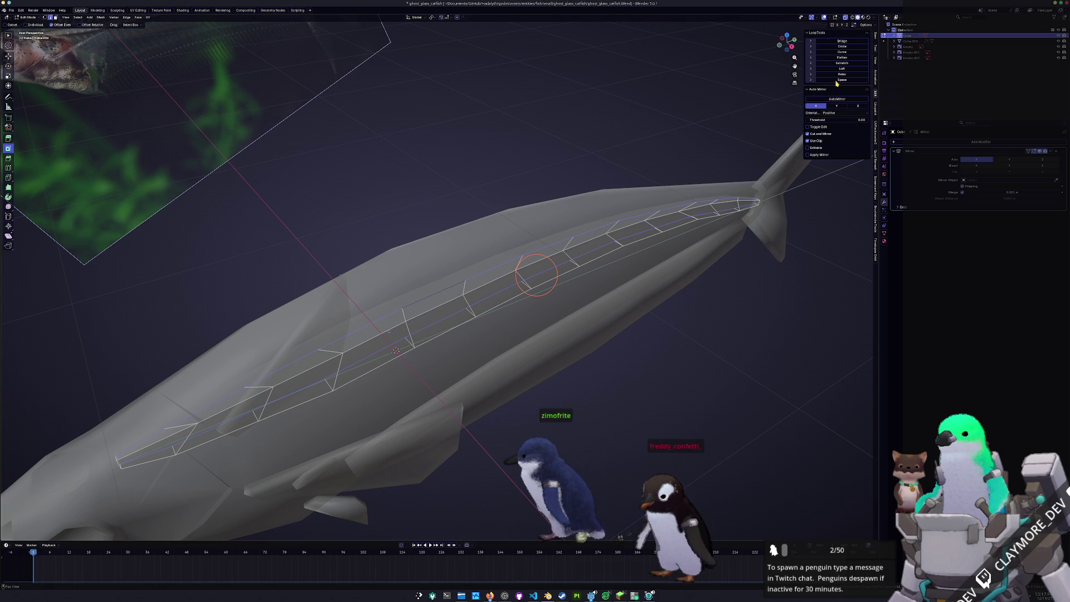
pyautogui.moveTo(537, 274)
pyautogui.mouseDown(button='middle')
pyautogui.moveTo(524, 222)
pyautogui.moveTo(486, 277)
pyautogui.mouseUp(button='middle')
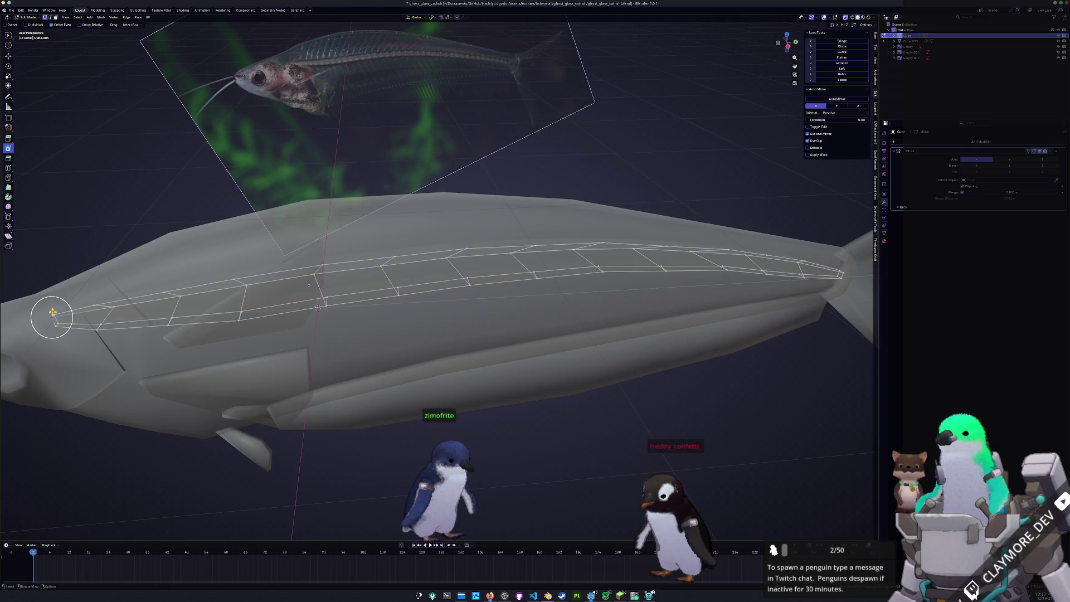
pyautogui.moveTo(52, 312)
pyautogui.mouseDown(button='middle')
pyautogui.moveTo(52, 351)
pyautogui.moveTo(132, 335)
pyautogui.mouseUp(button='middle')
pyautogui.keyDown('ctrl'); pyautogui.click(478, 293); pyautogui.keyUp('ctrl')
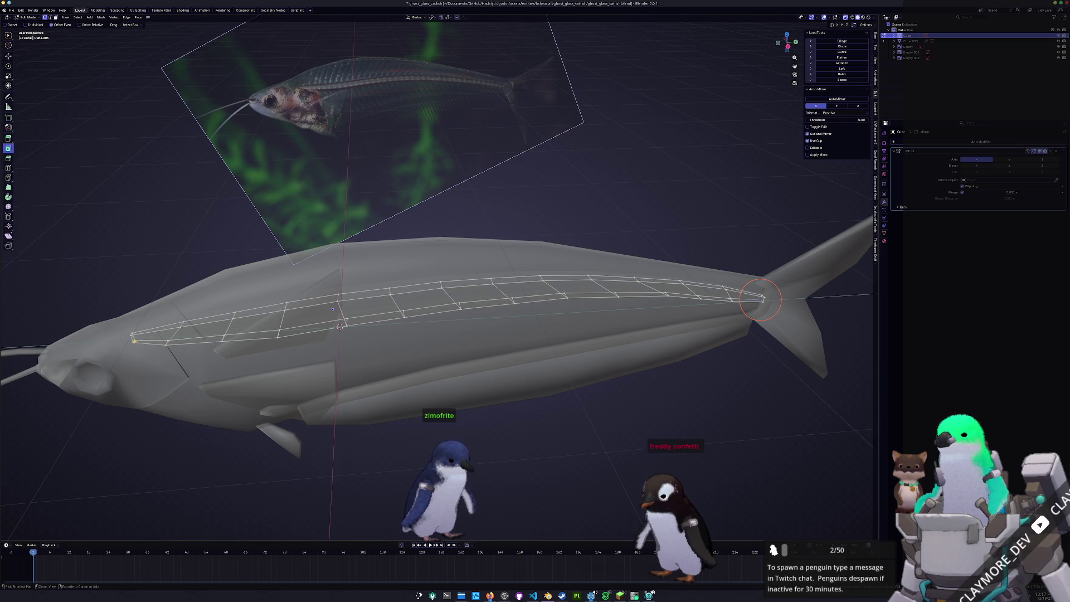
pyautogui.keyDown('ctrl'); pyautogui.click(761, 299); pyautogui.keyUp('ctrl')
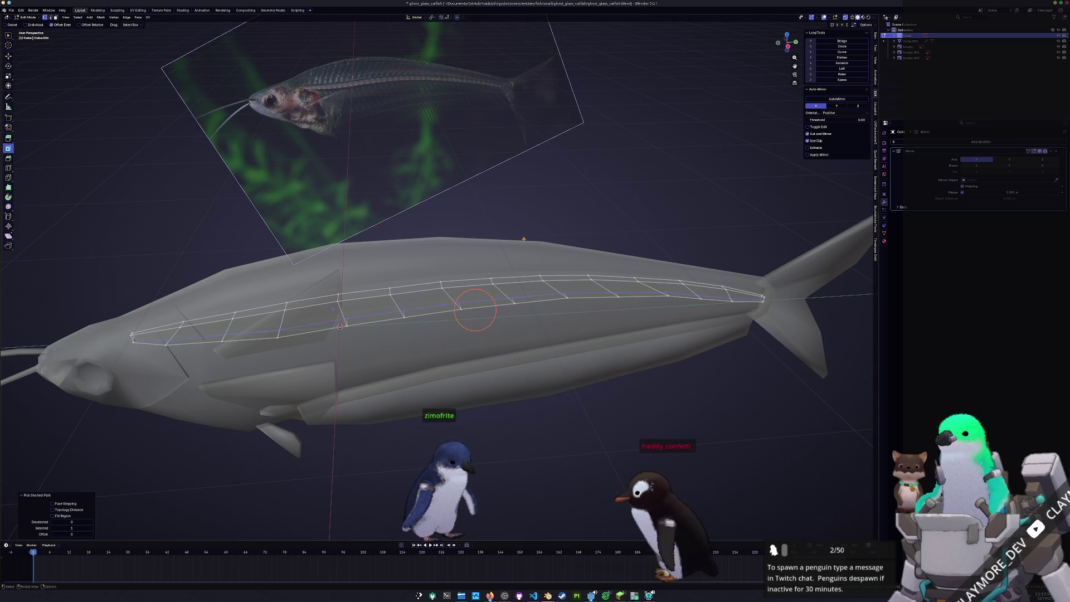
pyautogui.click(841, 80)
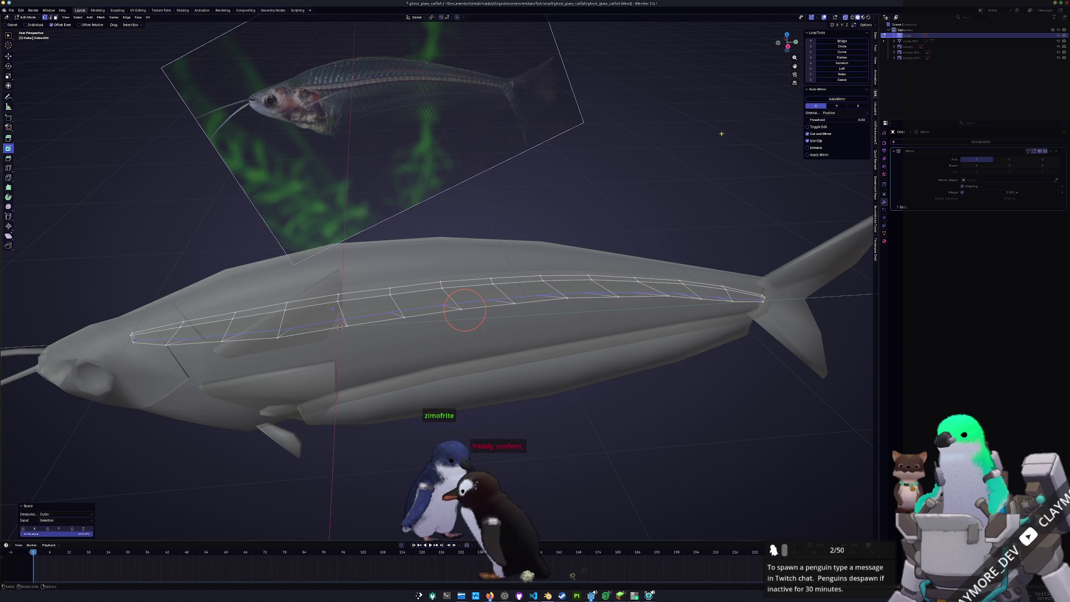
pyautogui.click(134, 343)
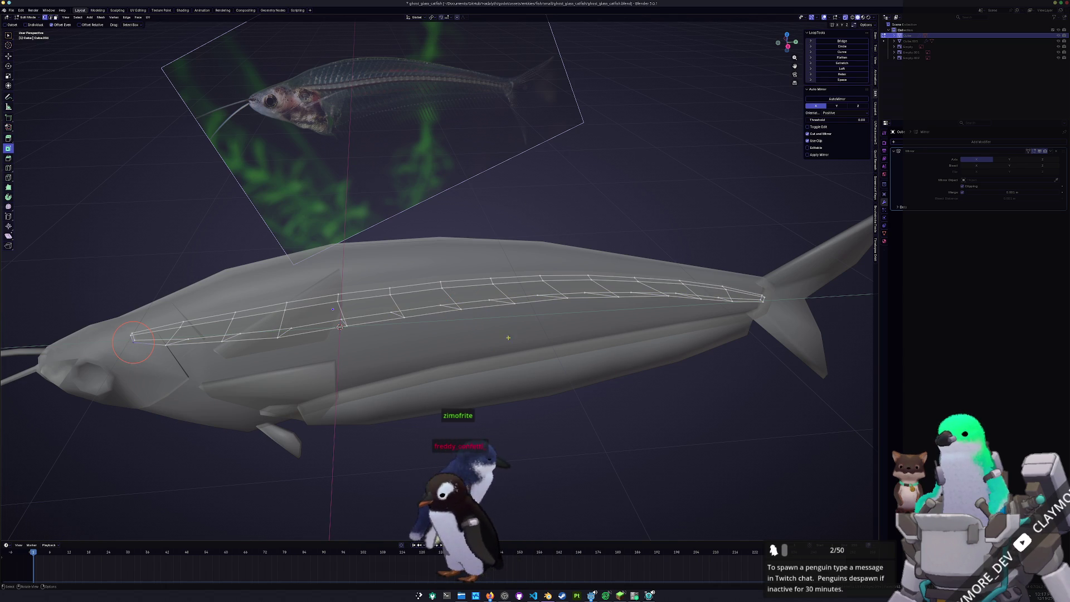
pyautogui.keyDown('ctrl'); pyautogui.click(477, 313); pyautogui.keyUp('ctrl')
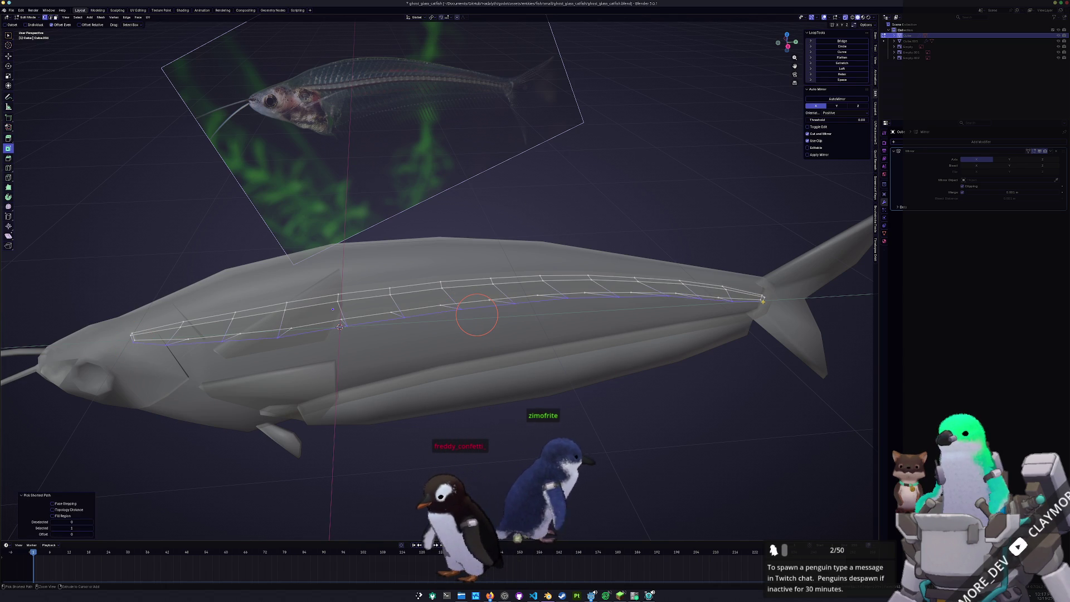
pyautogui.click(842, 80)
pyautogui.scroll(-4, 466, 316)
# Orbit around the fish and settle on the right side view over the reference.
pyautogui.moveTo(467, 316)
pyautogui.mouseDown(button='middle')
pyautogui.moveTo(520, 286)
pyautogui.moveTo(502, 289)
pyautogui.mouseUp(button='middle')
pyautogui.press('KP_3')
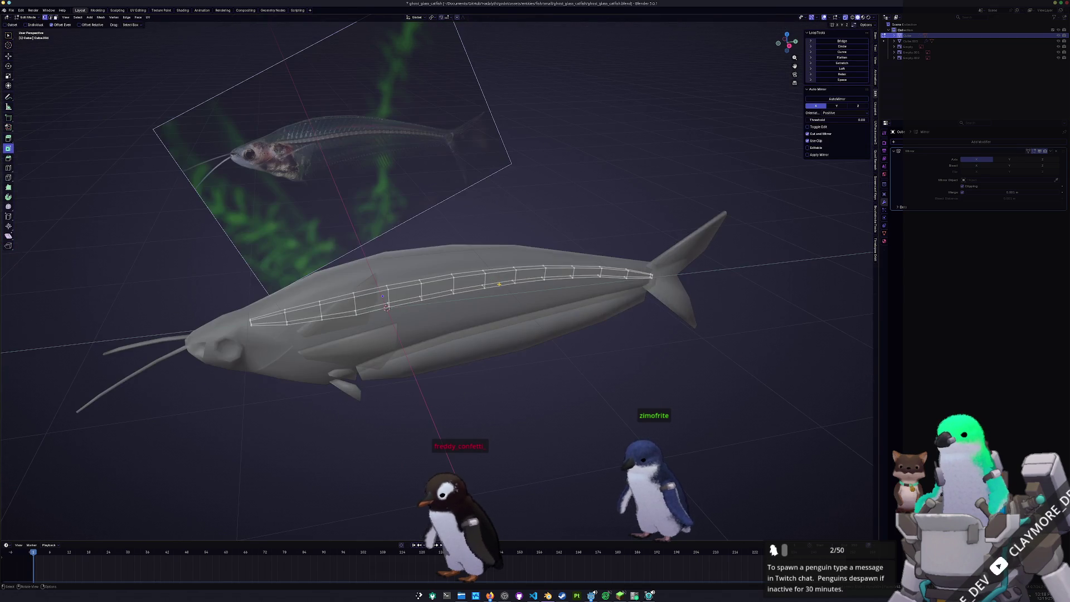
pyautogui.press('KP_1')
pyautogui.scroll(3, 373, 269)
pyautogui.moveTo(325, 264); pyautogui.dragTo(498, 354, button='middle')
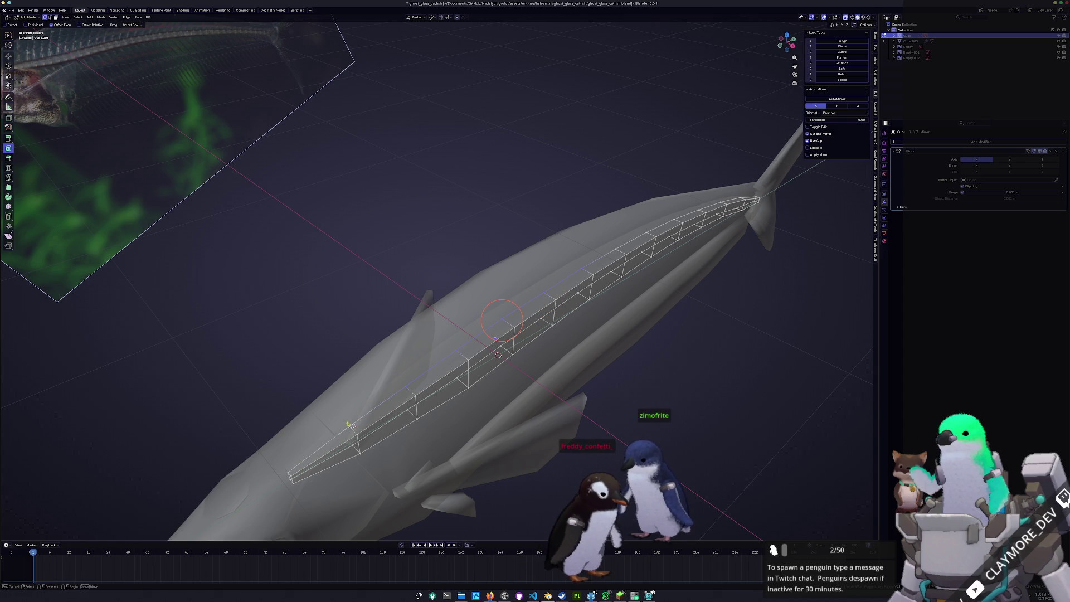
pyautogui.moveTo(498, 346); pyautogui.dragTo(268, 297, button='middle')
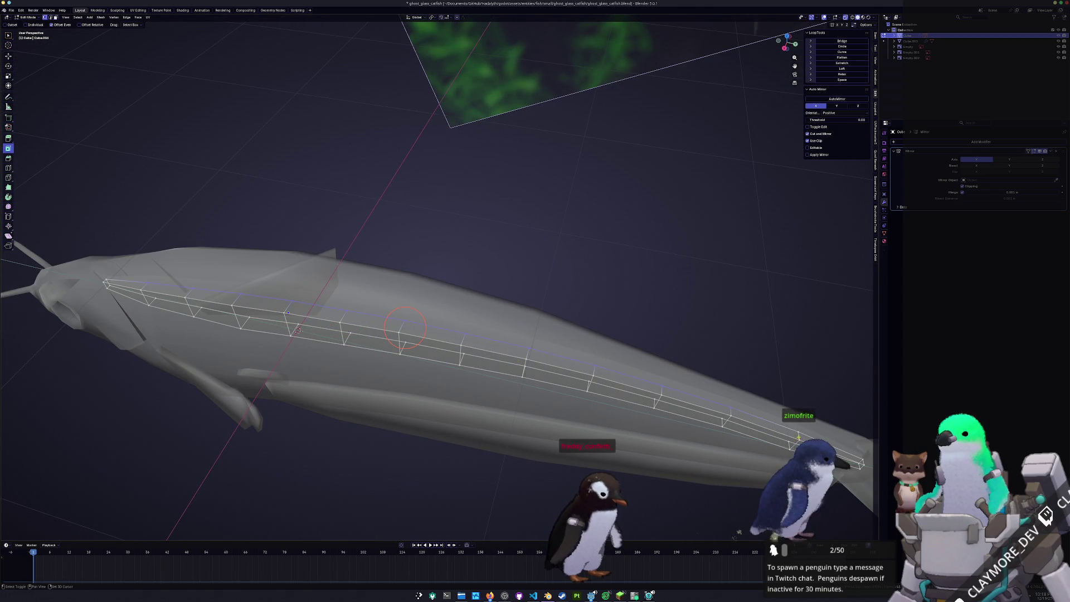
pyautogui.press('KP_3')
pyautogui.press('KP_9')
pyautogui.press('KP_Decimal')
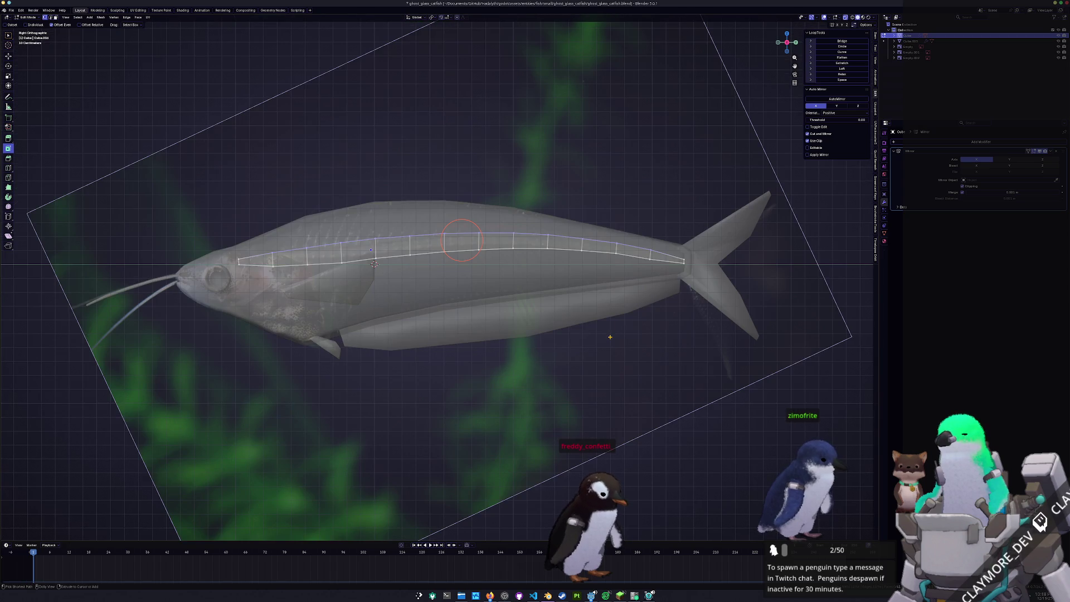
# Bevel the back edge loop and its vertices, then extrude the resulting boxes up along the ridge.
pyautogui.click(508, 321)
pyautogui.moveTo(508, 322); pyautogui.dragTo(552, 334, button='middle')
pyautogui.scroll(5, 569, 343)
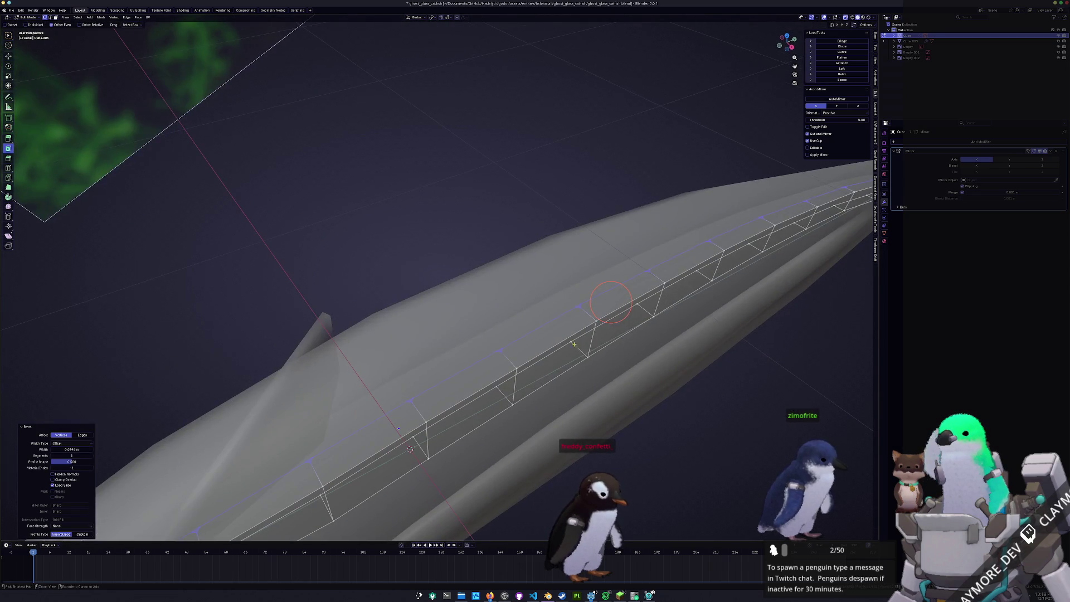
pyautogui.hotkey('ctrl', 'b')
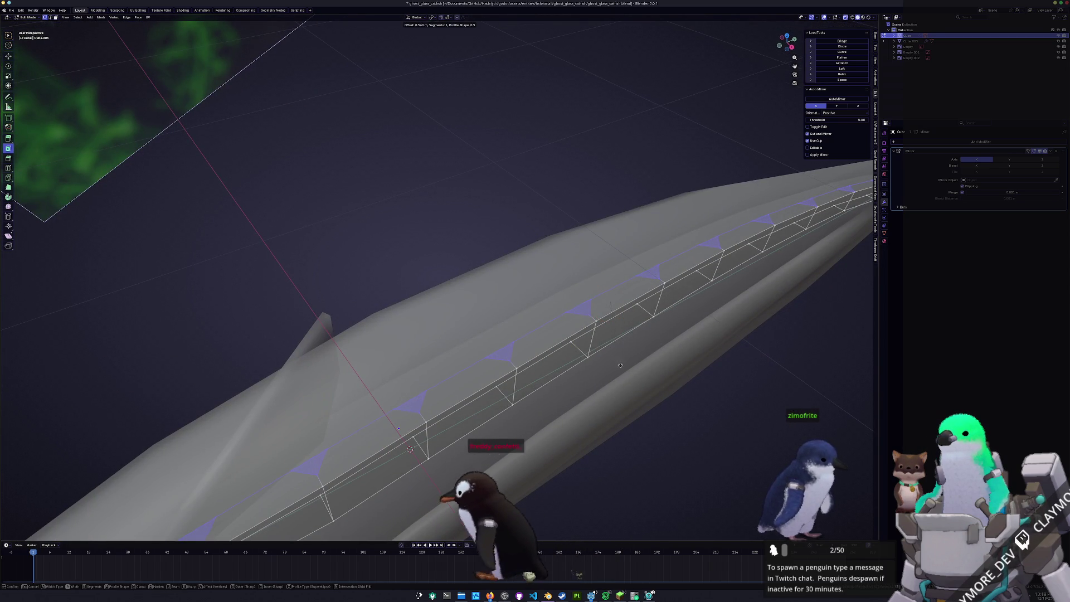
pyautogui.click(620, 366)
pyautogui.moveTo(619, 365); pyautogui.dragTo(605, 335, button='middle')
pyautogui.press('e')
pyautogui.click(606, 335)
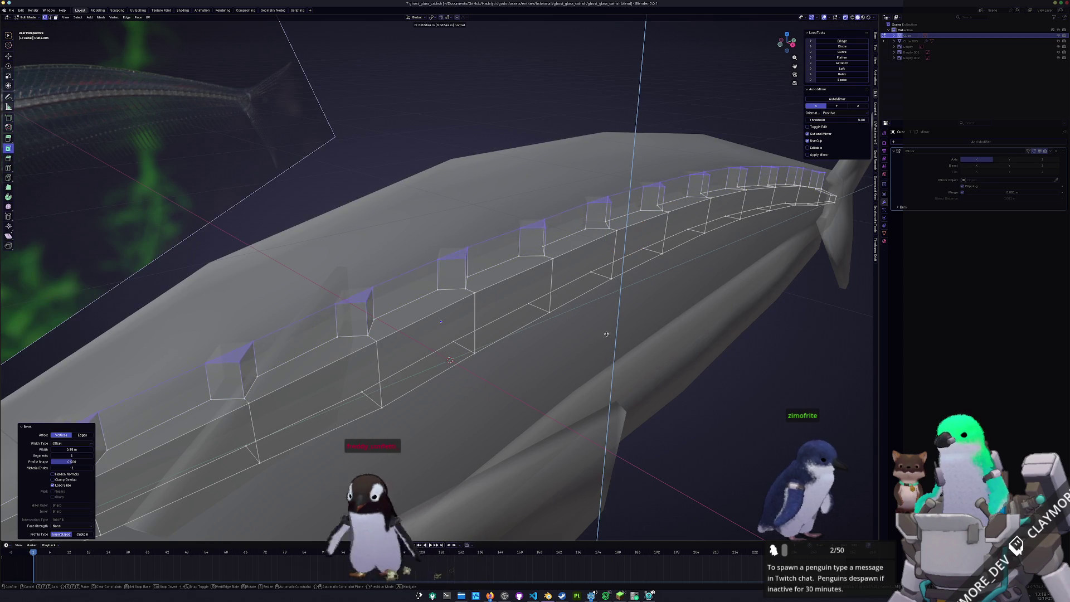
pyautogui.click(596, 303)
# From the right side view, delete every other ridge face so separate spines remain.
pyautogui.moveTo(596, 302); pyautogui.dragTo(541, 320, button='middle')
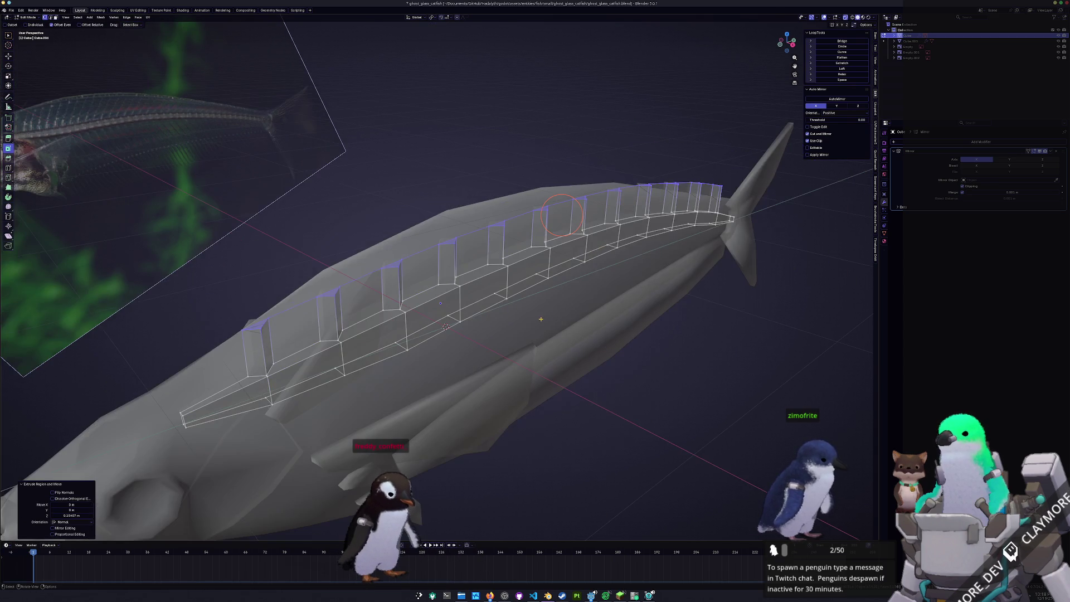
pyautogui.press('KP_3')
pyautogui.press('a')
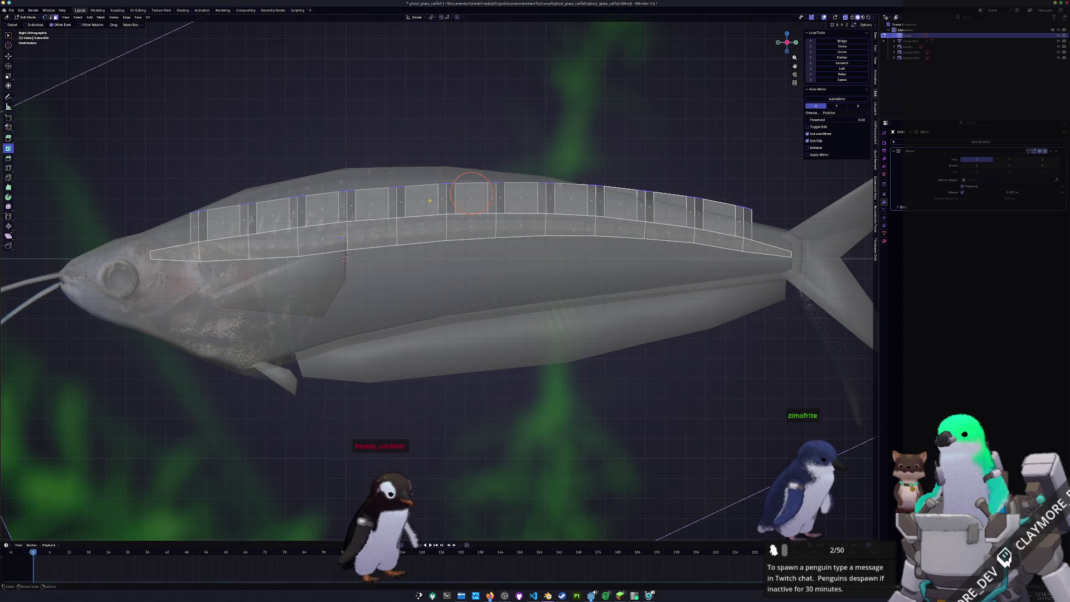
pyautogui.keyDown('shift'); pyautogui.click(373, 203); pyautogui.keyUp('shift')
pyautogui.keyDown('shift'); pyautogui.click(322, 209); pyautogui.keyUp('shift')
pyautogui.keyDown('shift'); pyautogui.click(273, 216); pyautogui.keyUp('shift')
pyautogui.keyDown('shift'); pyautogui.click(223, 223); pyautogui.keyUp('shift')
pyautogui.keyDown('shift'); pyautogui.click(473, 199); pyautogui.keyUp('shift')
pyautogui.keyDown('shift'); pyautogui.click(523, 197); pyautogui.keyUp('shift')
pyautogui.keyDown('shift'); pyautogui.click(572, 198); pyautogui.keyUp('shift')
pyautogui.keyDown('shift'); pyautogui.click(624, 201); pyautogui.keyUp('shift')
pyautogui.keyDown('shift'); pyautogui.click(672, 204); pyautogui.keyUp('shift')
pyautogui.keyDown('shift'); pyautogui.click(715, 209); pyautogui.keyUp('shift')
pyautogui.press('x')
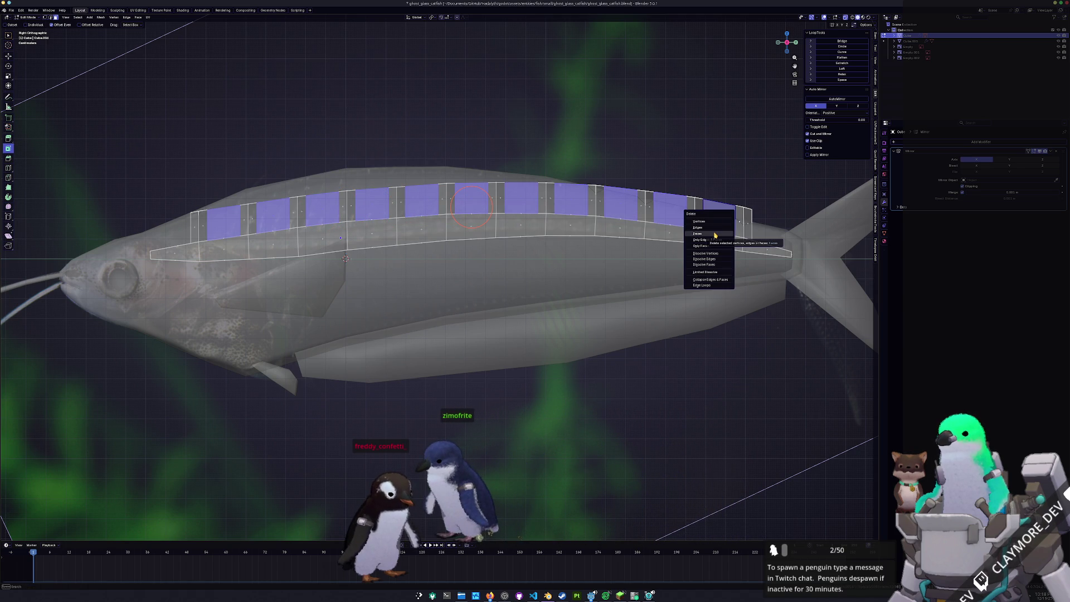
pyautogui.click(715, 234)
# Thin the two spines nearest the tail and tilt their tops back toward the tail.
pyautogui.click(742, 205)
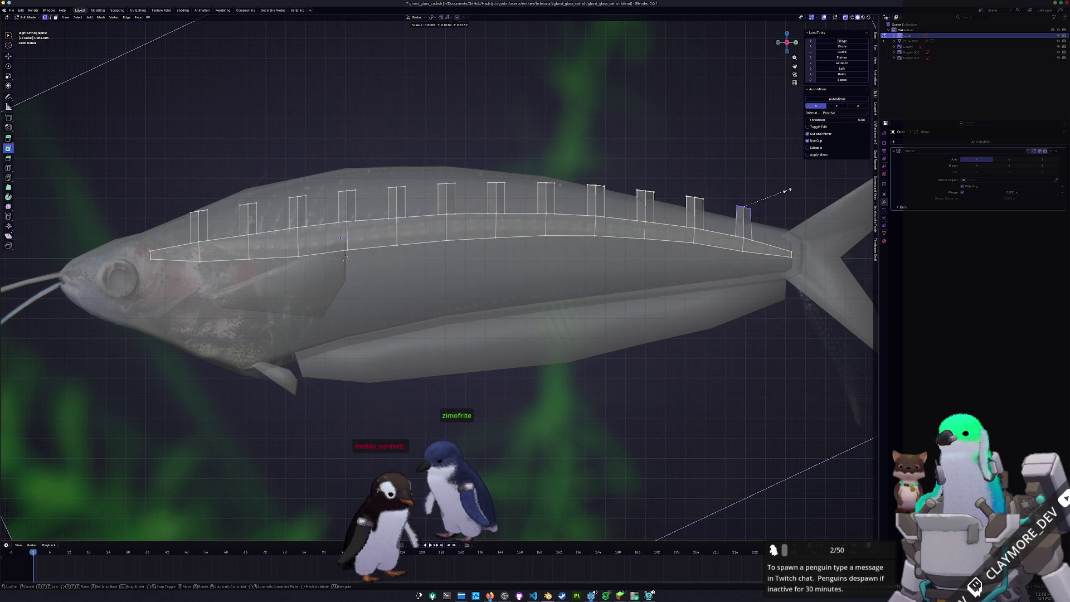
pyautogui.press('s')
pyautogui.press('g')
pyautogui.click(751, 215)
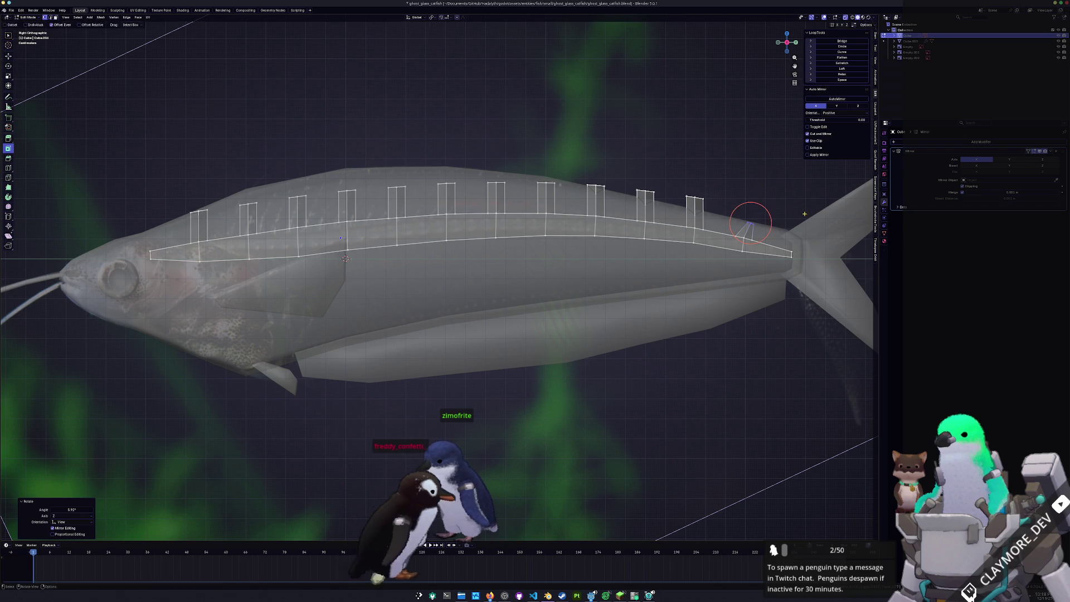
pyautogui.click(694, 199)
pyautogui.press('s')
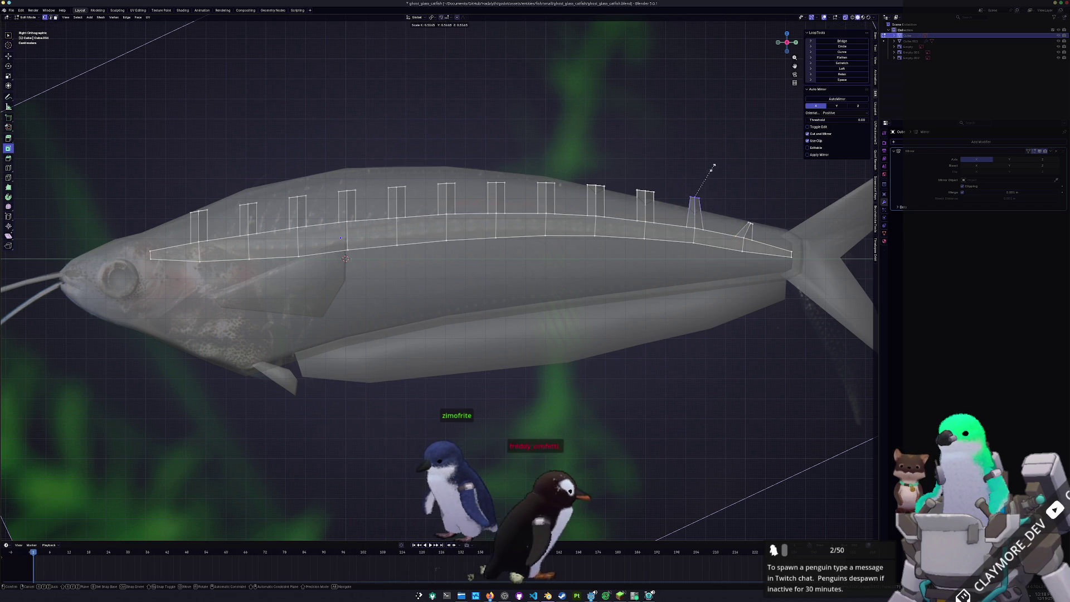
pyautogui.click(744, 167)
pyautogui.press('g')
pyautogui.click(736, 180)
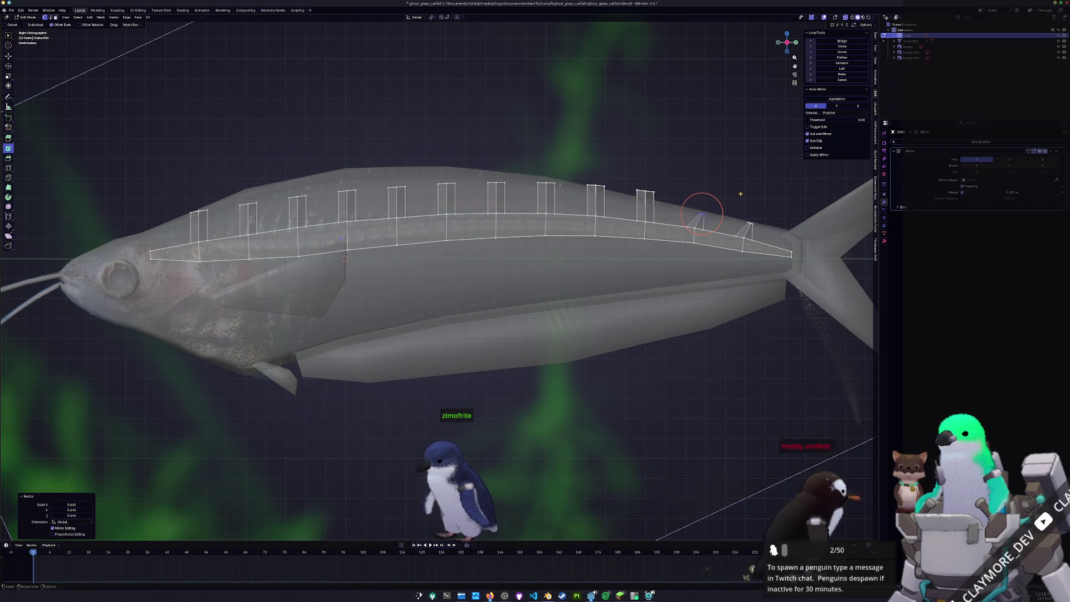
pyautogui.press('s')
pyautogui.click(752, 214)
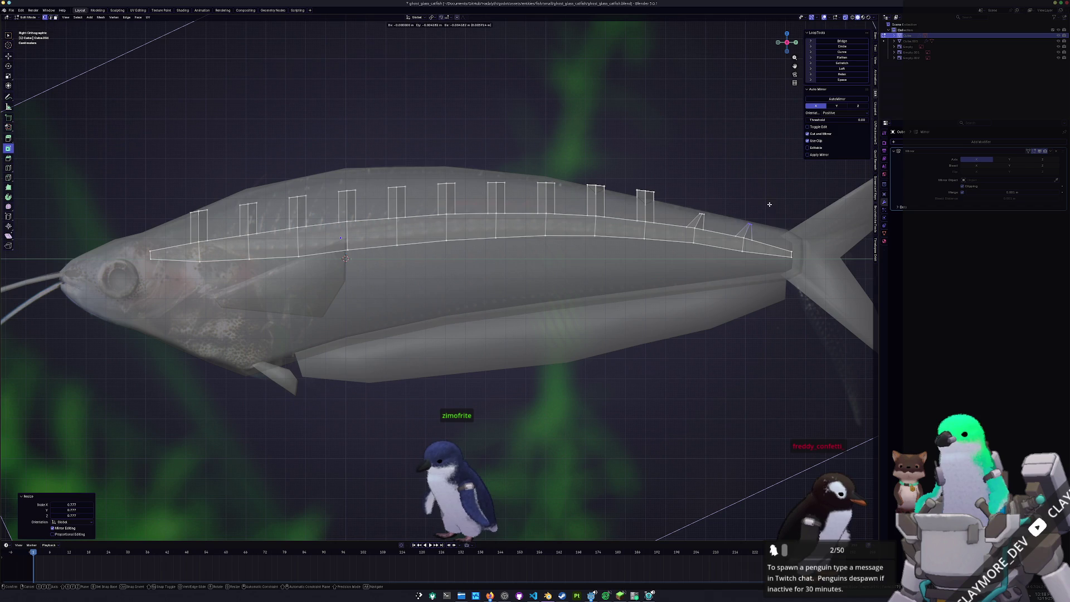
# Shrink the tops of the next few spines forward of the tail.
pyautogui.moveTo(670, 203); pyautogui.dragTo(644, 184)
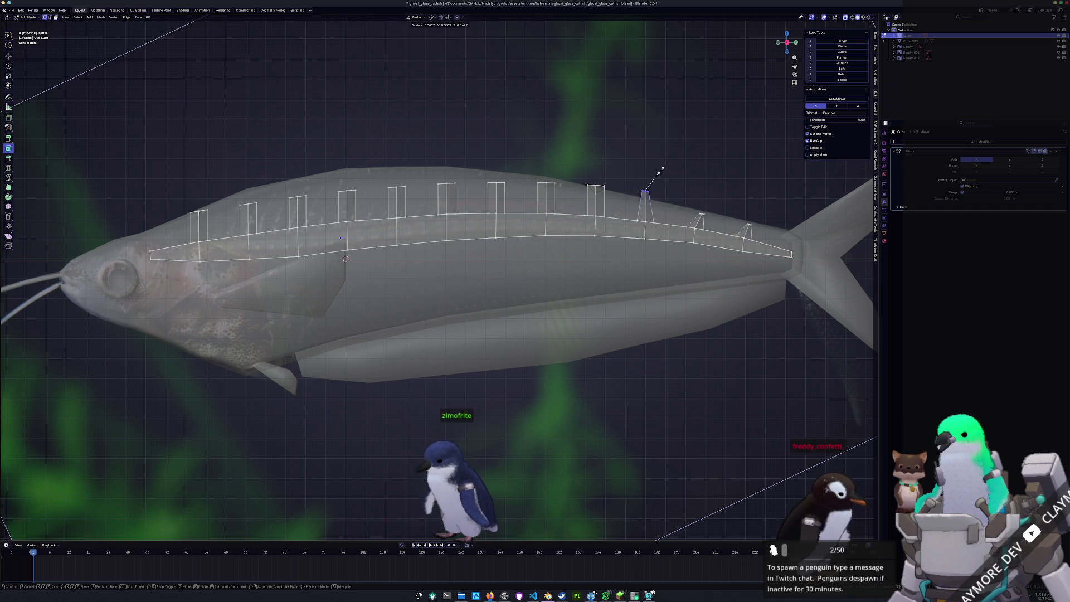
pyautogui.click(661, 171)
pyautogui.press('g')
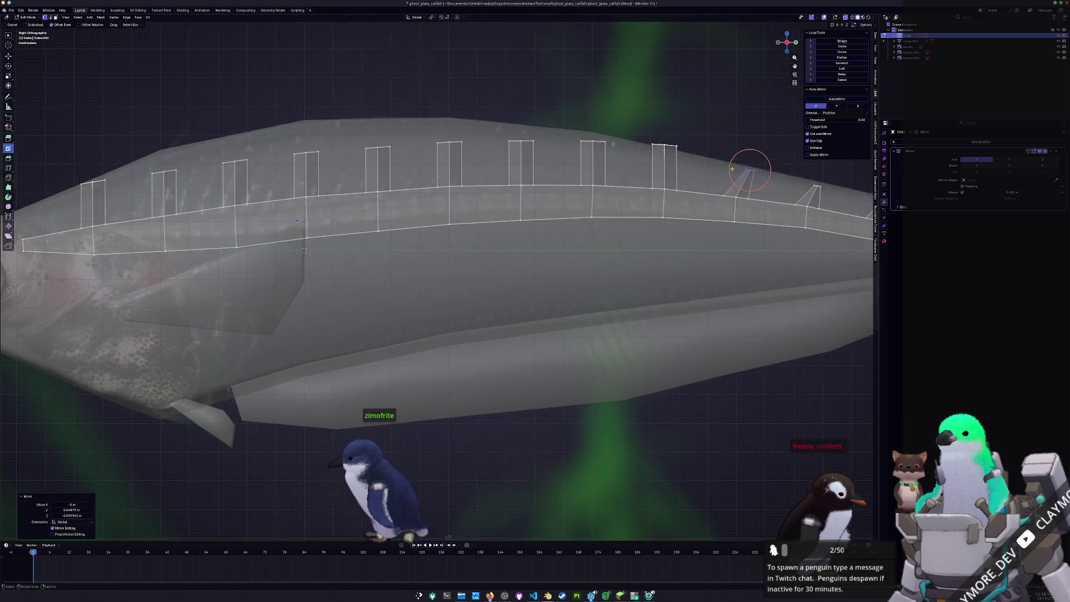
pyautogui.scroll(2, 719, 174)
pyautogui.keyDown('shift'); pyautogui.moveTo(752, 167); pyautogui.dragTo(542, 209, button='middle'); pyautogui.keyUp('shift')
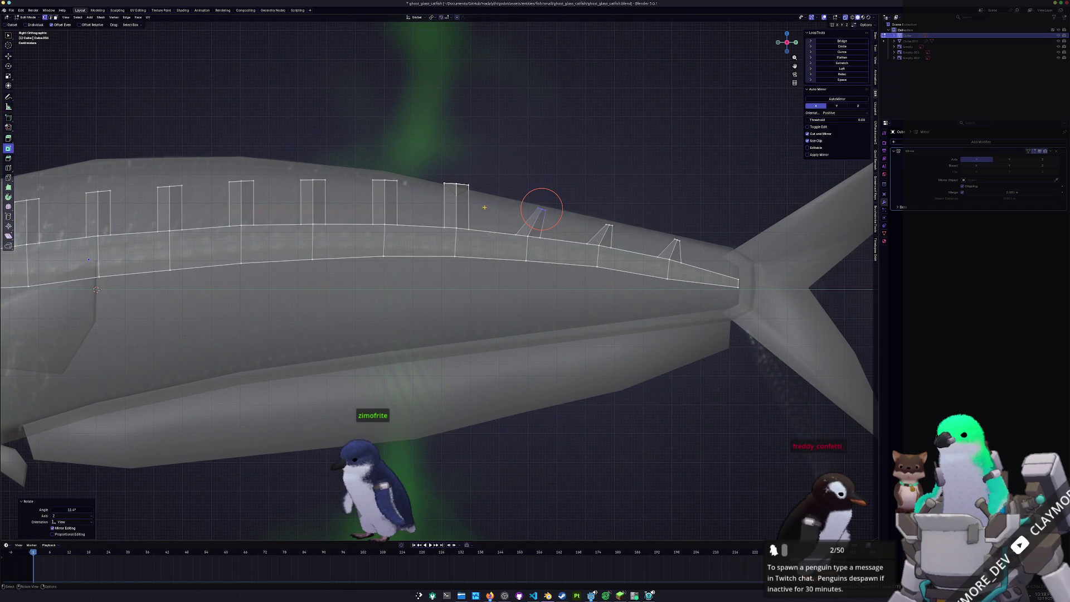
pyautogui.moveTo(438, 164); pyautogui.dragTo(491, 205)
pyautogui.press('s')
pyautogui.click(473, 158)
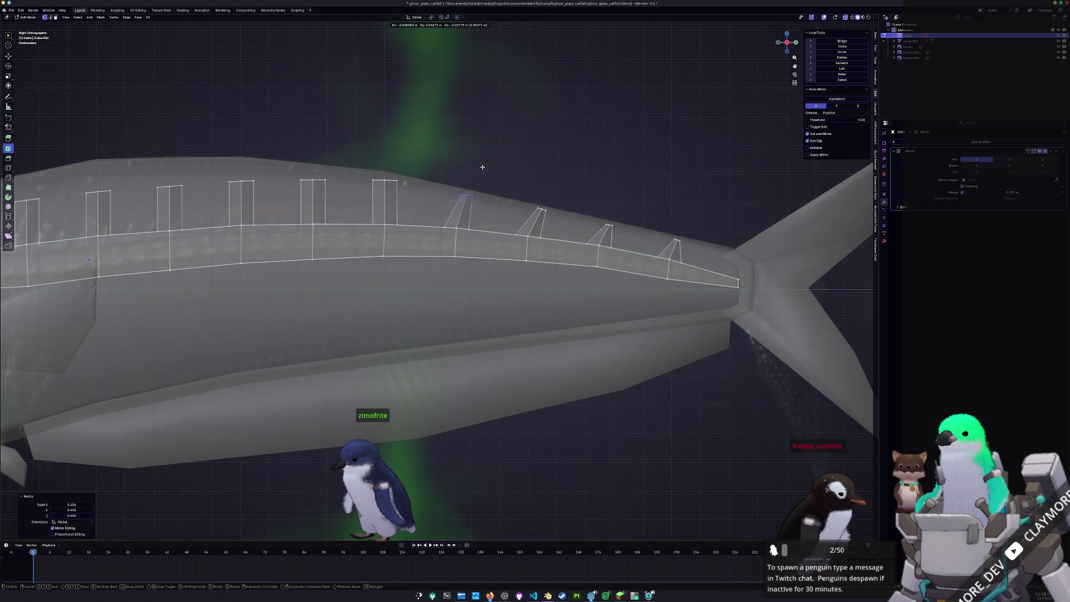
pyautogui.keyDown('shift'); pyautogui.moveTo(467, 193); pyautogui.dragTo(571, 190, button='middle'); pyautogui.keyUp('shift')
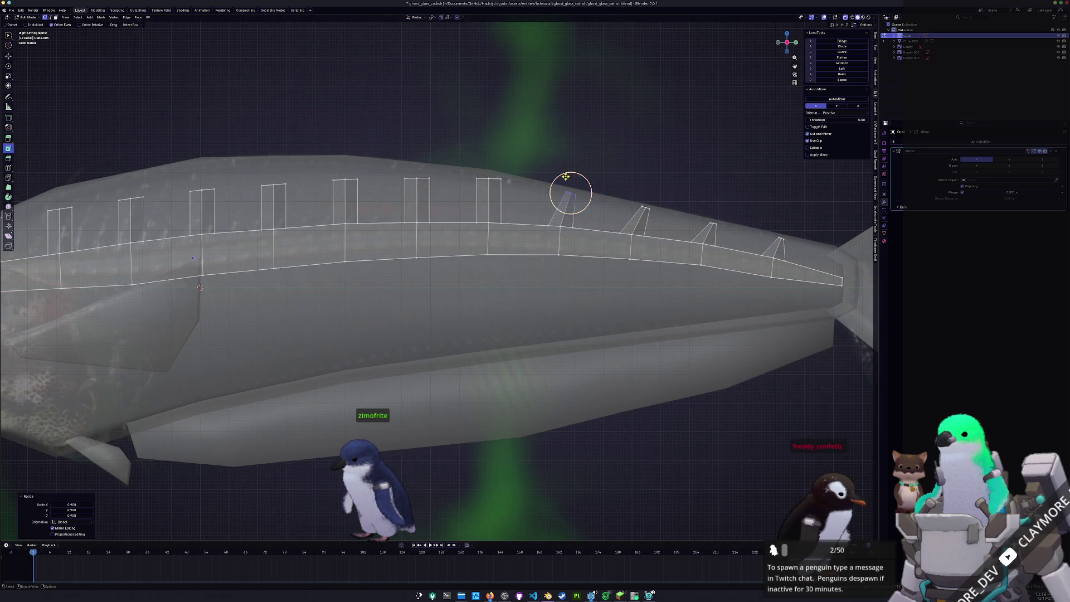
pyautogui.moveTo(460, 155); pyautogui.dragTo(509, 200)
pyautogui.press('s')
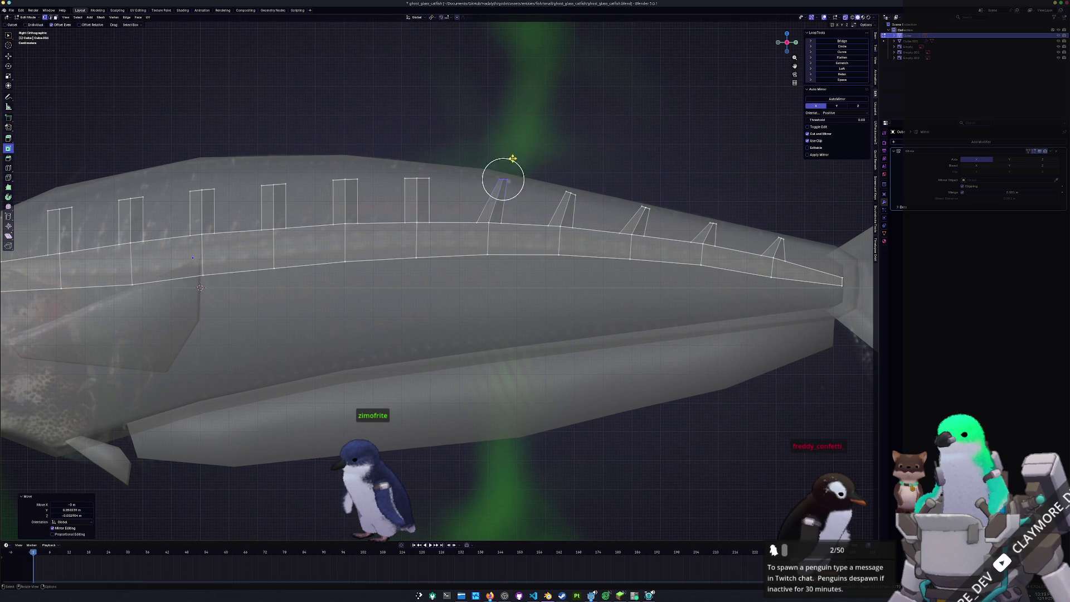
# Thin the middle spines and slide their tops backward into a slant.
pyautogui.keyDown('shift'); pyautogui.moveTo(504, 174); pyautogui.dragTo(543, 172, button='middle'); pyautogui.keyUp('shift')
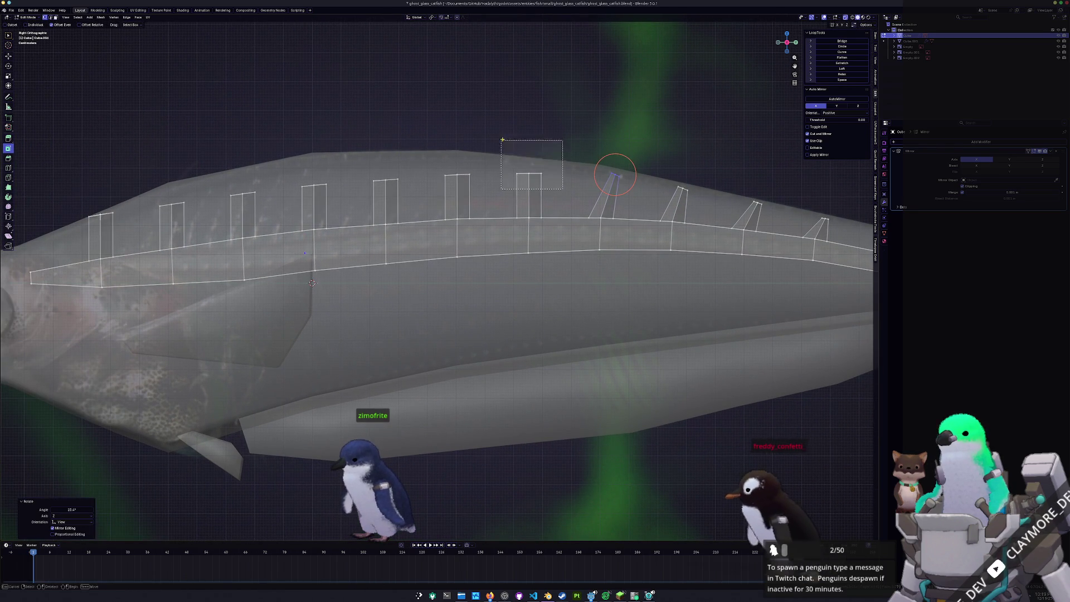
pyautogui.moveTo(498, 142); pyautogui.dragTo(553, 197)
pyautogui.press('s')
pyautogui.click(536, 145)
pyautogui.press('g')
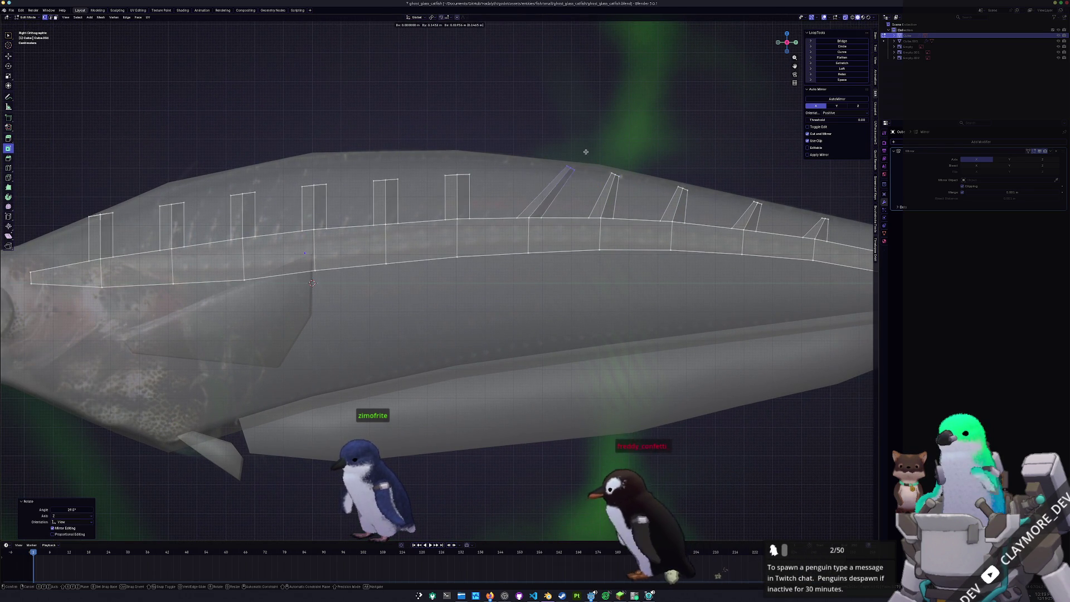
pyautogui.click(567, 150)
pyautogui.keyDown('shift'); pyautogui.moveTo(552, 168); pyautogui.dragTo(577, 171, button='middle'); pyautogui.keyUp('shift')
pyautogui.press('s')
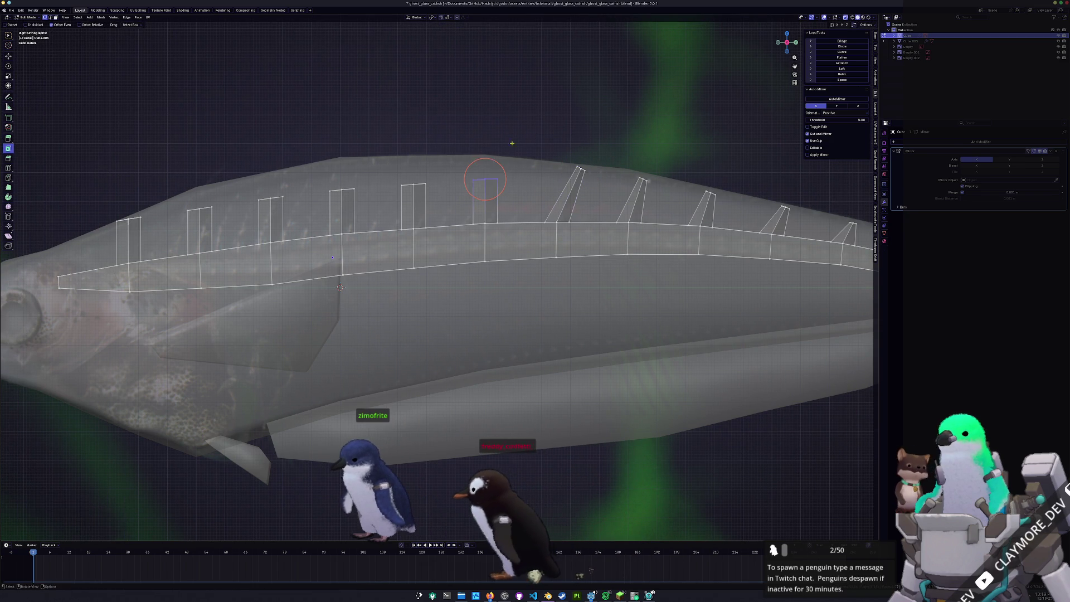
pyautogui.click(510, 157)
pyautogui.press('g')
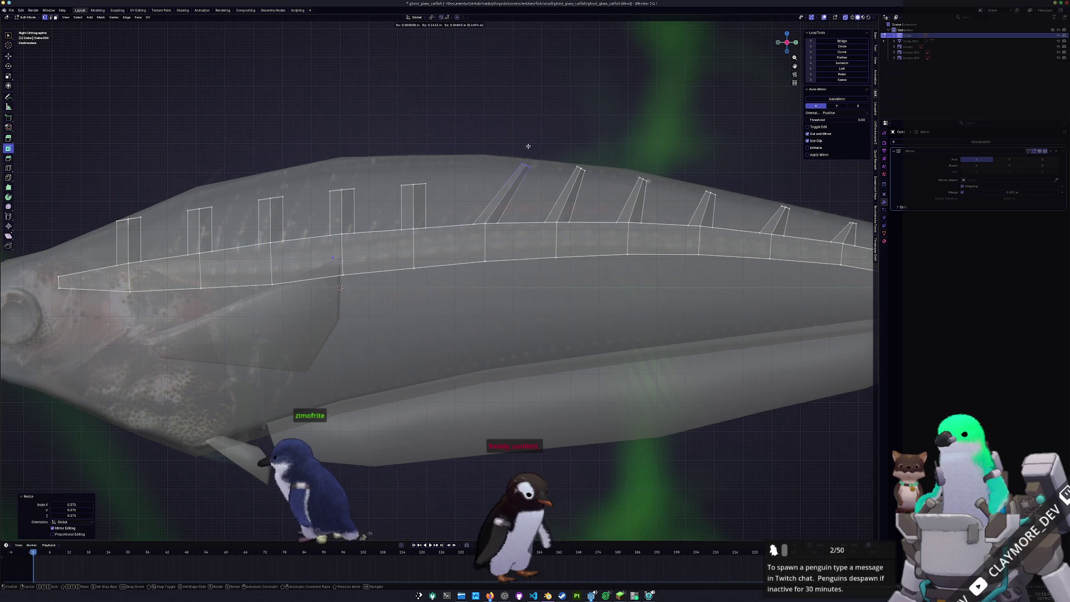
pyautogui.moveTo(493, 183)
pyautogui.keyDown('shift'); pyautogui.mouseDown(button='middle')
pyautogui.moveTo(477, 177)
pyautogui.moveTo(501, 178)
pyautogui.mouseUp(button='middle'); pyautogui.keyUp('shift')
# Thin and slant the spines toward the head to match the ones behind.
pyautogui.click(454, 178)
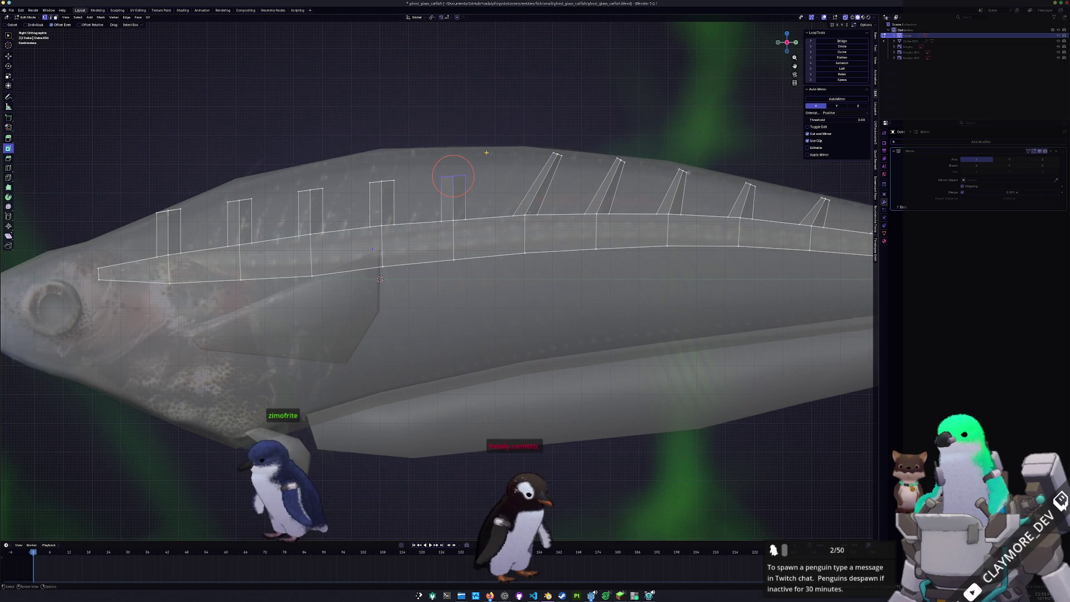
pyautogui.click(461, 163)
pyautogui.press('g')
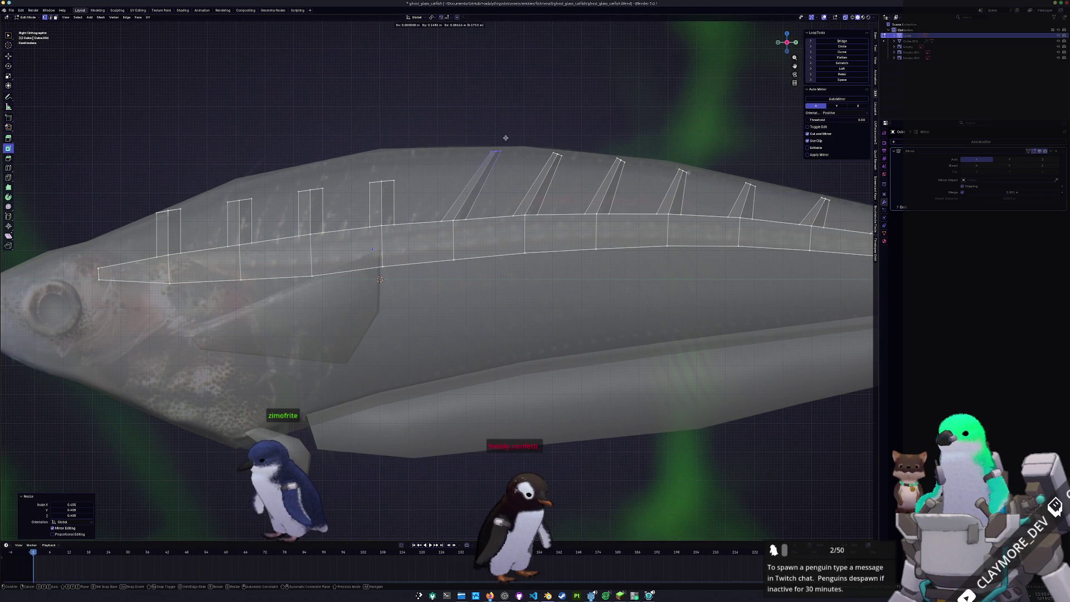
pyautogui.click(522, 154)
pyautogui.keyDown('shift'); pyautogui.moveTo(418, 251); pyautogui.dragTo(523, 251, button='middle'); pyautogui.keyUp('shift')
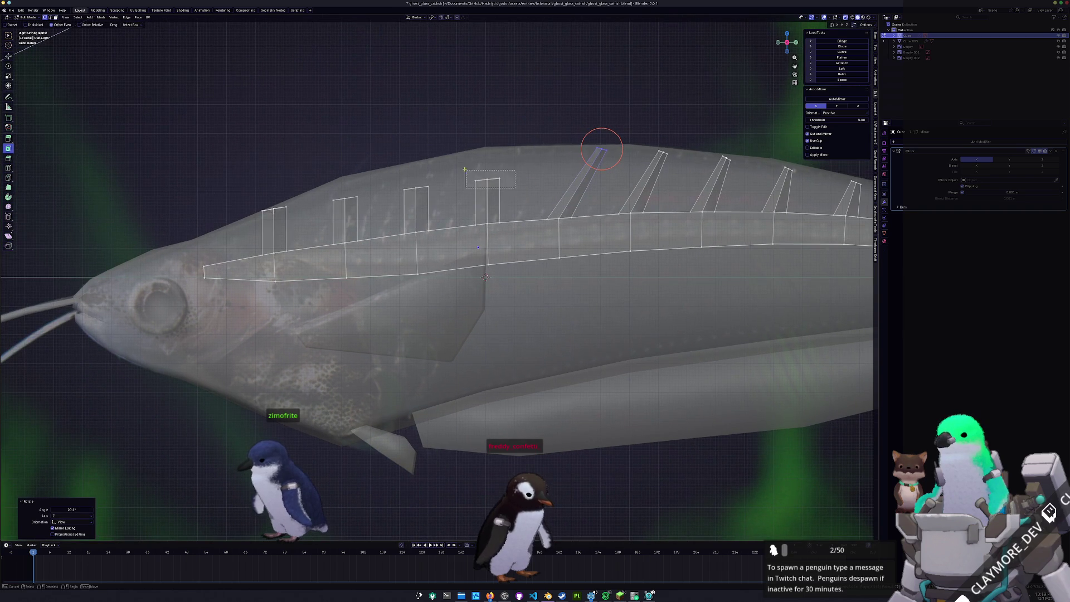
pyautogui.click(529, 180)
pyautogui.press('s')
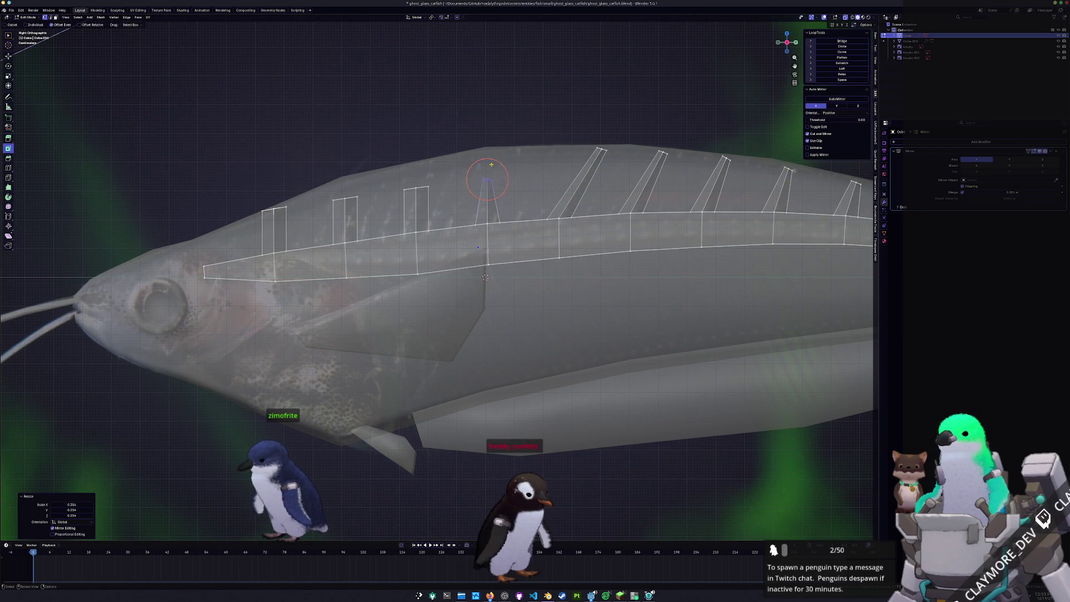
pyautogui.click(540, 137)
# Move and rotate the front-most spines so they lean back toward the tail.
pyautogui.keyDown('shift'); pyautogui.moveTo(501, 251); pyautogui.dragTo(540, 249, button='middle'); pyautogui.keyUp('shift')
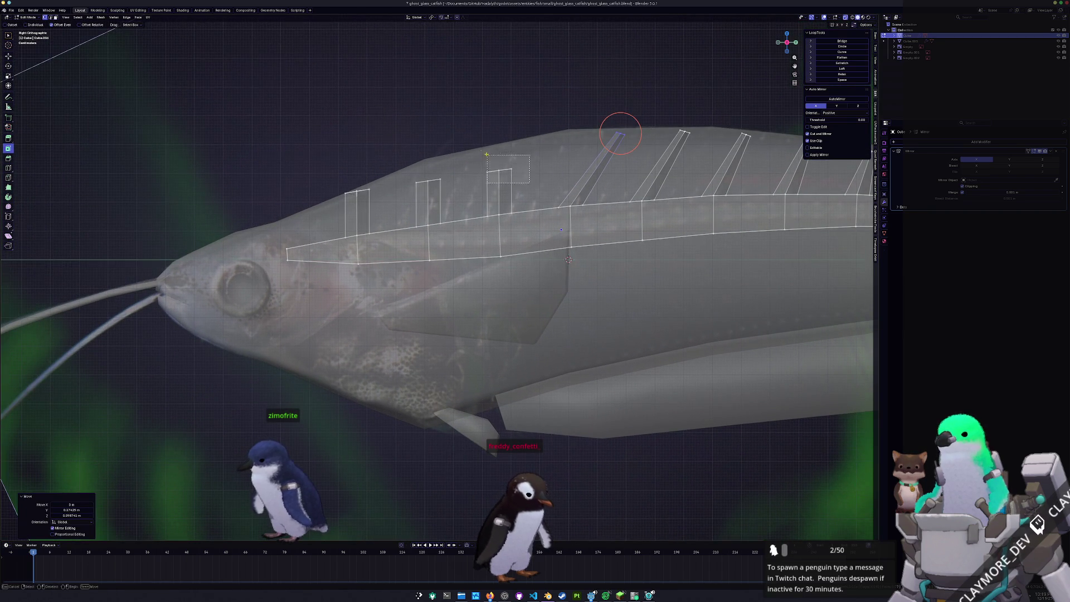
pyautogui.press('g')
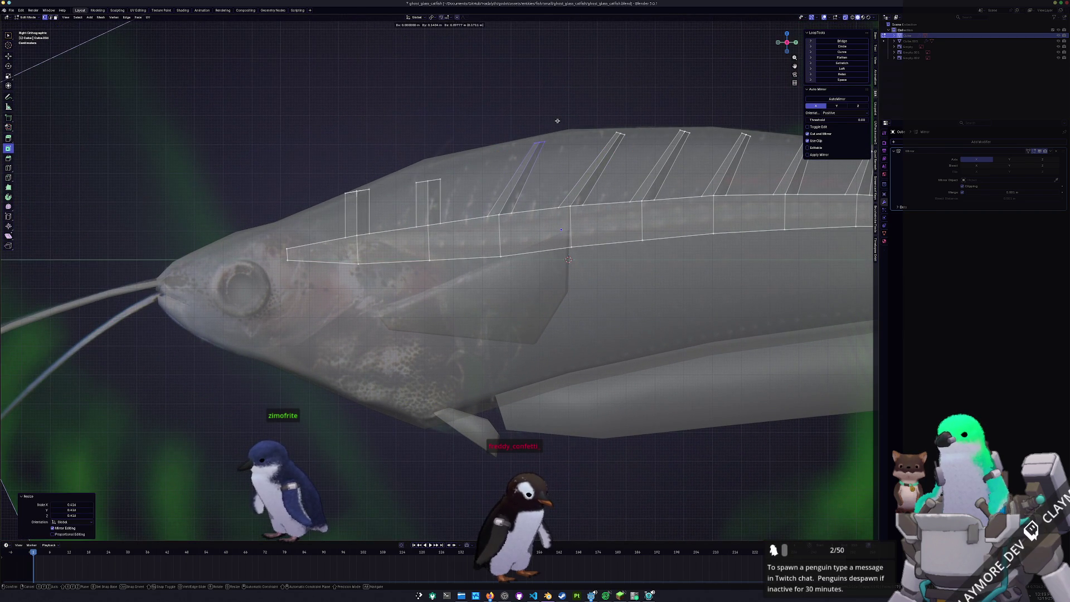
pyautogui.keyDown('shift'); pyautogui.moveTo(544, 134); pyautogui.dragTo(611, 134, button='middle'); pyautogui.keyUp('shift')
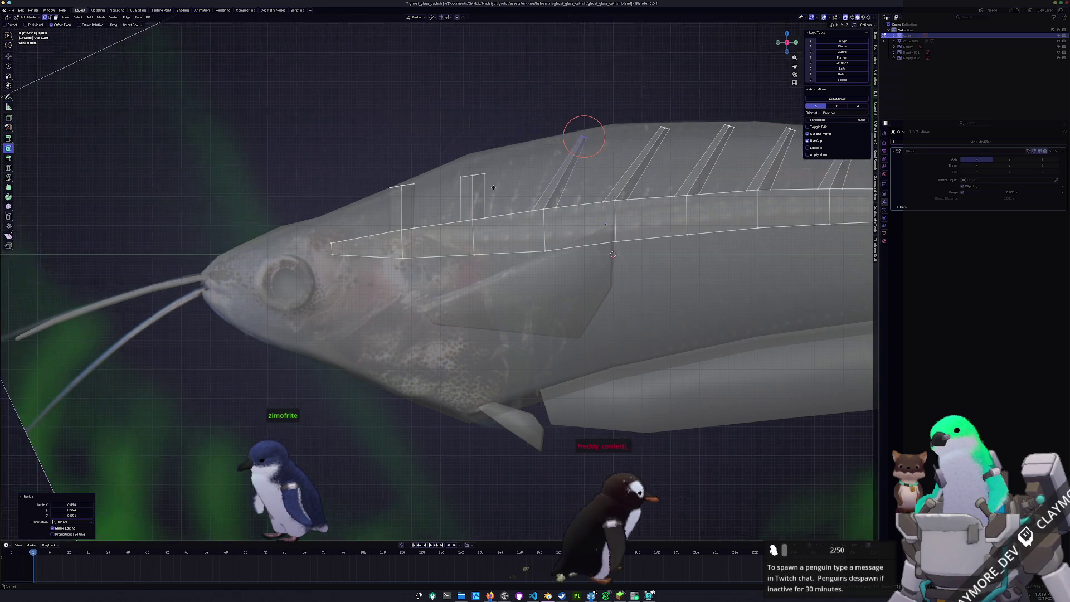
pyautogui.press('g')
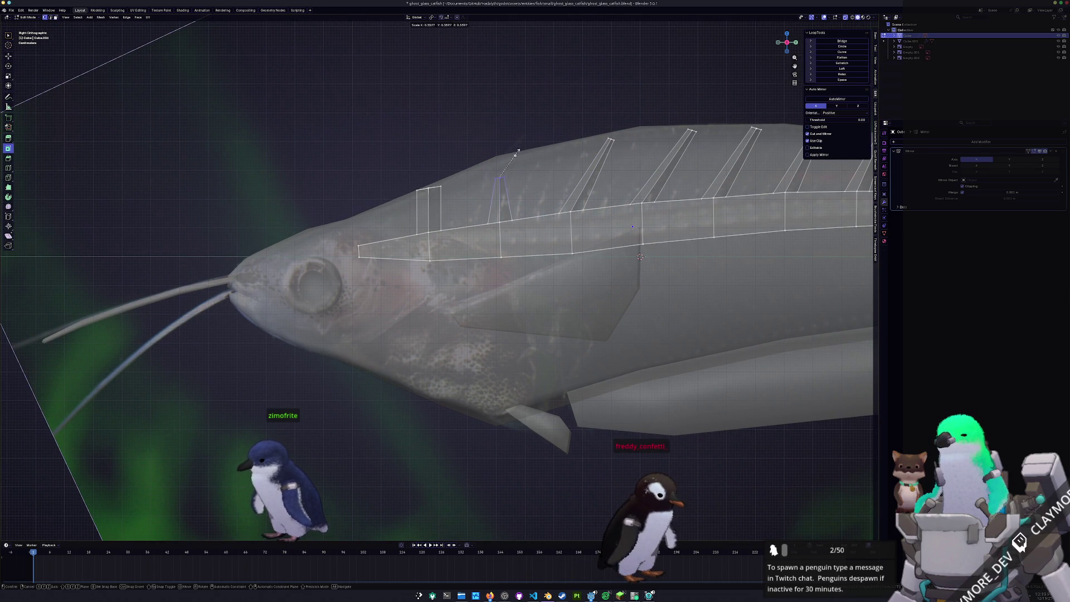
pyautogui.press('r')
pyautogui.click(569, 157)
pyautogui.keyDown('shift'); pyautogui.moveTo(543, 144); pyautogui.dragTo(596, 144, button='middle'); pyautogui.keyUp('shift')
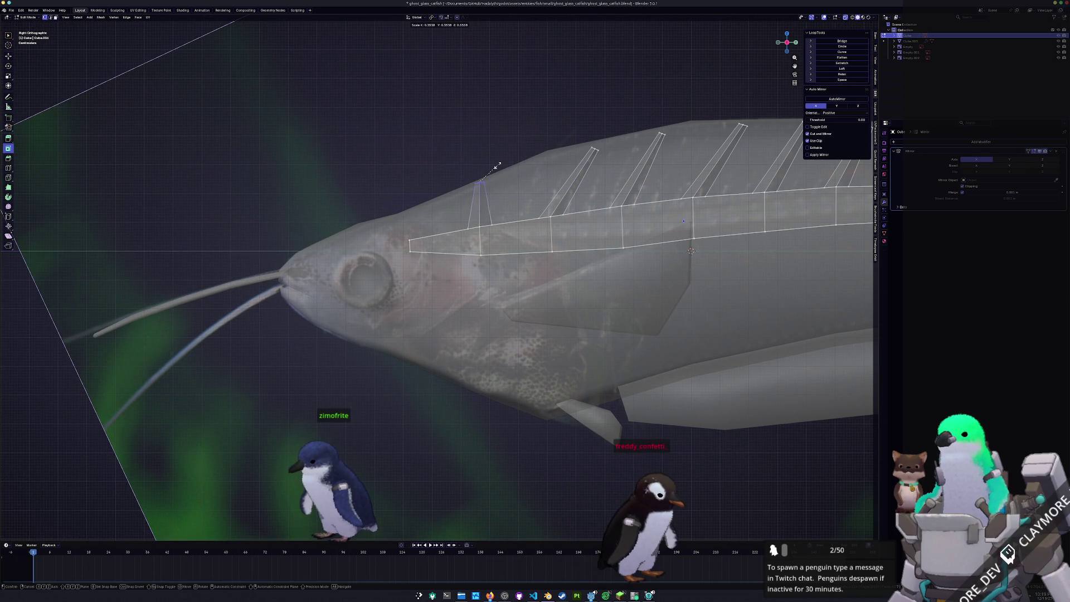
pyautogui.scroll(-6, 542, 171)
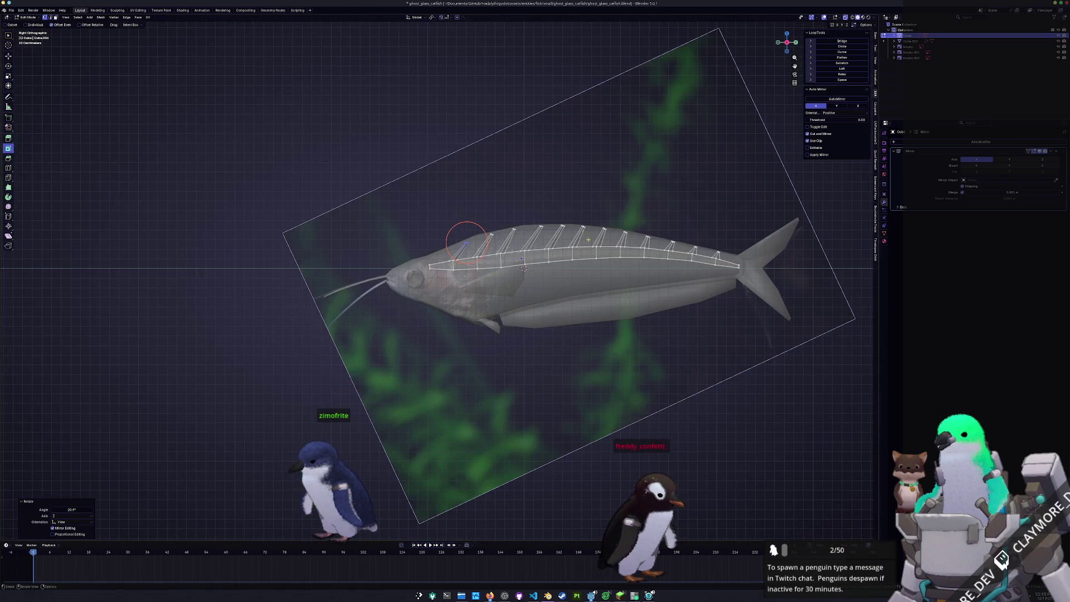
# Check the whole fish in perspective from Object Mode, then return to mesh editing.
pyautogui.press('Tab')
pyautogui.moveTo(535, 251); pyautogui.dragTo(573, 277, button='middle')
pyautogui.press('Tab')
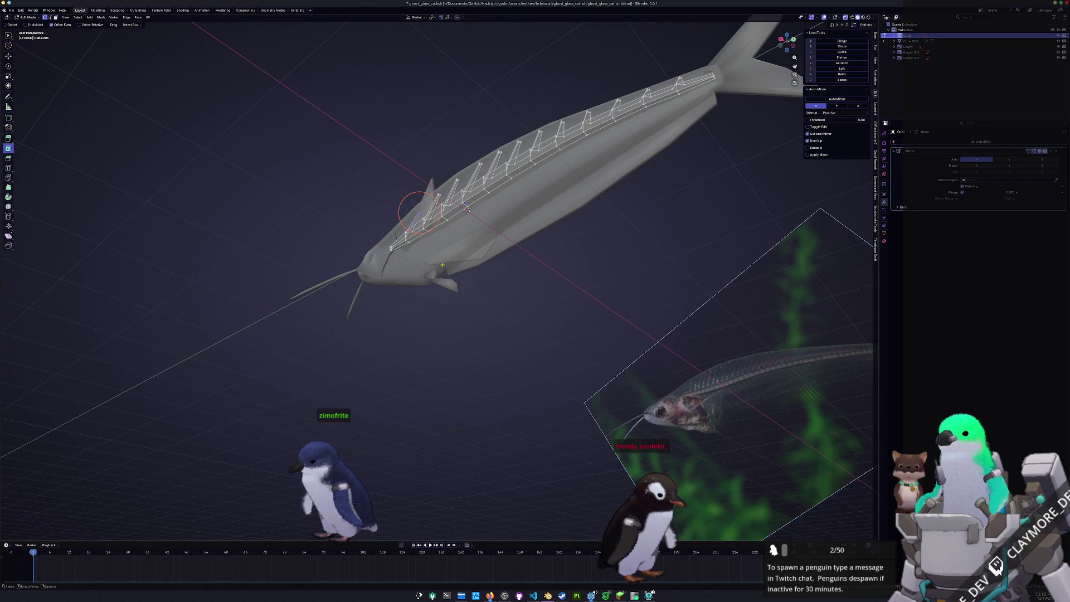
pyautogui.scroll(5, 410, 241)
# Bevel the long lower edge line running along the spine with Ctrl+B.
pyautogui.moveTo(410, 242); pyautogui.dragTo(463, 192, button='middle')
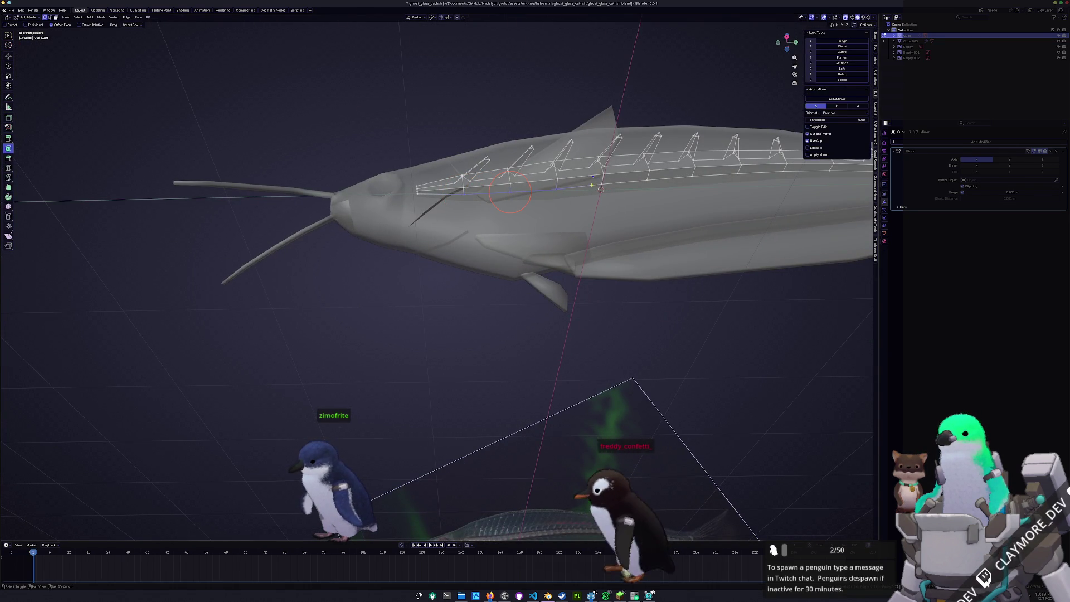
pyautogui.moveTo(603, 190)
pyautogui.keyDown('shift'); pyautogui.mouseDown(button='middle')
pyautogui.moveTo(470, 225)
pyautogui.moveTo(288, 226)
pyautogui.mouseUp(button='middle'); pyautogui.keyUp('shift')
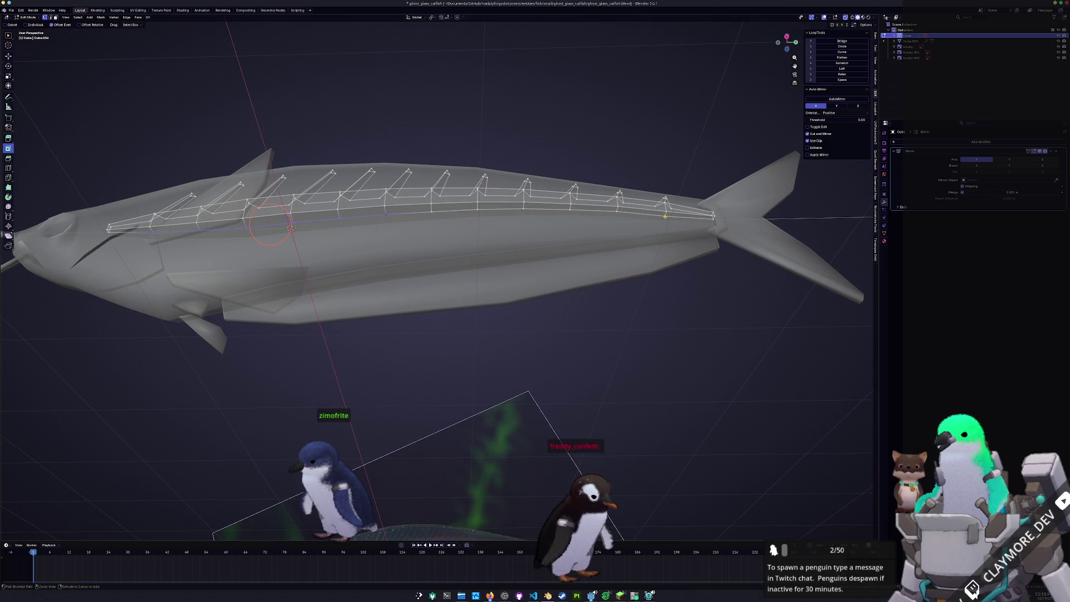
pyautogui.hotkey('ctrl', 'b')
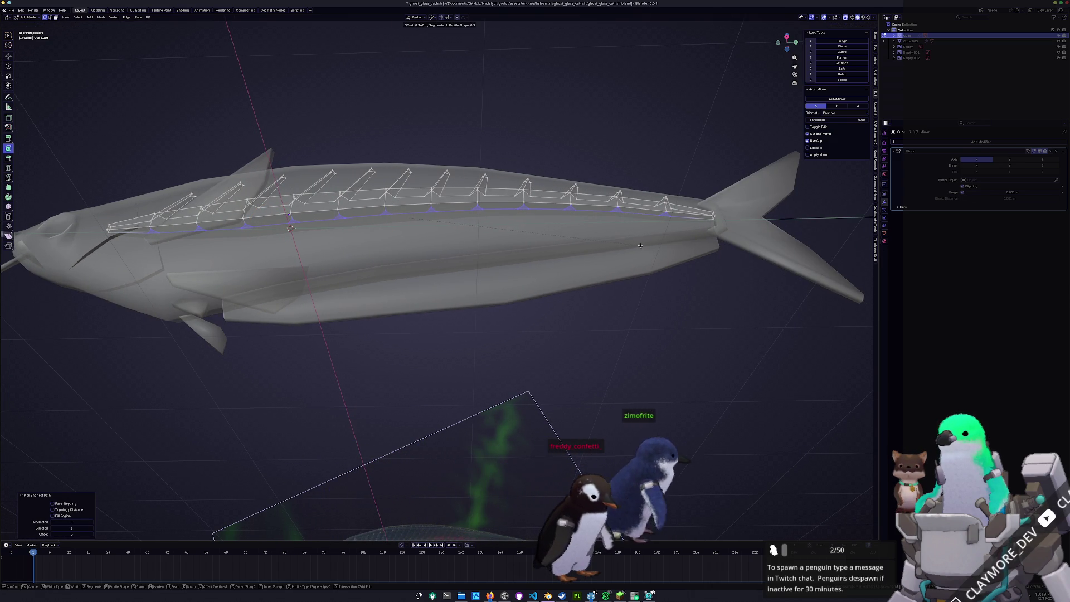
pyautogui.click(641, 246)
# From the right side view, extrude the beveled loop downward into a strip of faces.
pyautogui.press('KP_3')
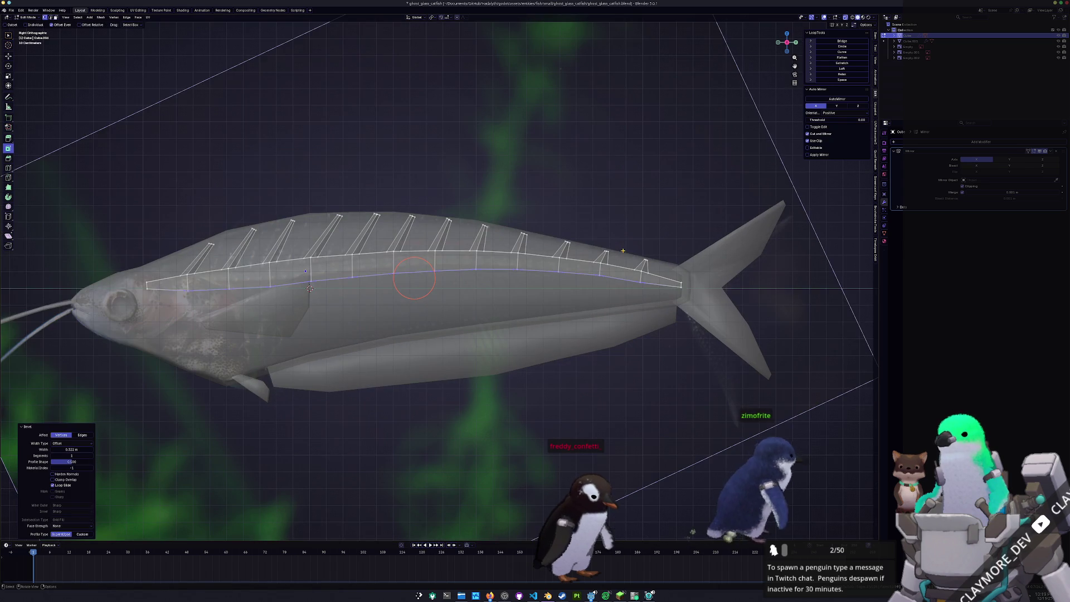
pyautogui.press('e')
pyautogui.click(571, 346)
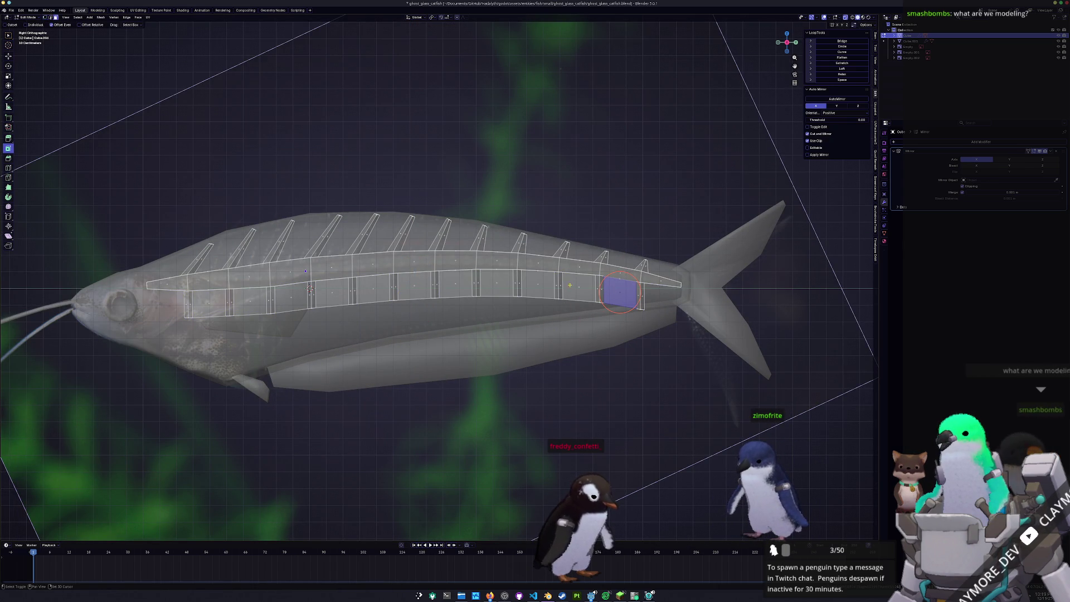
# Delete the in-between strip faces so only vertical rib bones hang down.
pyautogui.moveTo(619, 293); pyautogui.dragTo(209, 301)
pyautogui.press('x')
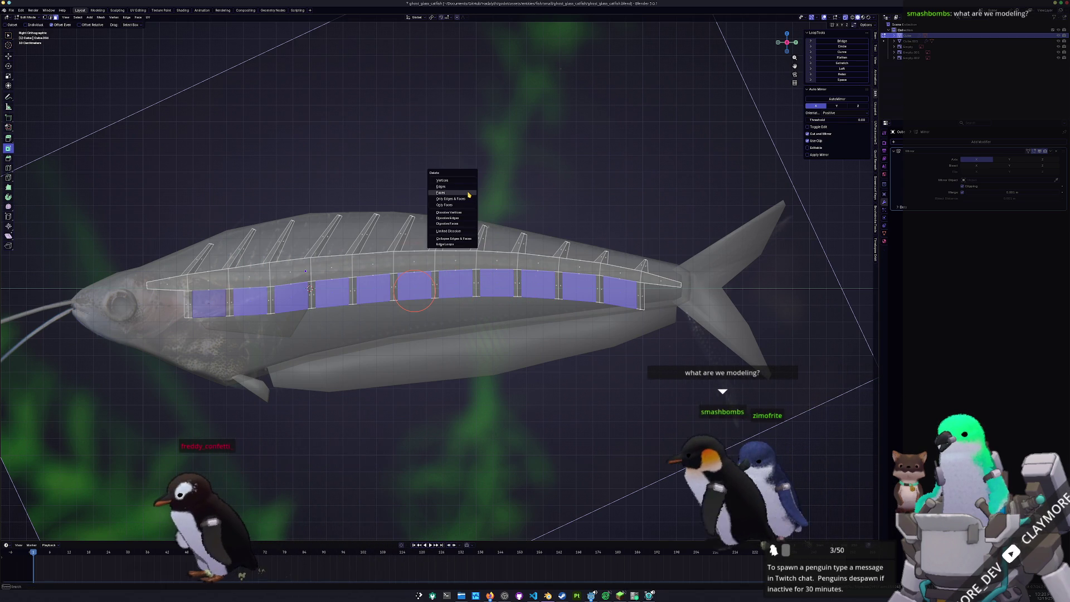
pyautogui.click(469, 194)
pyautogui.scroll(2, 727, 322)
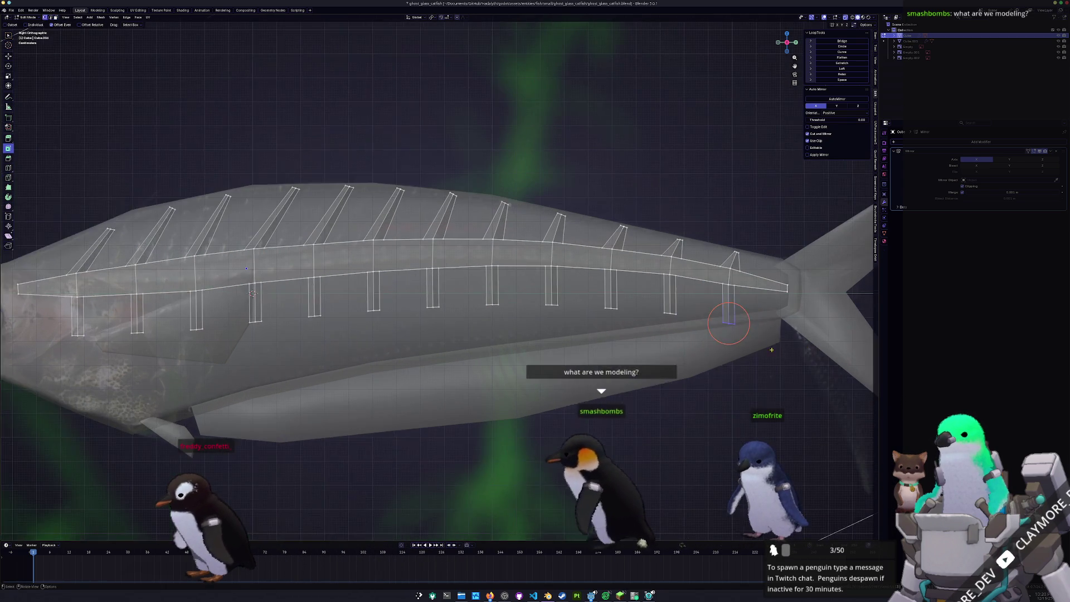
# Rotate, move and stretch the rib nearest the tail so it slants backward.
pyautogui.keyDown('shift'); pyautogui.moveTo(728, 323); pyautogui.dragTo(636, 301, button='middle'); pyautogui.keyUp('shift')
pyautogui.click(616, 294)
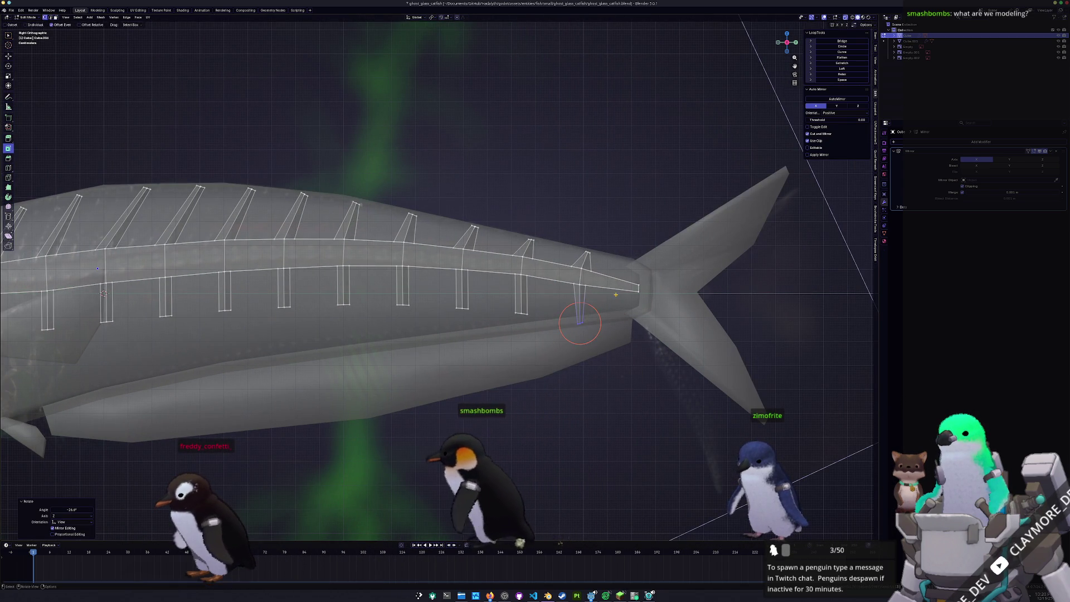
pyautogui.press('r')
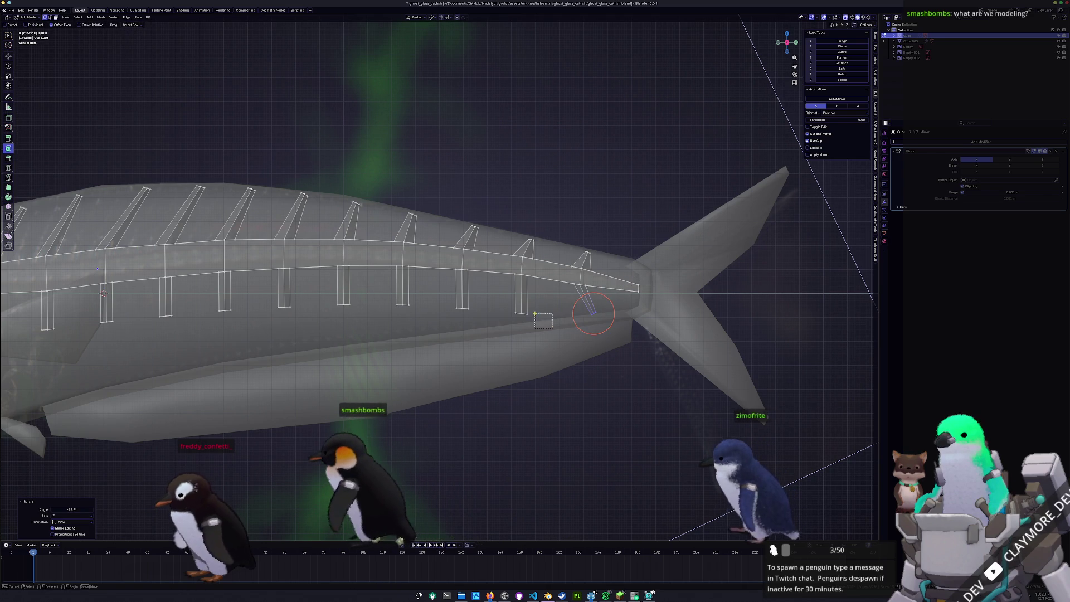
pyautogui.click(545, 320)
pyautogui.press('g')
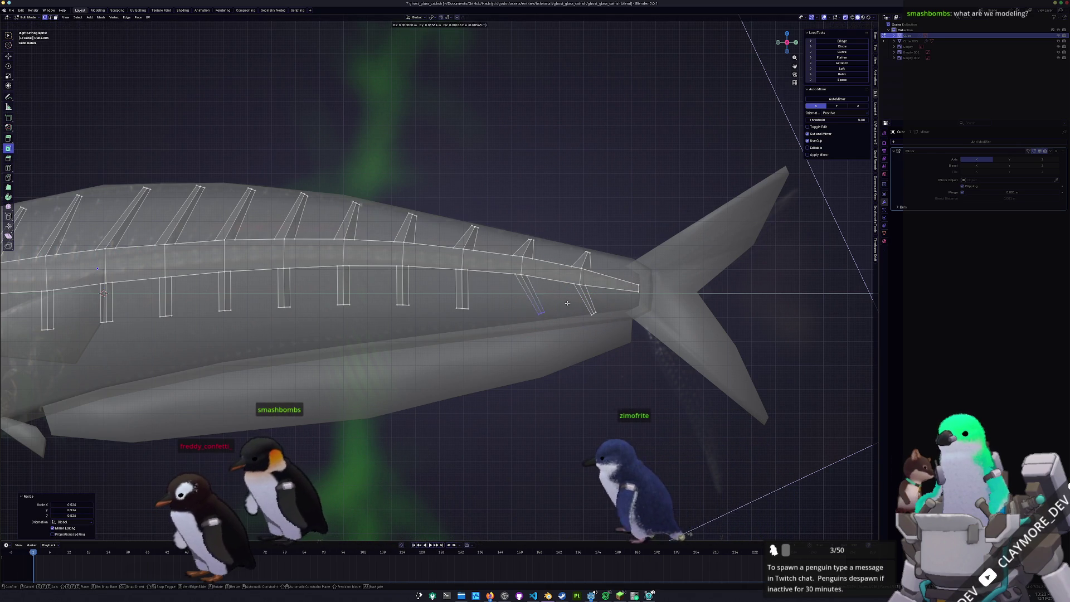
pyautogui.click(562, 304)
pyautogui.press('r')
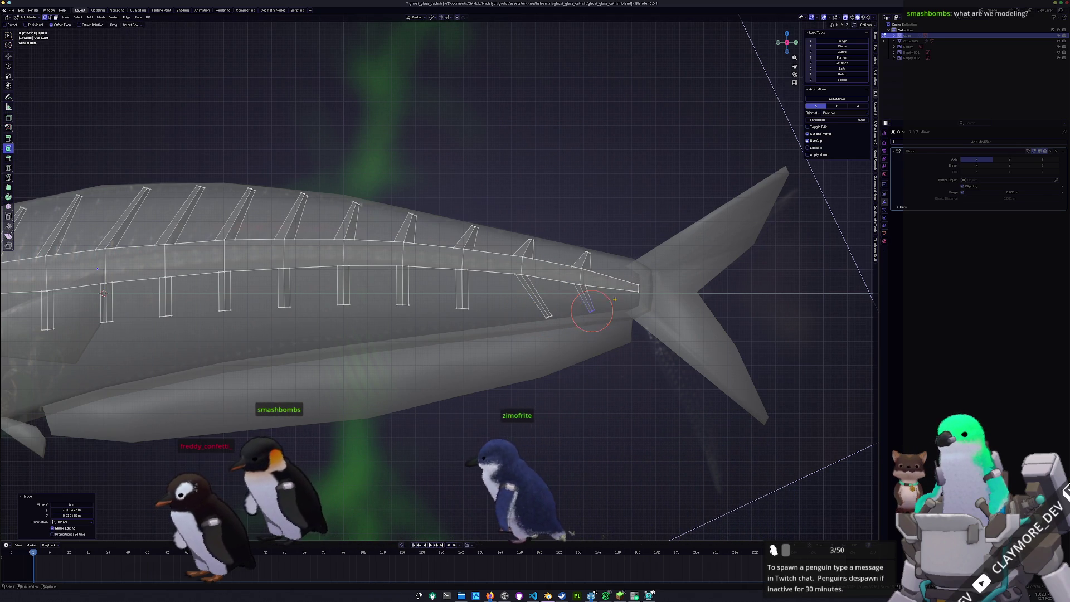
pyautogui.scroll(2, 594, 312)
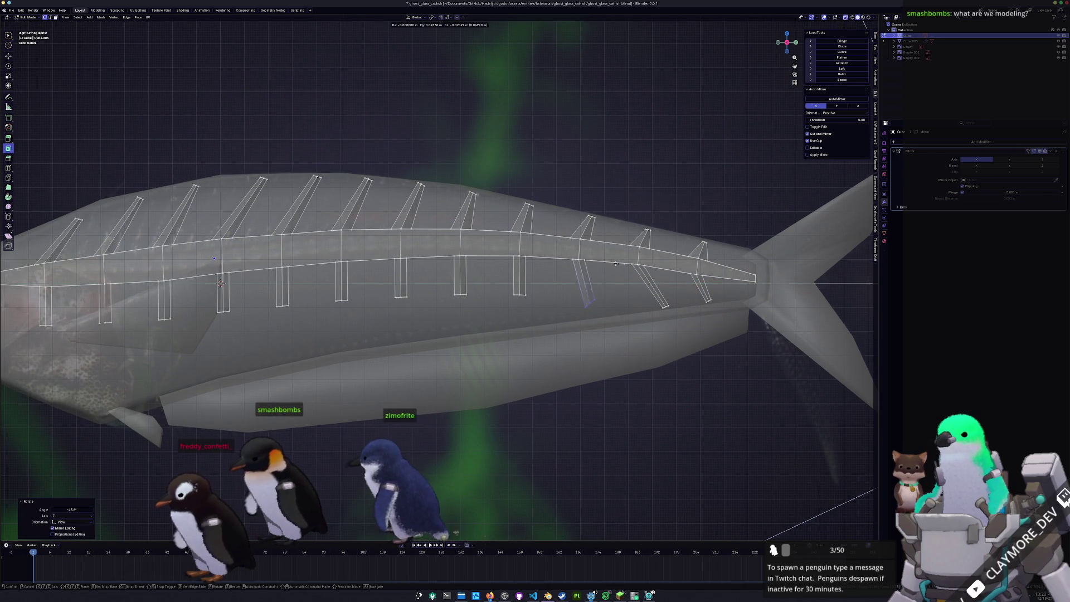
pyautogui.press('s')
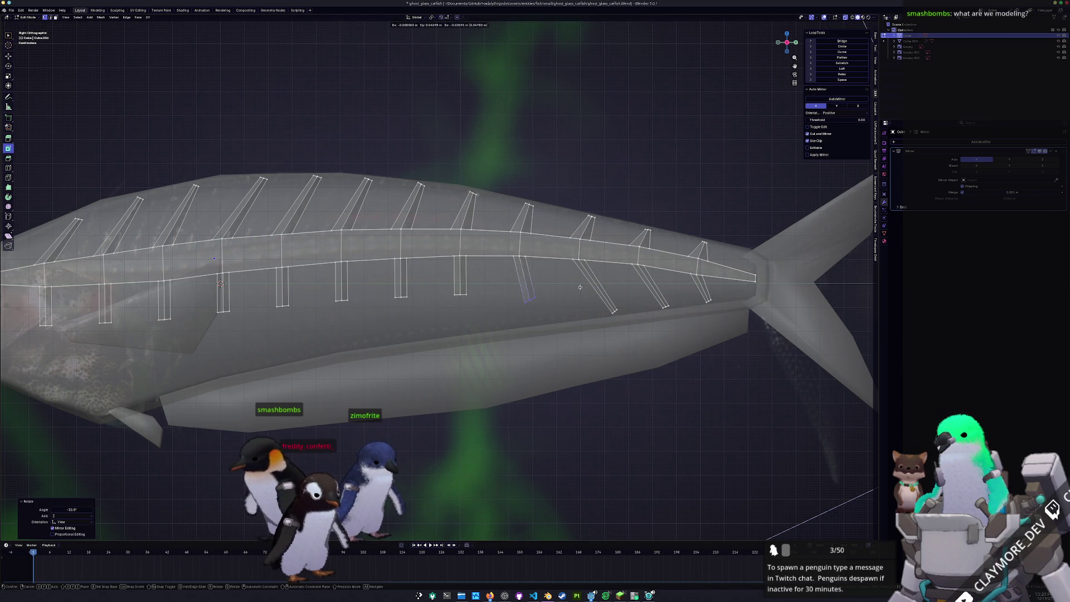
pyautogui.scroll(-2, 570, 316)
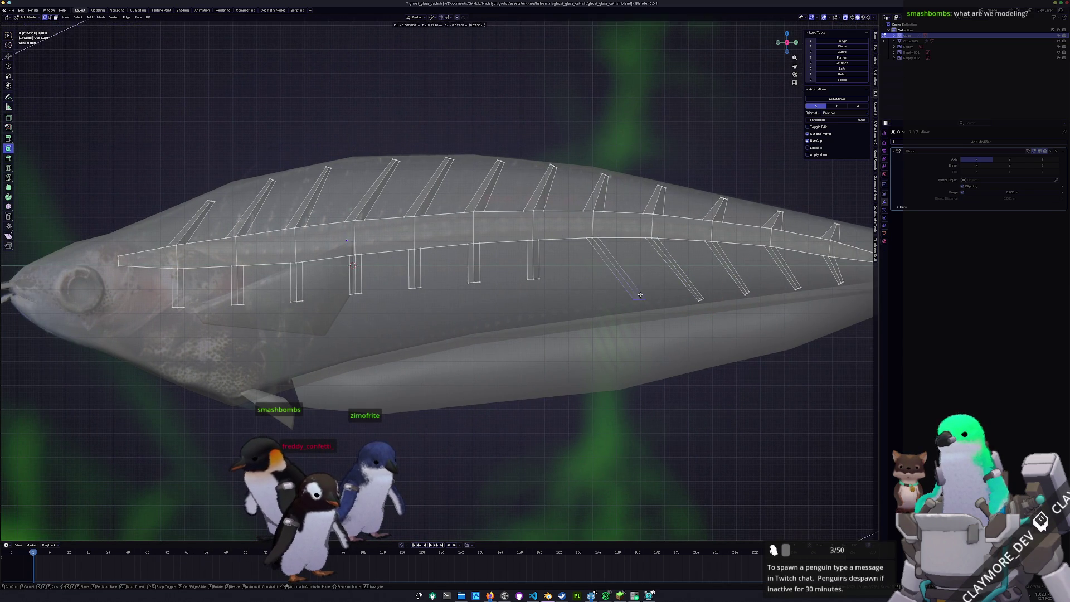
pyautogui.click(643, 297)
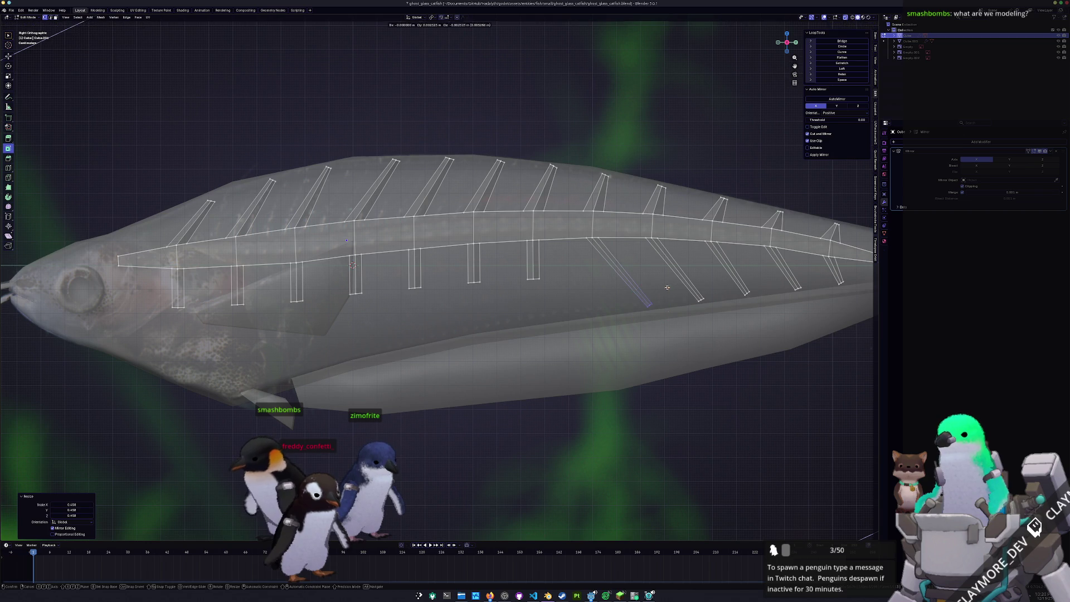
pyautogui.scroll(-1, 653, 302)
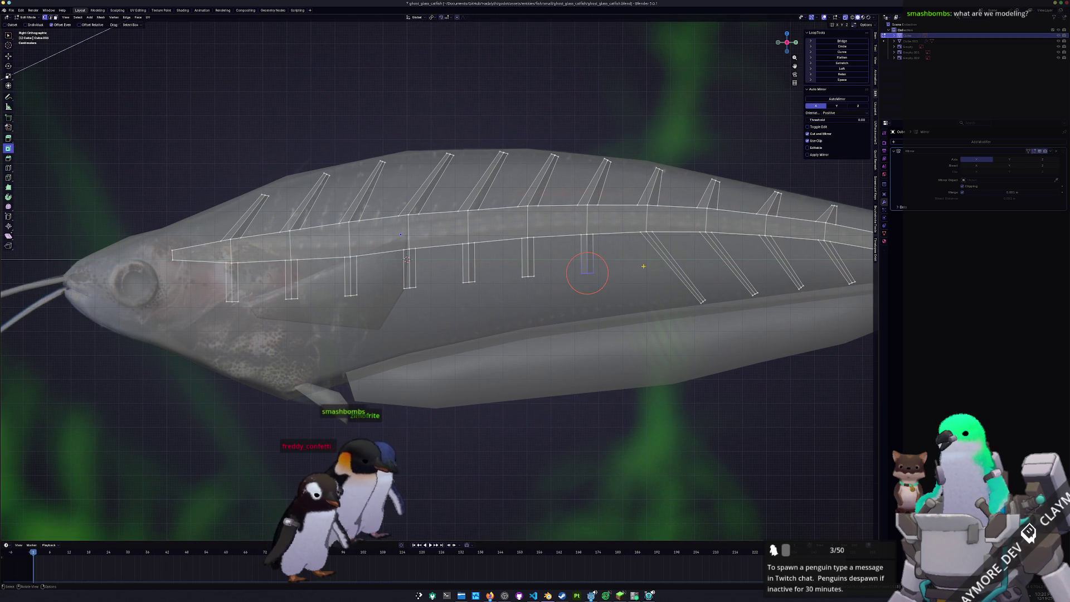
# Shift the ends of the next lower ribs back toward the tail.
pyautogui.click(669, 256)
pyautogui.press('s')
pyautogui.moveTo(494, 275); pyautogui.dragTo(573, 296)
pyautogui.press('g')
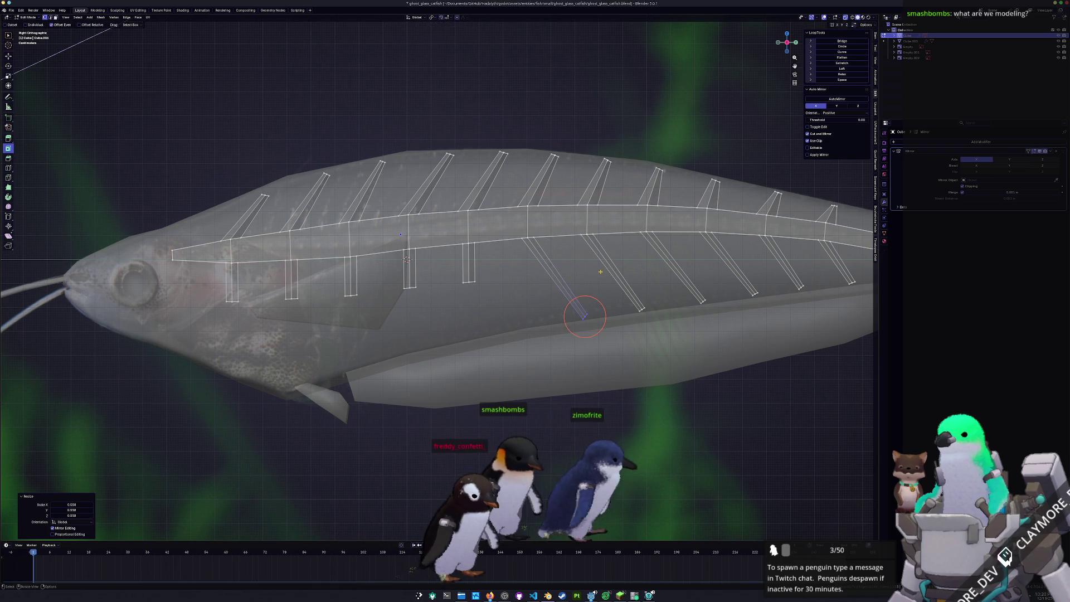
pyautogui.keyDown('shift'); pyautogui.moveTo(585, 314); pyautogui.dragTo(654, 302, button='middle'); pyautogui.keyUp('shift')
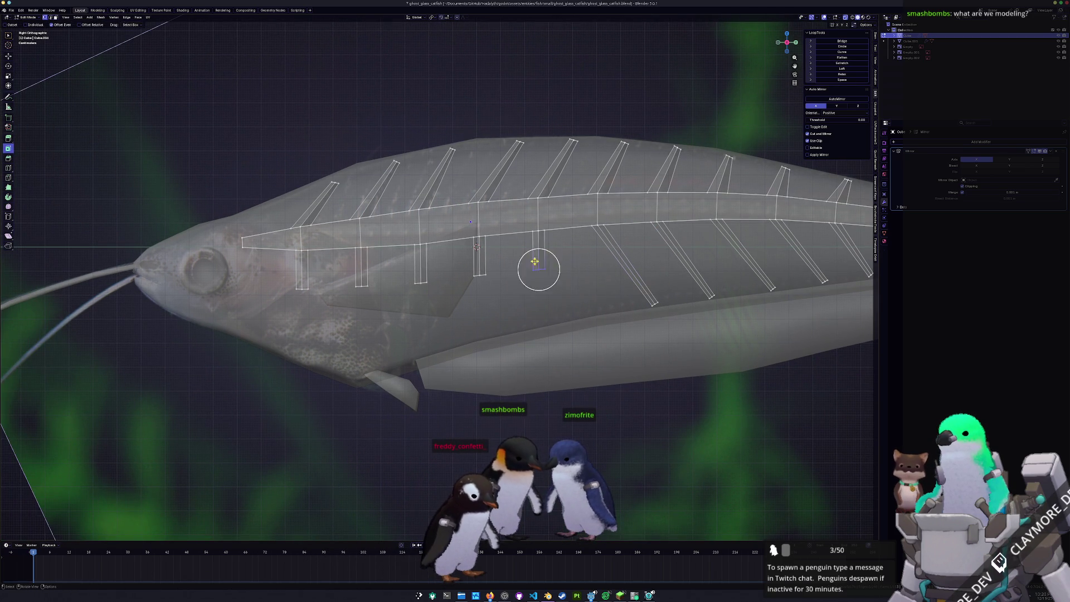
pyautogui.click(626, 311)
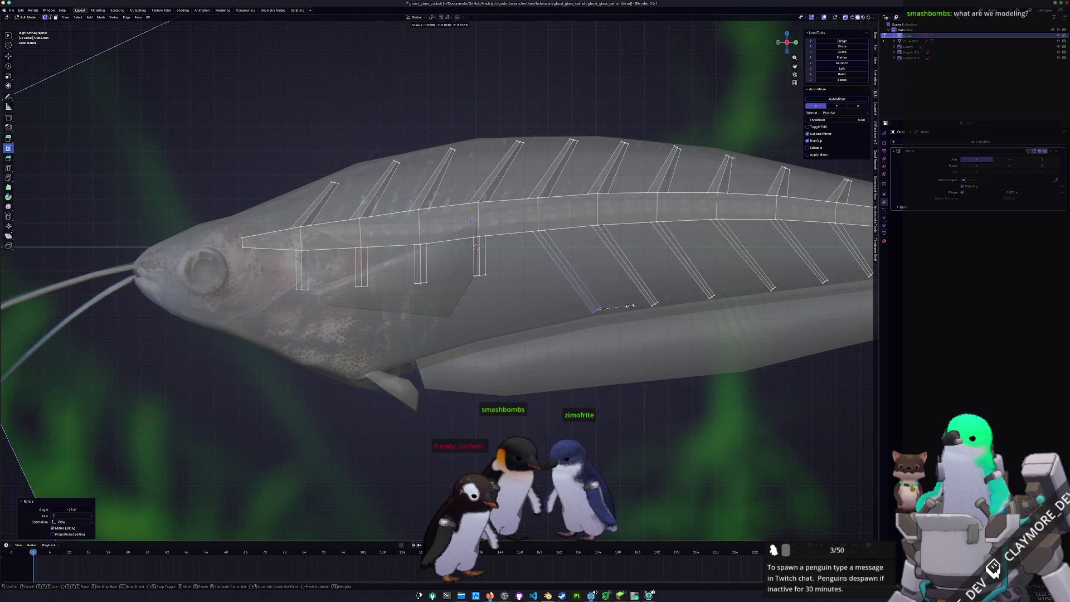
pyautogui.scroll(1, 620, 311)
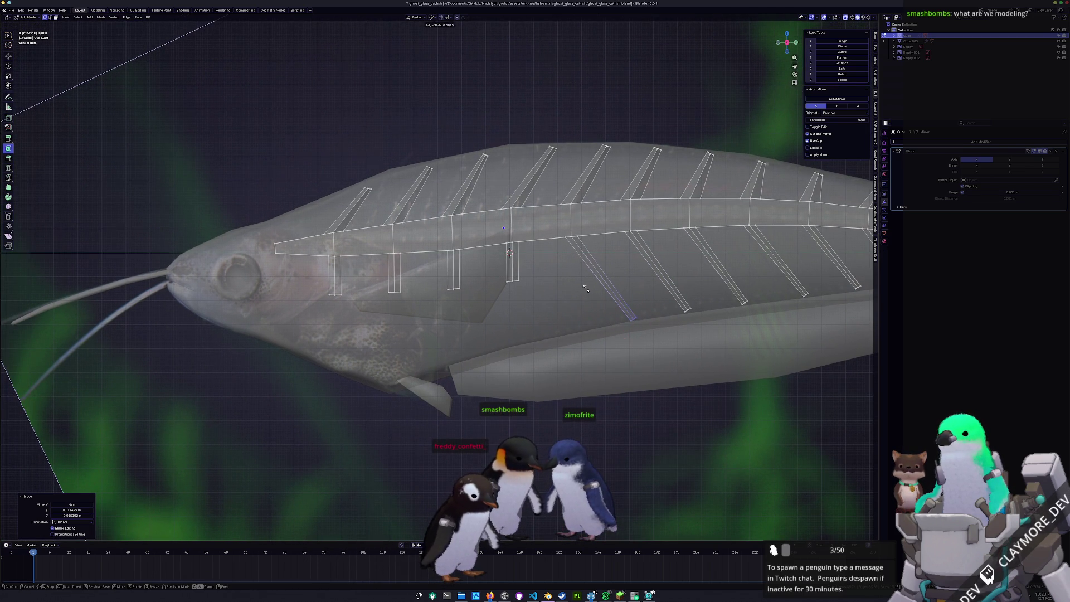
pyautogui.press('g')
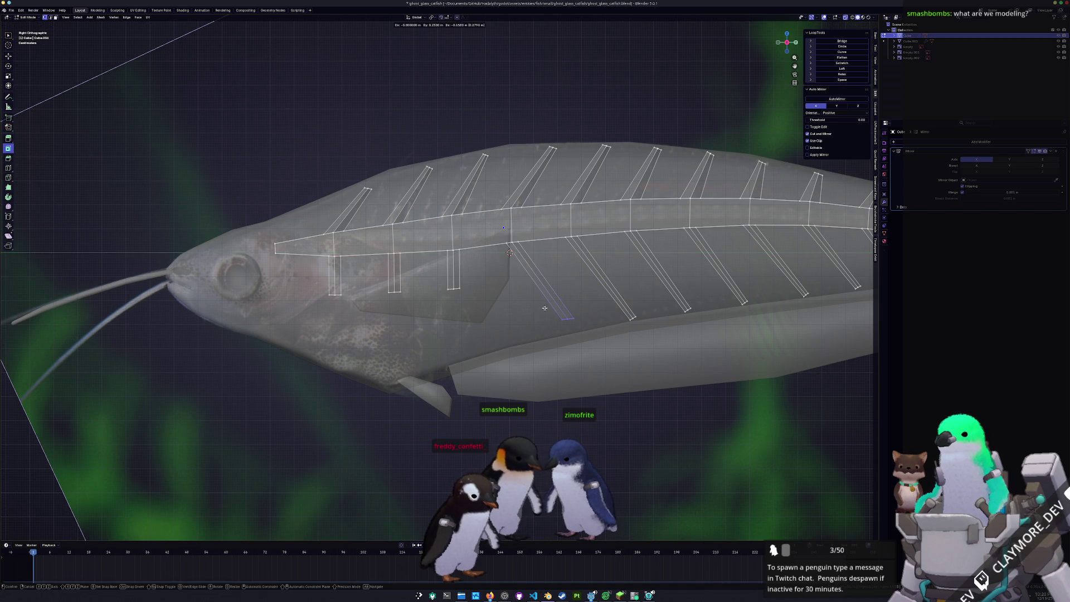
pyautogui.click(552, 317)
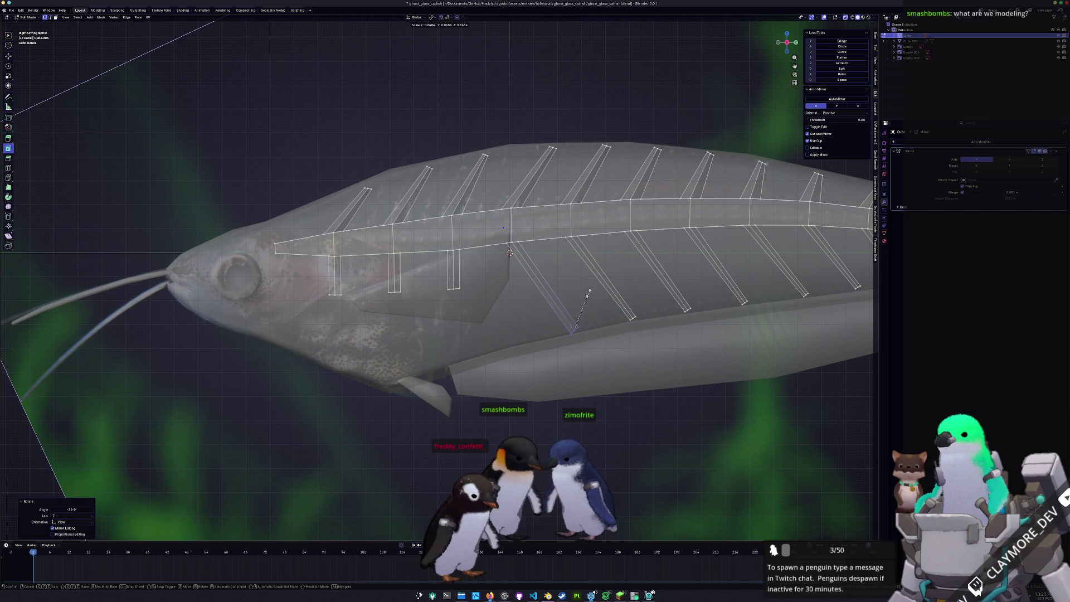
# Delete a stray upright rib edge and rotate the short front rib to slant backward.
pyautogui.press('x')
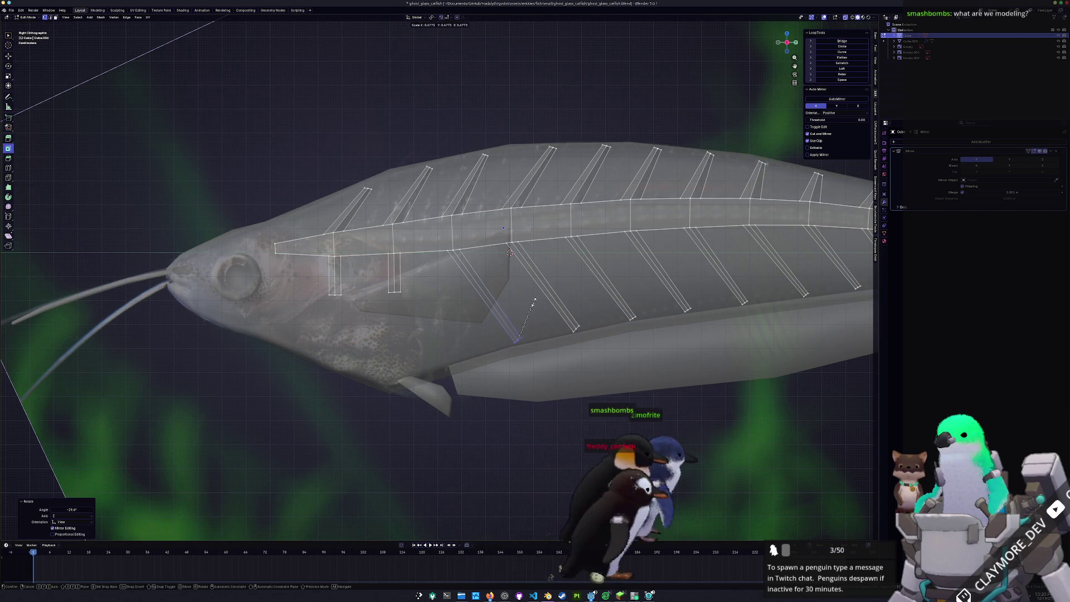
pyautogui.moveTo(428, 318); pyautogui.dragTo(373, 285)
pyautogui.press('r')
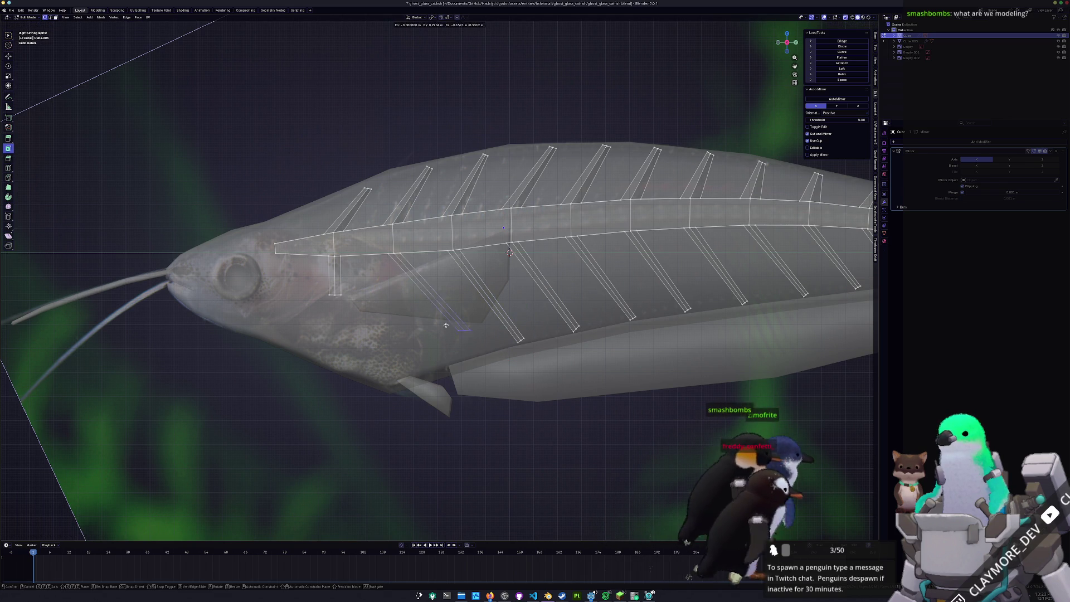
pyautogui.click(483, 345)
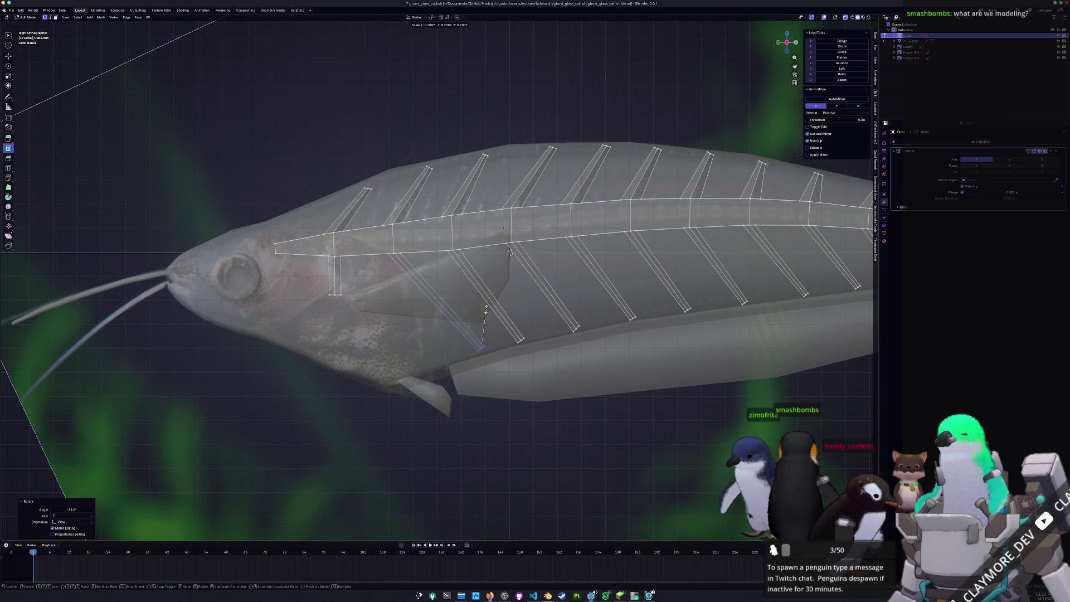
pyautogui.press('g')
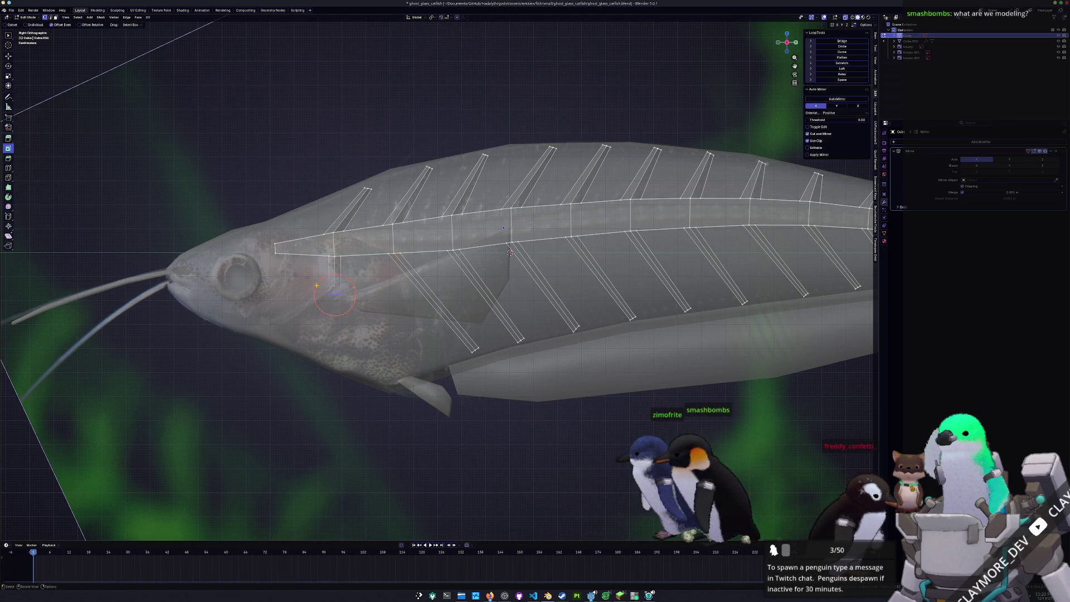
pyautogui.click(400, 251)
# Turn off X-ray, frame the fish and inspect it in Object Mode before re-entering Edit Mode.
pyautogui.hotkey('alt', 'z')
pyautogui.press('Home')
pyautogui.hotkey('ctrl', 'Tab')
pyautogui.click(424, 299)
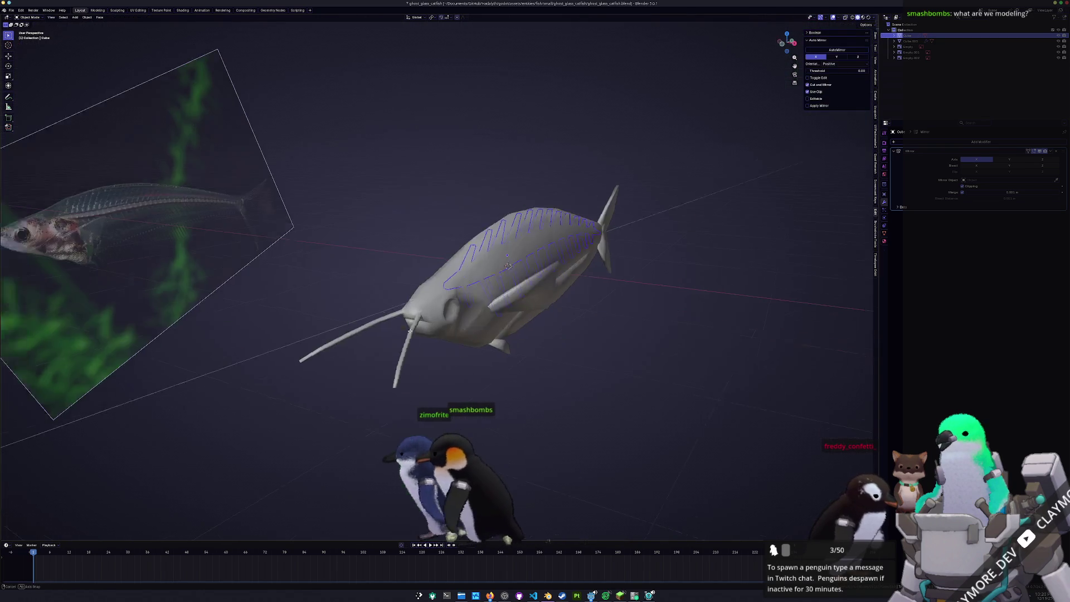
pyautogui.moveTo(435, 301); pyautogui.dragTo(399, 329, button='middle')
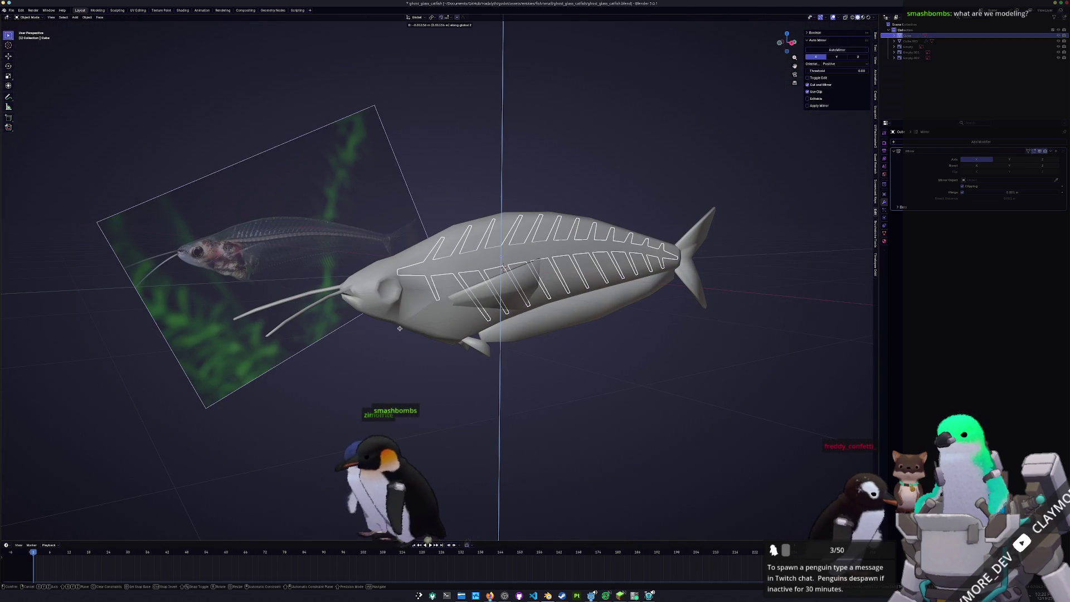
pyautogui.click(400, 329)
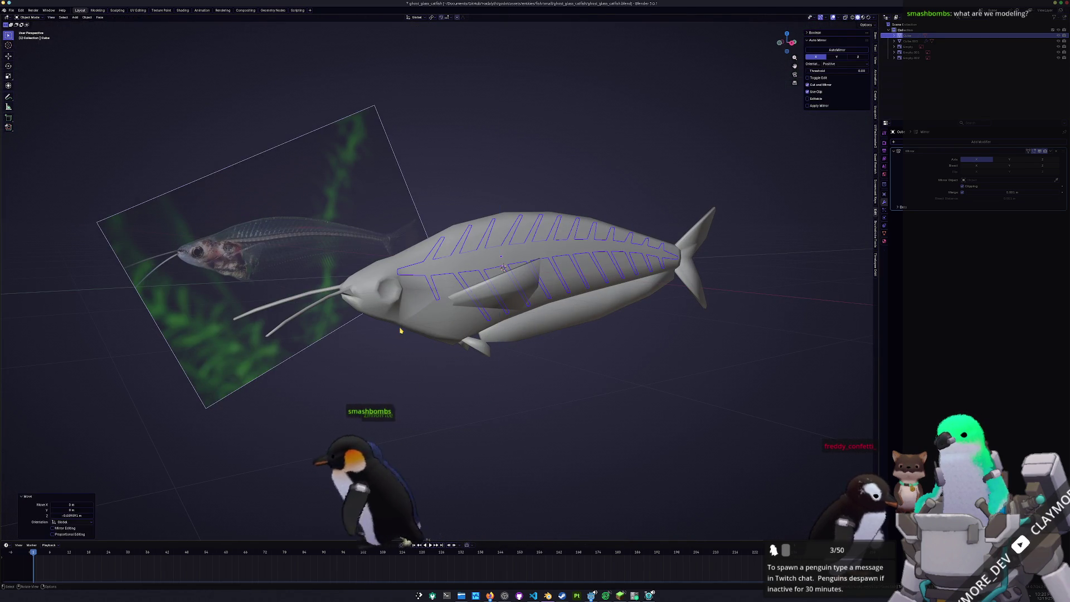
pyautogui.press('Tab')
pyautogui.scroll(5, 434, 306)
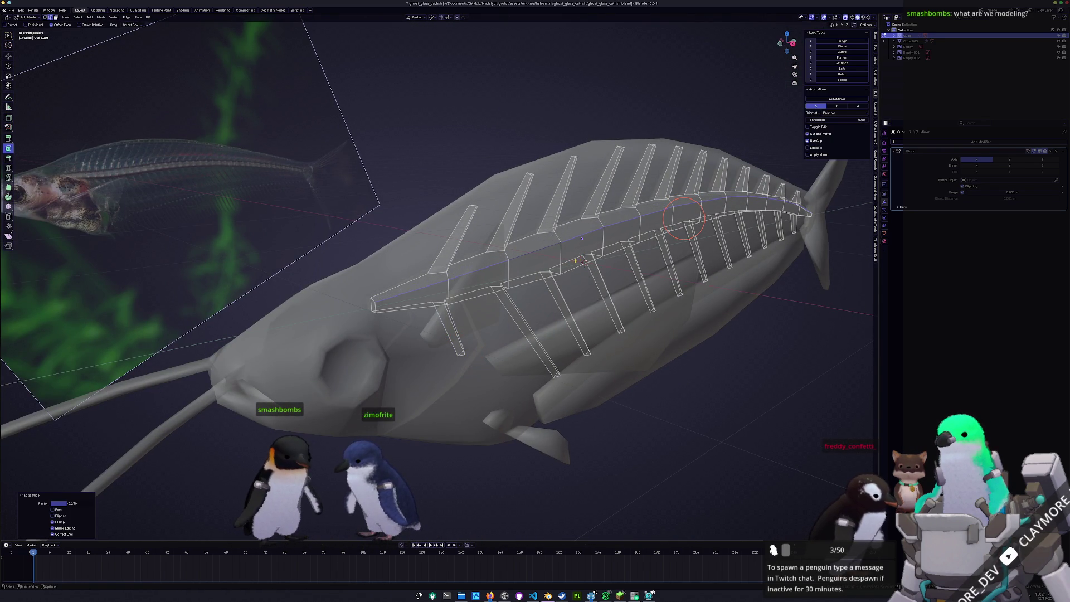
# Edge-slide the spine loop near the tail and check it from the side view.
pyautogui.press('g')
pyautogui.press('g')
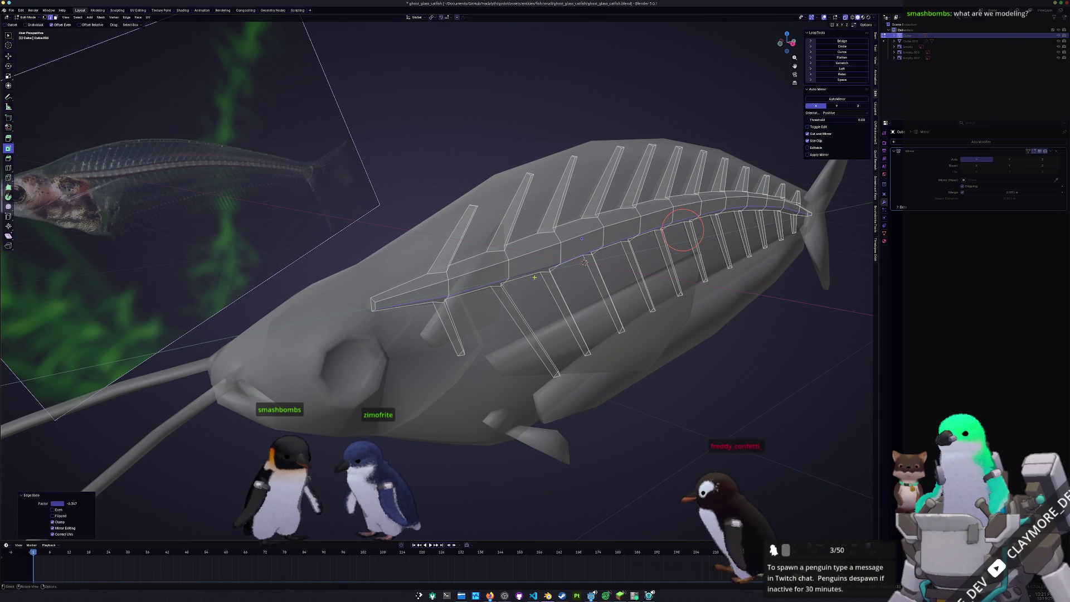
pyautogui.click(534, 276)
pyautogui.press('Tab')
pyautogui.moveTo(534, 277); pyautogui.dragTo(514, 287, button='middle')
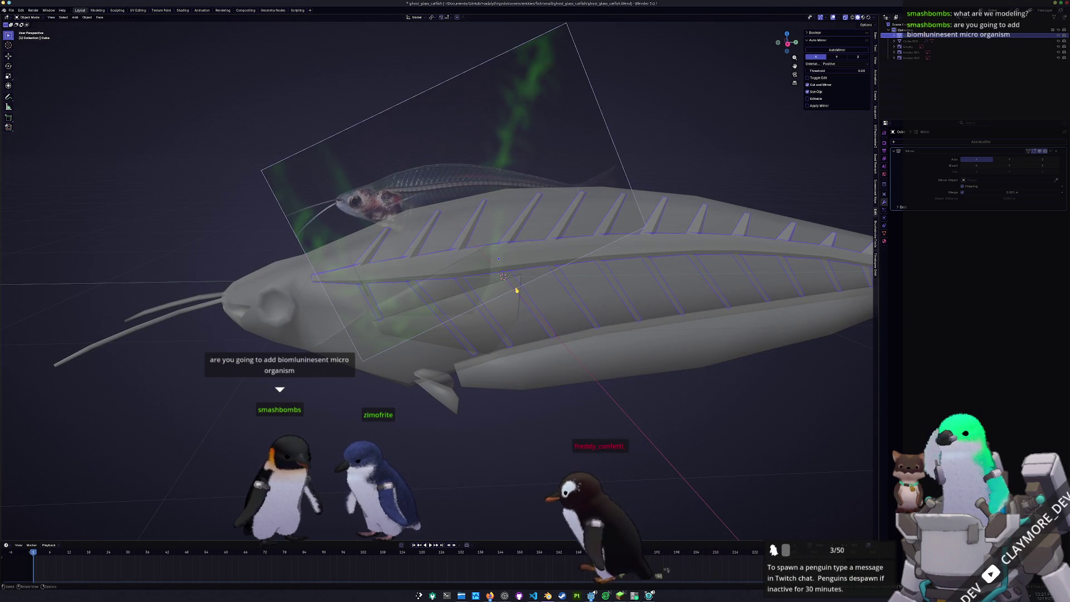
pyautogui.press('KP_3')
pyautogui.scroll(3, 487, 263)
pyautogui.press('Tab')
pyautogui.moveTo(487, 263); pyautogui.dragTo(473, 296, button='middle')
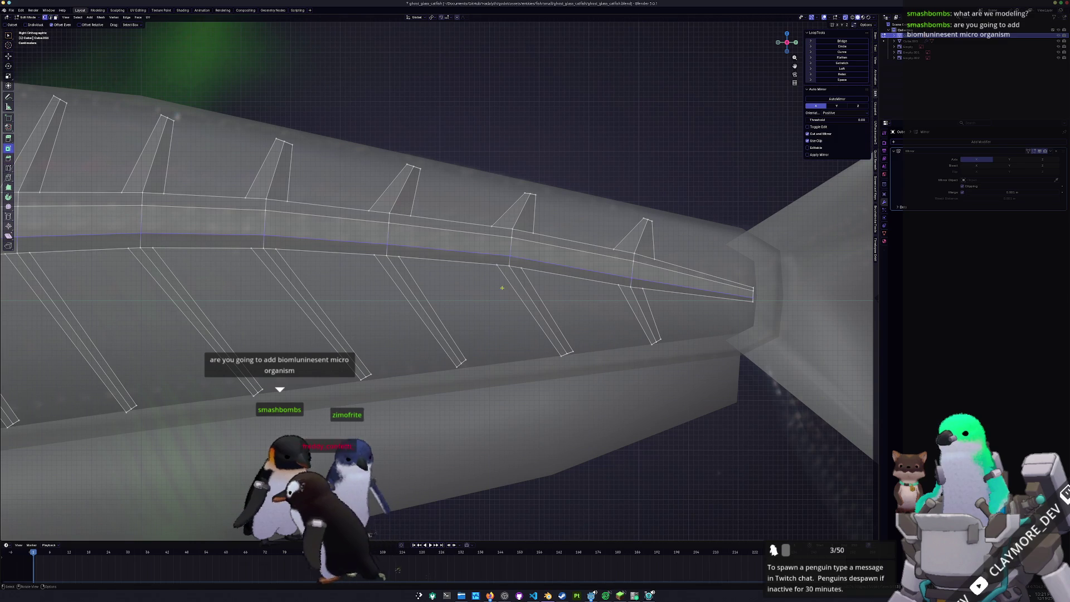
pyautogui.press('Tab')
pyautogui.scroll(-3, 545, 278)
pyautogui.click(477, 302)
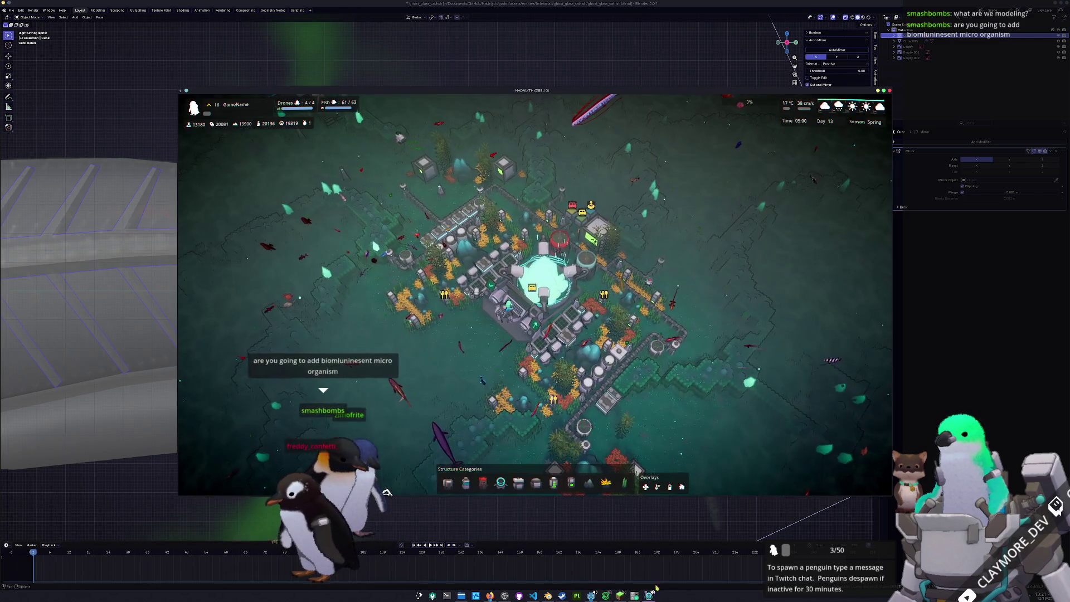
pyautogui.scroll(5, 489, 356)
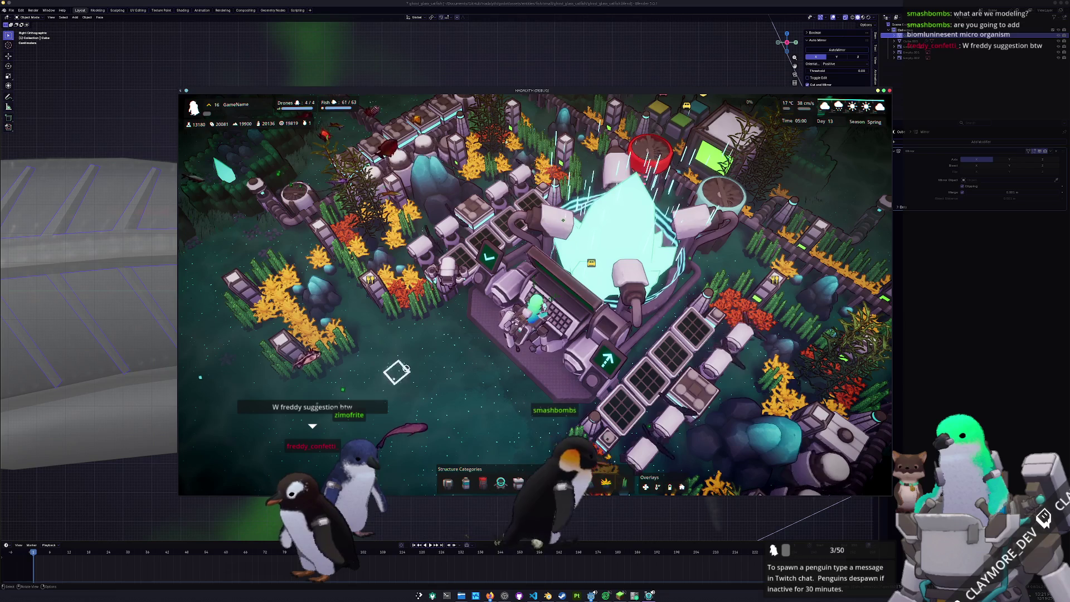
pyautogui.scroll(2, 409, 370)
pyautogui.scroll(2, 446, 394)
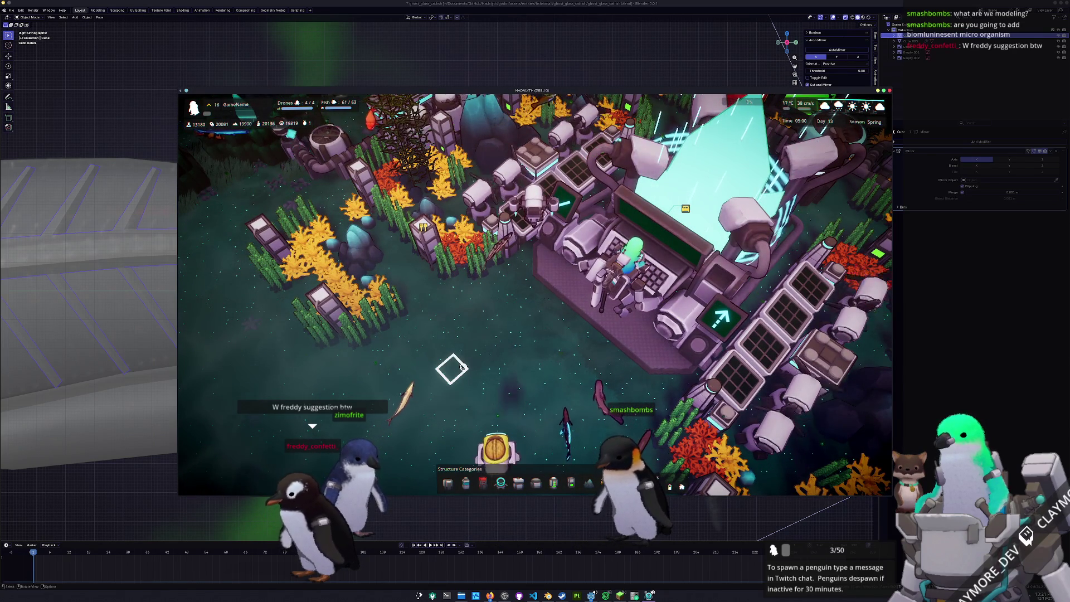
pyautogui.scroll(-5, 453, 369)
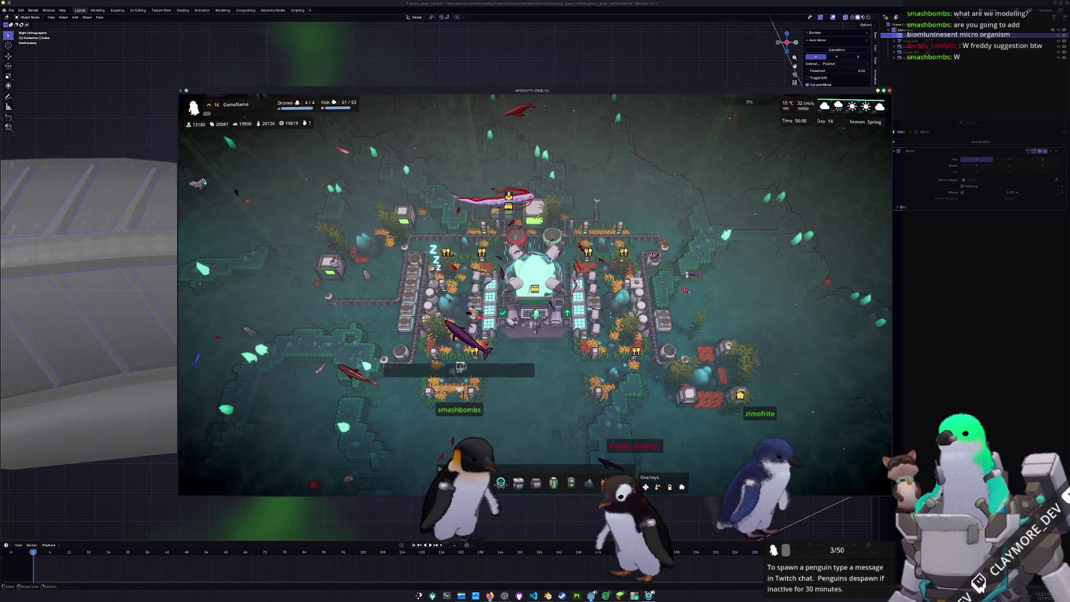
# Alt+Tab away from the game window back to the catfish model.
pyautogui.hotkey('alt', 'Tab')
pyautogui.scroll(-3, 468, 284)
# Make the fish see-through and orbit around the body to review the bones.
pyautogui.press('Tab')
pyautogui.scroll(3, 428, 288)
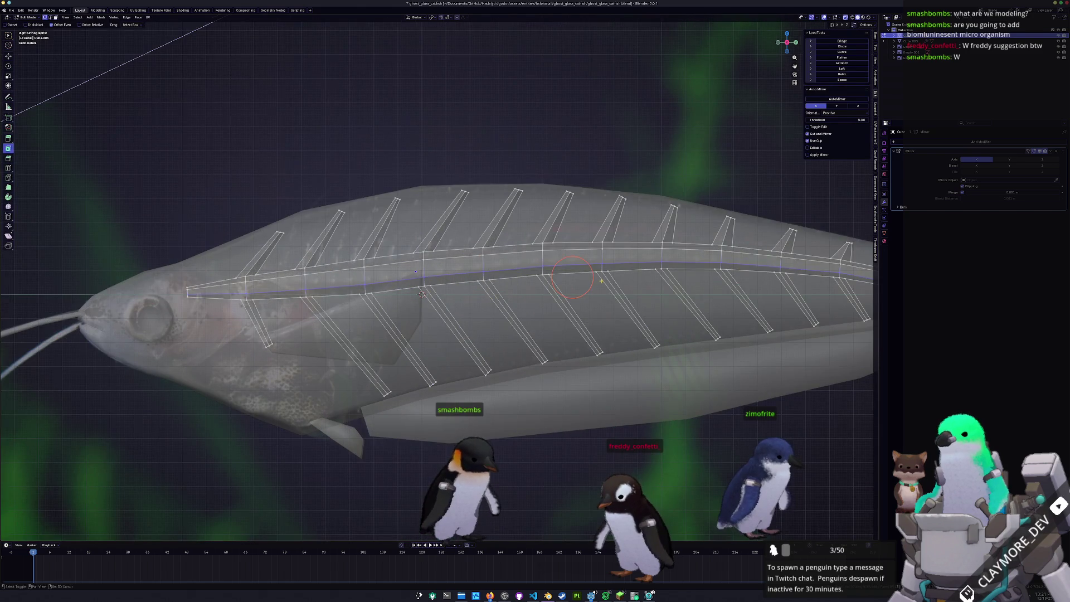
pyautogui.scroll(-3, 420, 295)
pyautogui.scroll(5, 564, 289)
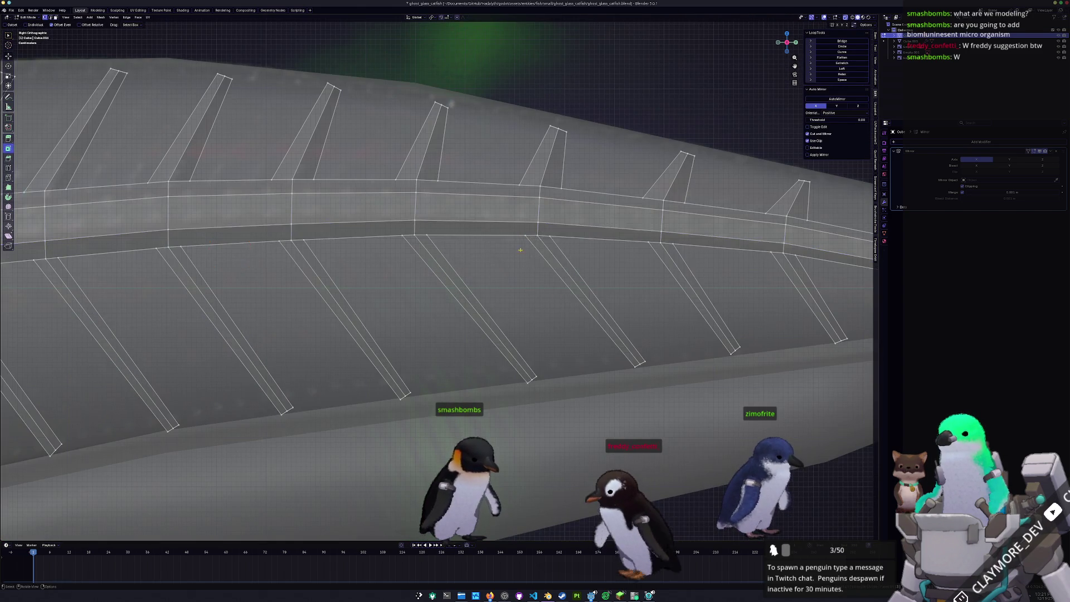
pyautogui.scroll(-6, 521, 243)
pyautogui.press('Tab')
pyautogui.moveTo(518, 243)
pyautogui.mouseDown(button='middle')
pyautogui.moveTo(468, 251)
pyautogui.moveTo(500, 282)
pyautogui.mouseUp(button='middle')
pyautogui.scroll(4, 475, 262)
pyautogui.press('Tab')
pyautogui.hotkey('alt', 'z')
pyautogui.scroll(-2, 486, 272)
pyautogui.moveTo(612, 289)
pyautogui.mouseDown(button='middle')
pyautogui.moveTo(544, 277)
pyautogui.moveTo(502, 285)
pyautogui.moveTo(516, 305)
pyautogui.moveTo(563, 289)
pyautogui.mouseUp(button='middle')
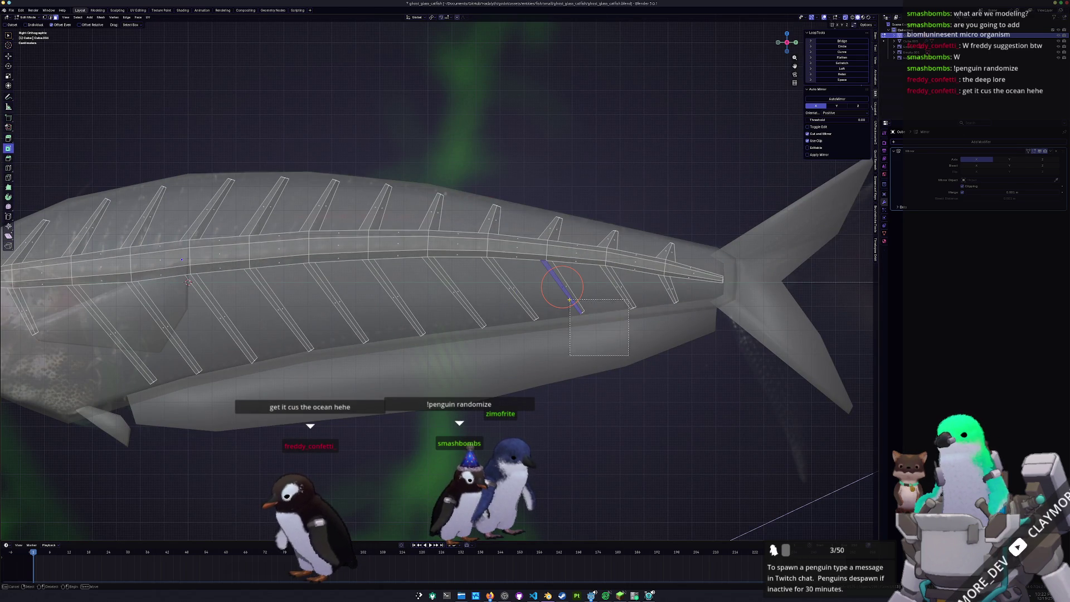
pyautogui.hotkey('shift', 'space')
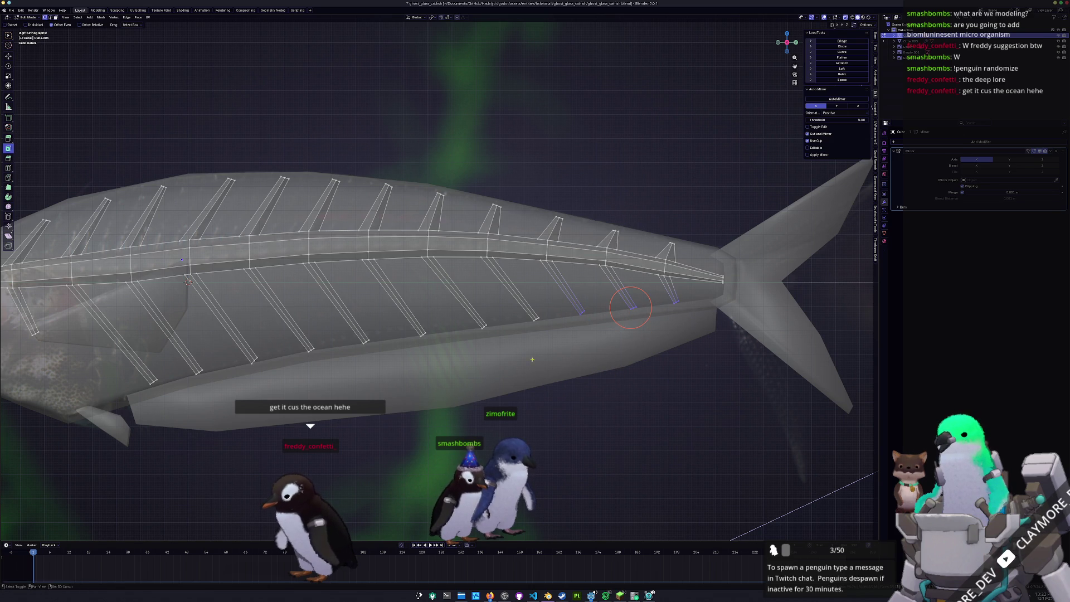
pyautogui.scroll(2, 485, 327)
pyautogui.moveTo(606, 331)
pyautogui.mouseDown(button='middle')
pyautogui.moveTo(711, 314)
pyautogui.moveTo(652, 314)
pyautogui.mouseUp(button='middle')
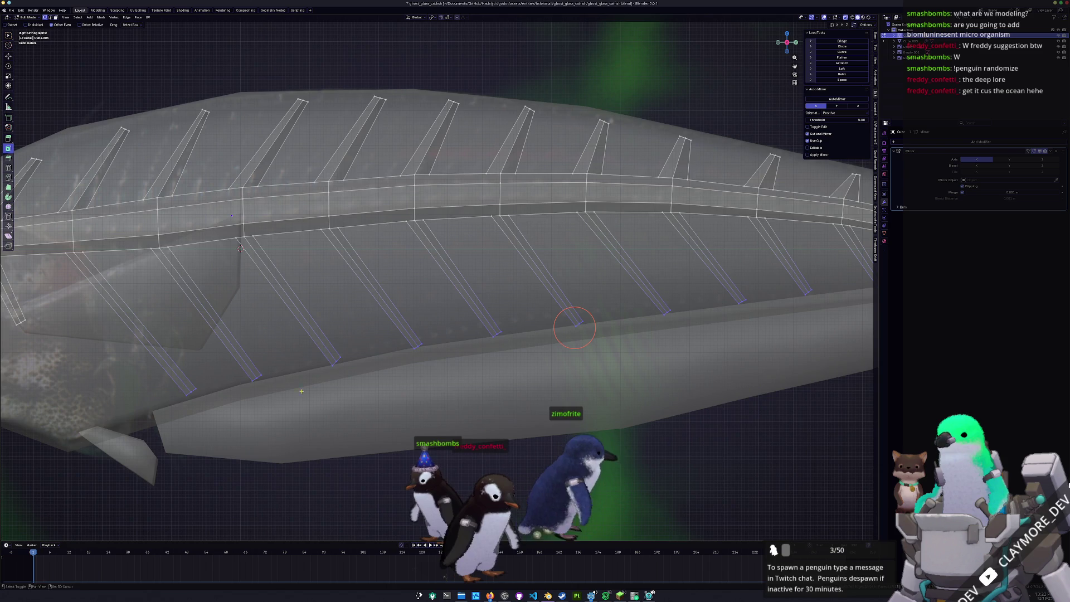
pyautogui.scroll(-3, 502, 326)
pyautogui.scroll(1, 456, 339)
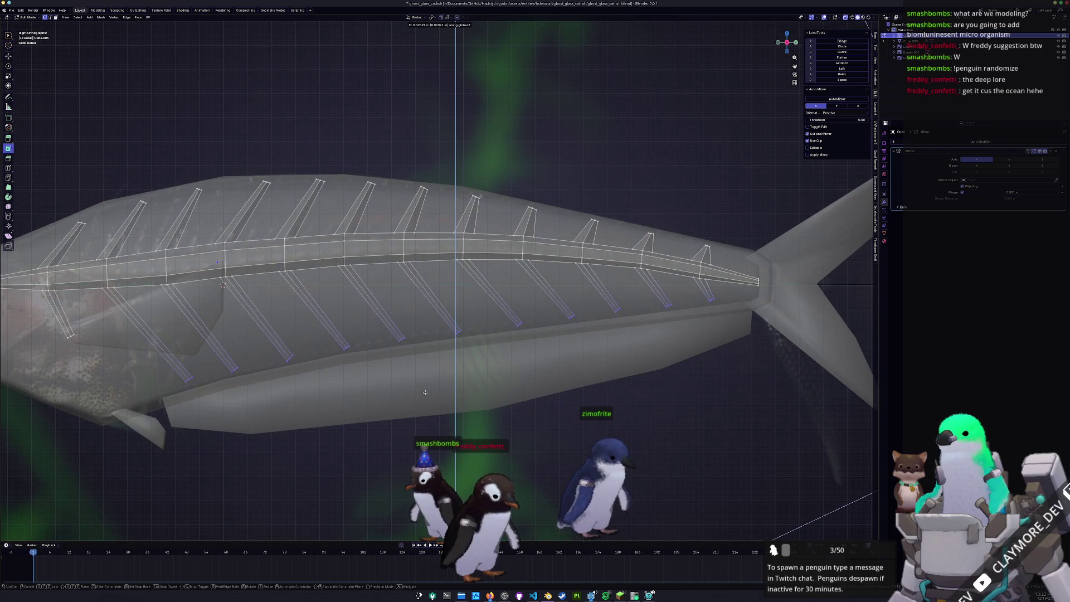
# Raise the ribs and rotate the rear upper spine tips to a consistent backward angle.
pyautogui.click(424, 392)
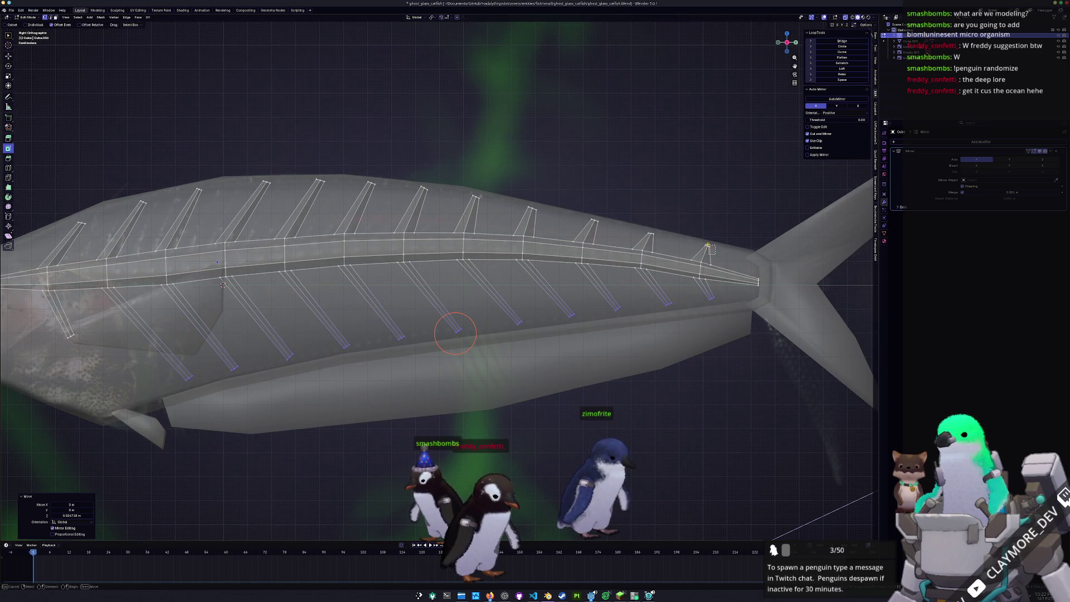
pyautogui.press('c')
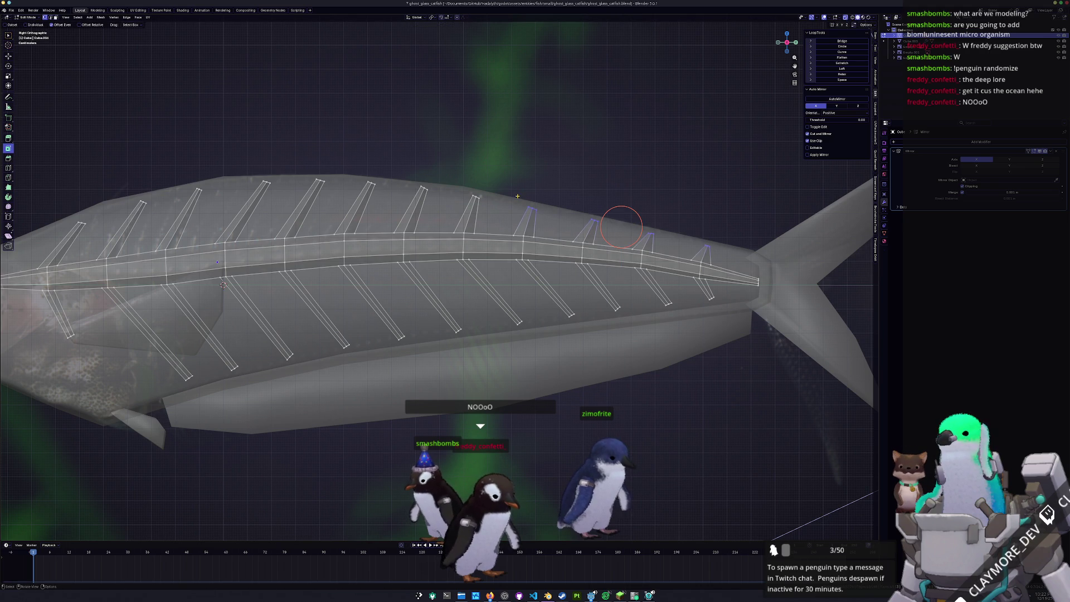
pyautogui.click(506, 169)
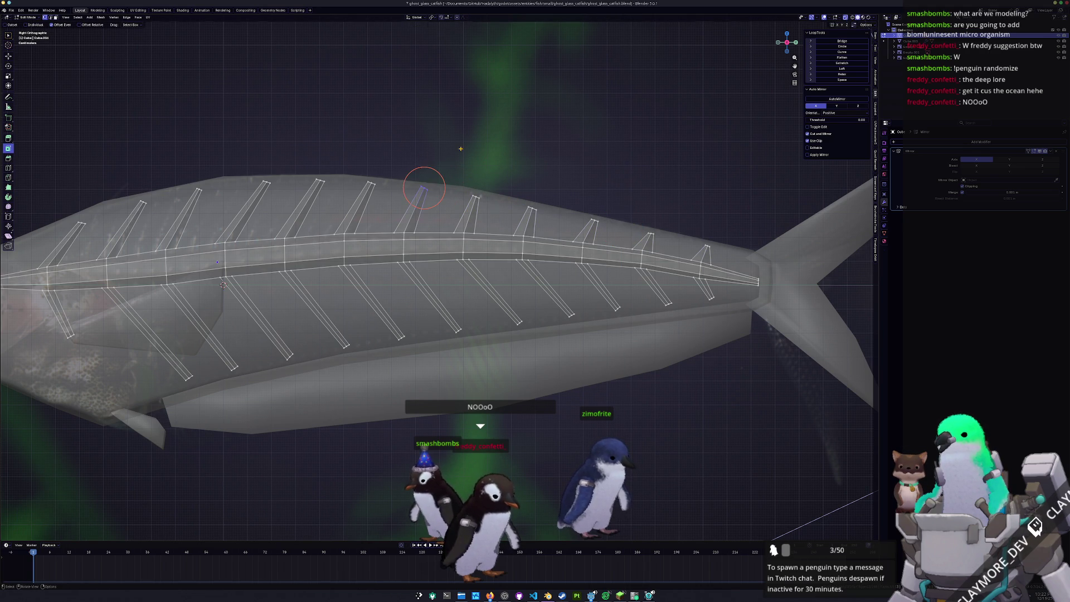
pyautogui.click(457, 137)
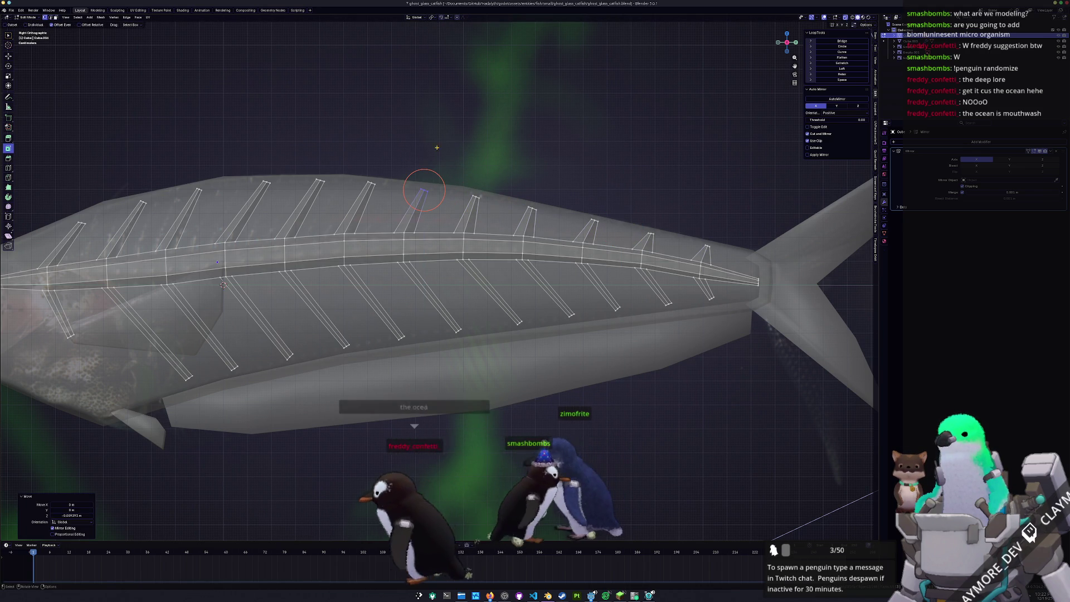
pyautogui.scroll(-1, 413, 160)
pyautogui.moveTo(411, 159); pyautogui.dragTo(511, 215, button='middle')
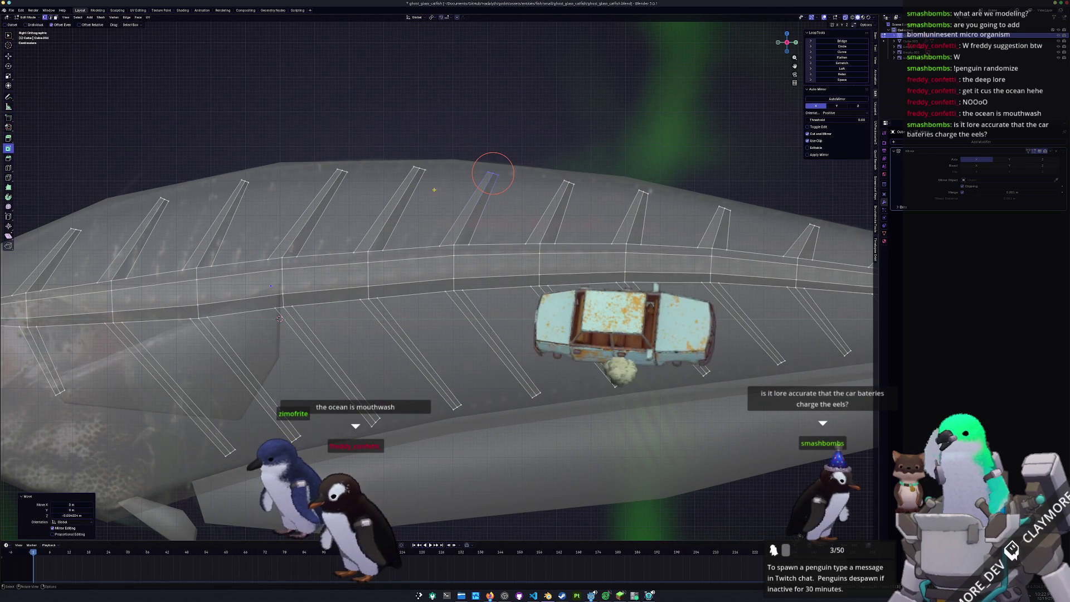
# Slant the selected dorsal spine vertices and raise the next spine tip along the vertical axis.
pyautogui.press('g')
pyautogui.press('z')
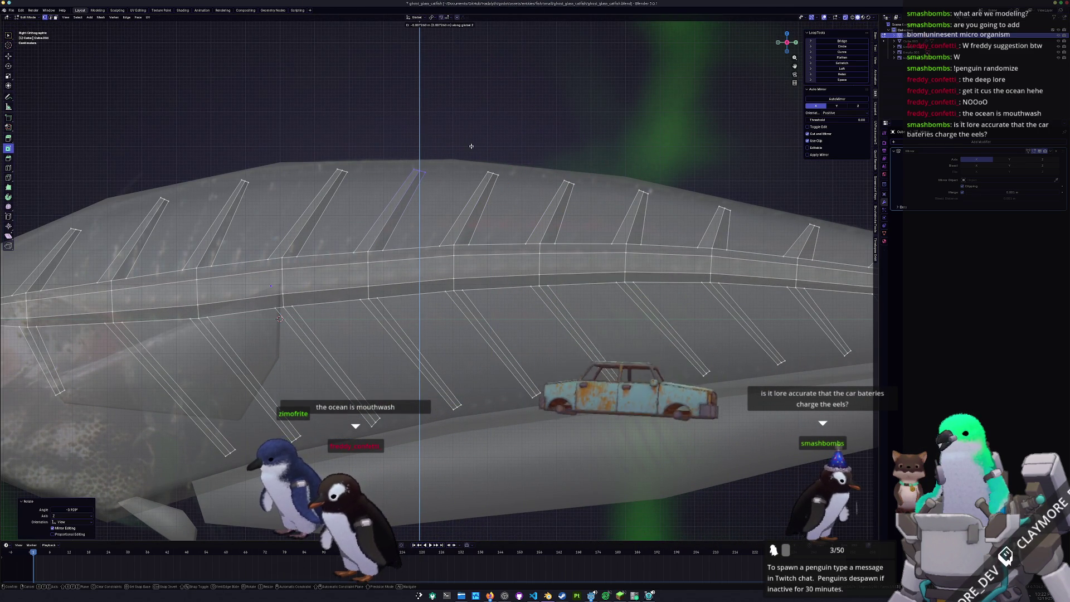
pyautogui.click(472, 146)
pyautogui.moveTo(472, 159); pyautogui.dragTo(530, 180, button='middle')
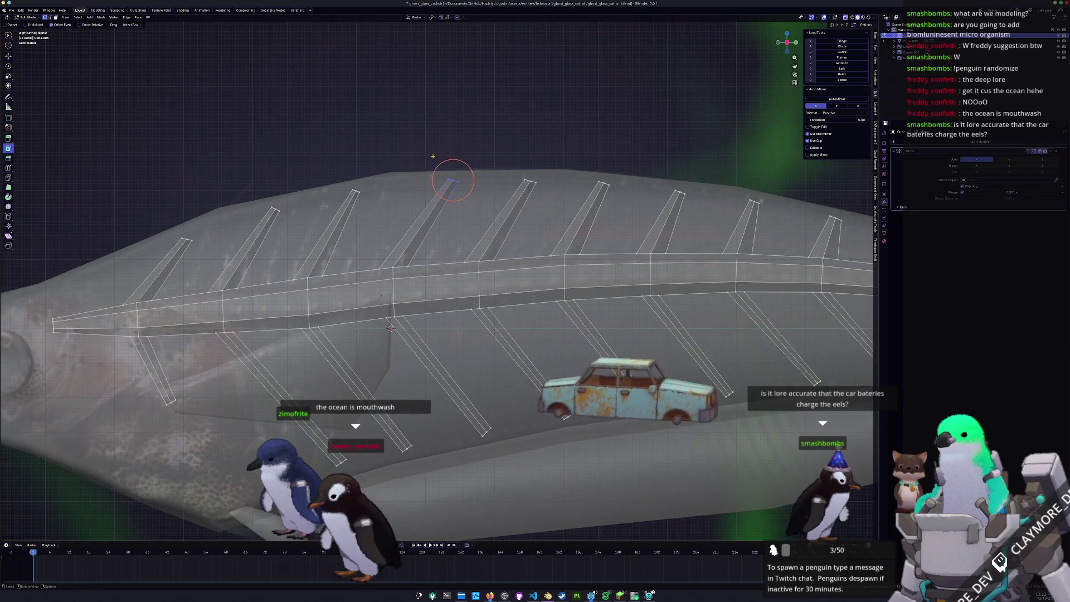
pyautogui.moveTo(430, 156); pyautogui.dragTo(468, 193)
pyautogui.press('g')
pyautogui.press('z')
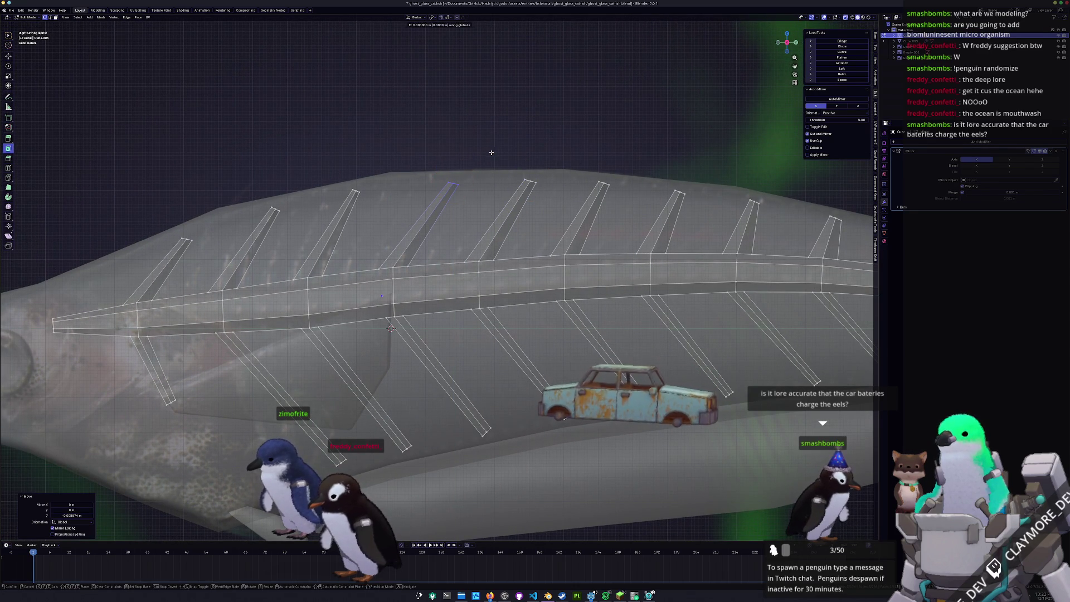
pyautogui.click(490, 152)
# Nudge the fin tip and the spine vertices near the head into place with circle selection.
pyautogui.press('c')
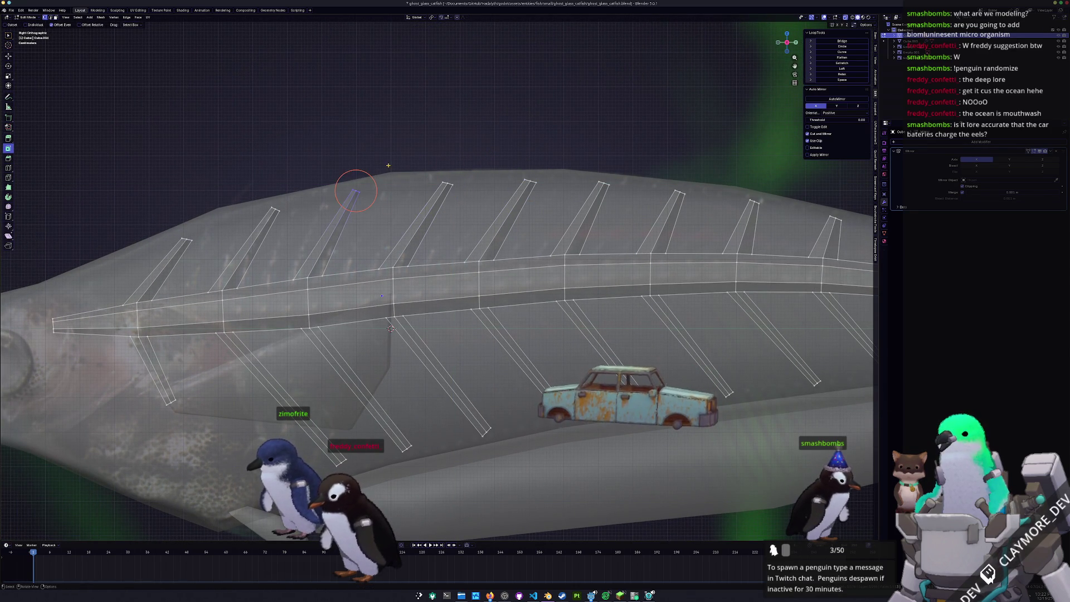
pyautogui.keyDown('shift'); pyautogui.moveTo(357, 189); pyautogui.dragTo(425, 182, button='middle'); pyautogui.keyUp('shift')
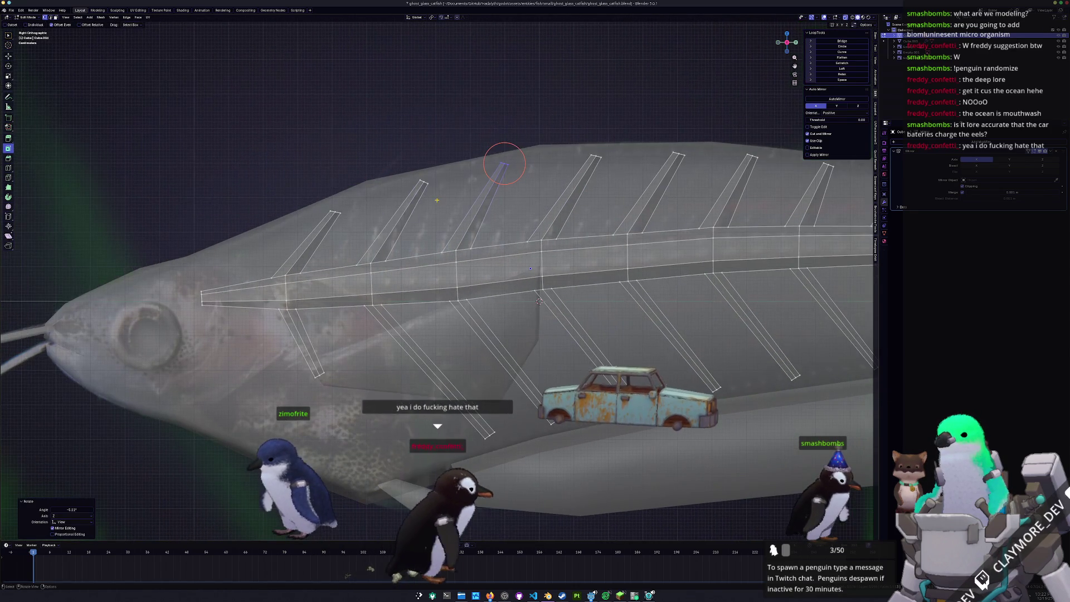
pyautogui.press('g')
pyautogui.click(427, 180)
pyautogui.press('g')
pyautogui.click(431, 178)
pyautogui.keyDown('shift'); pyautogui.moveTo(346, 216); pyautogui.dragTo(418, 200, button='middle'); pyautogui.keyUp('shift')
pyautogui.press('g')
pyautogui.click(428, 191)
# Shift a lower rib vertex near the head horizontally and bring the whole fish into view.
pyautogui.click(412, 351)
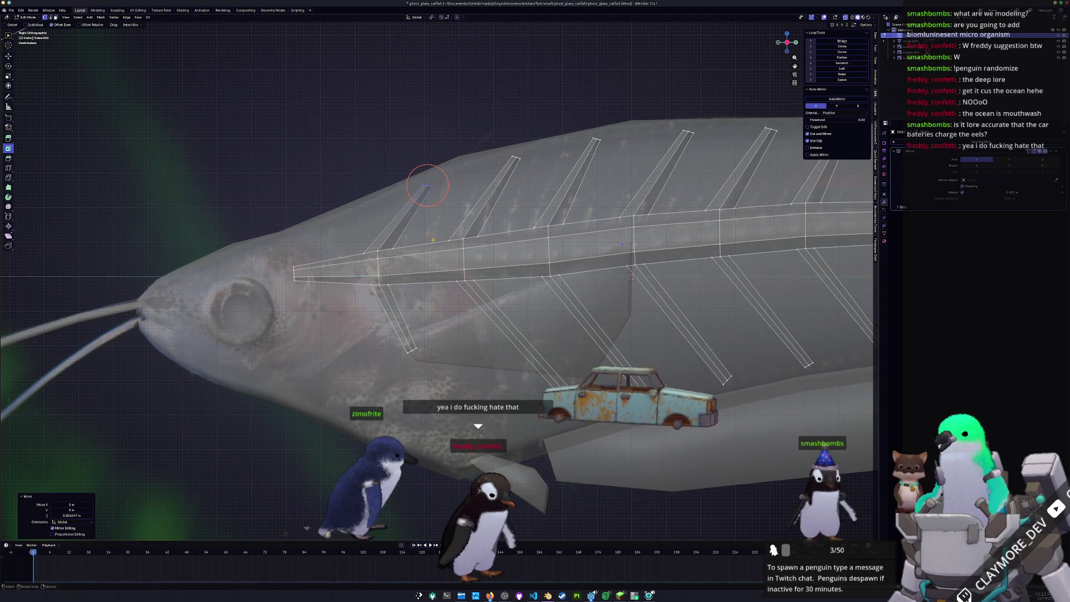
pyautogui.press('g')
pyautogui.press('x')
pyautogui.click(476, 322)
pyautogui.scroll(-3, 477, 322)
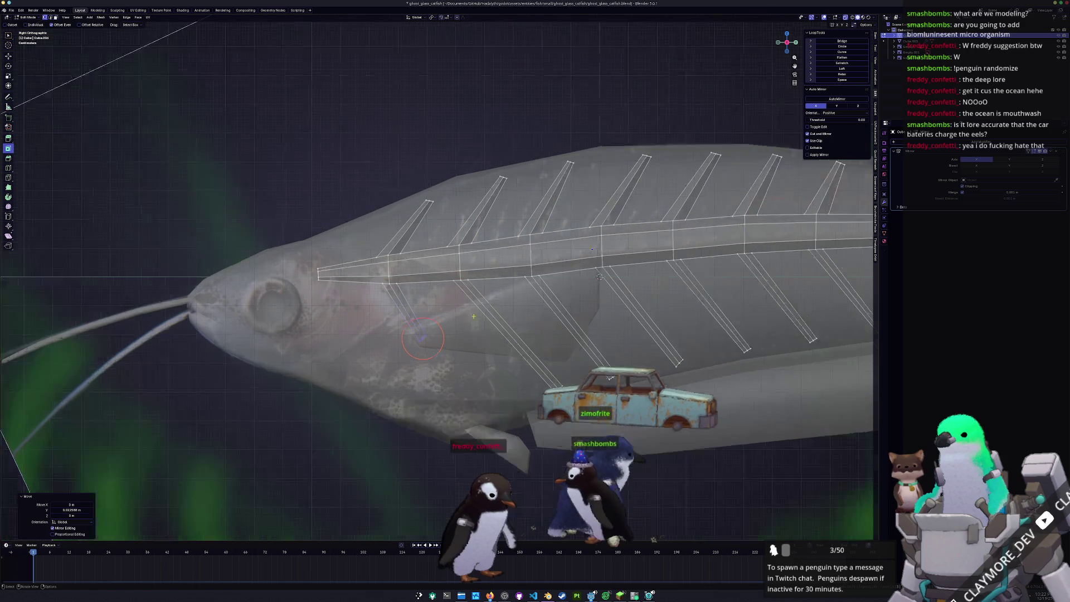
pyautogui.moveTo(477, 321); pyautogui.dragTo(431, 280, button='middle')
pyautogui.scroll(-3, 432, 281)
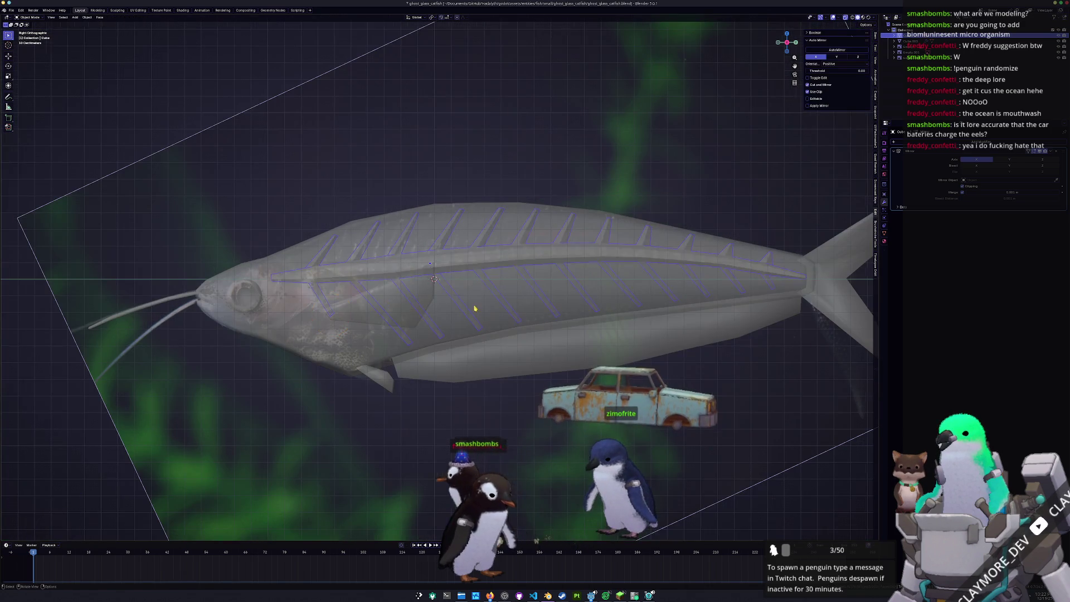
# Leave skeleton editing, save the file and pick the ribs object from a side view.
pyautogui.press('Tab')
pyautogui.hotkey('ctrl', 's')
pyautogui.scroll(3, 473, 305)
pyautogui.press('Tab')
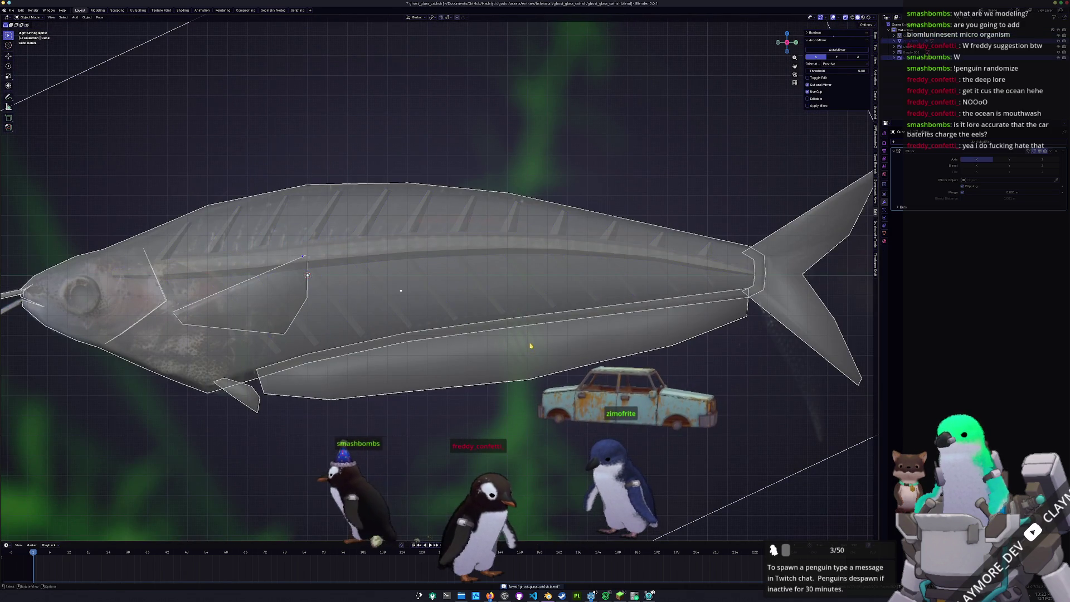
pyautogui.click(518, 248)
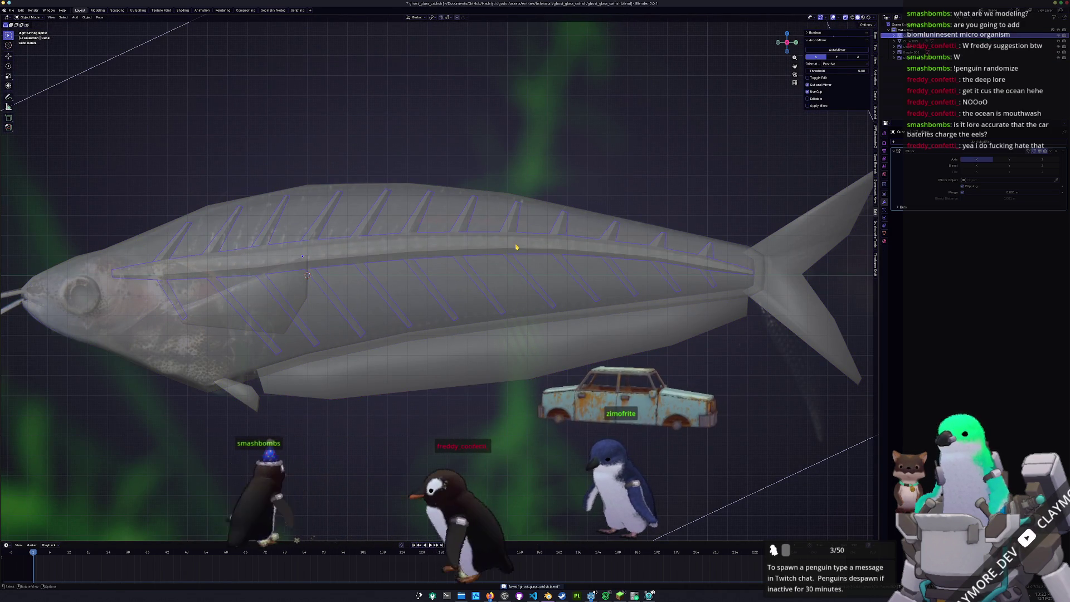
pyautogui.rightClick(517, 248)
pyautogui.click(527, 255)
pyautogui.moveTo(517, 249)
pyautogui.mouseDown(button='middle')
pyautogui.moveTo(569, 208)
pyautogui.moveTo(553, 238)
pyautogui.moveTo(570, 258)
pyautogui.mouseUp(button='middle')
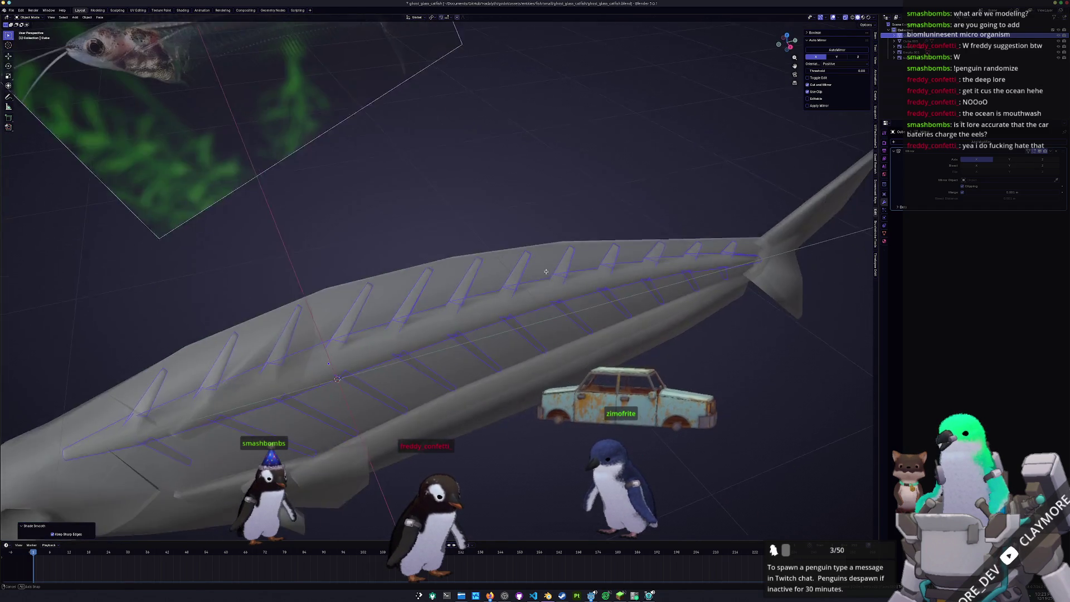
# Inspect the ribbed skeleton inside the body from an angled view, then select the skeleton object.
pyautogui.press('Tab')
pyautogui.moveTo(571, 258)
pyautogui.mouseDown(button='middle')
pyautogui.moveTo(519, 377)
pyautogui.moveTo(566, 289)
pyautogui.mouseUp(button='middle')
pyautogui.press('Tab')
pyautogui.scroll(-2, 568, 293)
pyautogui.press('Tab')
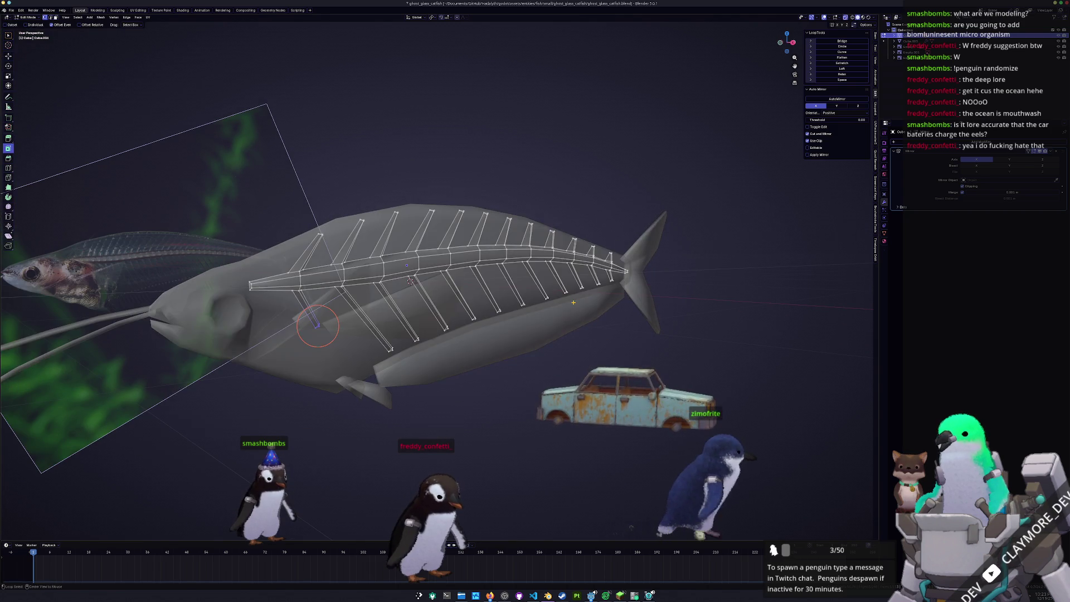
pyautogui.press('Tab')
pyautogui.press('Tab')
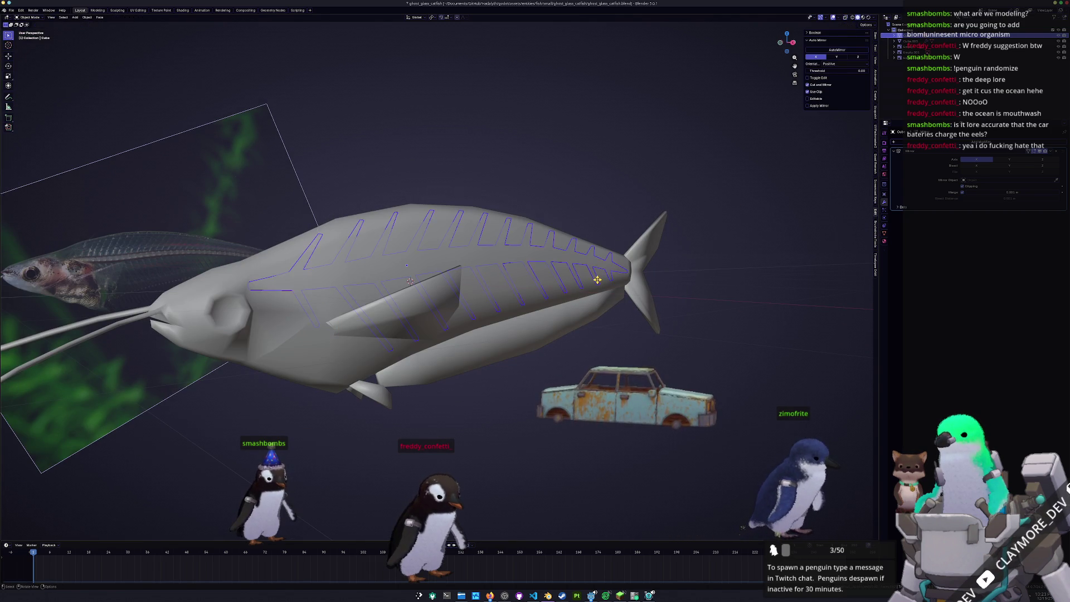
pyautogui.click(616, 249)
pyautogui.moveTo(616, 250); pyautogui.dragTo(610, 325, button='middle')
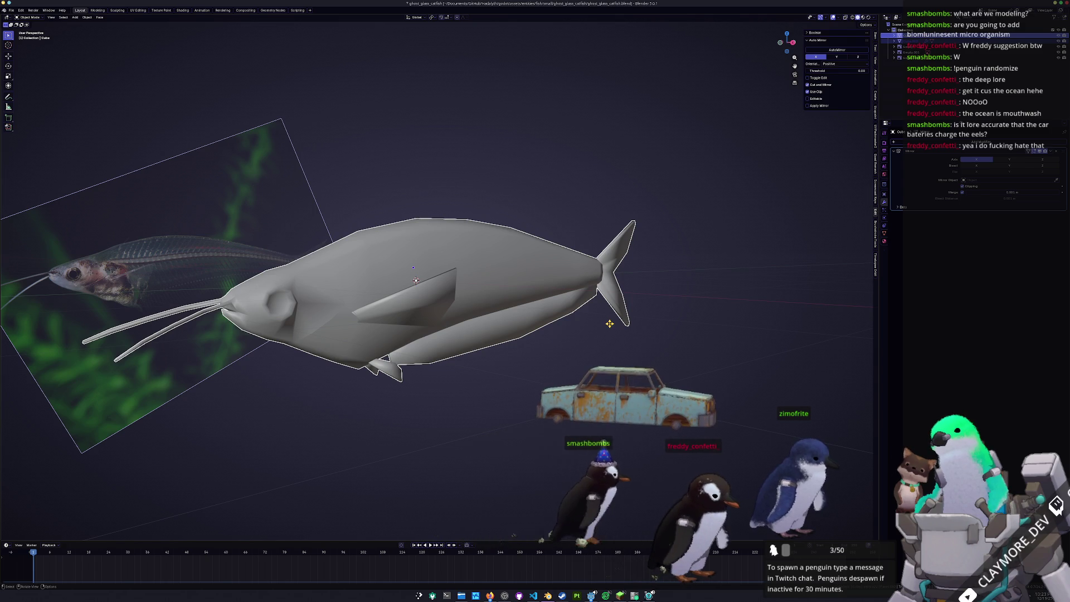
pyautogui.click(897, 54)
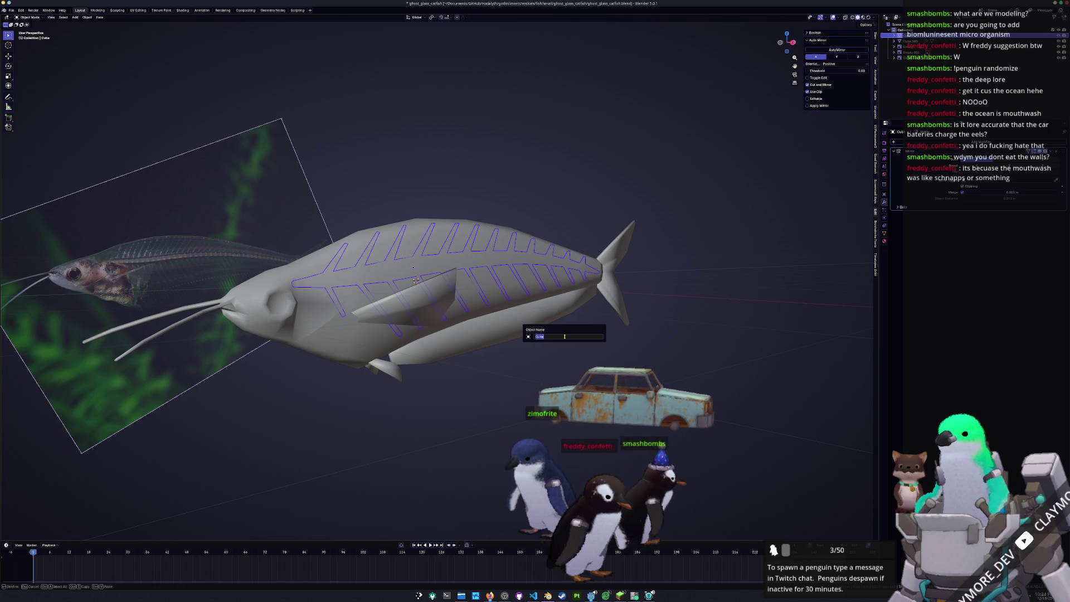
pyautogui.write('ghost_glass_catfish')
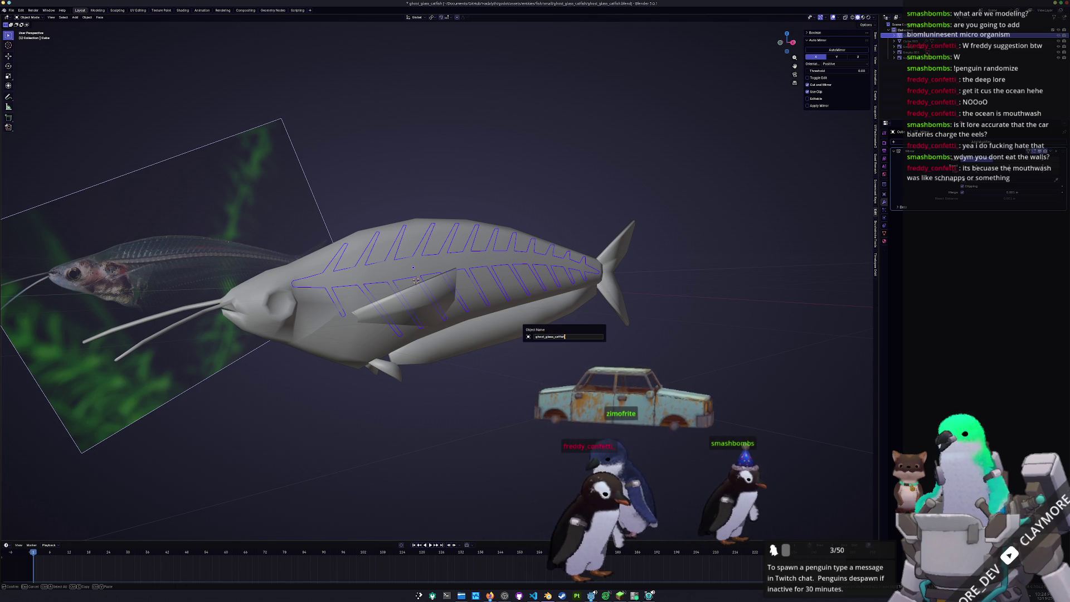
# Confirm the name ghost_glass_catfish, select the fish body and save ghost_glass_catfish.blend.
pyautogui.press('Return')
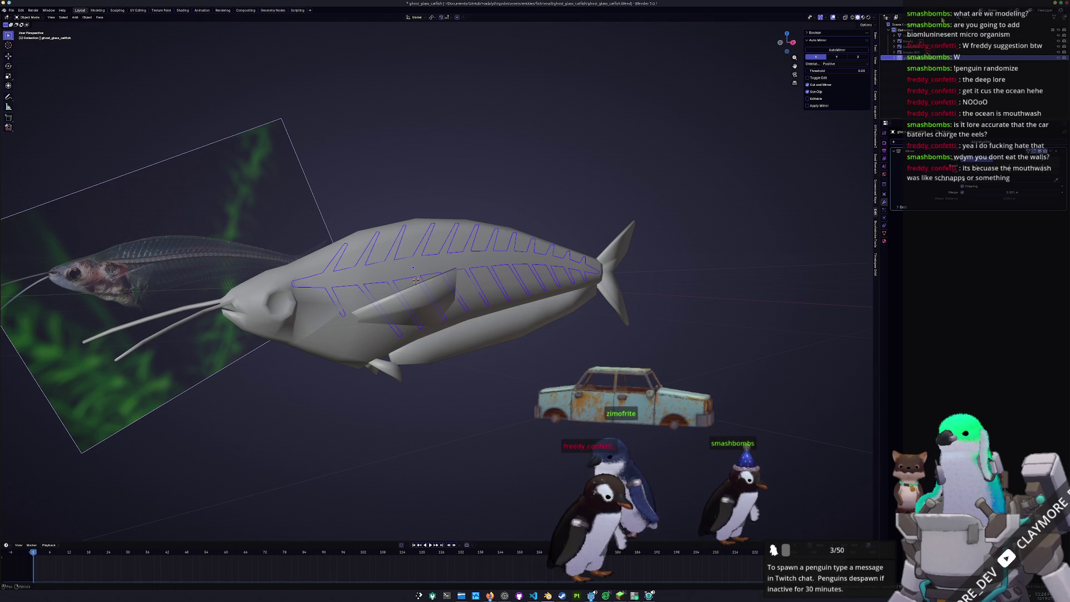
pyautogui.click(416, 282)
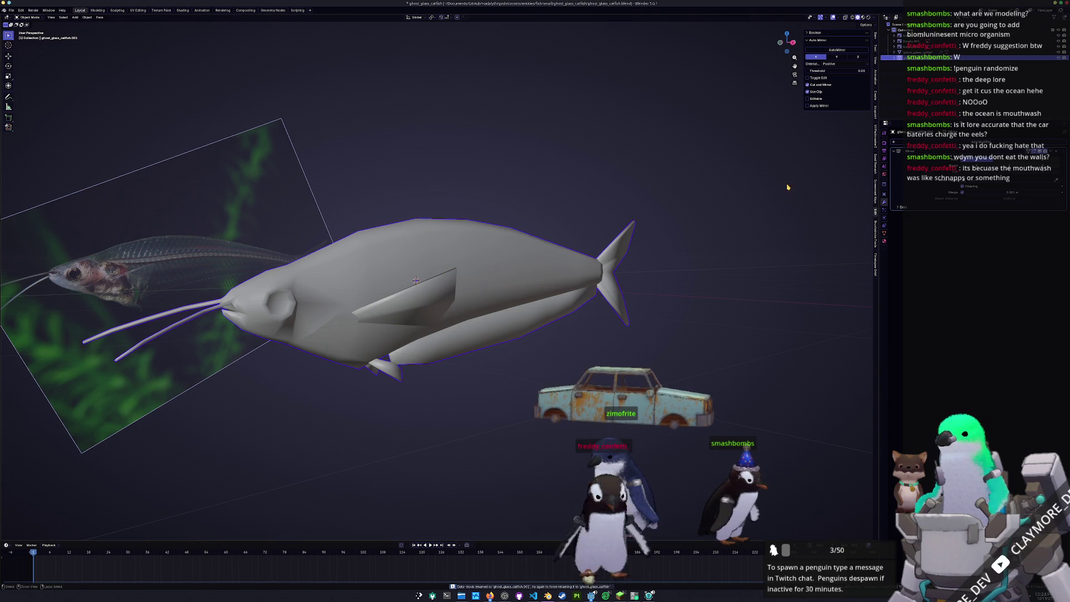
pyautogui.hotkey('ctrl', 's')
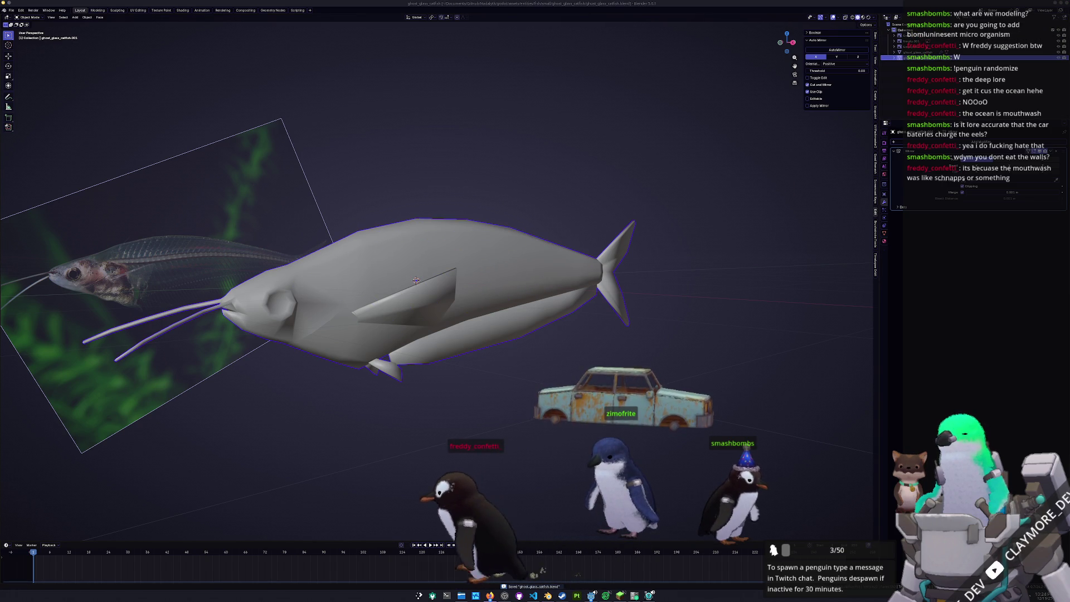
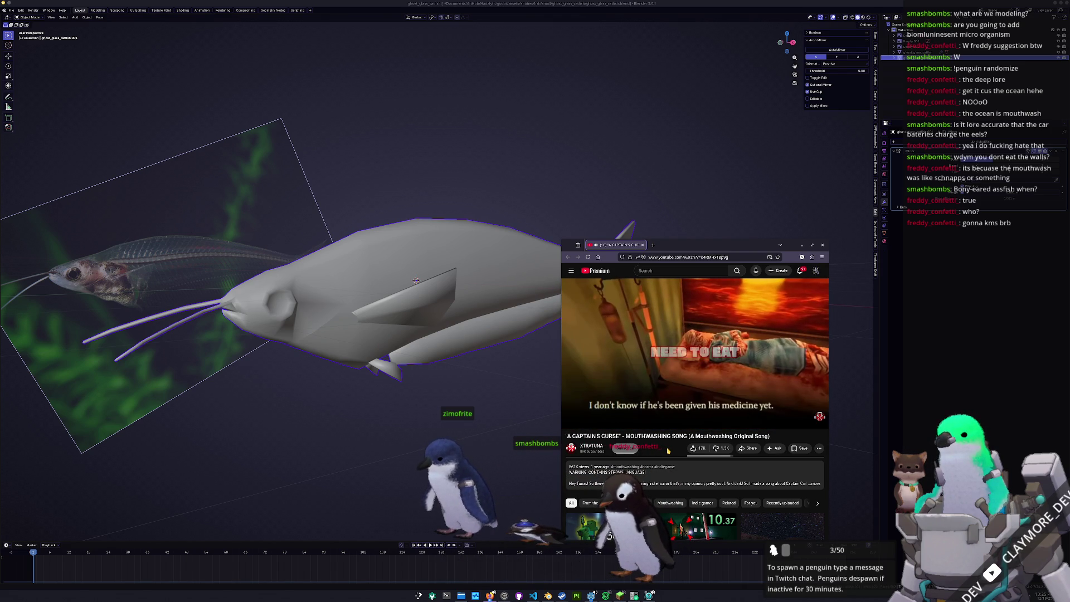
# Jump the song video ahead to about 1:12, pause it, and switch back to Blender.
pyautogui.click(673, 393)
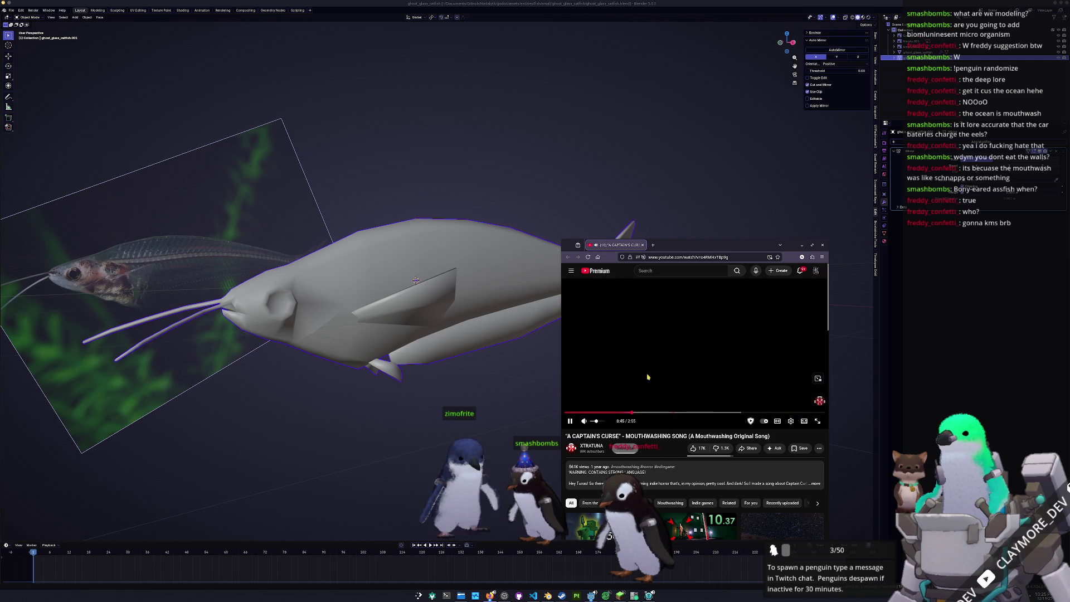
pyautogui.click(672, 415)
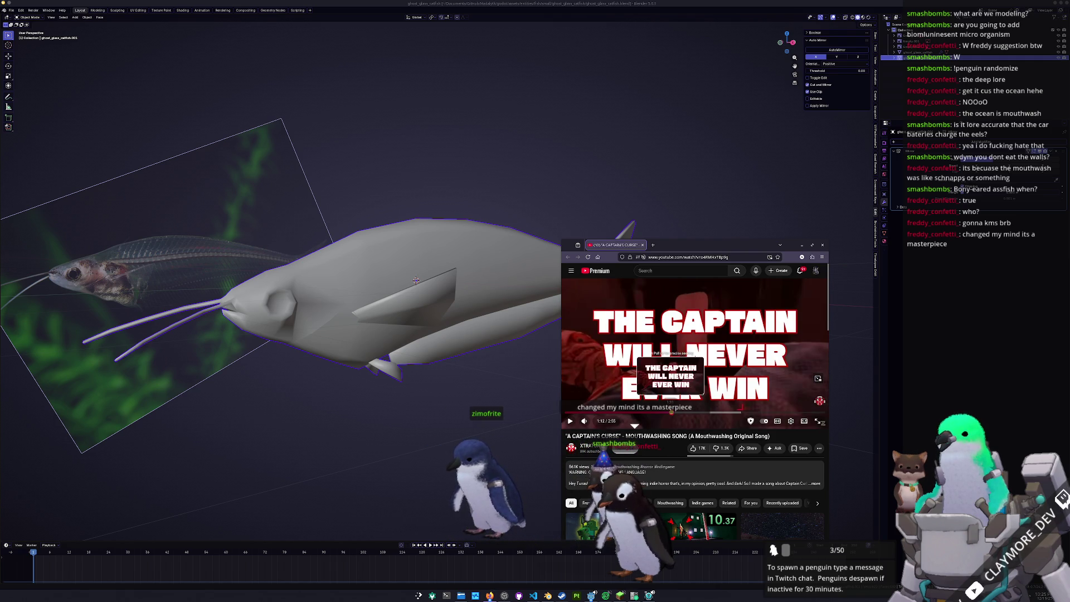
pyautogui.click(777, 352)
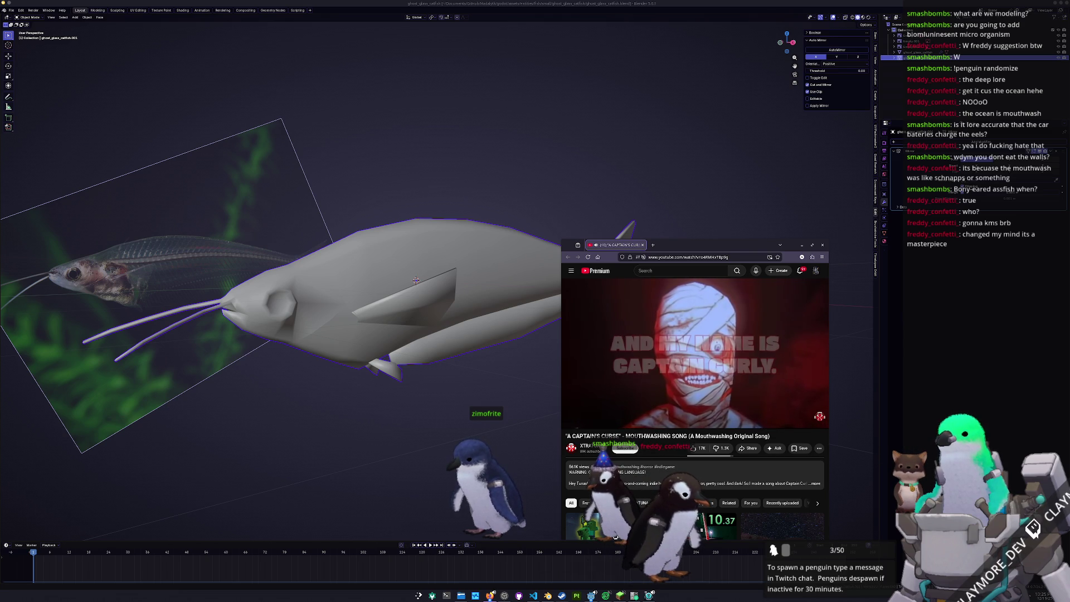
pyautogui.press('space')
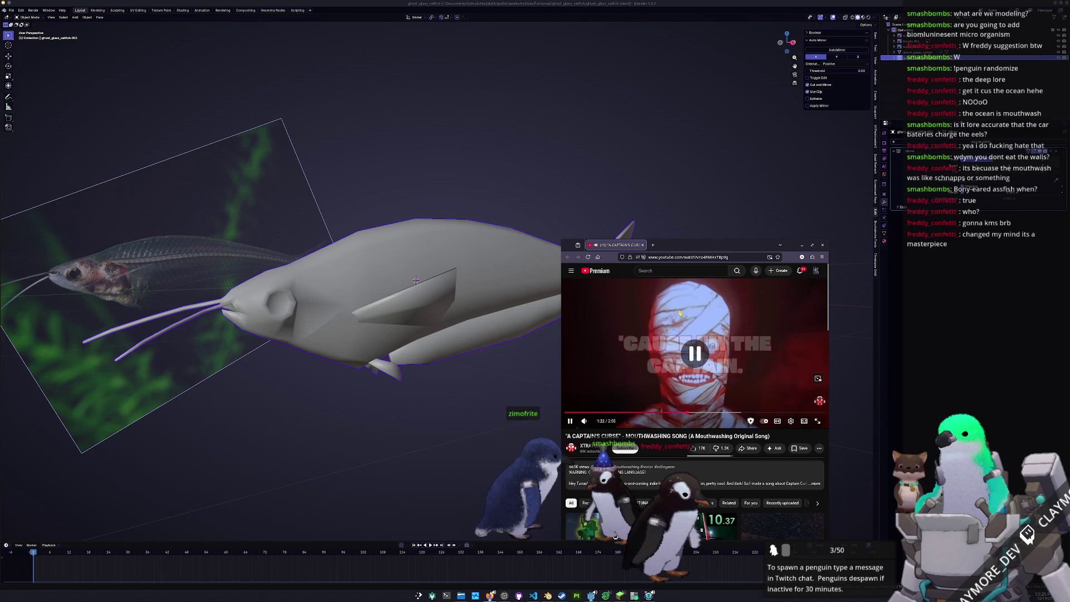
pyautogui.hotkey('alt', 'Tab')
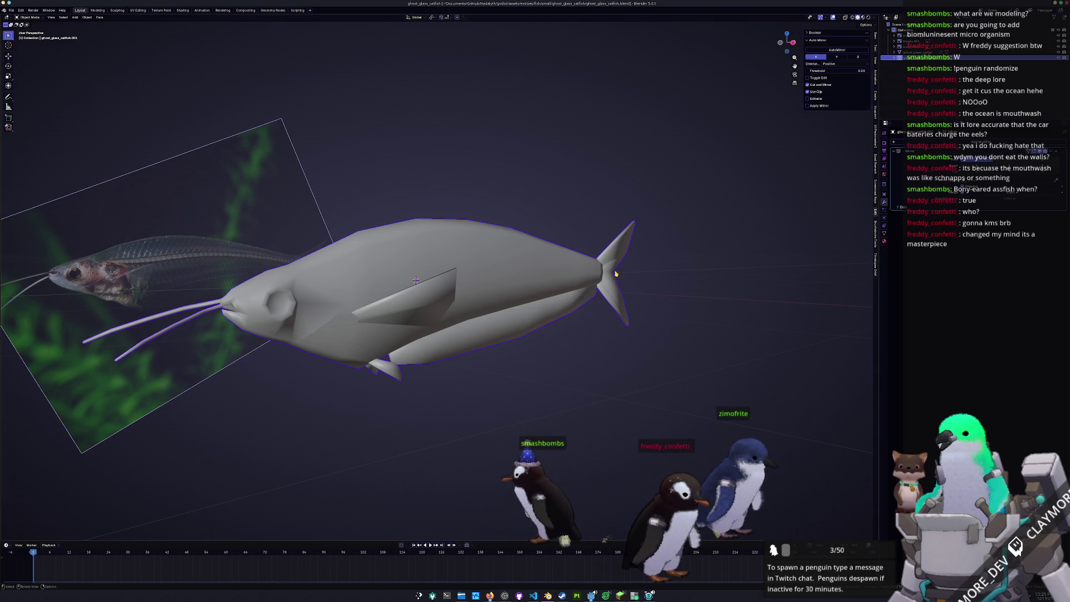
# From the front orthographic view, box-select the lower fin faces and move them slightly along X.
pyautogui.moveTo(593, 293); pyautogui.dragTo(604, 318, button='middle')
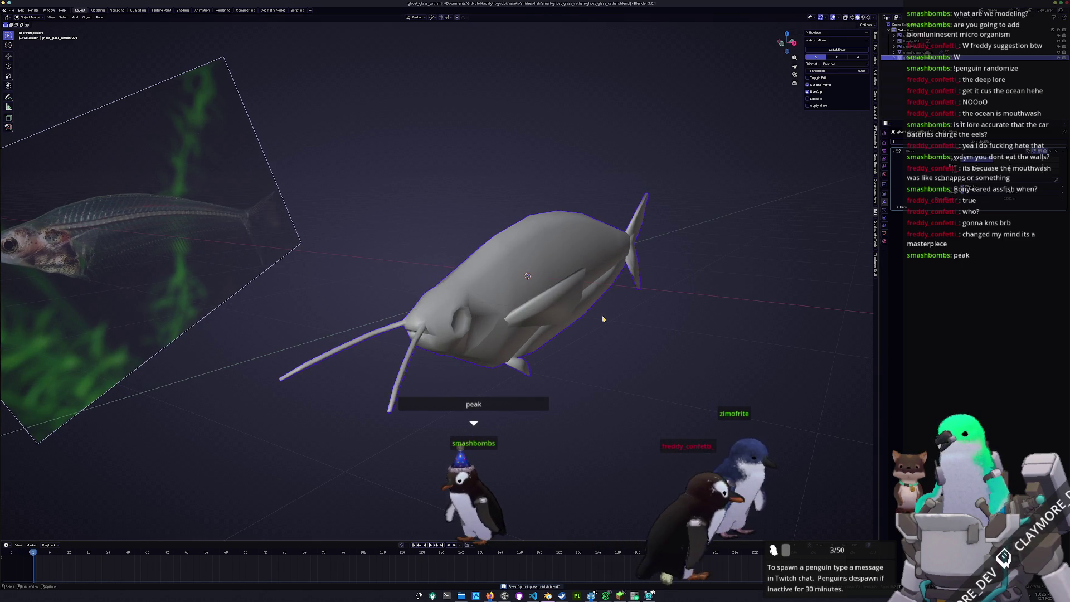
pyautogui.press('Tab')
pyautogui.press('Tab')
pyautogui.press('KP_3')
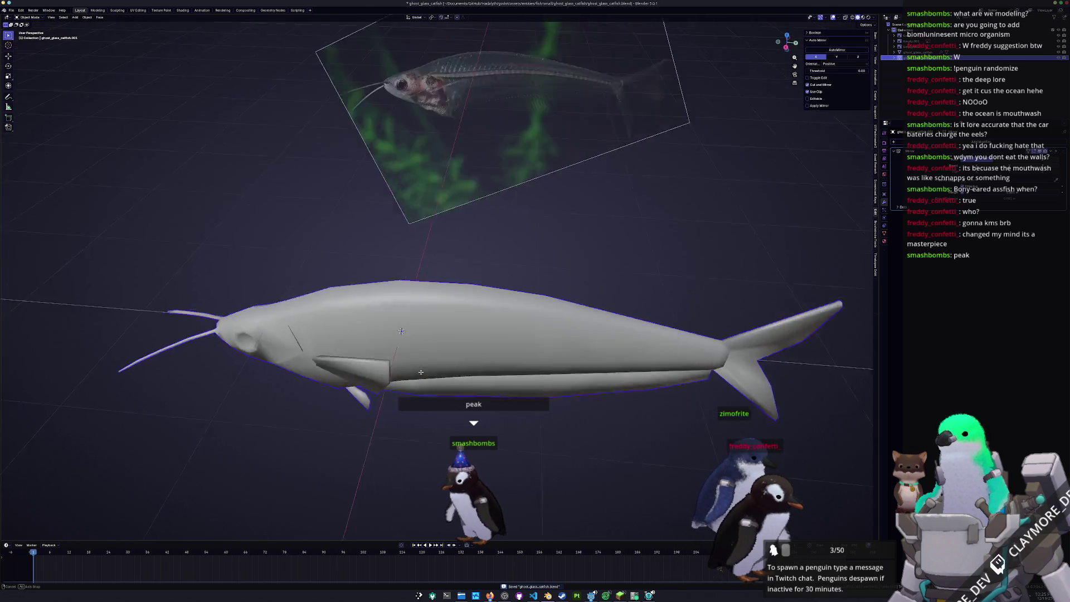
pyautogui.moveTo(415, 374); pyautogui.dragTo(488, 374, button='middle')
pyautogui.press('KP_1')
pyautogui.scroll(4, 489, 374)
pyautogui.press('Tab')
pyautogui.scroll(3, 490, 375)
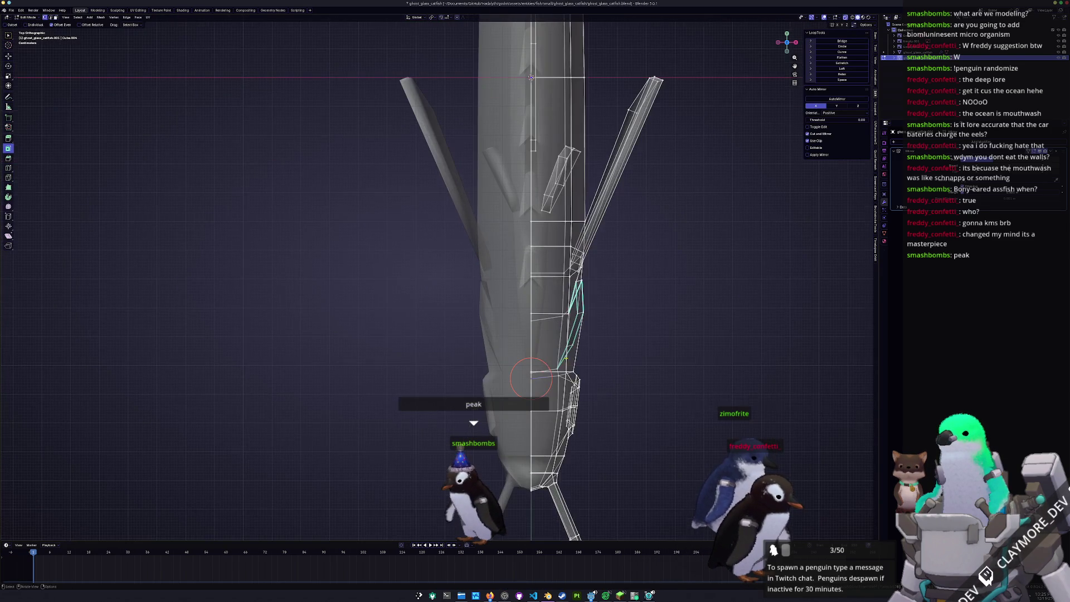
pyautogui.moveTo(552, 370); pyautogui.dragTo(601, 379)
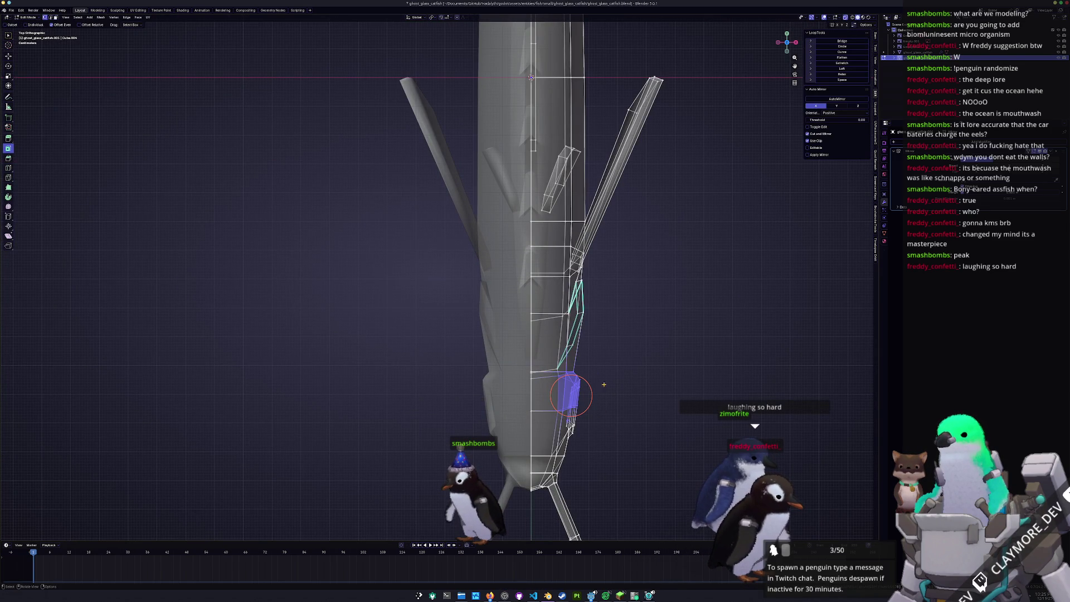
pyautogui.press('g')
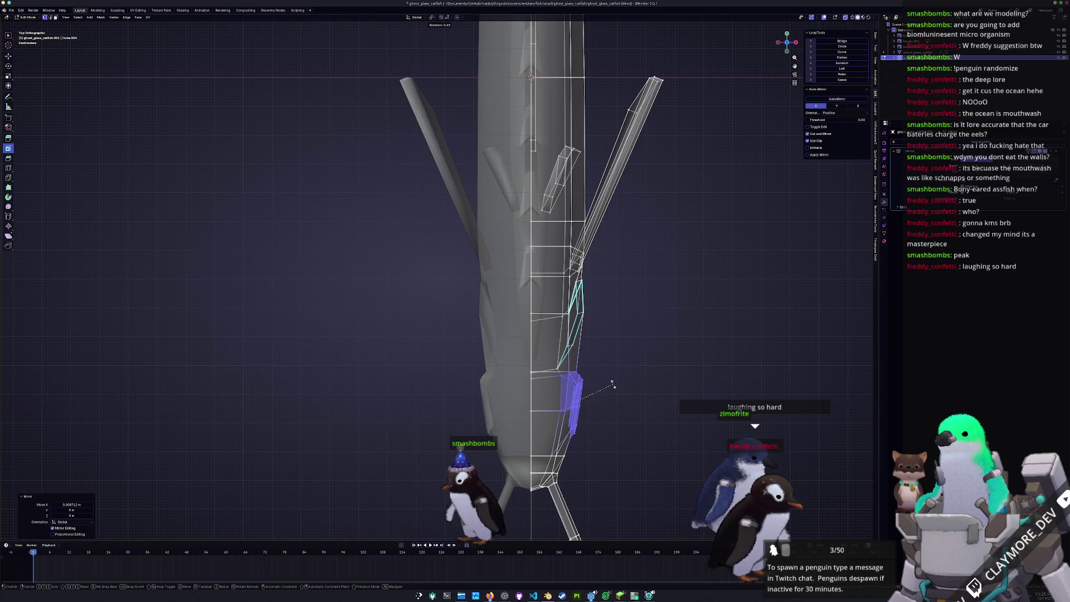
pyautogui.press('Tab')
pyautogui.moveTo(614, 387)
pyautogui.mouseDown(button='middle')
pyautogui.moveTo(489, 392)
pyautogui.moveTo(635, 295)
pyautogui.mouseUp(button='middle')
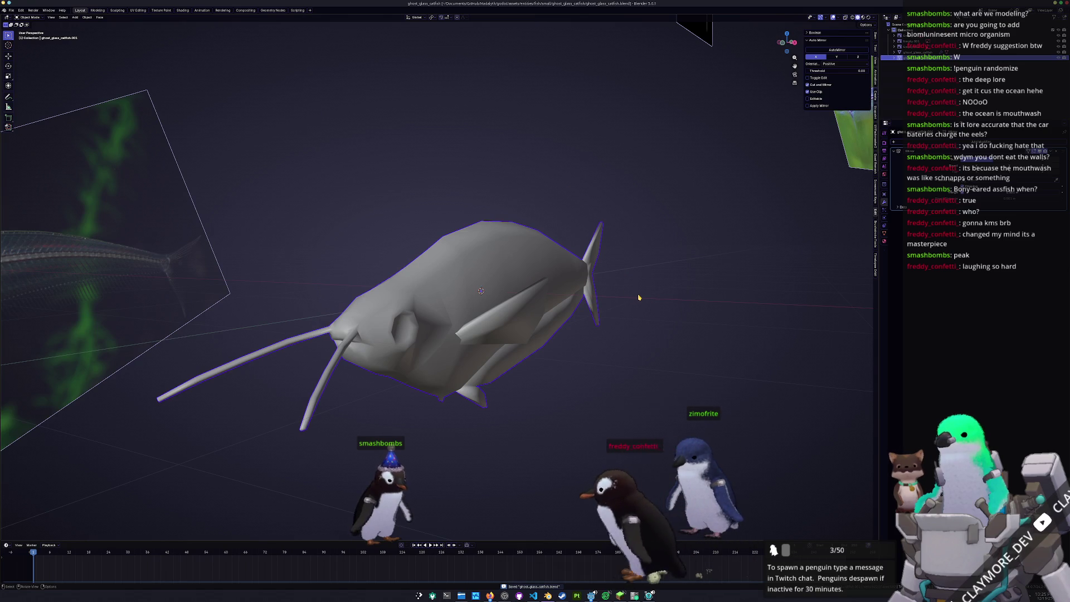
# Rename the catfish object to ghost_glass_catfish and apply All Transforms to it.
pyautogui.press('F2')
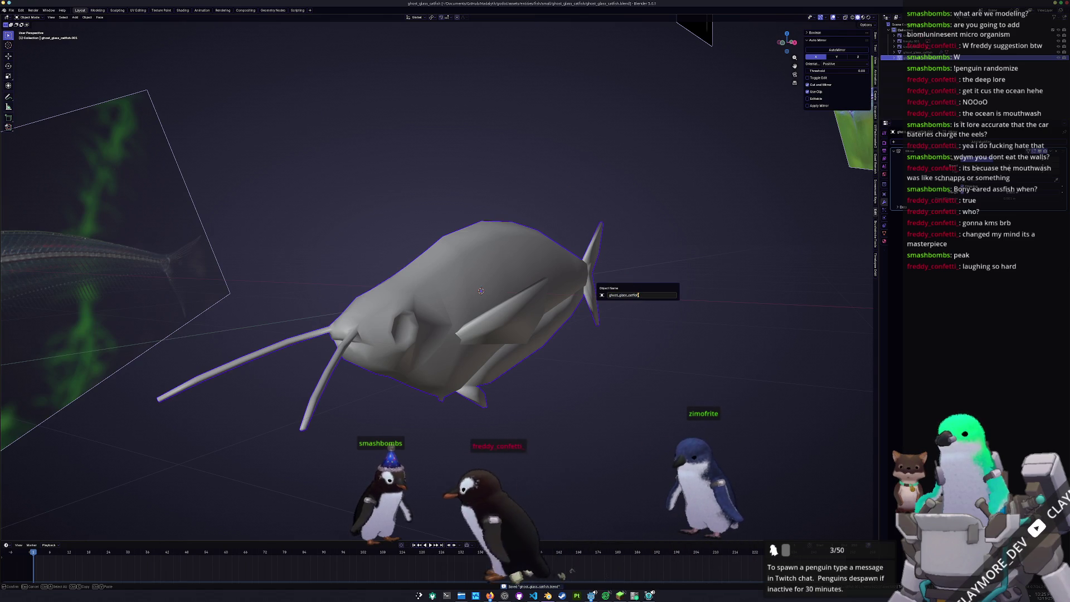
pyautogui.press('Return')
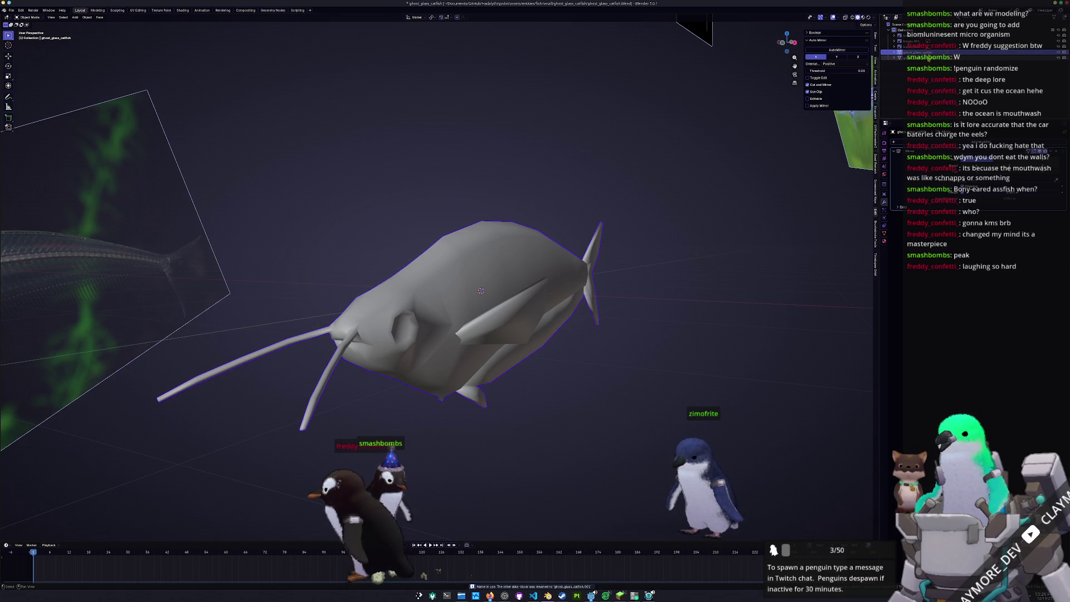
pyautogui.click(669, 238)
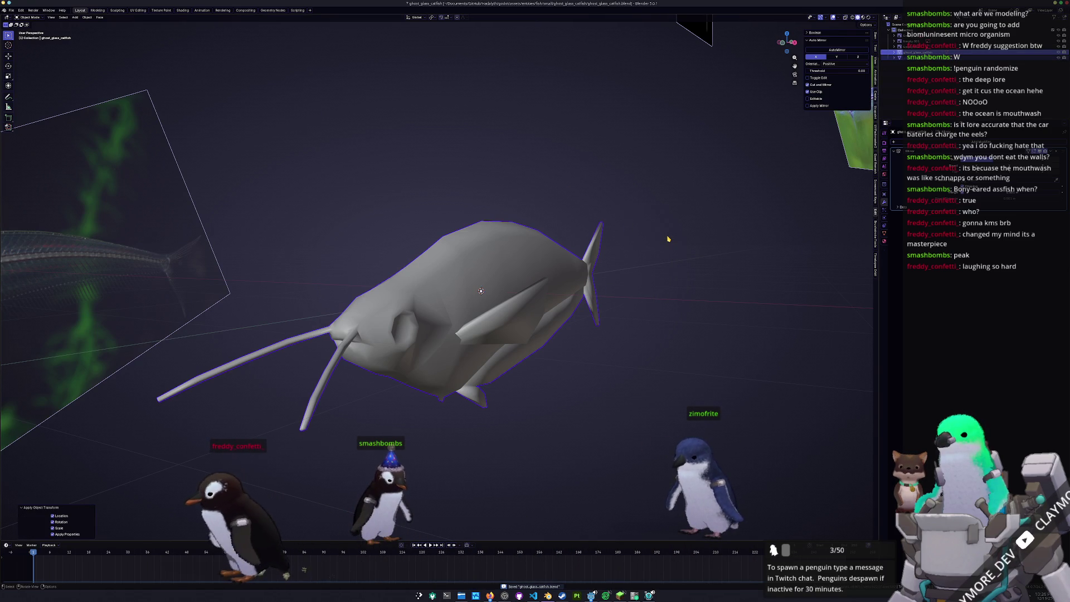
pyautogui.scroll(-2, 628, 239)
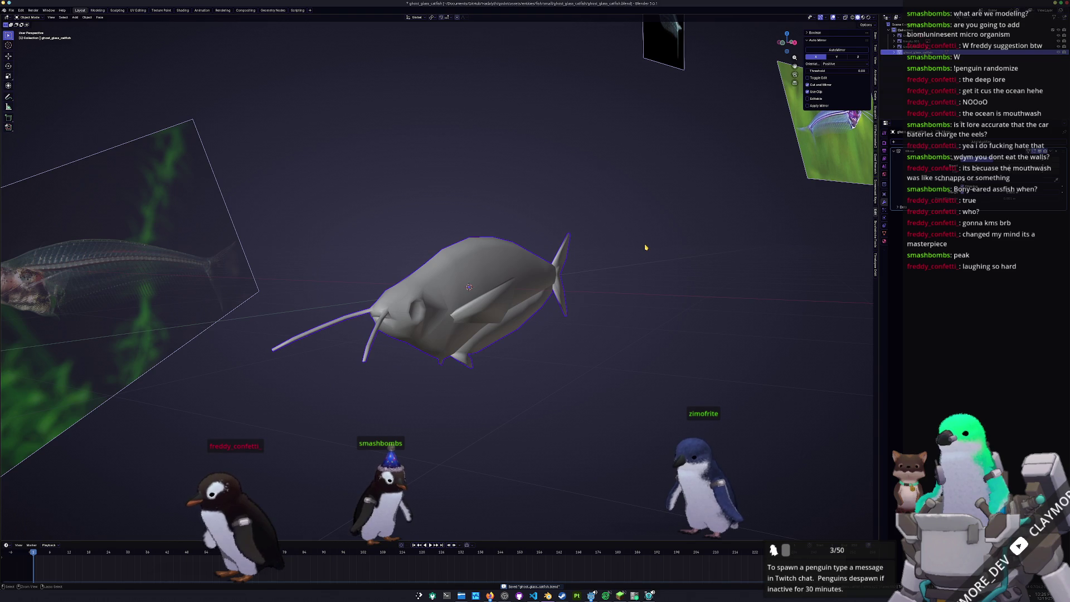
pyautogui.rightClick(645, 247)
pyautogui.press('Escape')
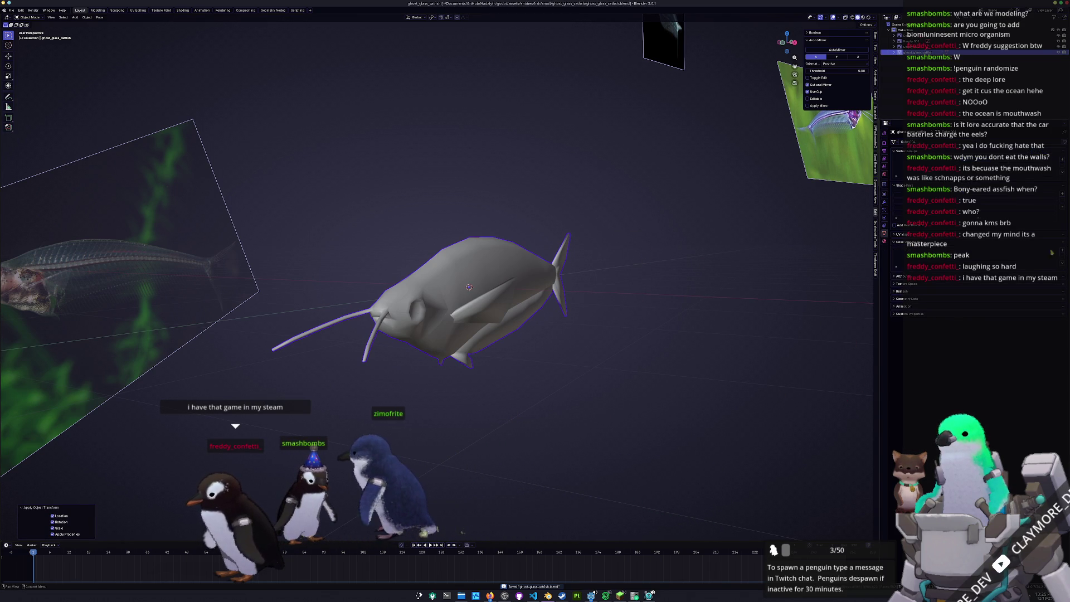
pyautogui.click(717, 291)
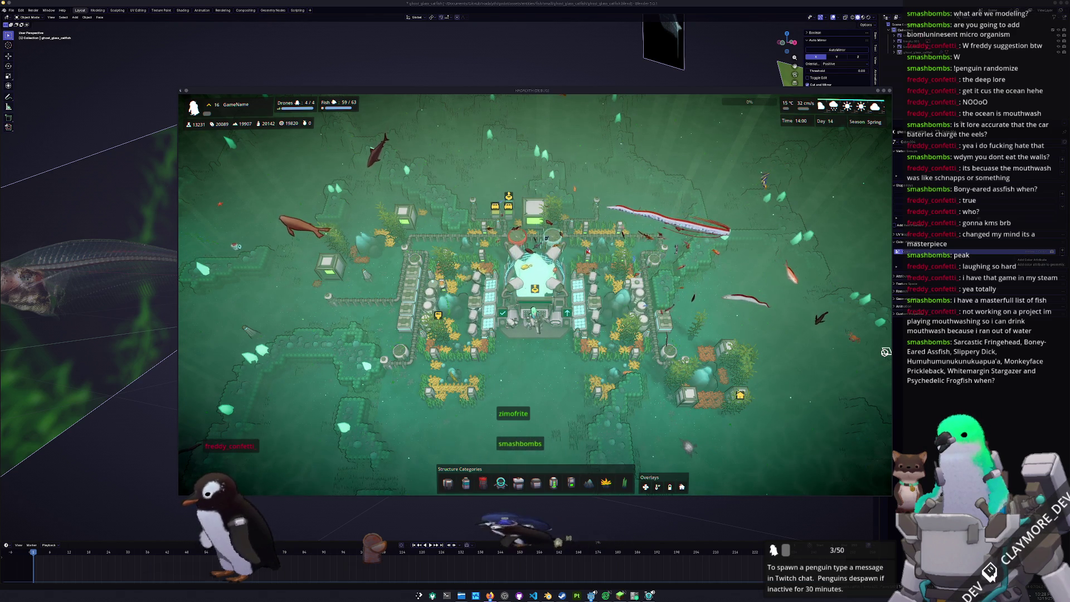
# Drag the song video window up over the running colony game.
pyautogui.keyDown('super'); pyautogui.moveTo(886, 352); pyautogui.dragTo(873, 284); pyautogui.keyUp('super')
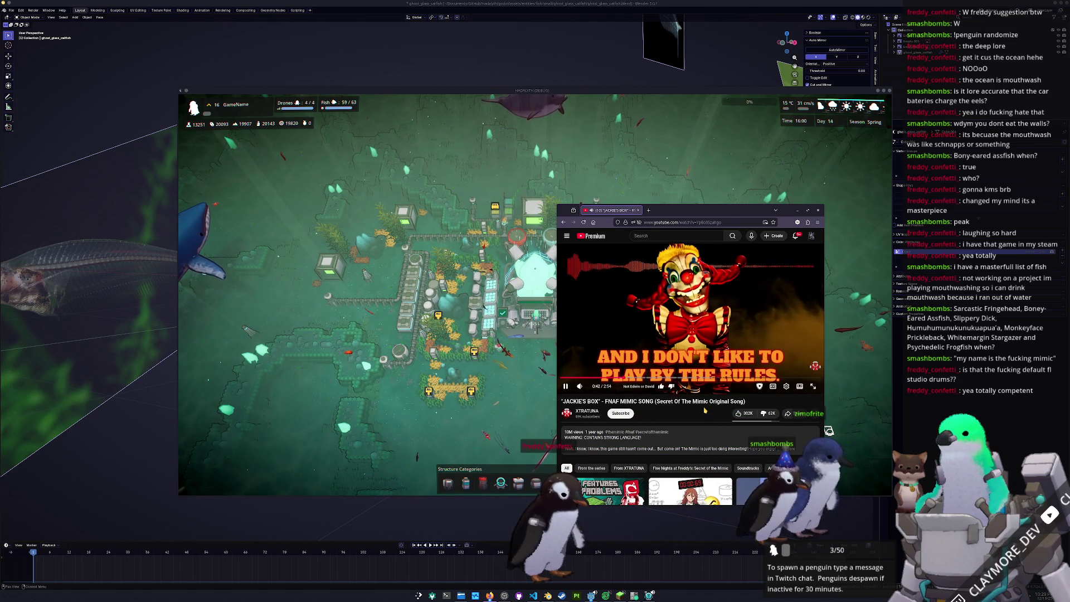
# Skip around and pause the song video, reposition its window, then close it to reveal the game.
pyautogui.press('l')
pyautogui.press('l')
pyautogui.press('l')
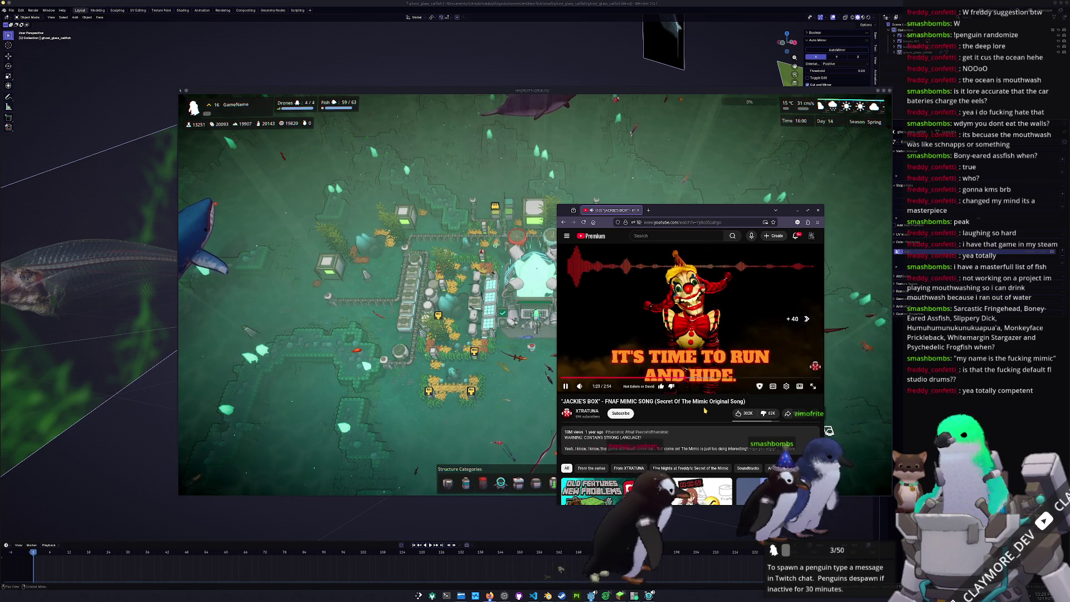
pyautogui.press('j')
pyautogui.press('j')
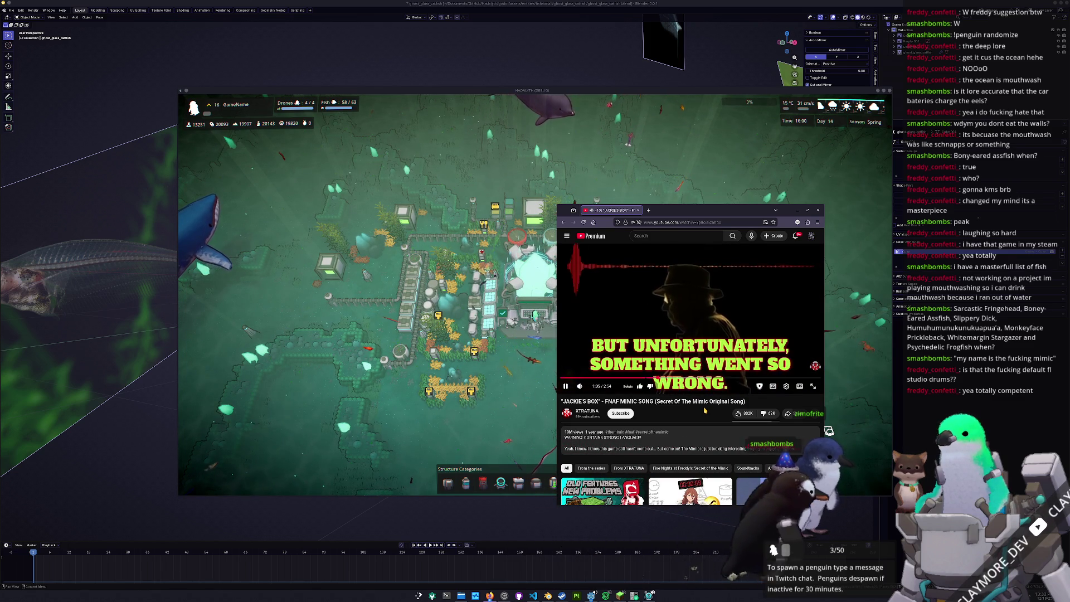
pyautogui.press('Left')
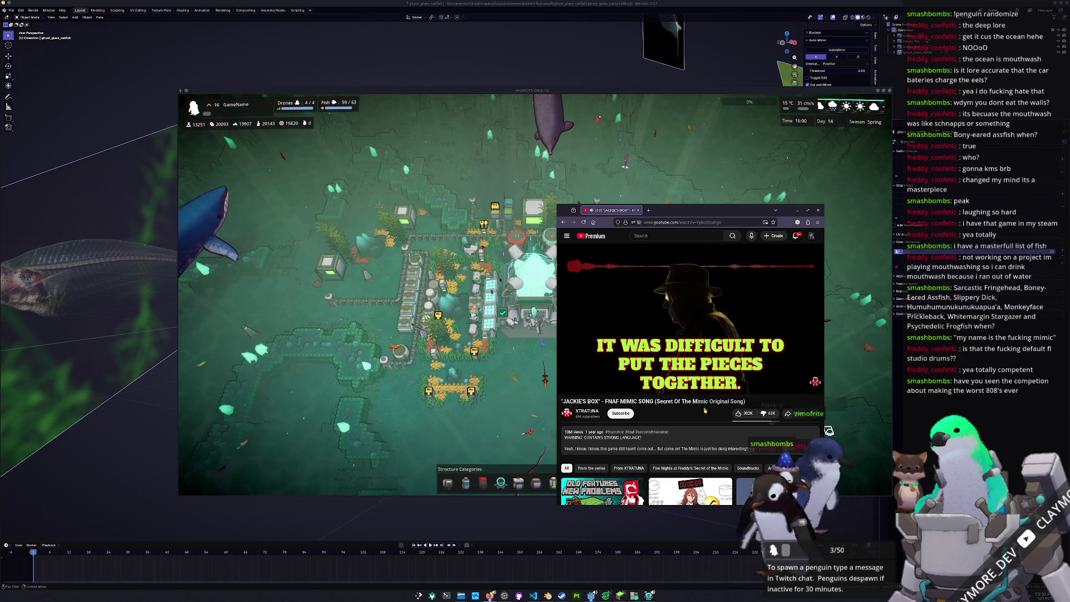
pyautogui.press('space')
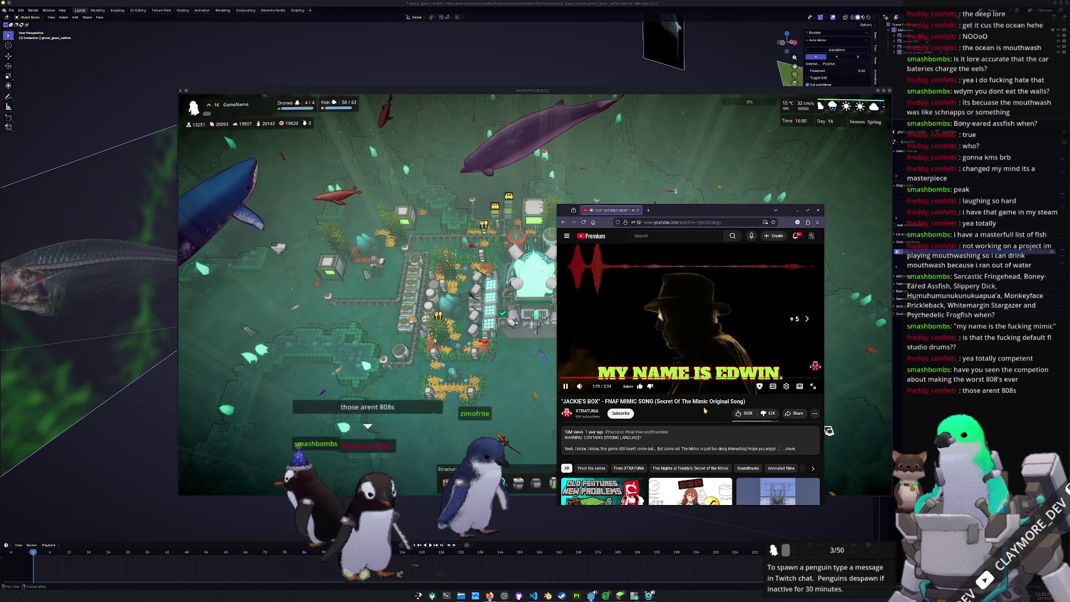
pyautogui.press('Right')
pyautogui.press('Right')
pyautogui.press('Right')
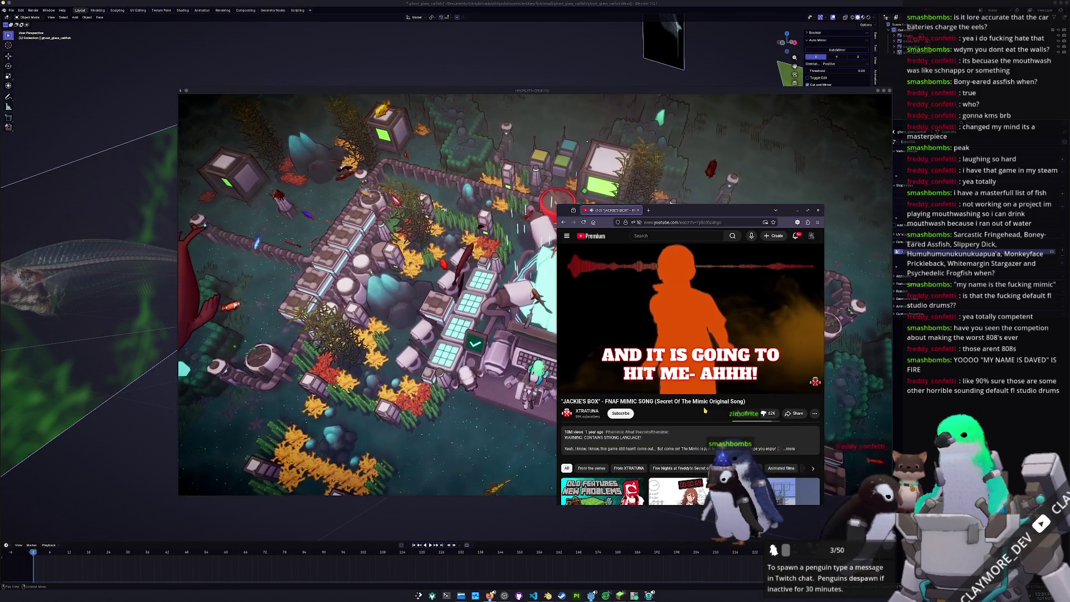
pyautogui.press('space')
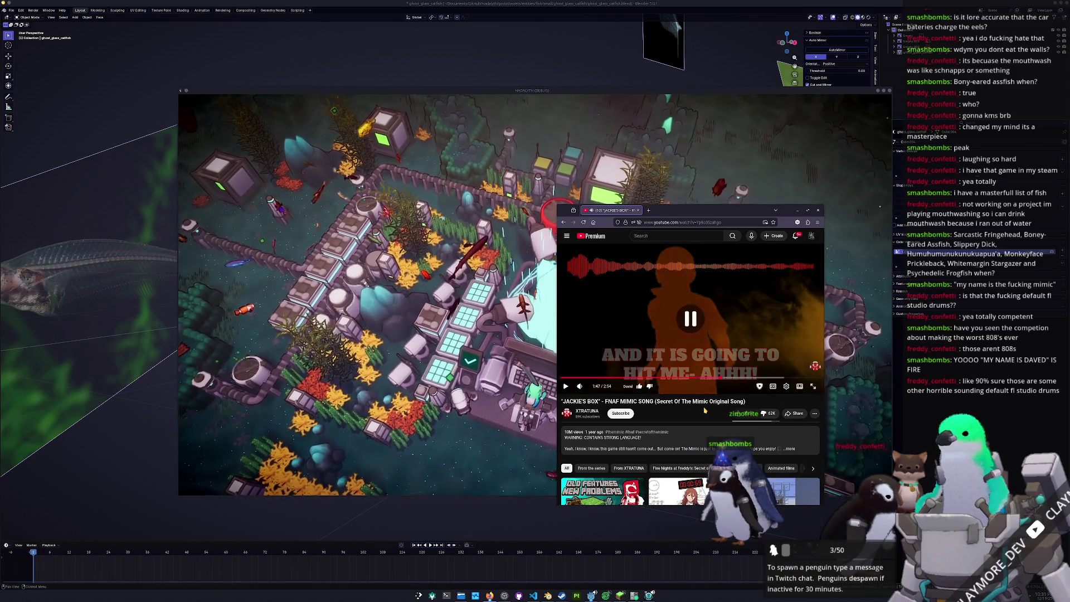
pyautogui.press('Left')
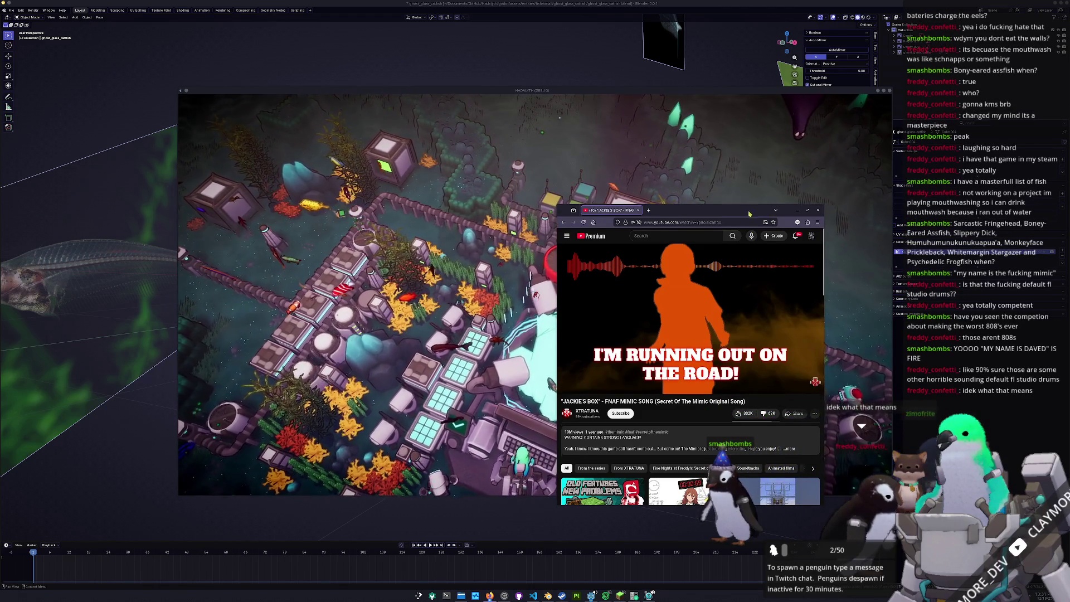
pyautogui.moveTo(723, 212); pyautogui.dragTo(753, 235)
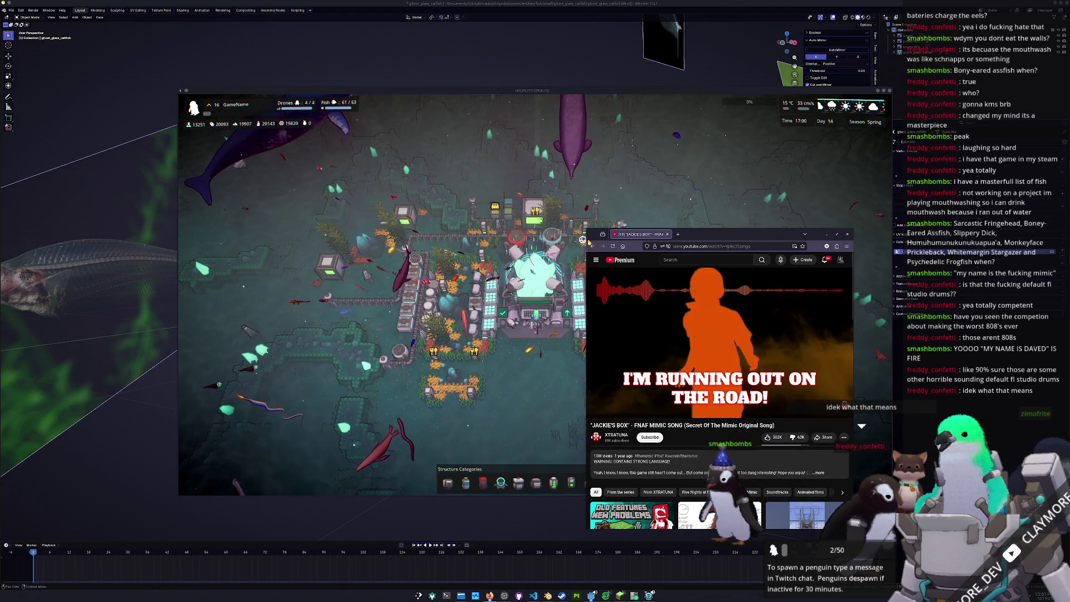
pyautogui.moveTo(587, 335)
pyautogui.mouseDown()
pyautogui.moveTo(556, 334)
pyautogui.moveTo(592, 325)
pyautogui.mouseUp()
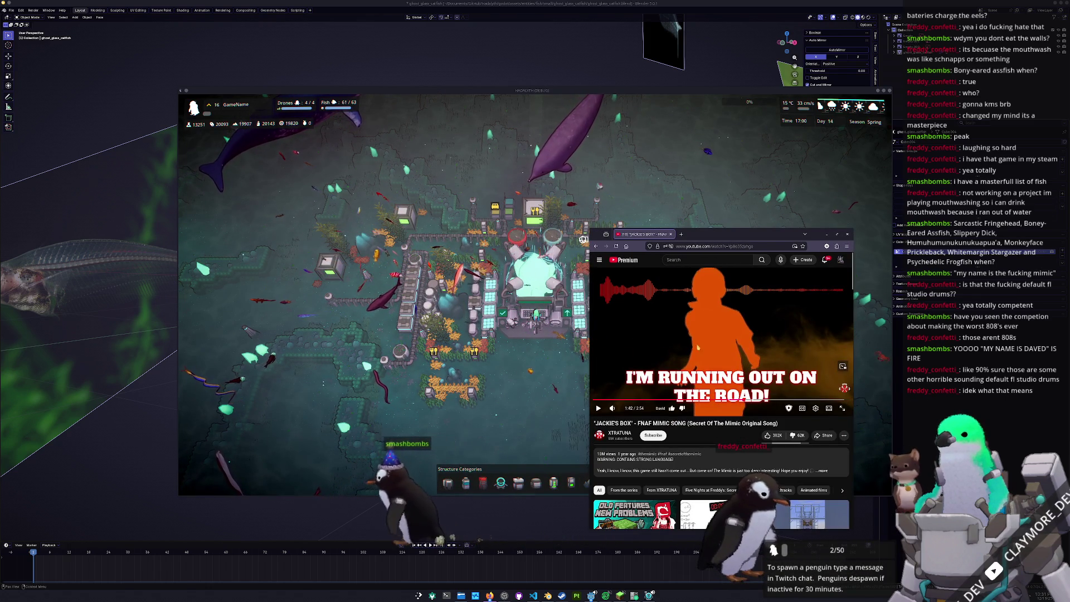
pyautogui.moveTo(720, 334)
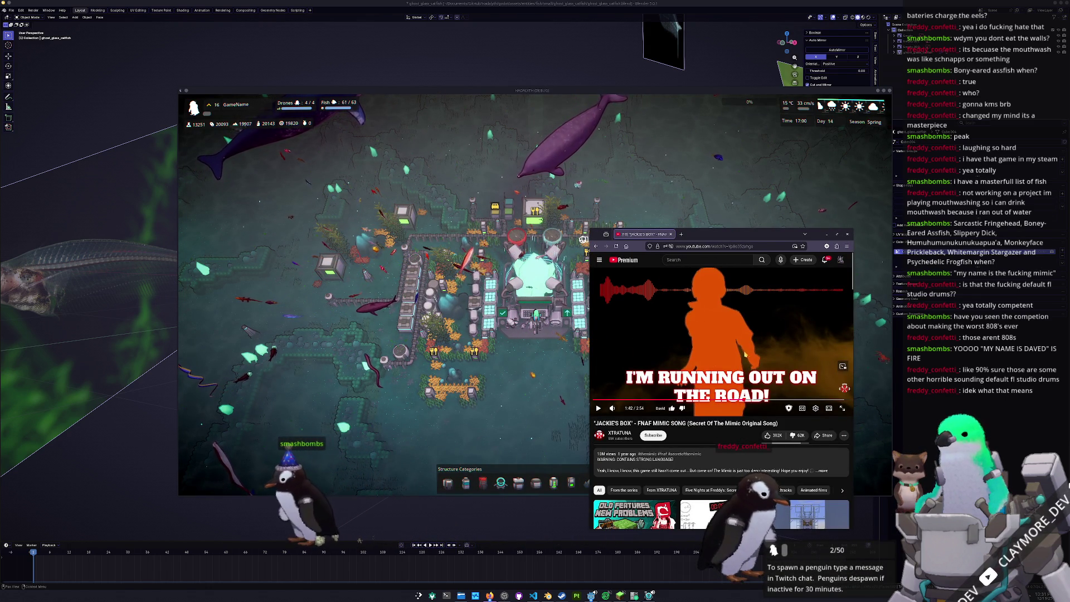
pyautogui.click(742, 352)
pyautogui.click(780, 401)
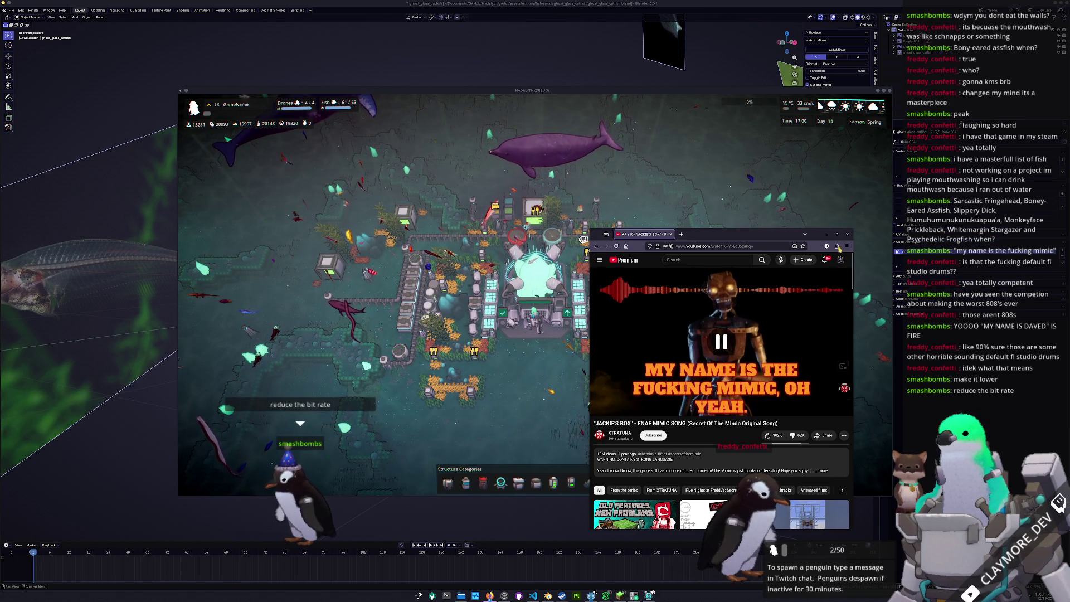
pyautogui.click(849, 235)
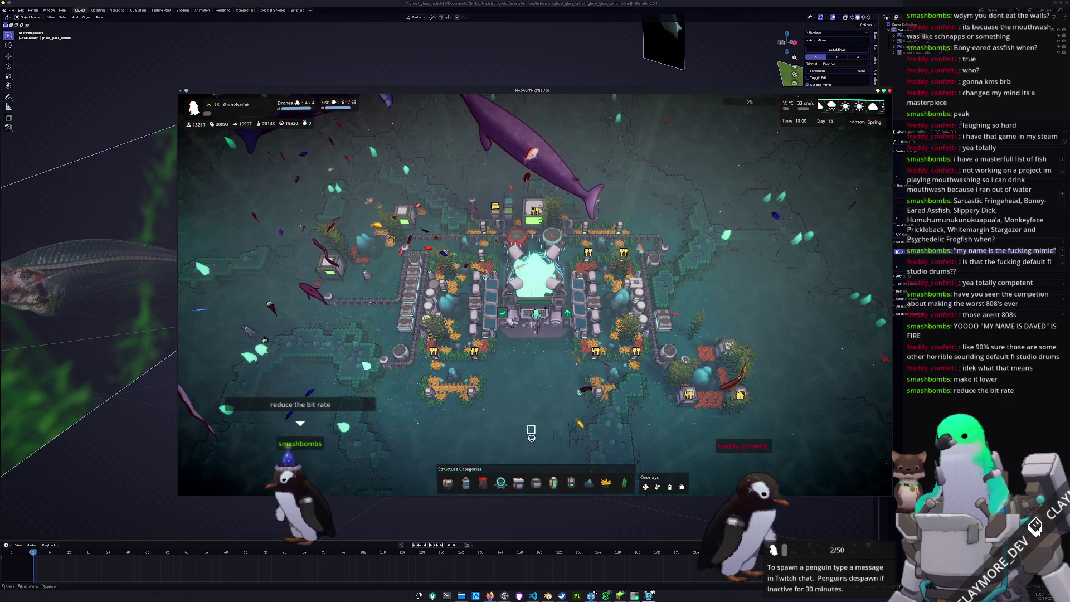
# Zoom out over the colony base, return to Blender, save the catfish file and switch to Shading.
pyautogui.press('w')
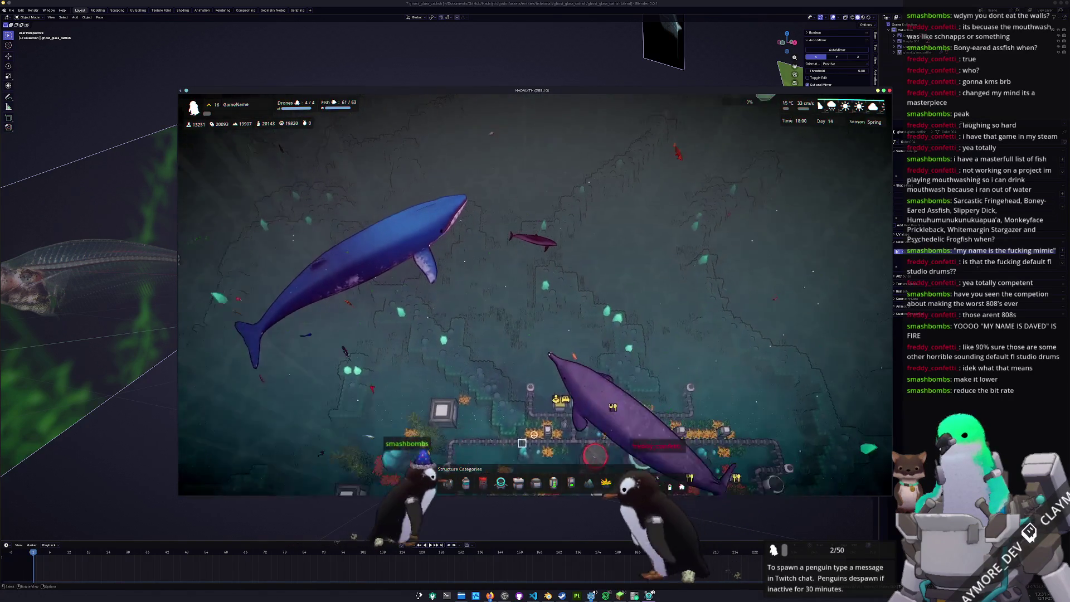
pyautogui.press('Home')
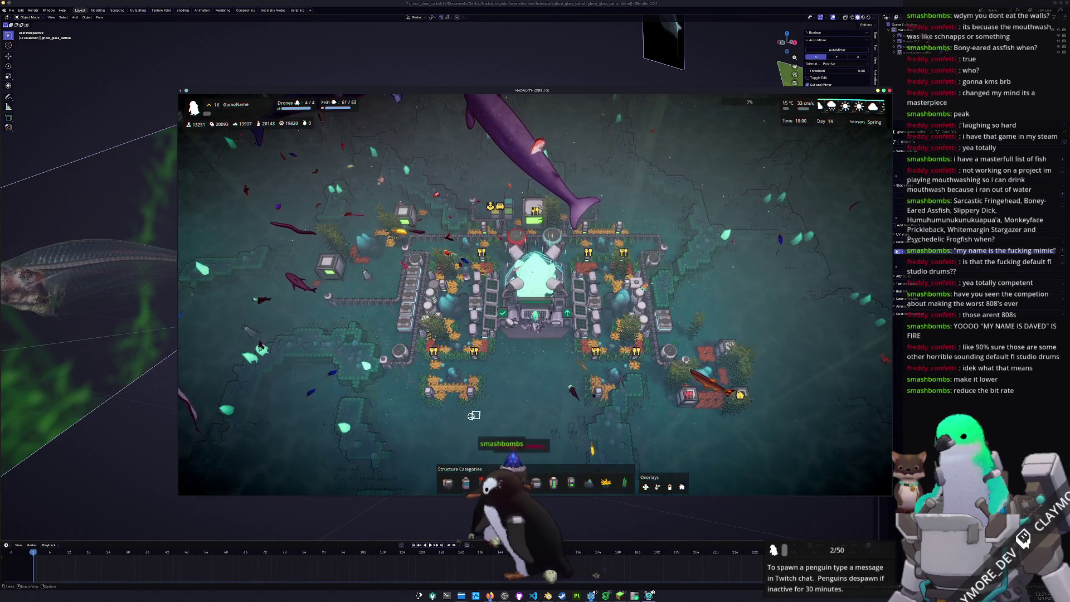
pyautogui.hotkey('alt', 'Tab')
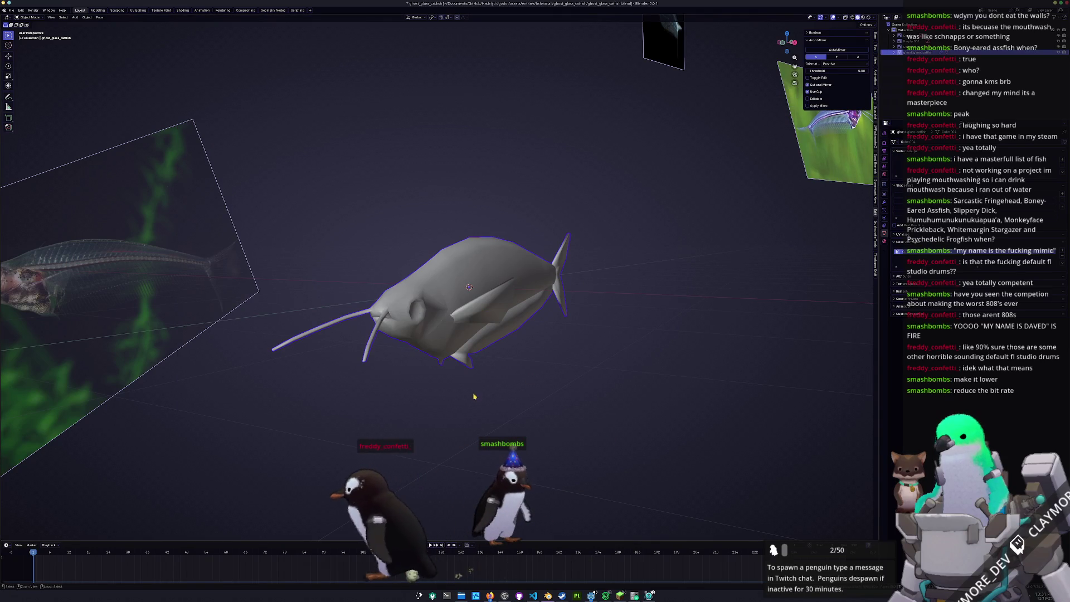
pyautogui.hotkey('alt', 'z')
pyautogui.hotkey('alt', 'z')
pyautogui.hotkey('ctrl', 's')
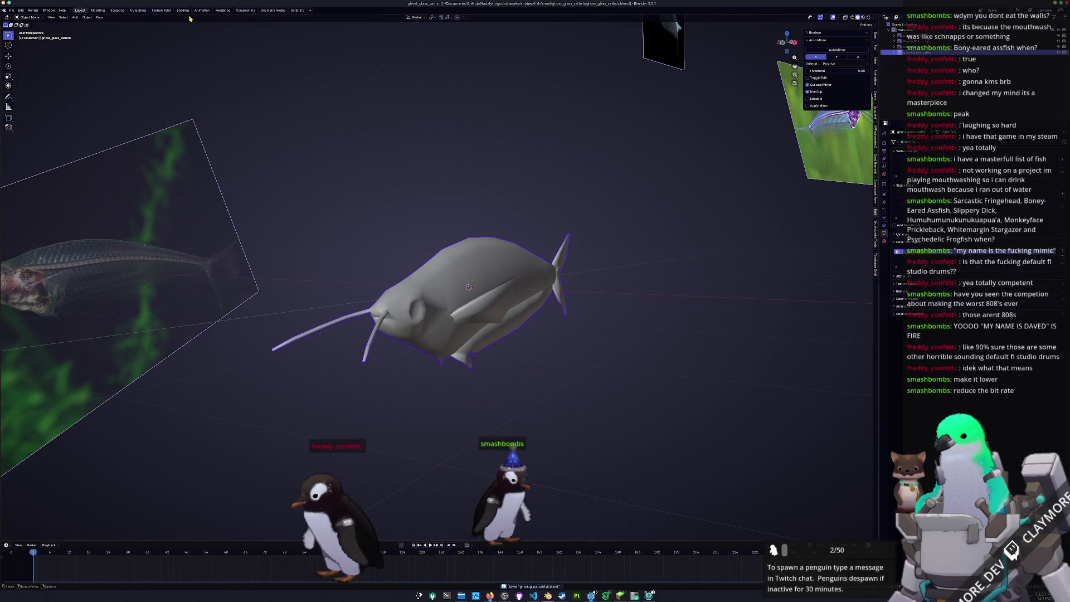
pyautogui.click(183, 10)
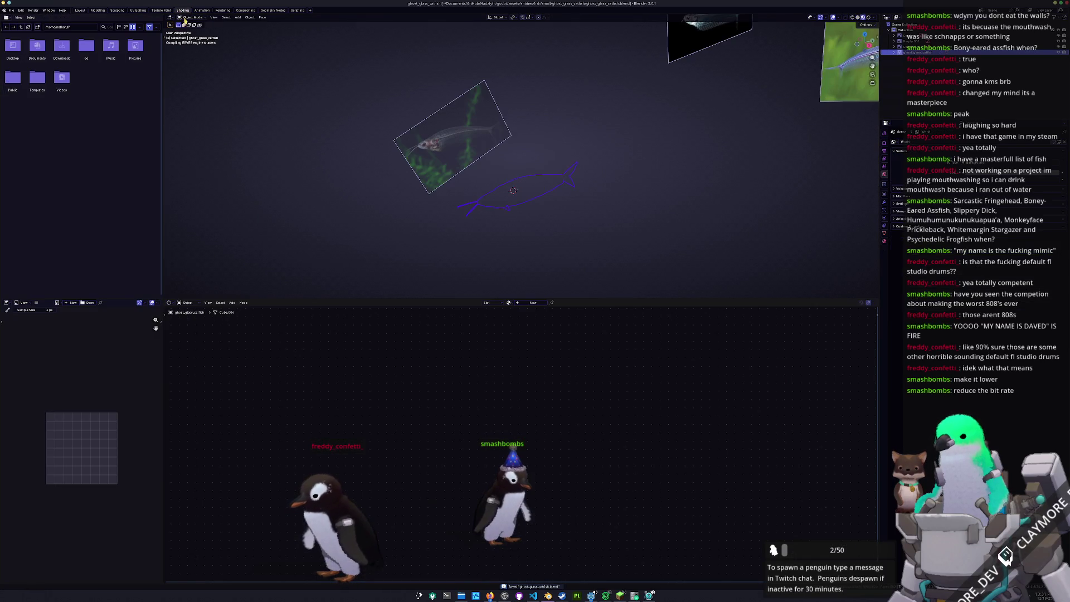
# Switch the viewport to Material Preview and create a new material for the catfish.
pyautogui.press('z')
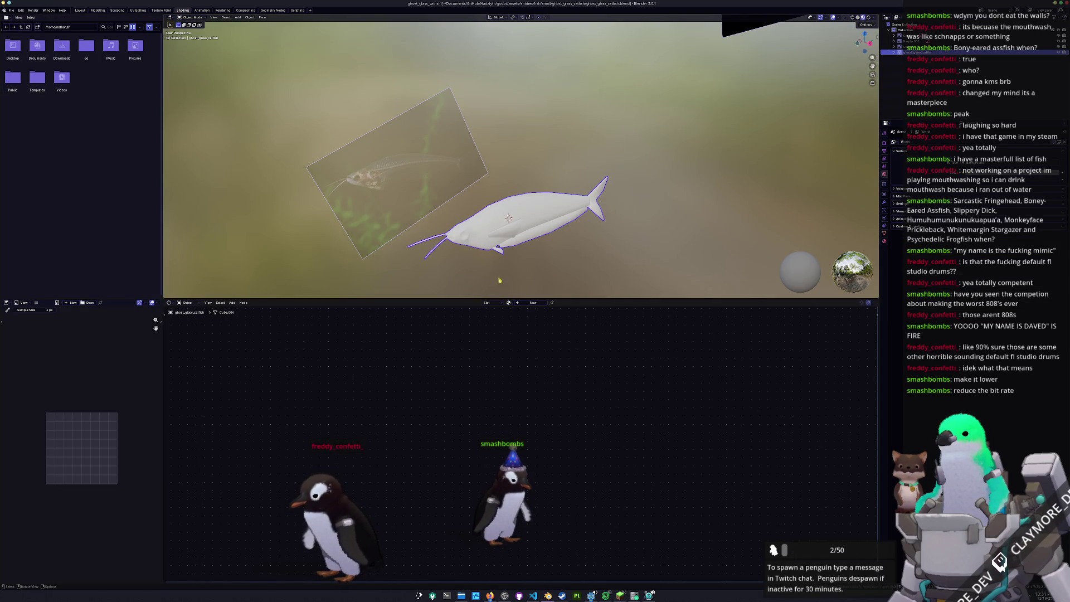
pyautogui.click(527, 303)
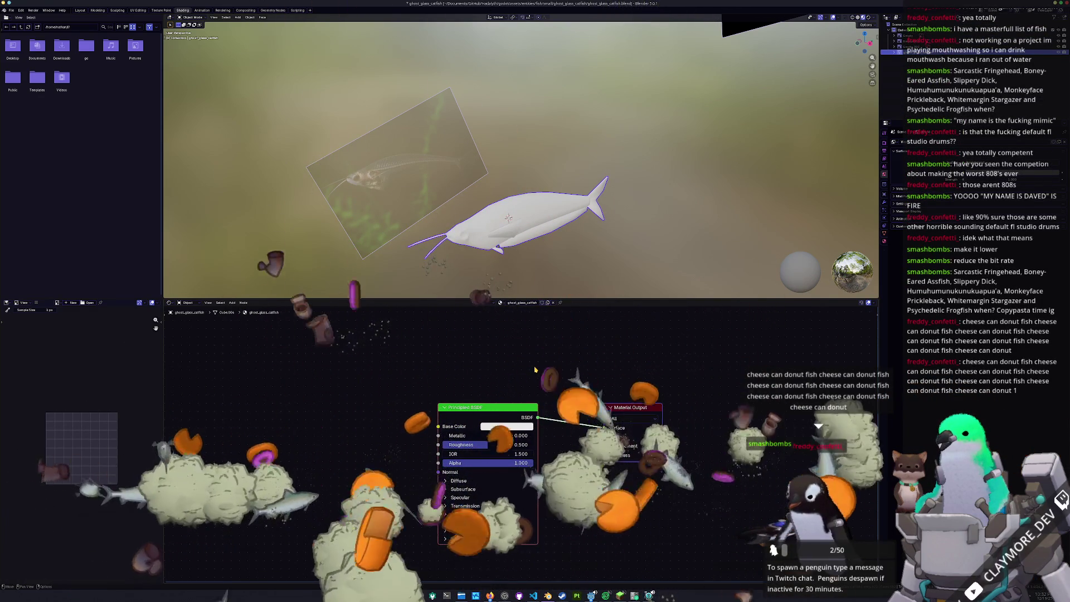
pyautogui.hotkey('shift', 'a')
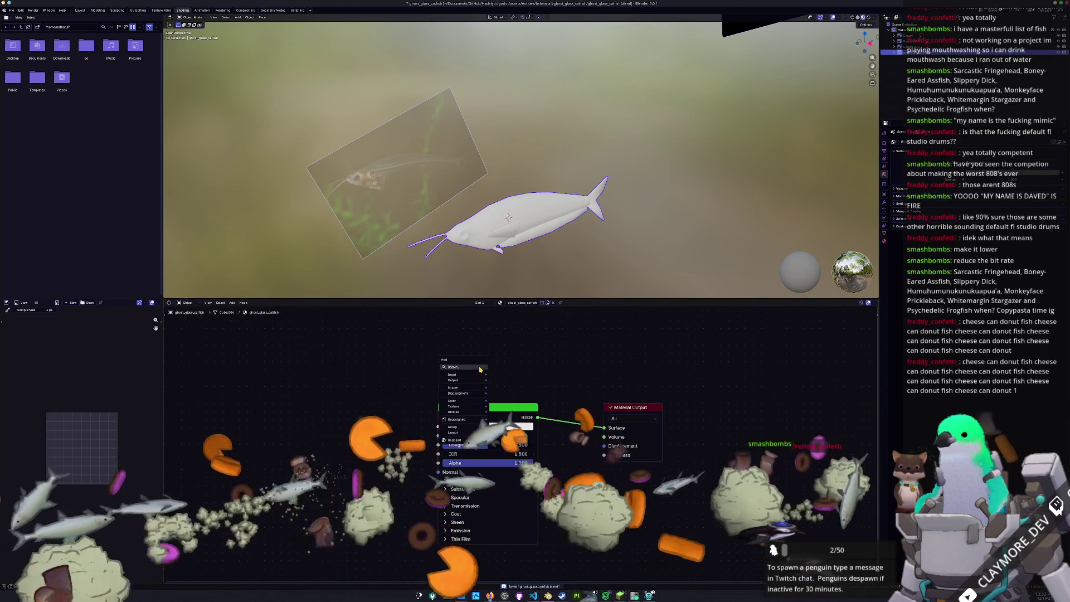
# Add Texture Coordinate and Color Attribute nodes, wiring the coordinates into Base Color.
pyautogui.click(481, 369)
pyautogui.click(386, 355)
pyautogui.moveTo(392, 397); pyautogui.dragTo(443, 426)
pyautogui.hotkey('shift', 'a')
pyautogui.click(479, 355)
pyautogui.click(575, 338)
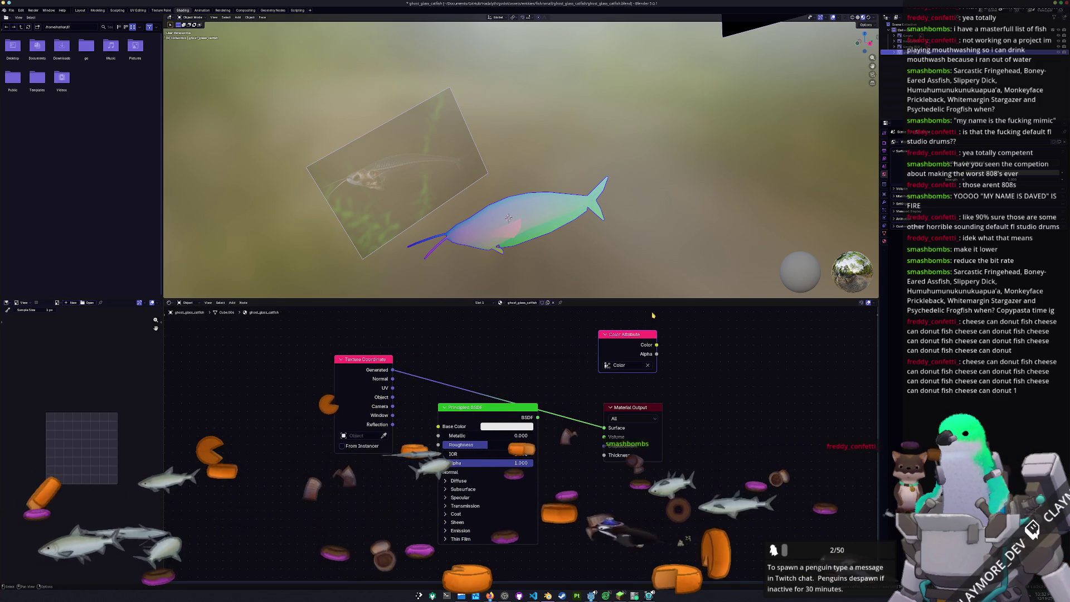
# Orbit to look down on the fish and expand the bake settings in the properties panel.
pyautogui.rightClick(508, 219)
pyautogui.click(519, 226)
pyautogui.moveTo(508, 218)
pyautogui.mouseDown(button='middle')
pyautogui.moveTo(528, 215)
pyautogui.moveTo(530, 183)
pyautogui.mouseUp(button='middle')
pyautogui.scroll(3, 531, 183)
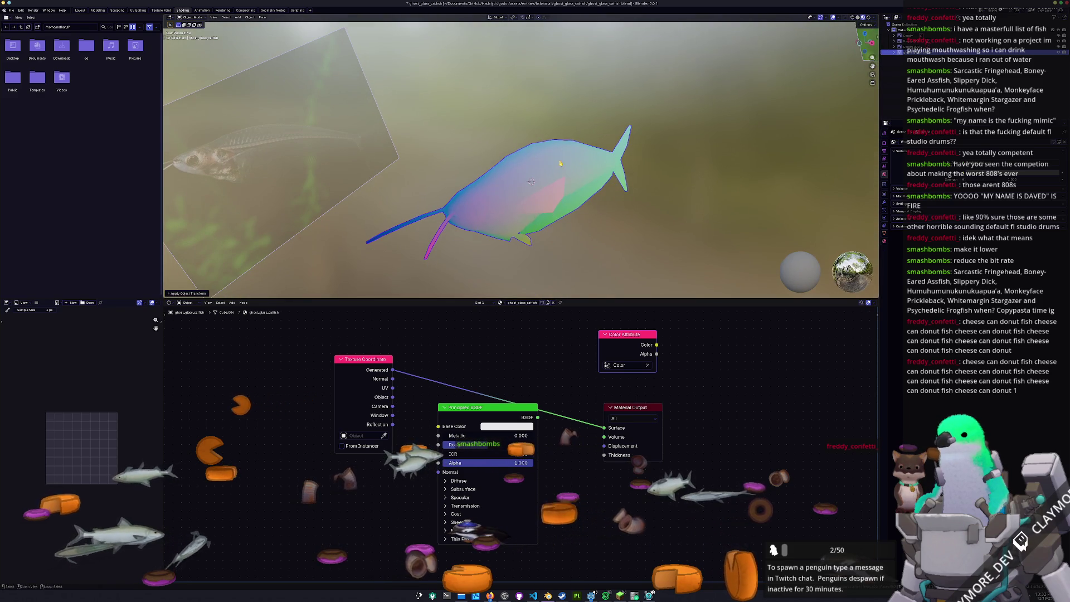
pyautogui.rightClick(659, 178)
pyautogui.click(669, 188)
pyautogui.moveTo(659, 179)
pyautogui.mouseDown(button='middle')
pyautogui.moveTo(636, 163)
pyautogui.moveTo(646, 165)
pyautogui.mouseUp(button='middle')
pyautogui.scroll(3, 646, 165)
pyautogui.scroll(-2, 646, 164)
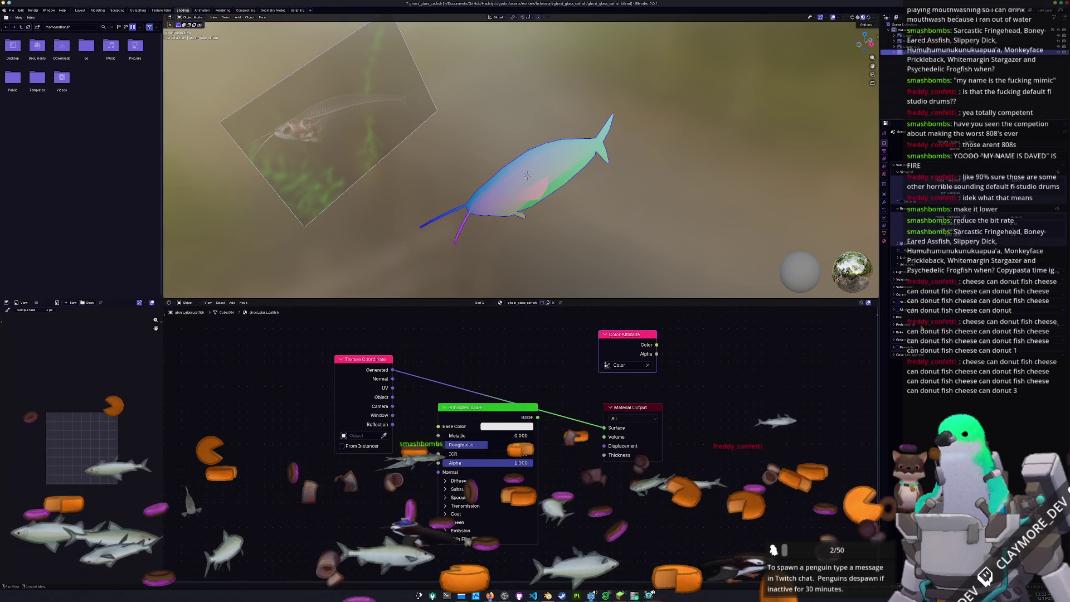
pyautogui.click(899, 340)
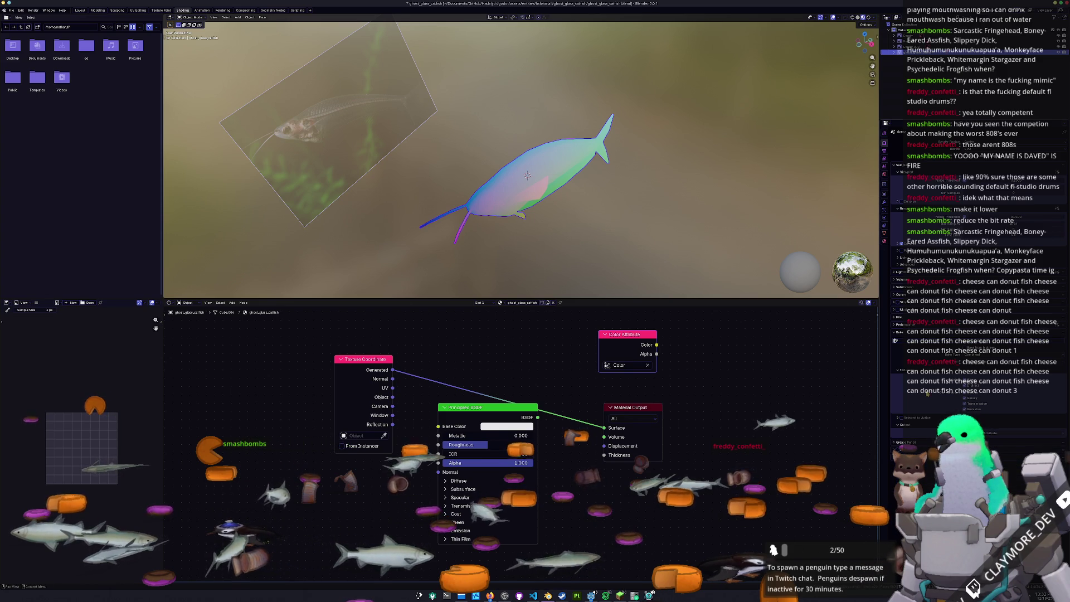
# Rewire Color Attribute and Generated coordinates into the Material Output, then apply the object transforms.
pyautogui.moveTo(439, 427); pyautogui.dragTo(467, 384)
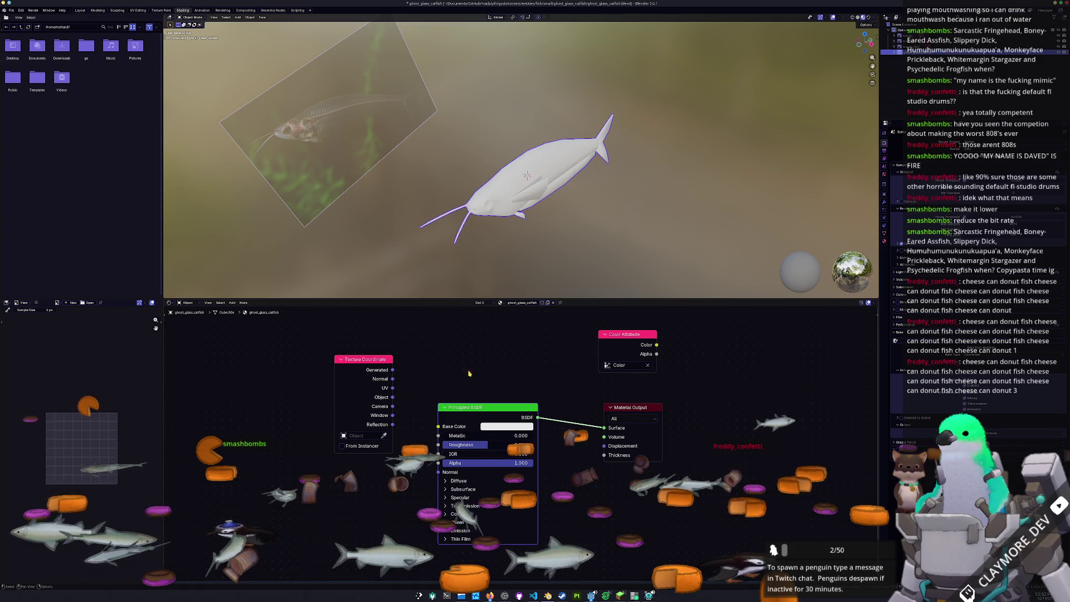
pyautogui.moveTo(657, 345); pyautogui.dragTo(604, 427)
pyautogui.moveTo(586, 167)
pyautogui.mouseDown(button='middle')
pyautogui.moveTo(542, 186)
pyautogui.moveTo(535, 202)
pyautogui.moveTo(544, 183)
pyautogui.moveTo(529, 193)
pyautogui.moveTo(531, 175)
pyautogui.mouseUp(button='middle')
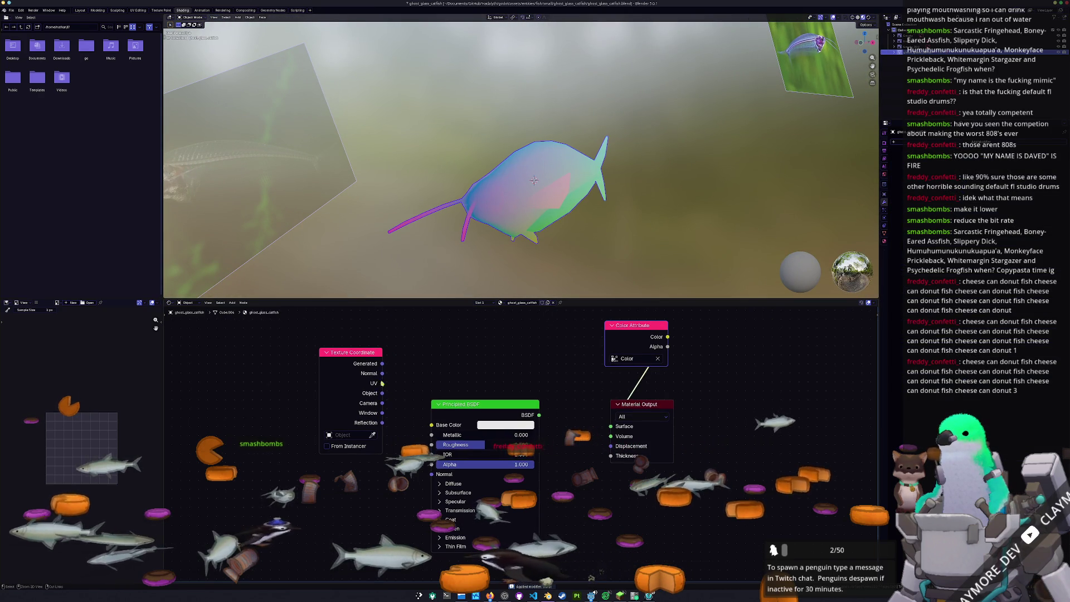
pyautogui.moveTo(382, 363); pyautogui.dragTo(611, 425)
pyautogui.moveTo(492, 259); pyautogui.dragTo(533, 226, button='middle')
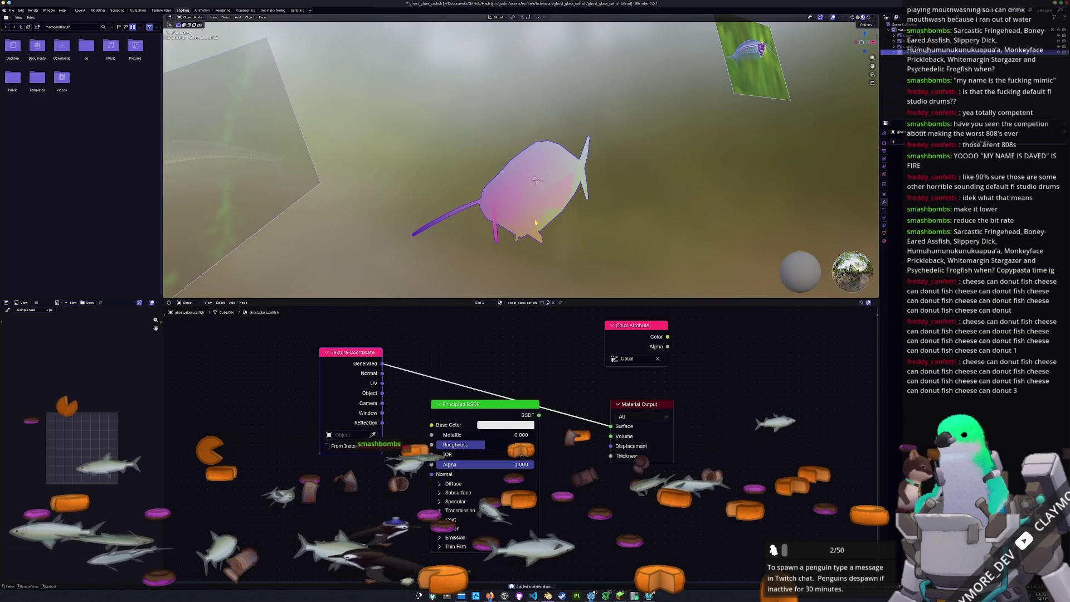
pyautogui.hotkey('ctrl', 'a')
pyautogui.click(519, 217)
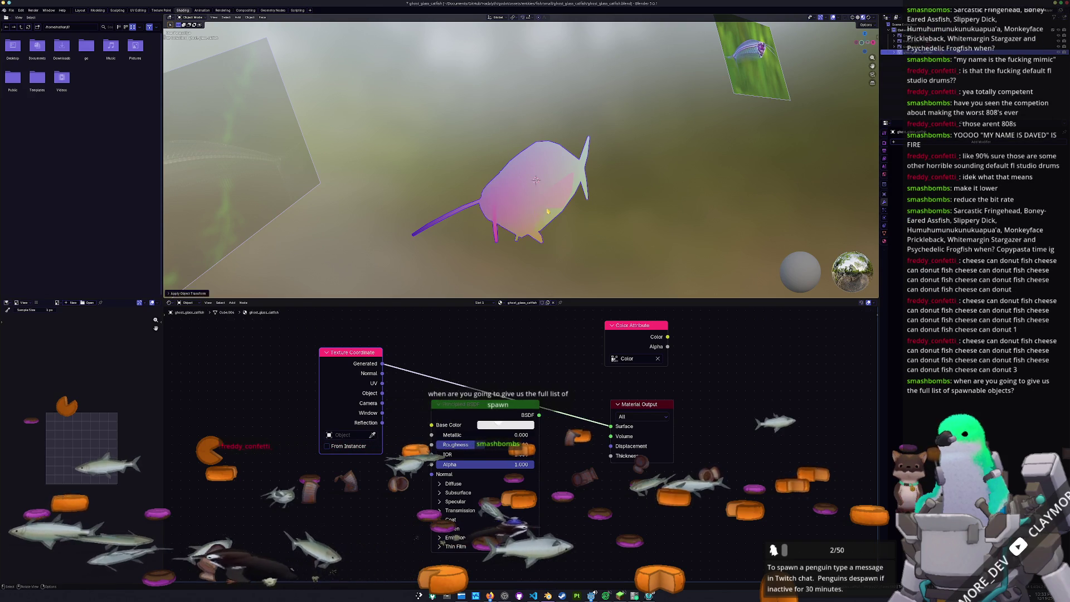
# Merge all vertices by distance, apply the transforms again, and show the Render properties.
pyautogui.press('a')
pyautogui.rightClick(544, 208)
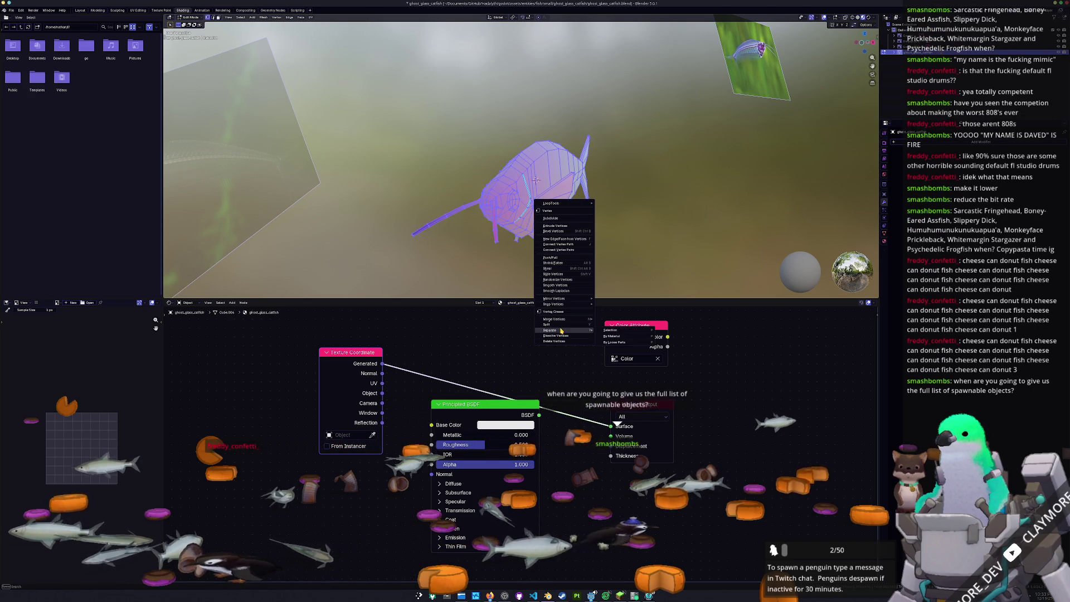
pyautogui.click(615, 339)
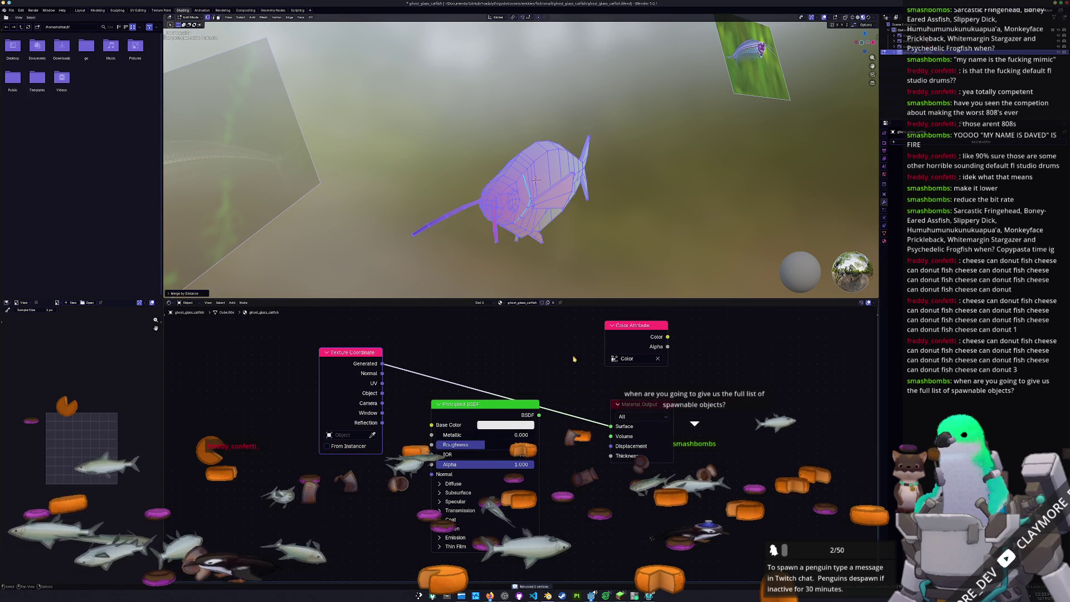
pyautogui.hotkey('ctrl', 'a')
pyautogui.click(595, 234)
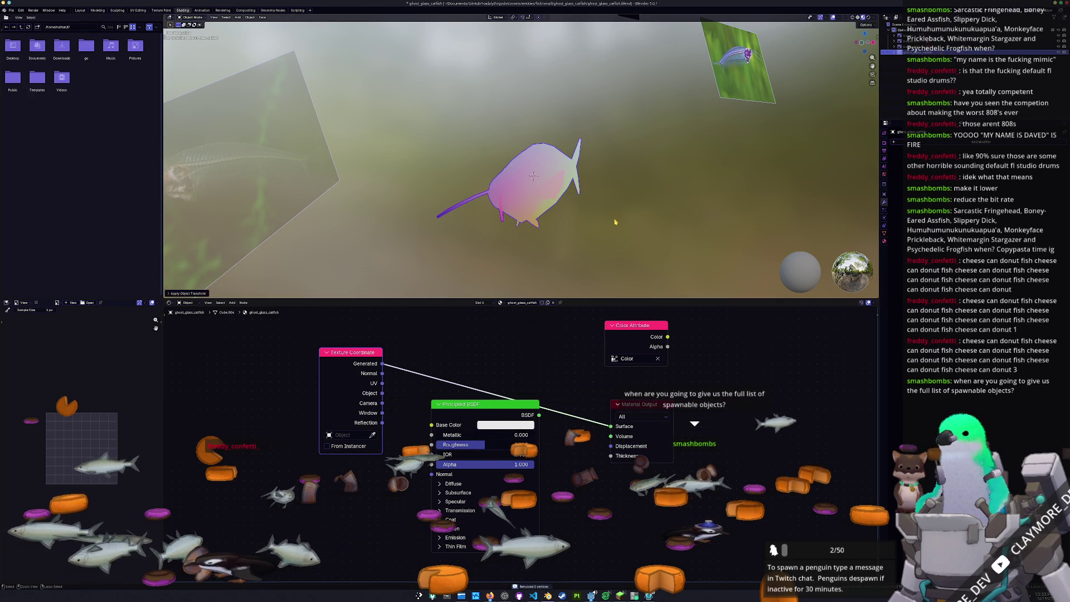
pyautogui.scroll(2, 615, 223)
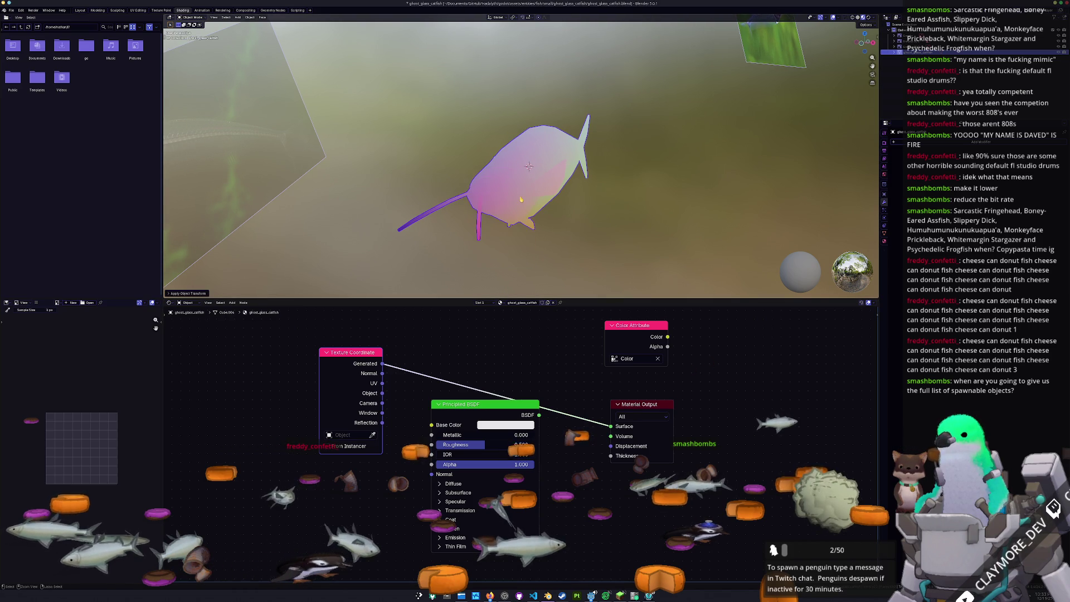
pyautogui.scroll(1, 559, 212)
pyautogui.moveTo(570, 238); pyautogui.dragTo(558, 200, button='middle')
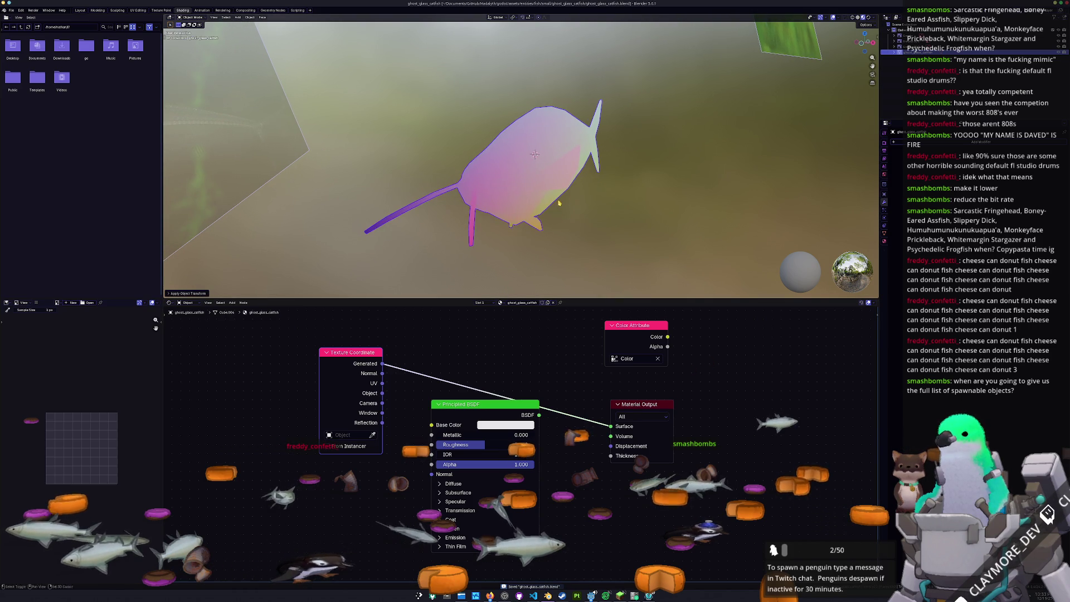
pyautogui.click(885, 146)
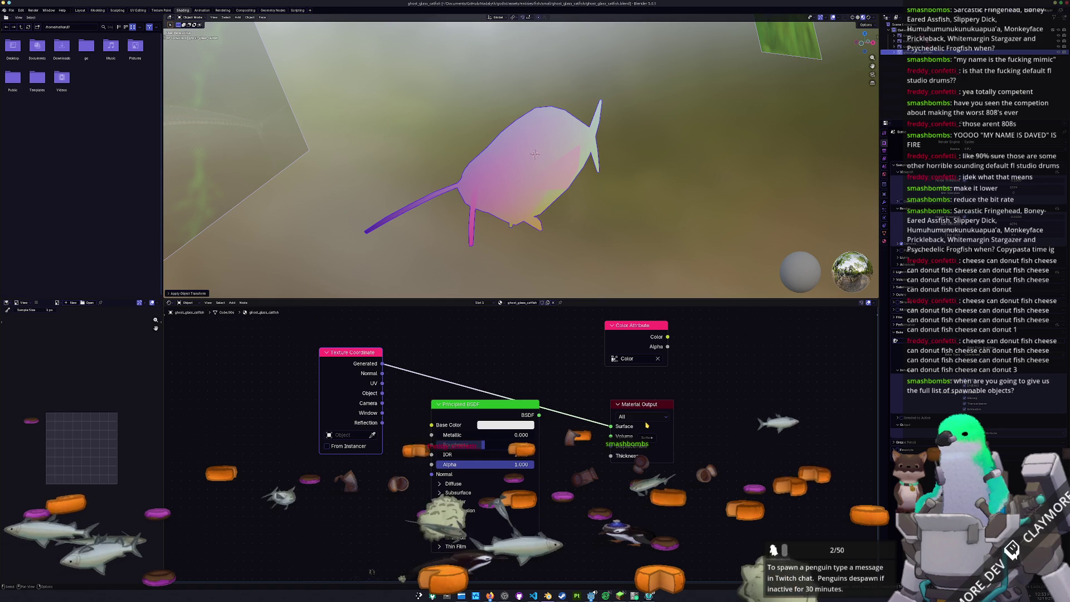
# Save the file, link Color Attribute to the material output, and snap to a side view.
pyautogui.rightClick(553, 191)
pyautogui.hotkey('ctrl', 's')
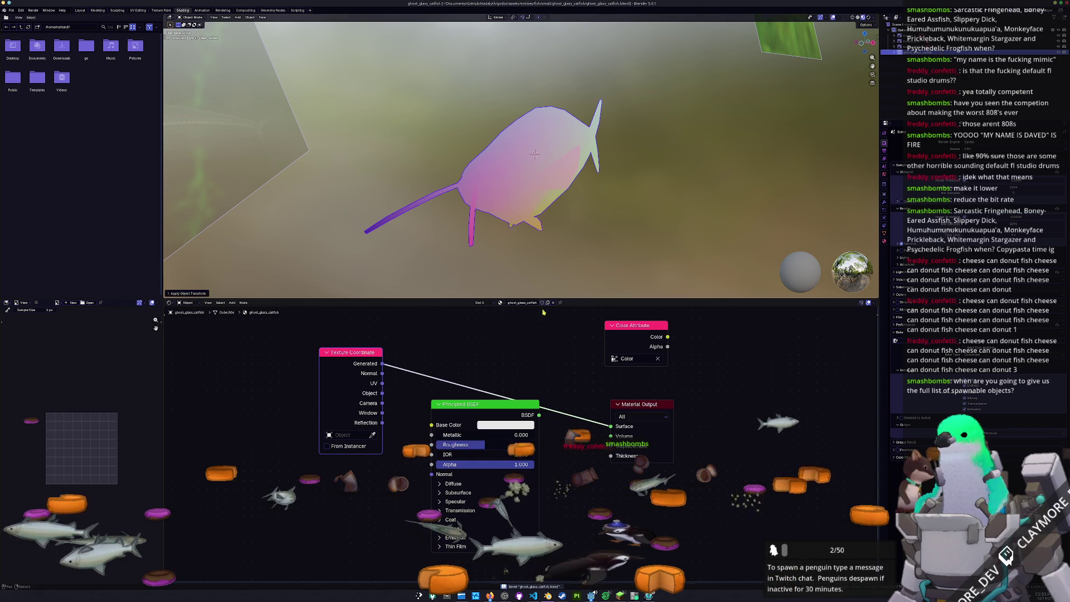
pyautogui.moveTo(668, 337); pyautogui.dragTo(635, 389)
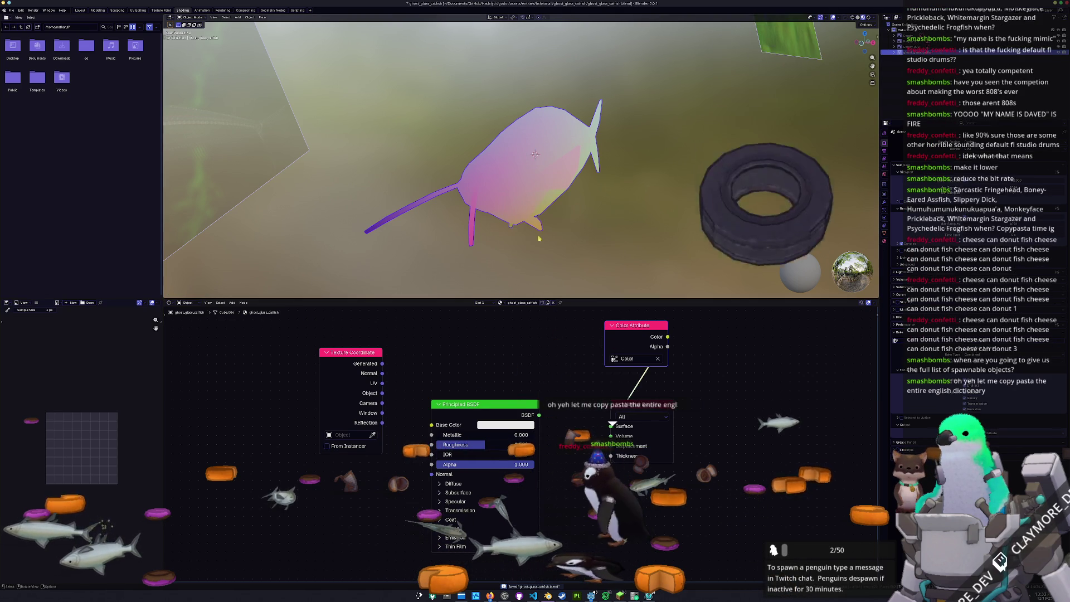
pyautogui.press('KP_3')
# In Edit Mode, separate the skeleton geometry by selection and set it inside the fish body.
pyautogui.press('Tab')
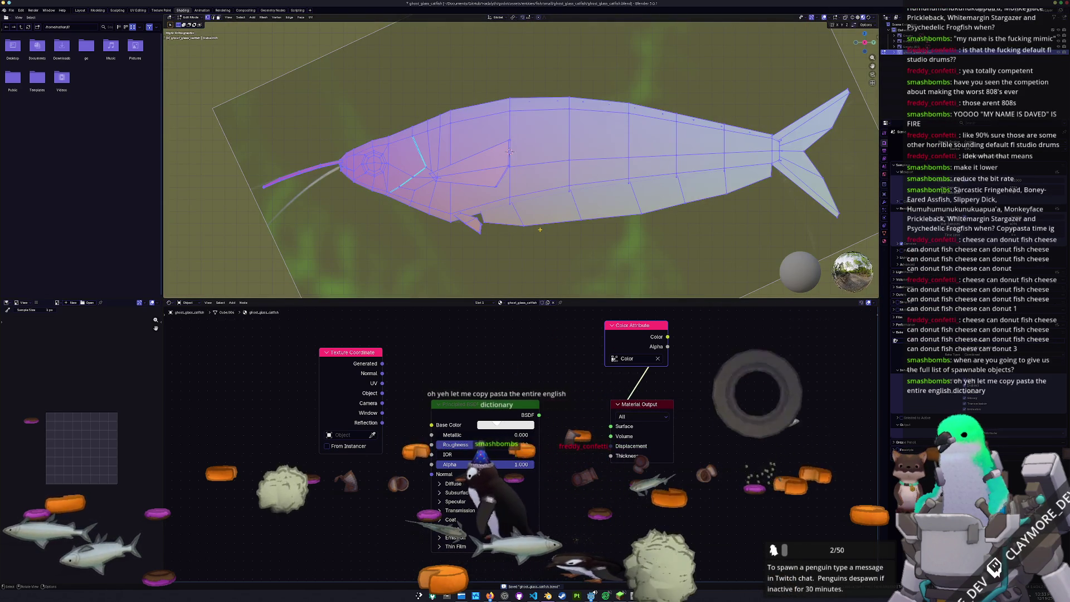
pyautogui.scroll(2, 509, 151)
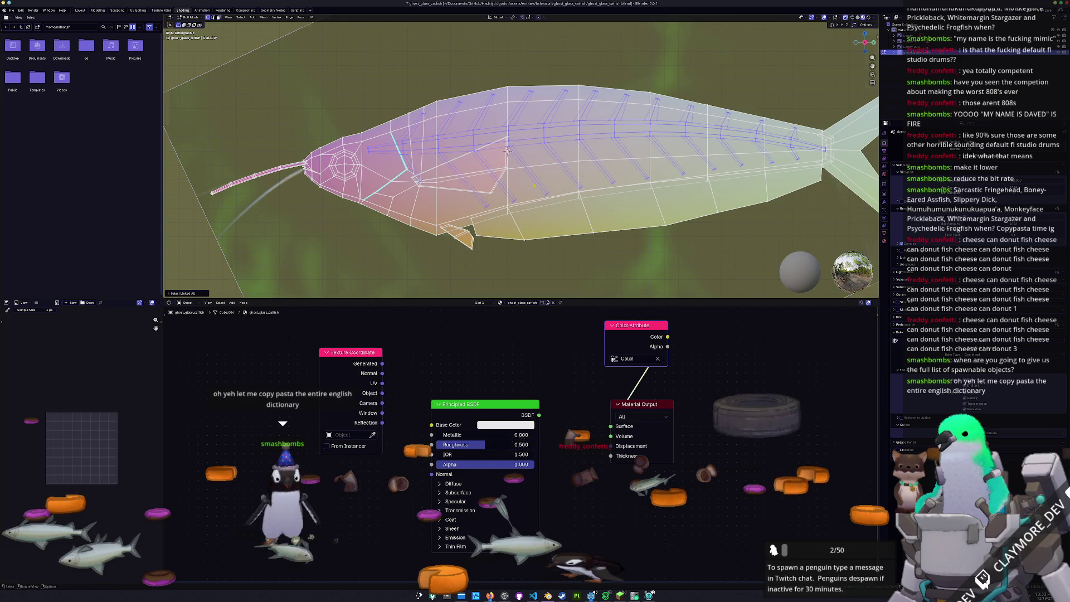
pyautogui.moveTo(507, 151); pyautogui.dragTo(477, 146, button='middle')
pyautogui.rightClick(461, 140)
pyautogui.moveTo(489, 257)
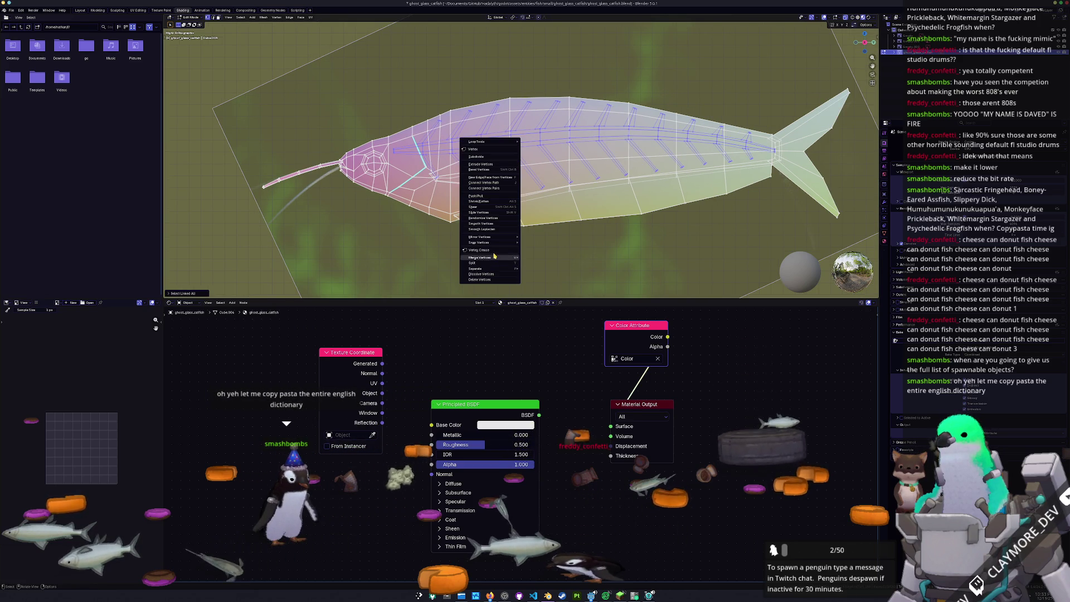
pyautogui.click(542, 269)
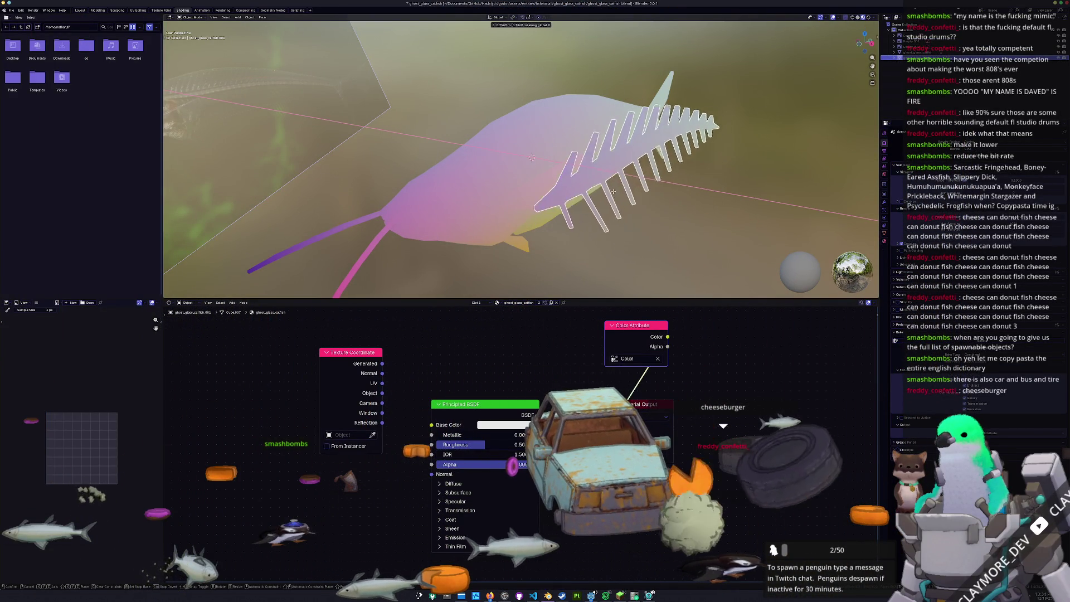
pyautogui.click(661, 193)
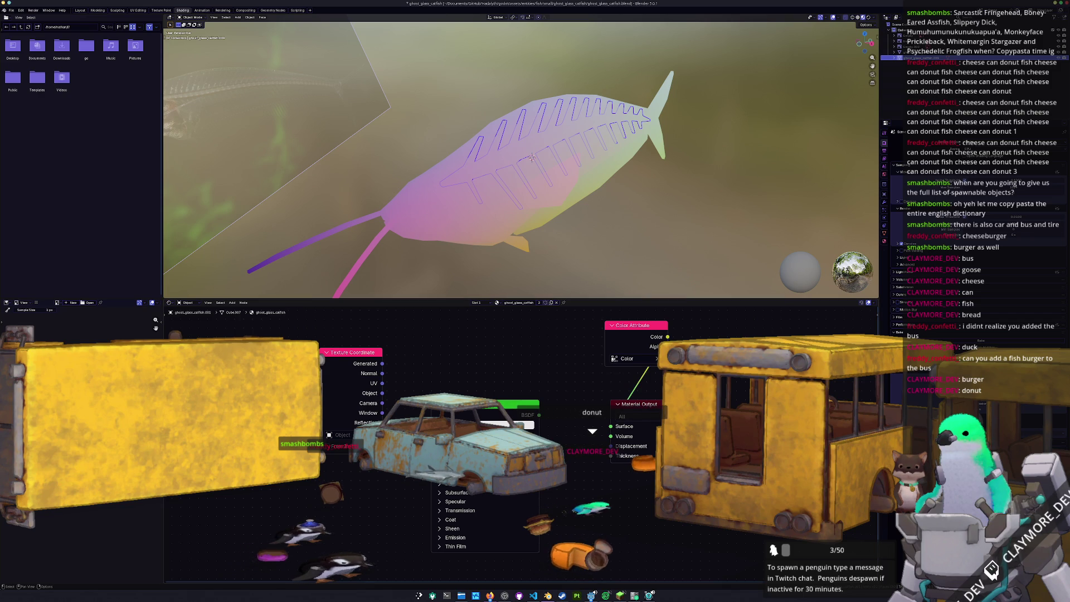
# Orbit the viewport to inspect the skeleton from an edge-on view of the fish.
pyautogui.moveTo(690, 258); pyautogui.dragTo(663, 240, button='middle')
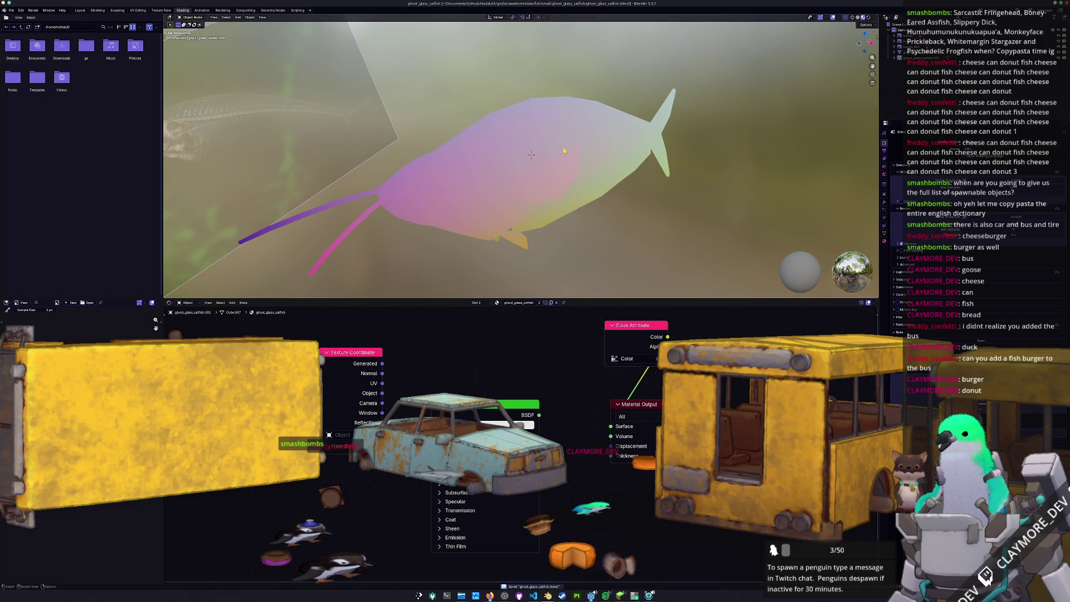
pyautogui.moveTo(574, 139); pyautogui.dragTo(603, 147, button='middle')
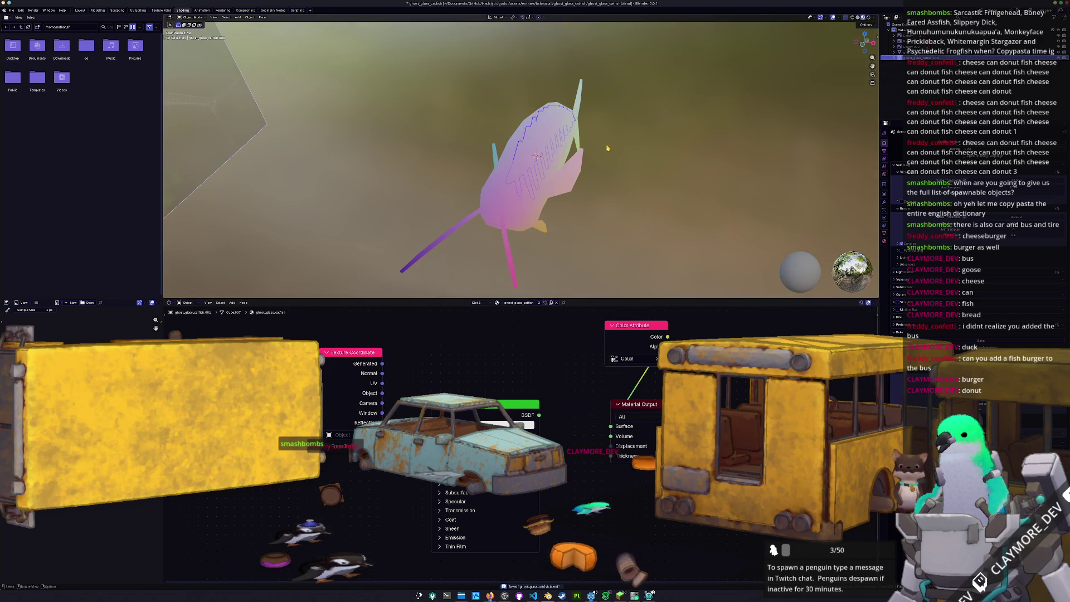
# Switch away from Blender to bring the Godot project editor to the front.
pyautogui.click(885, 241)
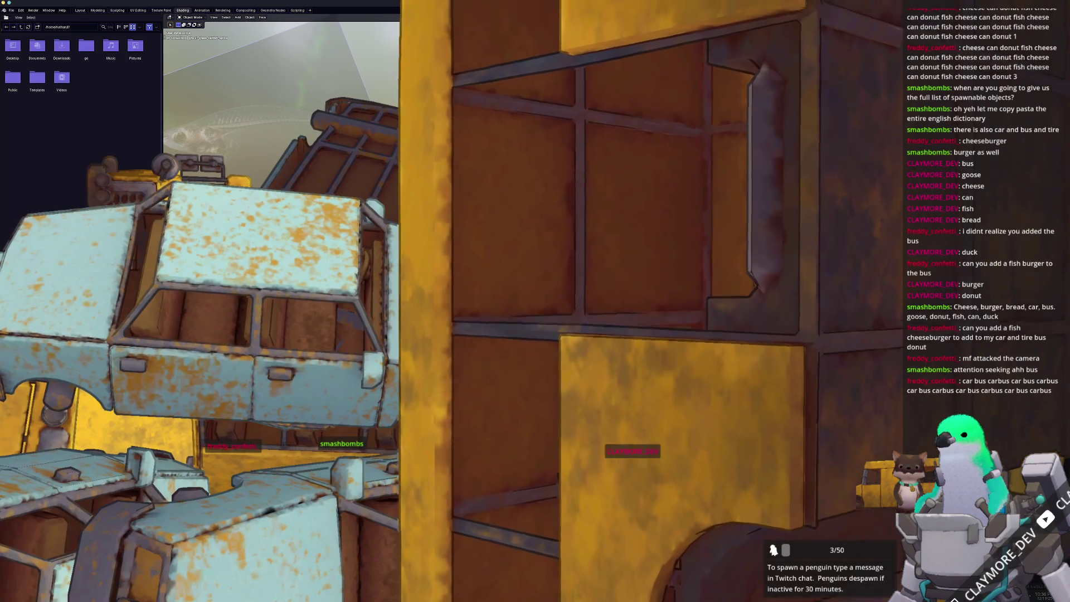
pyautogui.hotkey('alt', 'Tab')
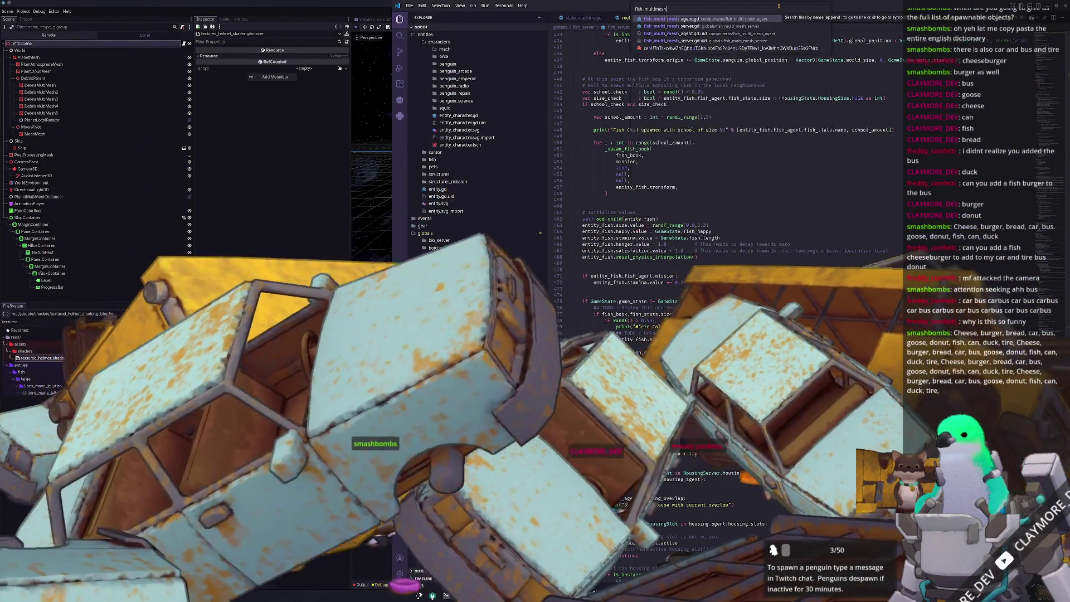
pyautogui.press('Return')
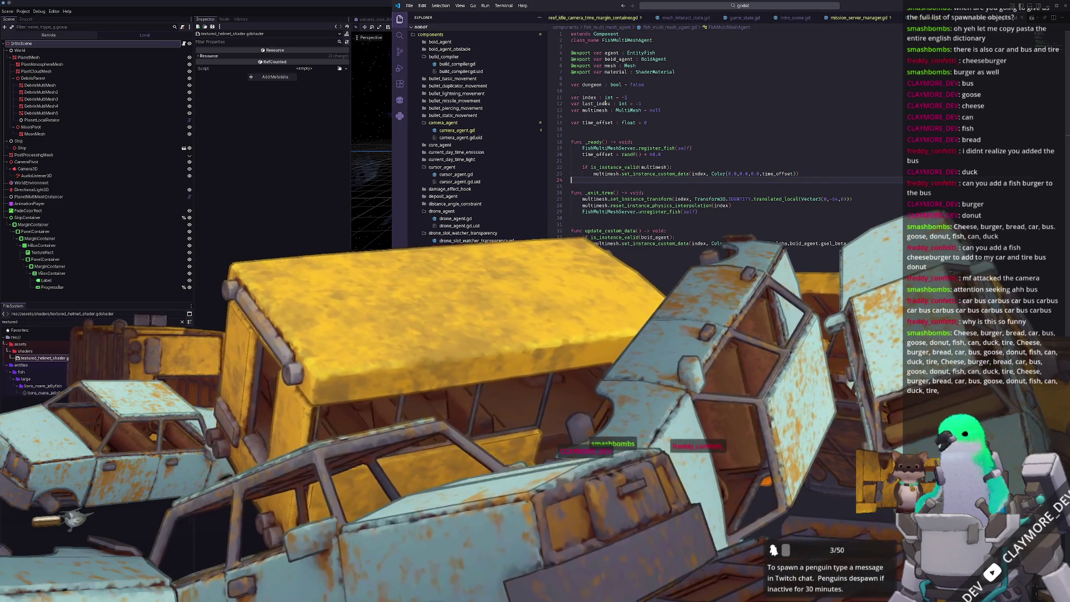
pyautogui.write('@export var')
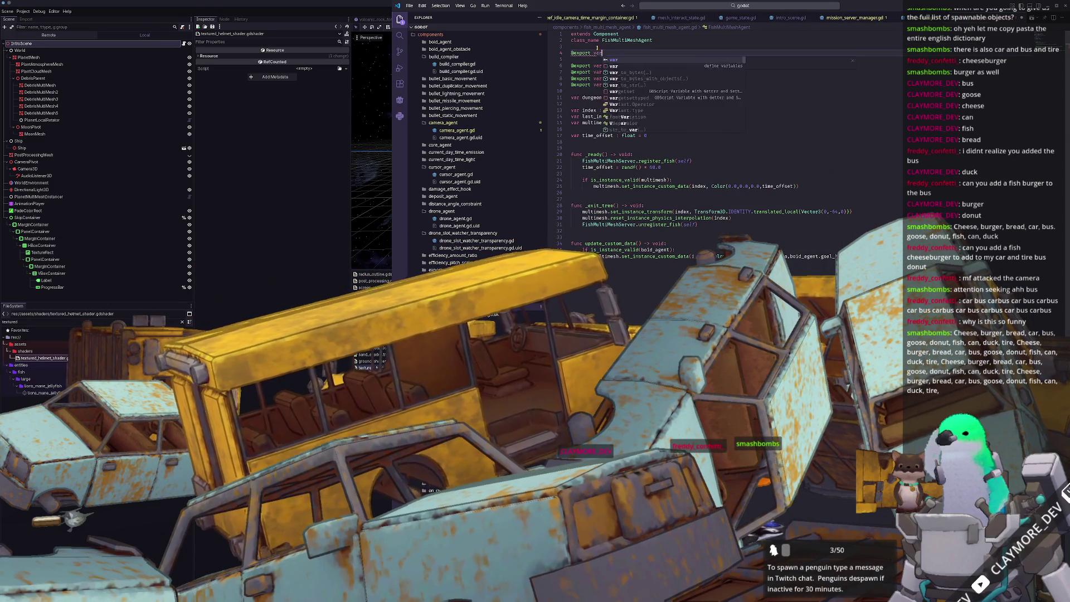
pyautogui.write('sca')
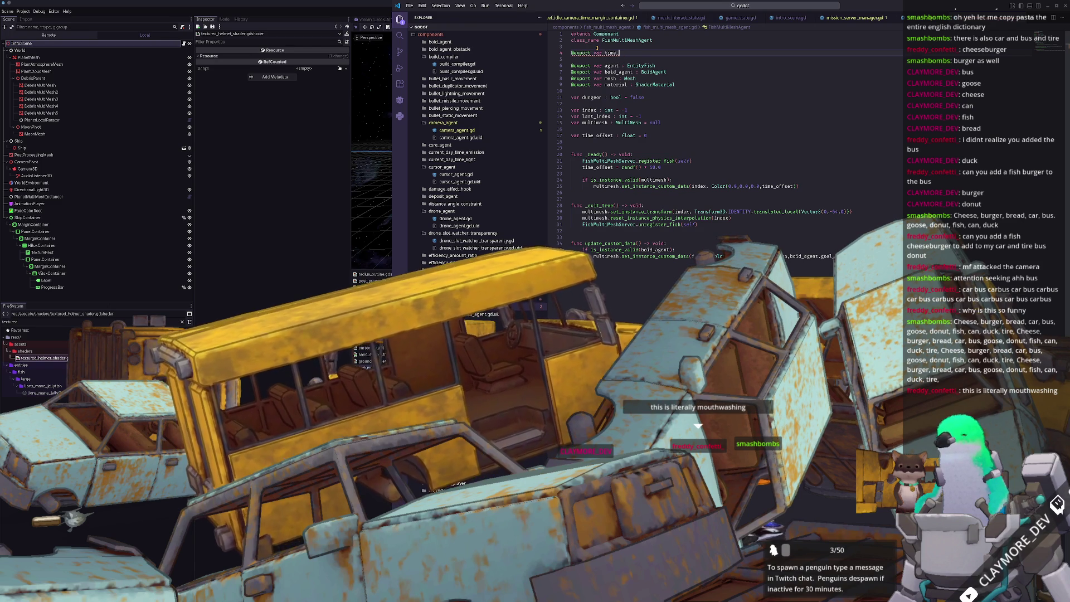
pyautogui.write('_parent :')
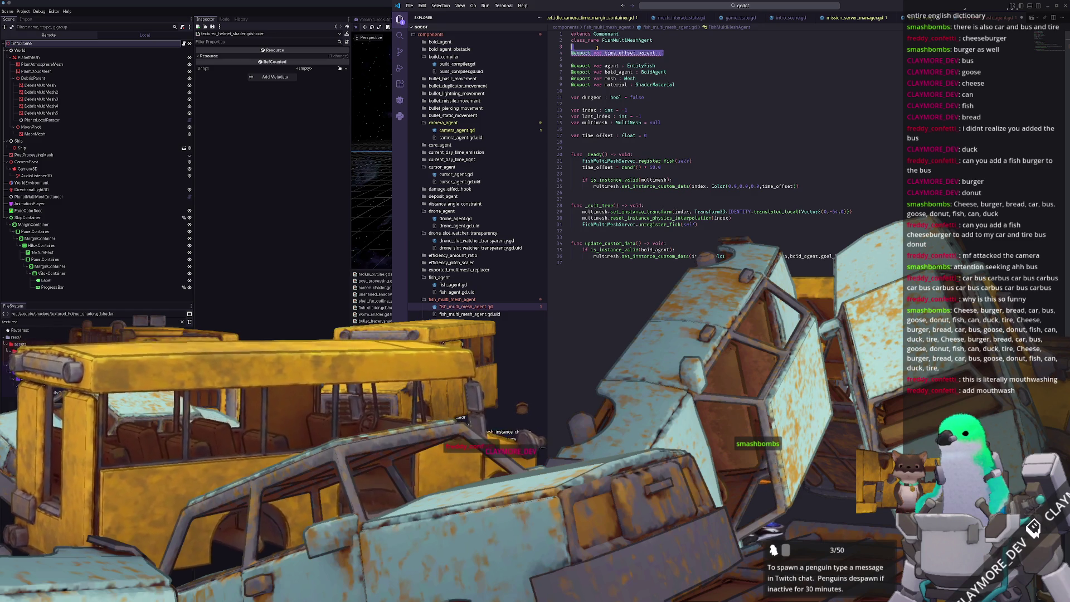
pyautogui.press('Delete')
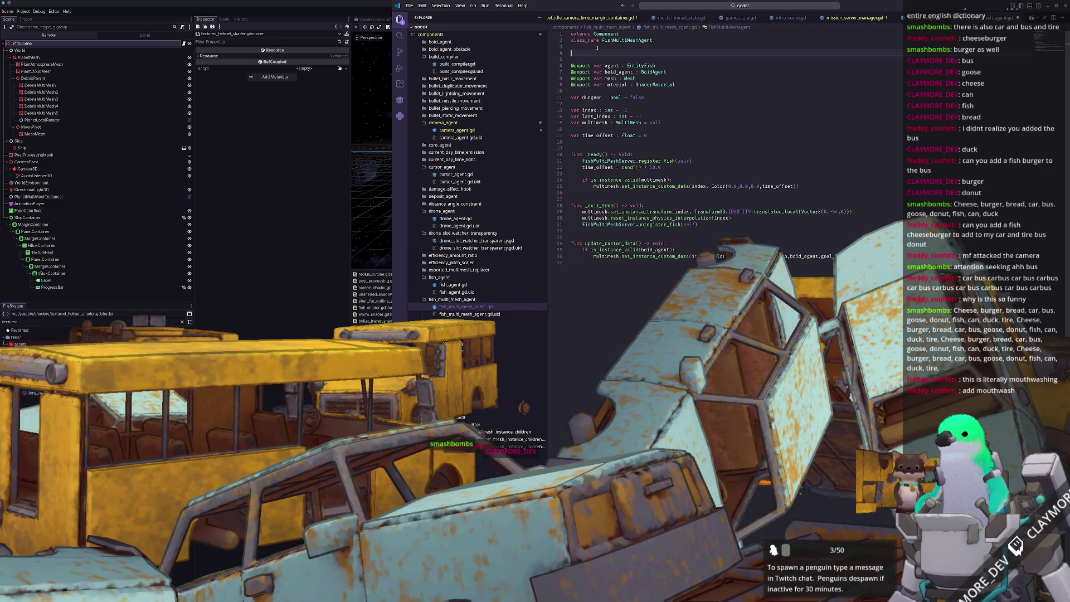
pyautogui.hotkey('ctrl', 'z')
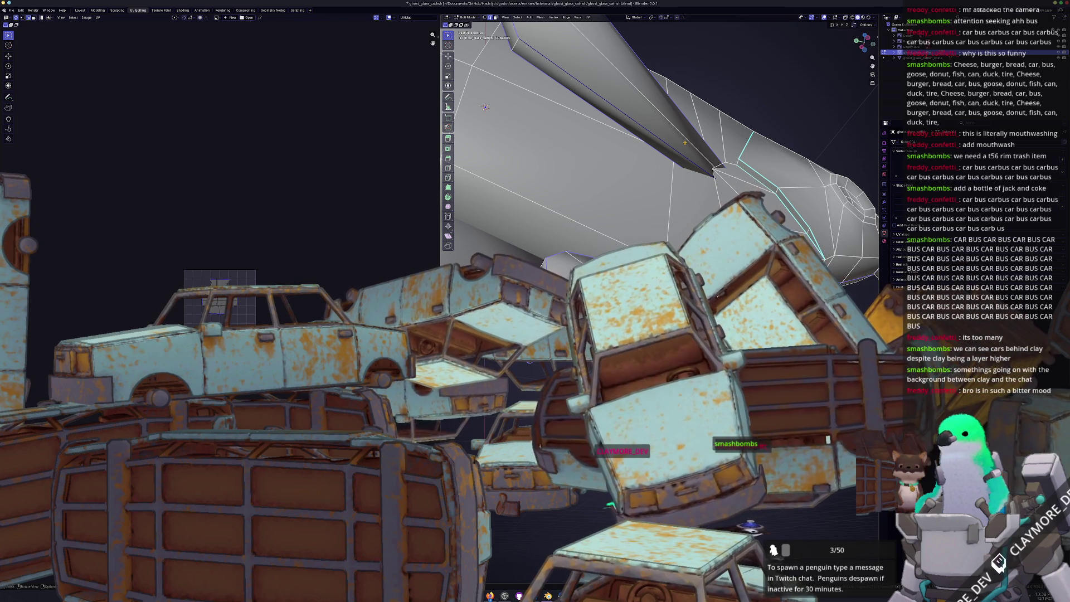
pyautogui.moveTo(485, 107)
pyautogui.mouseDown(button='middle')
pyautogui.moveTo(679, 222)
pyautogui.moveTo(660, 209)
pyautogui.moveTo(693, 207)
pyautogui.moveTo(498, 111)
pyautogui.moveTo(499, 148)
pyautogui.mouseUp(button='middle')
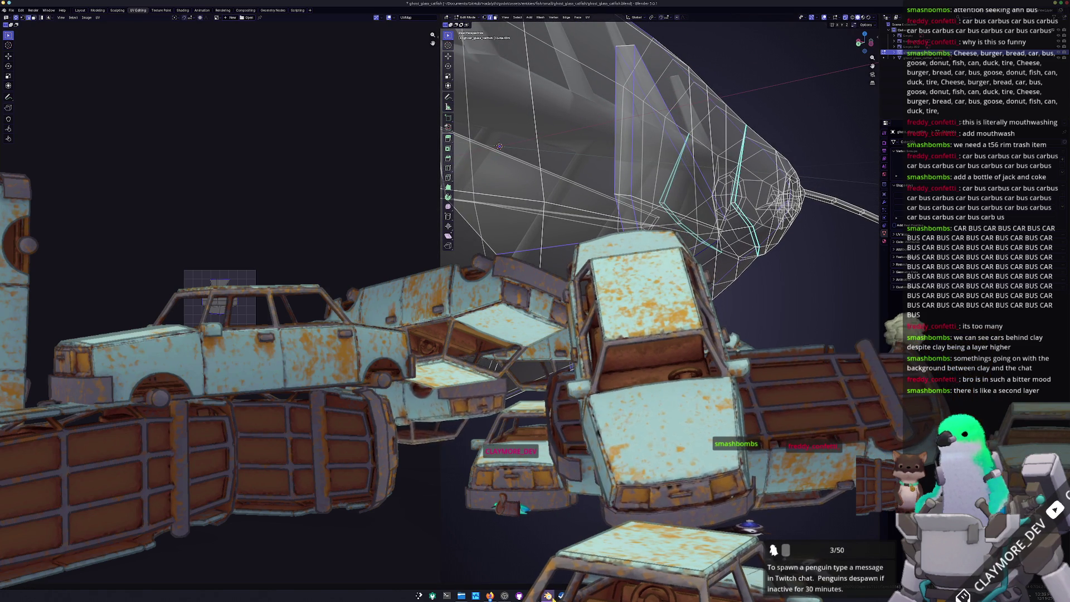
pyautogui.moveTo(499, 148); pyautogui.dragTo(505, 189, button='middle')
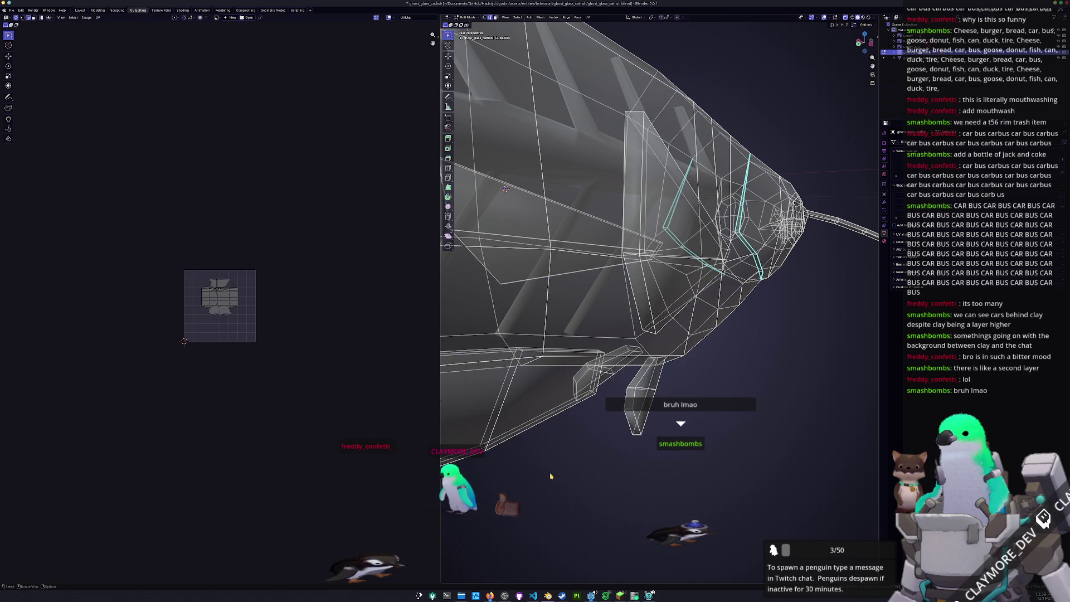
pyautogui.moveTo(561, 441)
pyautogui.mouseDown(button='middle')
pyautogui.moveTo(587, 412)
pyautogui.moveTo(646, 243)
pyautogui.mouseUp(button='middle')
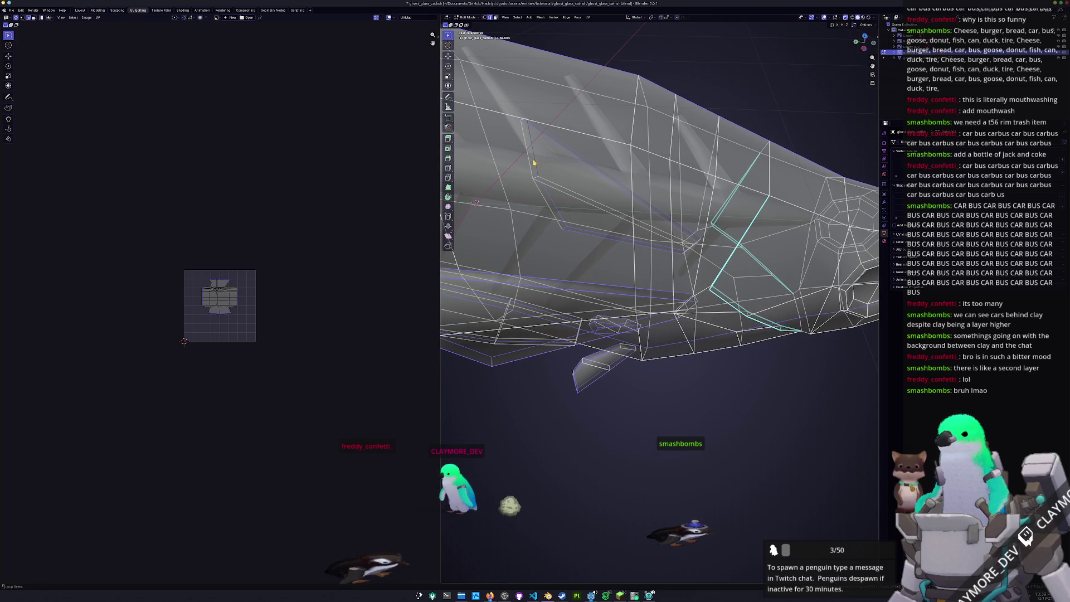
# Toggle X-ray off so the catfish mesh shows solid, orbiting to a top-down view of the head.
pyautogui.moveTo(475, 203)
pyautogui.mouseDown(button='middle')
pyautogui.moveTo(643, 434)
pyautogui.moveTo(595, 260)
pyautogui.moveTo(640, 253)
pyautogui.moveTo(534, 263)
pyautogui.moveTo(568, 294)
pyautogui.moveTo(606, 360)
pyautogui.moveTo(717, 218)
pyautogui.moveTo(687, 285)
pyautogui.moveTo(609, 271)
pyautogui.moveTo(657, 304)
pyautogui.moveTo(635, 280)
pyautogui.moveTo(662, 266)
pyautogui.mouseUp(button='middle')
pyautogui.hotkey('alt', 'z')
pyautogui.scroll(3, 612, 371)
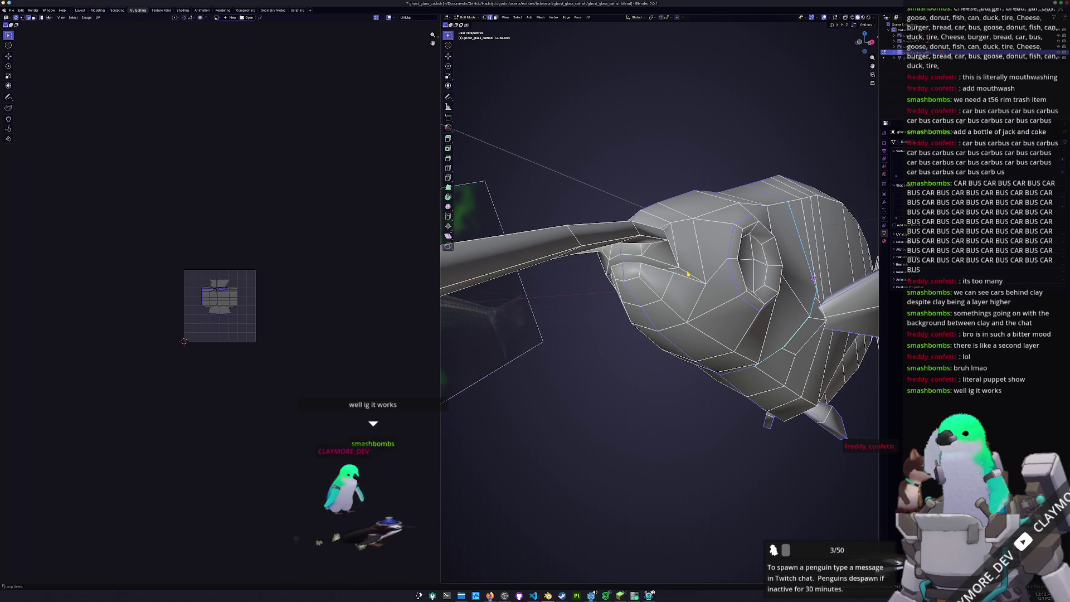
pyautogui.moveTo(663, 266)
pyautogui.mouseDown(button='middle')
pyautogui.moveTo(699, 207)
pyautogui.moveTo(588, 323)
pyautogui.moveTo(743, 219)
pyautogui.moveTo(708, 269)
pyautogui.mouseUp(button='middle')
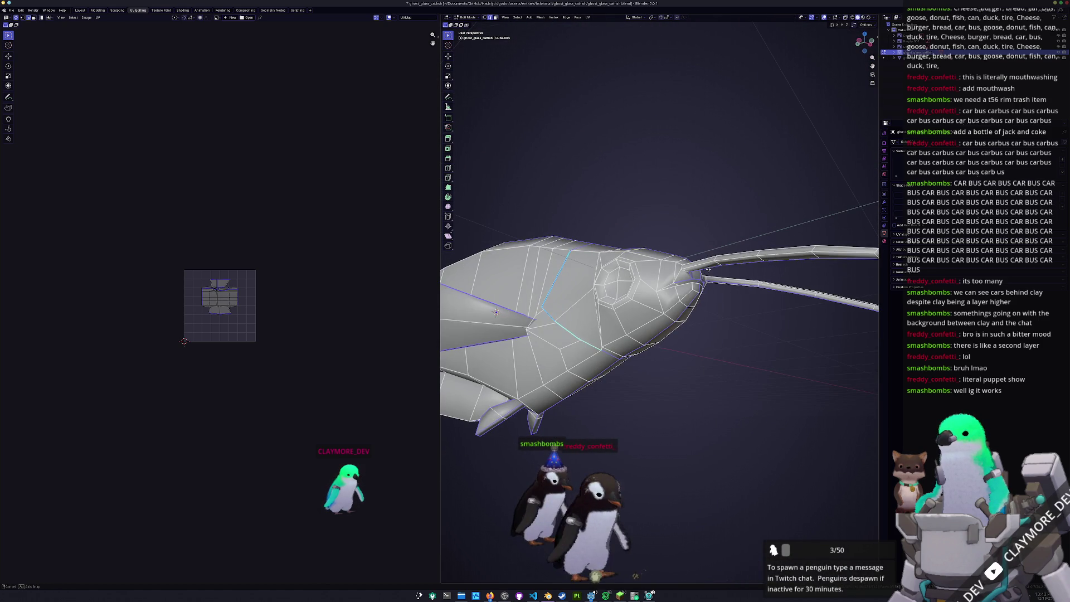
pyautogui.moveTo(498, 311); pyautogui.dragTo(602, 250, button='middle')
pyautogui.moveTo(679, 249)
pyautogui.mouseDown(button='middle')
pyautogui.moveTo(627, 295)
pyautogui.moveTo(657, 298)
pyautogui.moveTo(722, 274)
pyautogui.moveTo(682, 253)
pyautogui.moveTo(655, 253)
pyautogui.moveTo(762, 197)
pyautogui.moveTo(668, 279)
pyautogui.mouseUp(button='middle')
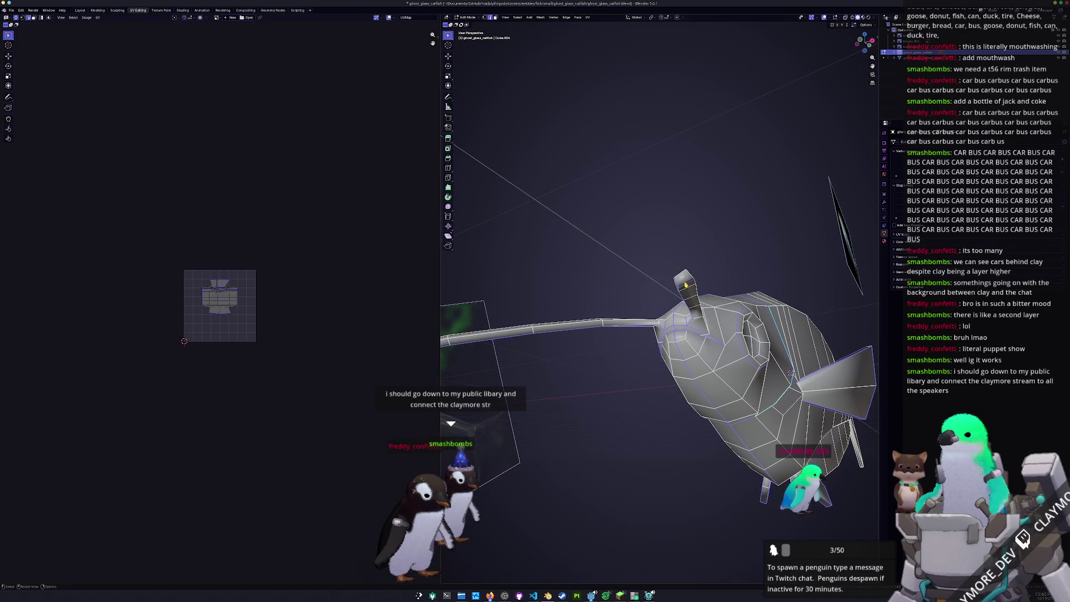
pyautogui.scroll(-2, 685, 287)
pyautogui.scroll(-2, 687, 286)
pyautogui.scroll(-1, 686, 286)
pyautogui.moveTo(684, 282); pyautogui.dragTo(680, 278, button='middle')
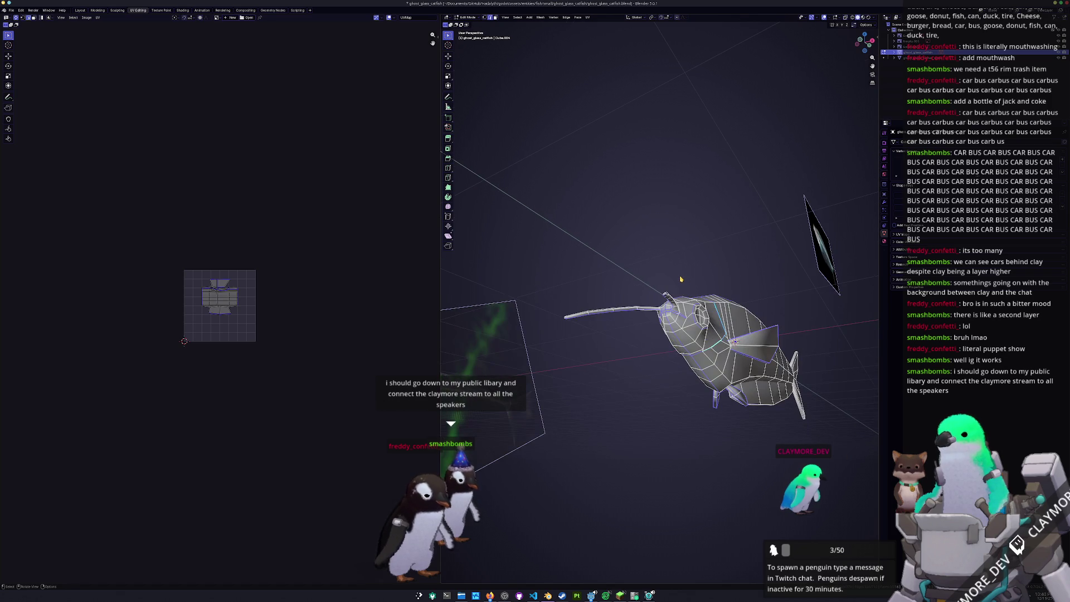
# Mark the selected edges as a seam, select the whole mesh and unwrap it into UV islands.
pyautogui.hotkey('ctrl', 'e')
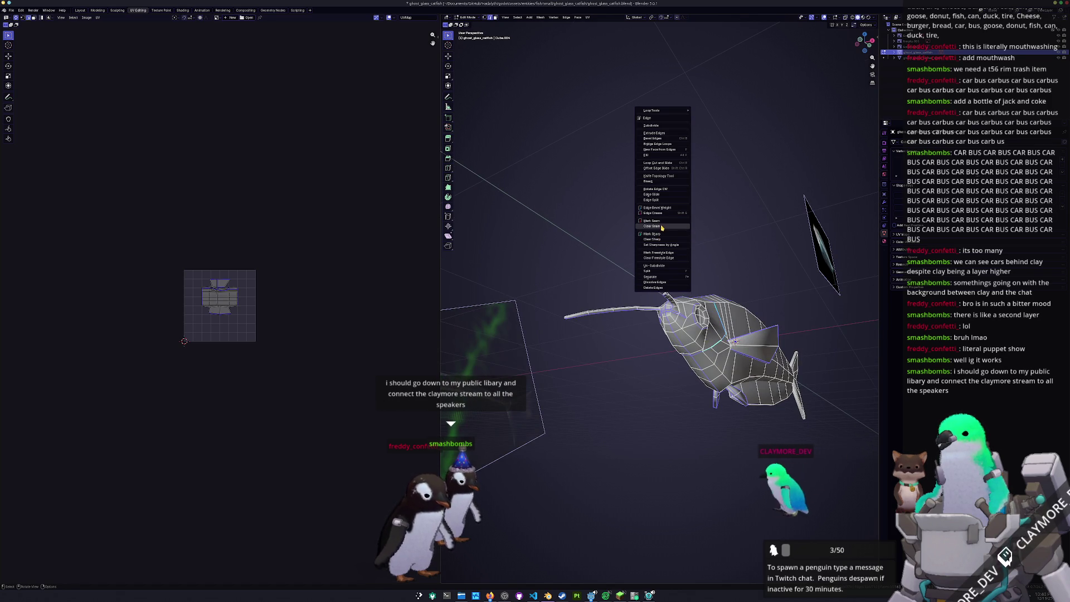
pyautogui.click(662, 223)
pyautogui.scroll(3, 677, 301)
pyautogui.moveTo(677, 301)
pyautogui.mouseDown(button='middle')
pyautogui.moveTo(605, 302)
pyautogui.moveTo(705, 290)
pyautogui.mouseUp(button='middle')
pyautogui.scroll(3, 606, 302)
pyautogui.scroll(-4, 605, 302)
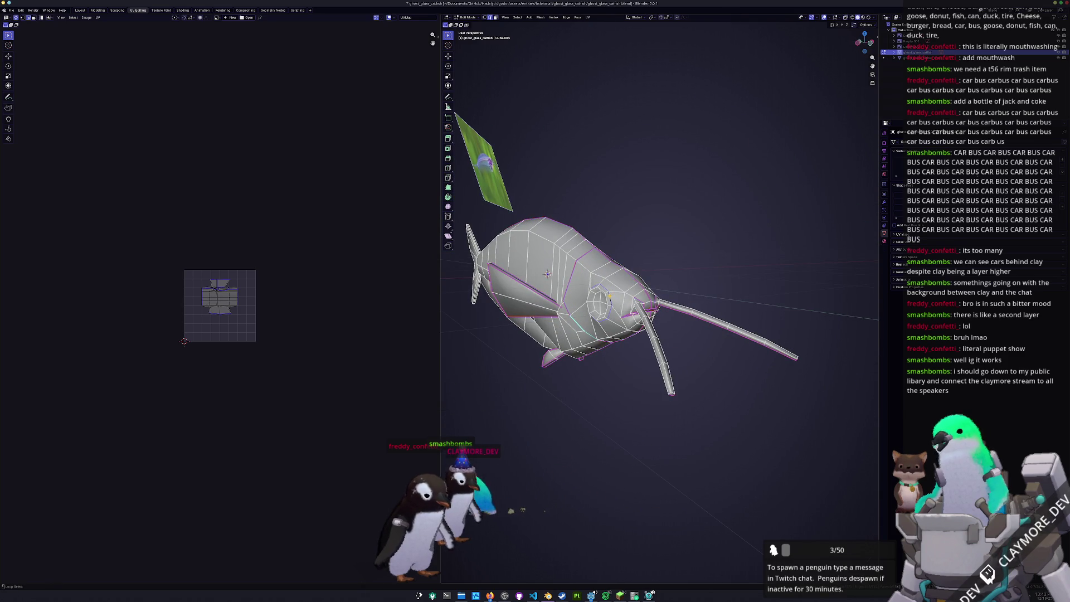
pyautogui.rightClick(606, 302)
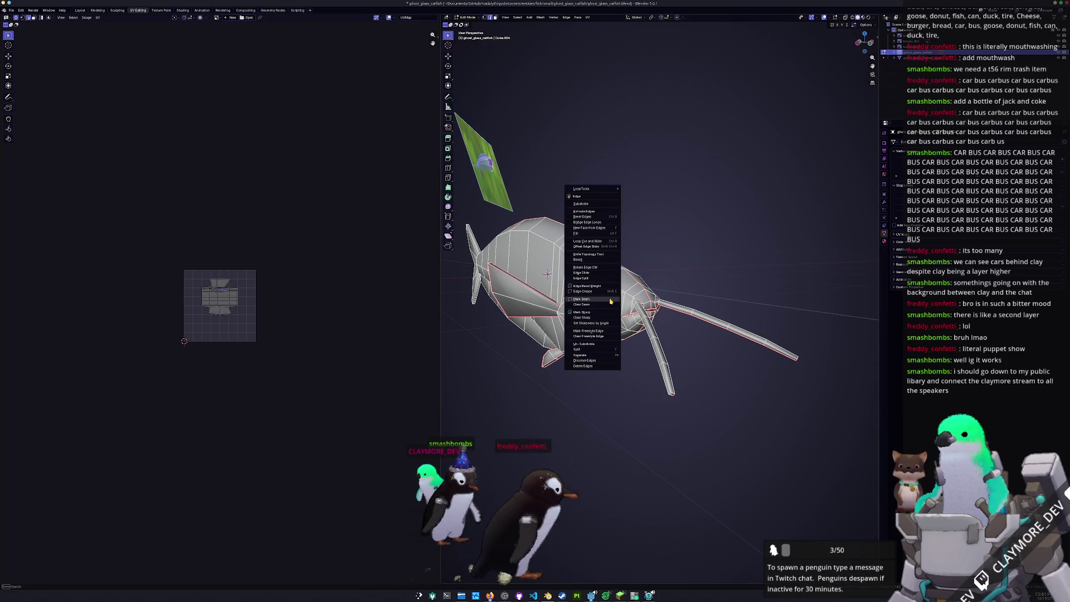
pyautogui.press('Escape')
pyautogui.press('a')
pyautogui.moveTo(609, 262); pyautogui.dragTo(635, 263, button='middle')
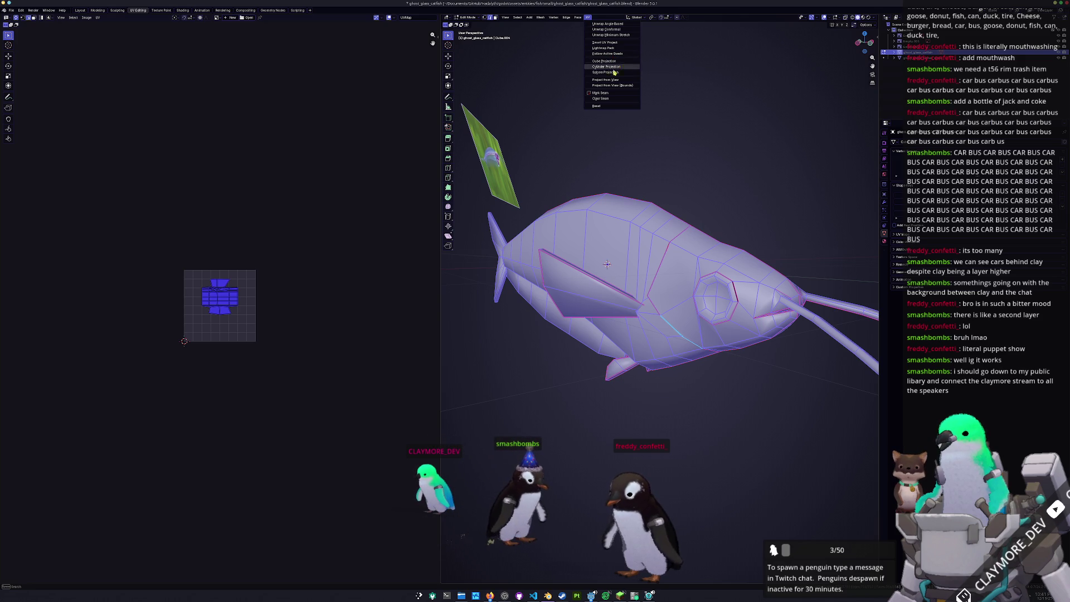
pyautogui.click(610, 40)
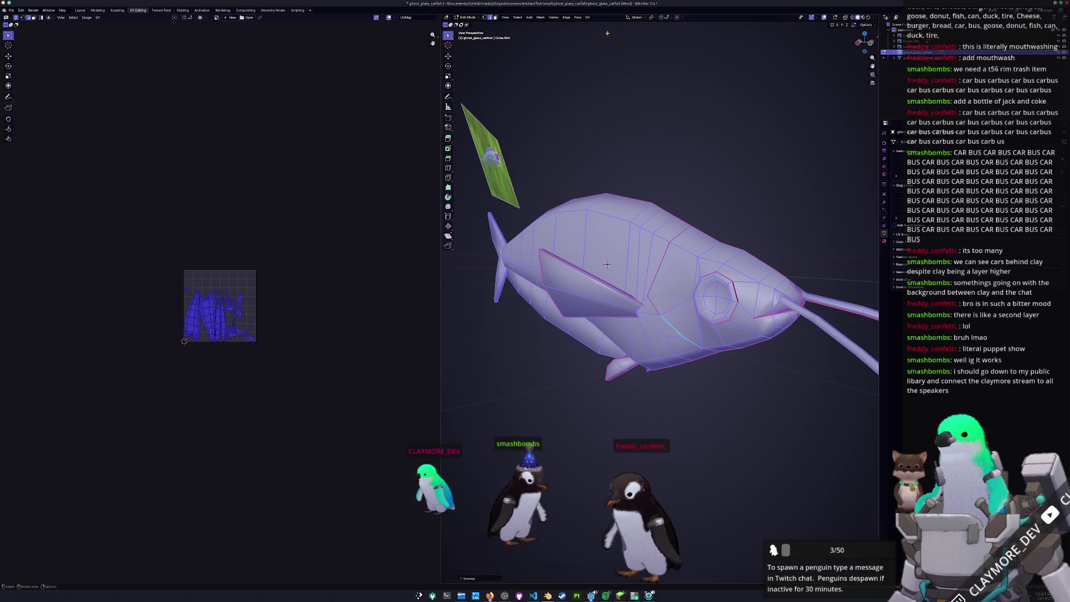
pyautogui.scroll(4, 246, 251)
pyautogui.scroll(1, 246, 251)
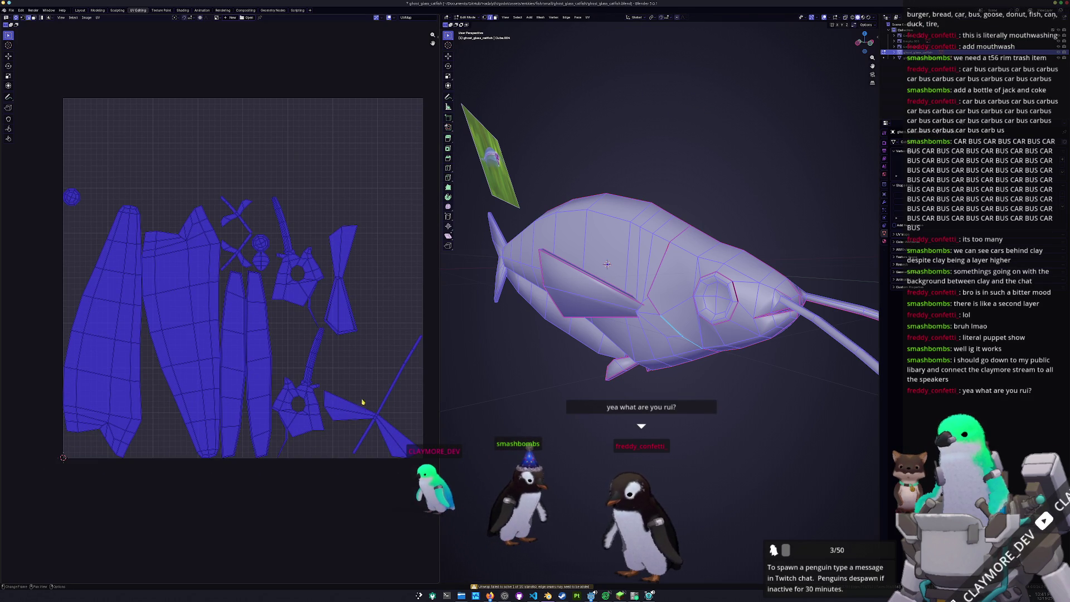
pyautogui.click(373, 405)
pyautogui.scroll(3, 302, 267)
pyautogui.scroll(3, 296, 357)
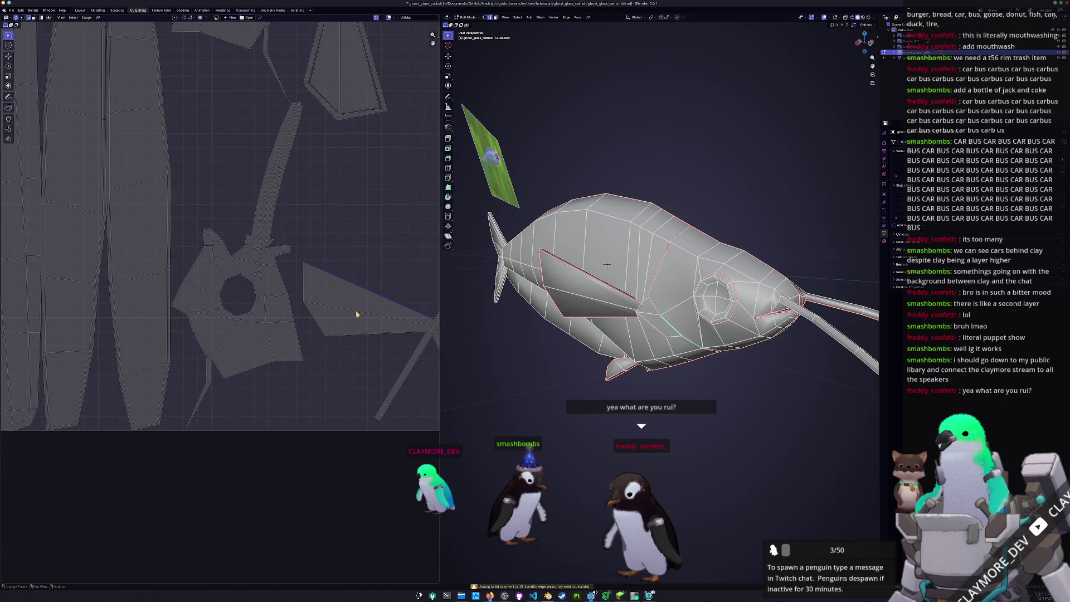
pyautogui.scroll(2, 296, 356)
pyautogui.scroll(1, 296, 358)
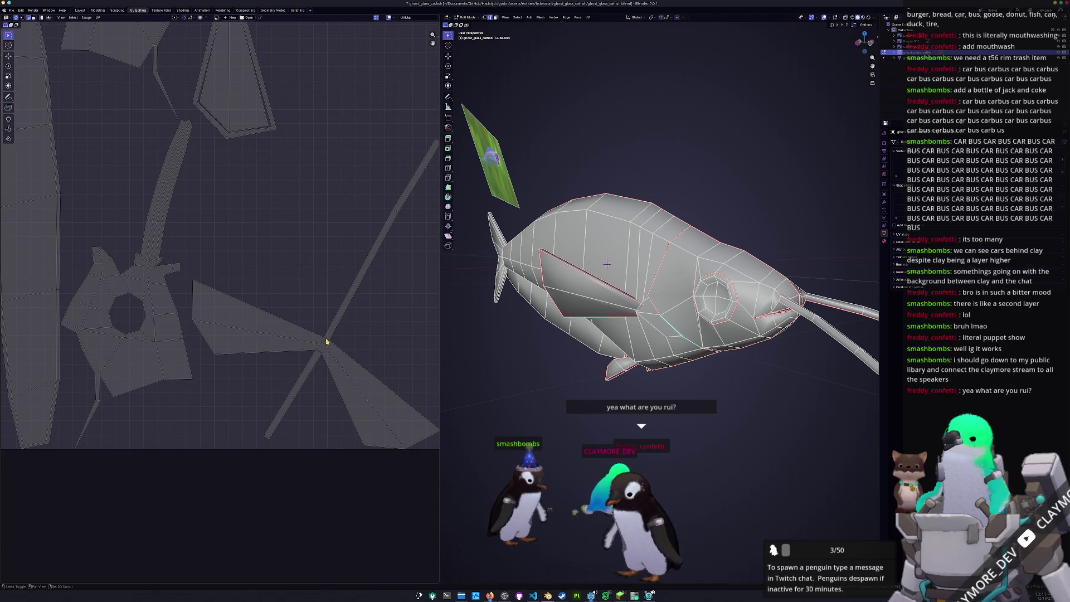
# Inspect the UV layout, then mark another set of selected edges on the fish as a seam.
pyautogui.rightClick(326, 341)
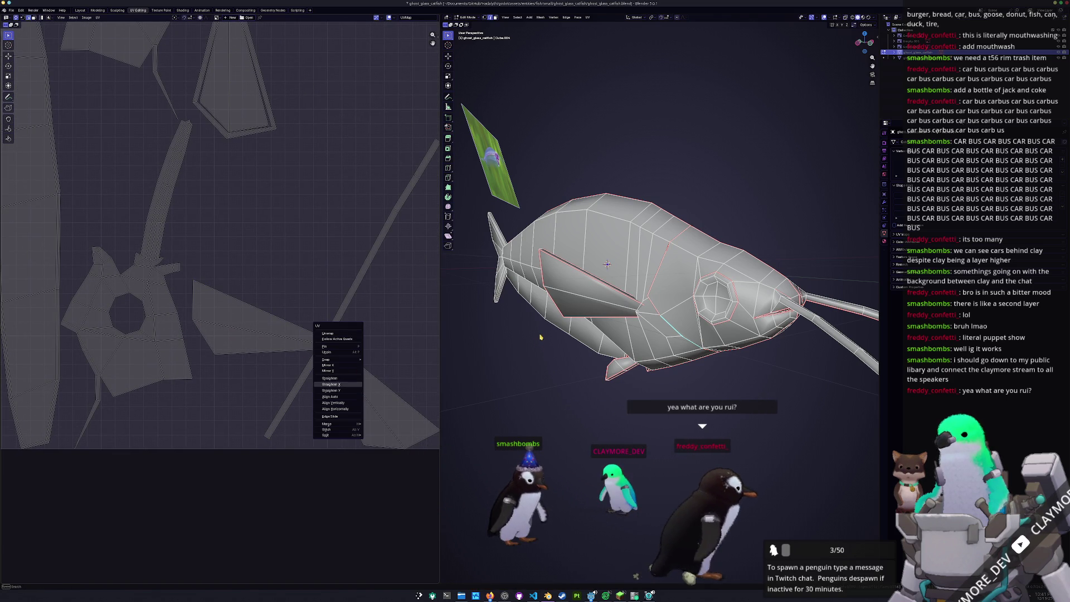
pyautogui.click(355, 345)
pyautogui.moveTo(585, 318)
pyautogui.mouseDown(button='middle')
pyautogui.moveTo(533, 359)
pyautogui.moveTo(502, 351)
pyautogui.mouseUp(button='middle')
pyautogui.scroll(-5, 332, 360)
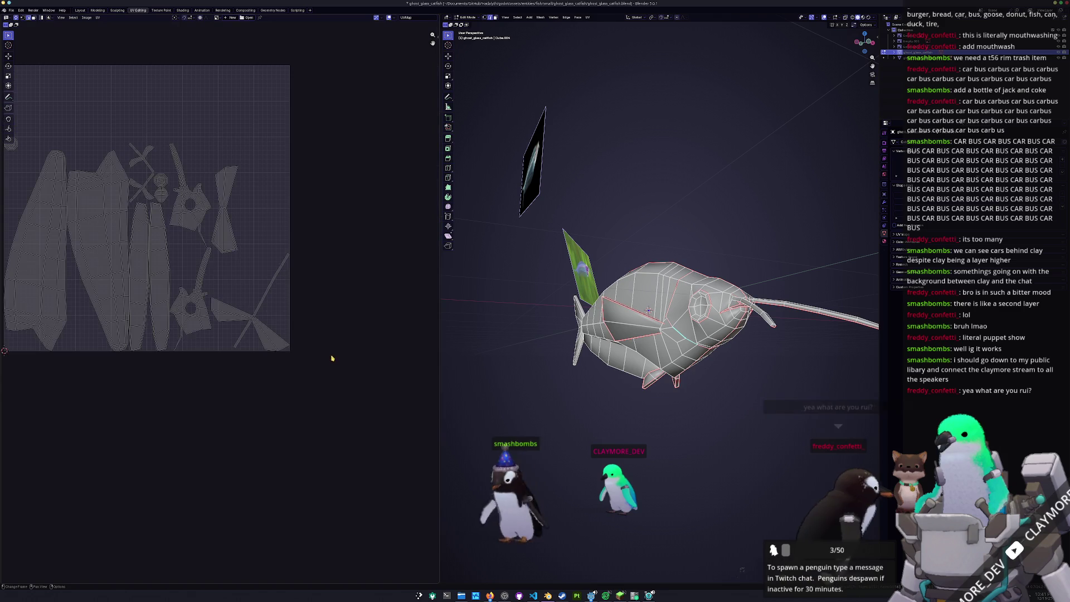
pyautogui.moveTo(377, 331); pyautogui.dragTo(360, 343, button='middle')
pyautogui.moveTo(586, 319)
pyautogui.mouseDown(button='middle')
pyautogui.moveTo(520, 362)
pyautogui.moveTo(538, 318)
pyautogui.moveTo(619, 326)
pyautogui.mouseUp(button='middle')
pyautogui.rightClick(621, 326)
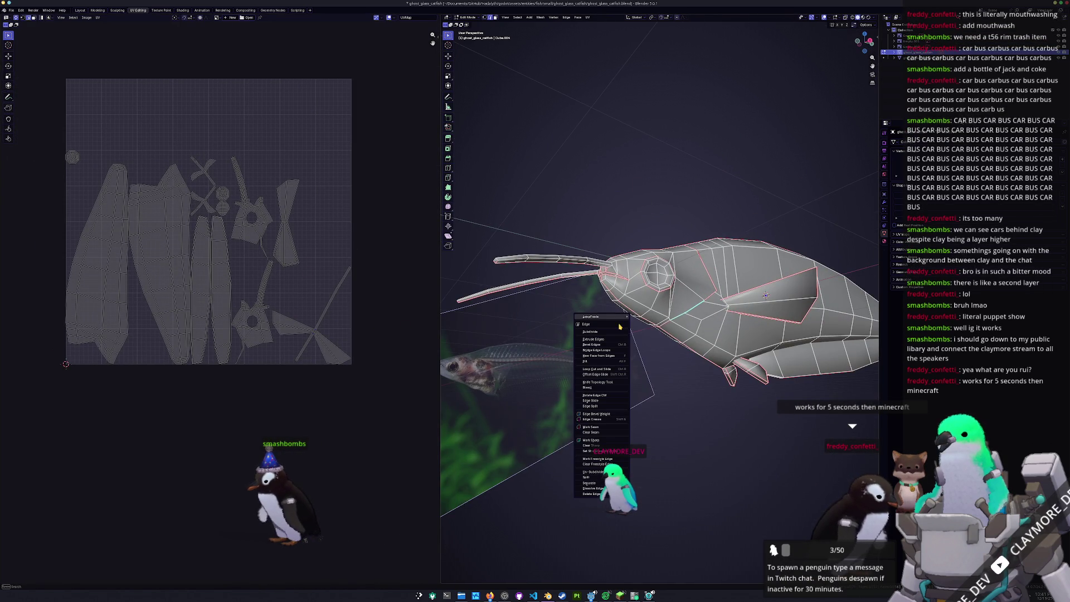
pyautogui.click(608, 426)
pyautogui.moveTo(619, 418); pyautogui.dragTo(665, 397, button='middle')
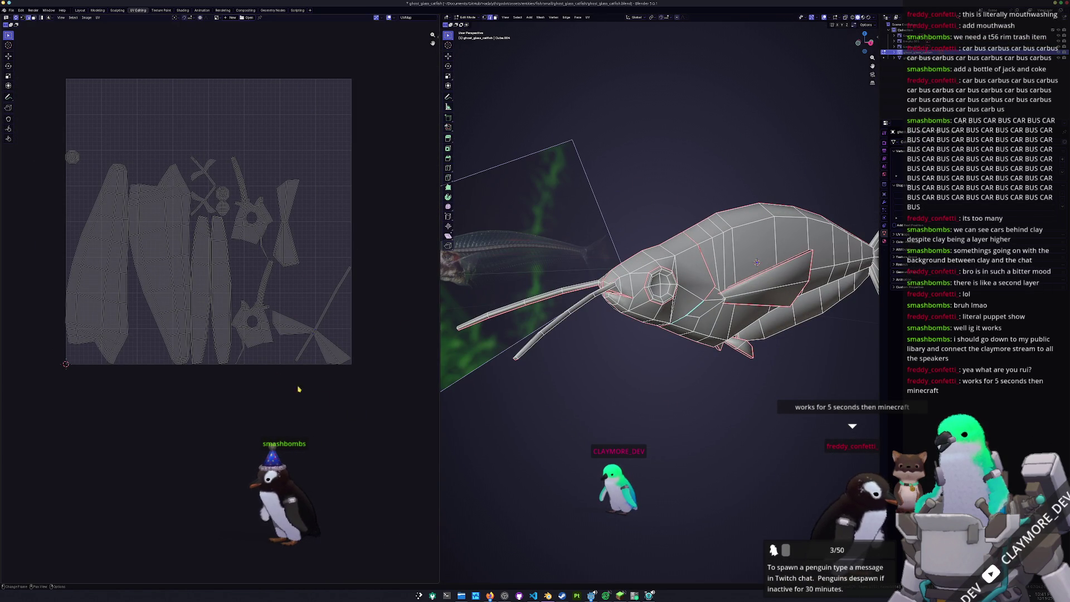
pyautogui.scroll(2, 309, 394)
pyautogui.scroll(1, 309, 394)
pyautogui.scroll(2, 308, 394)
pyautogui.scroll(-1, 637, 365)
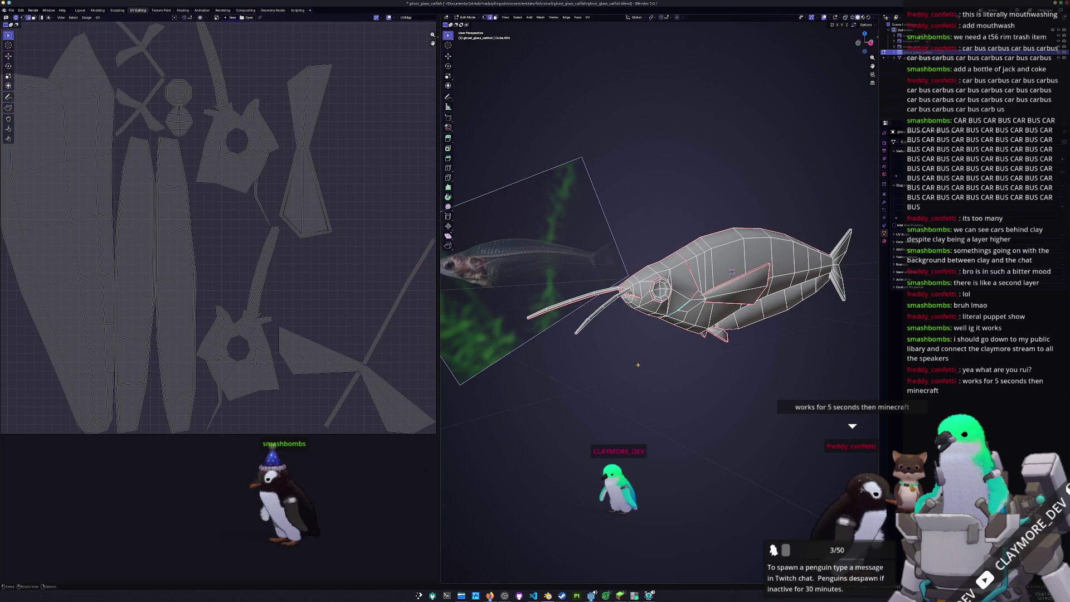
# Mark further seams, select all and unwrap the catfish mesh again.
pyautogui.moveTo(644, 360); pyautogui.dragTo(636, 368, button='middle')
pyautogui.press('a')
pyautogui.rightClick(623, 374)
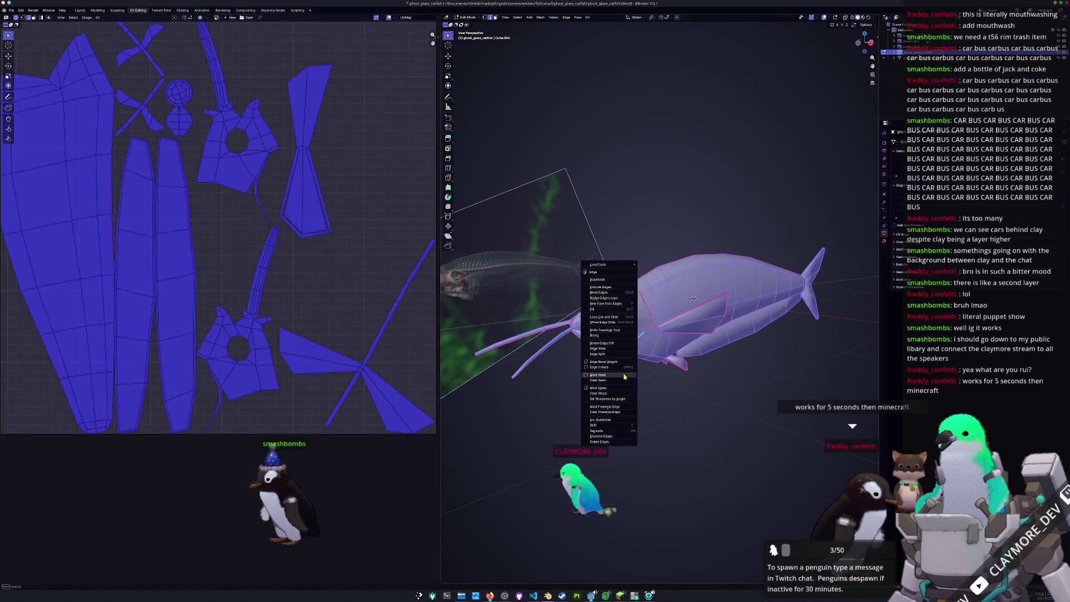
pyautogui.click(673, 375)
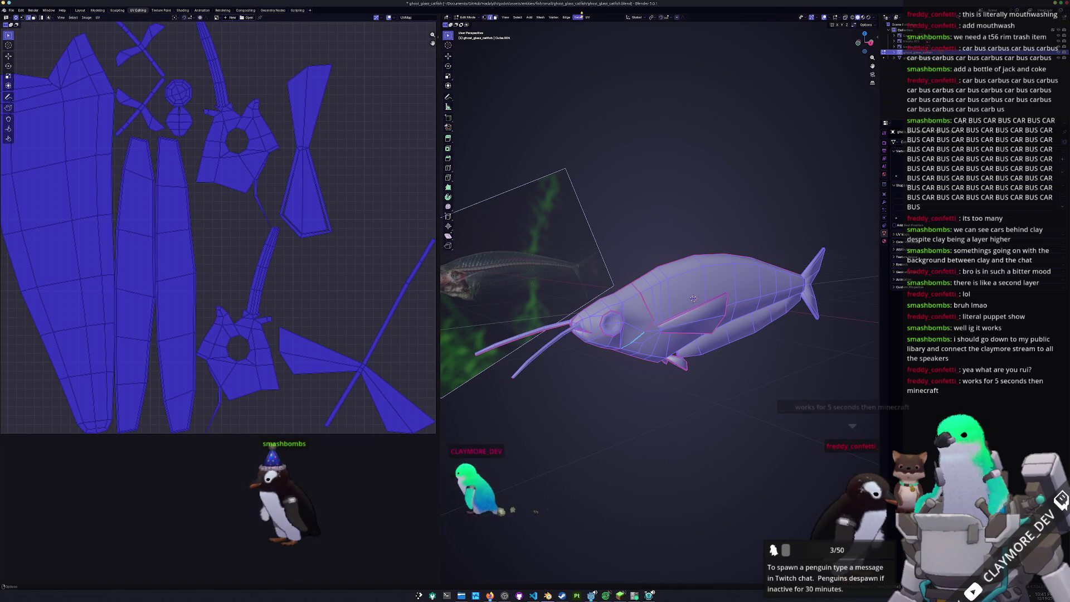
pyautogui.click(588, 17)
pyautogui.click(611, 36)
pyautogui.scroll(2, 340, 236)
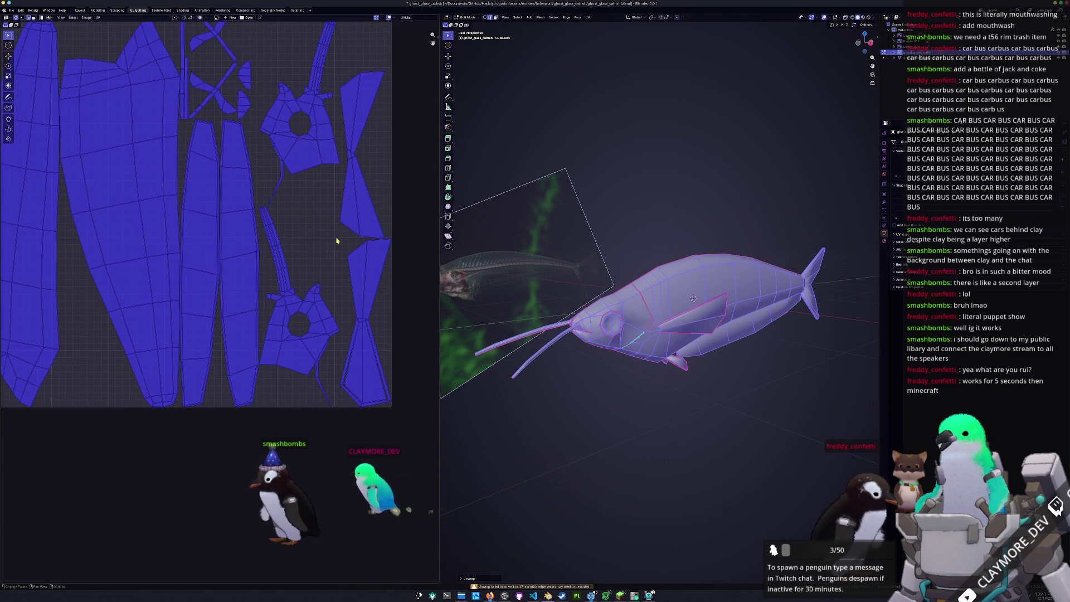
# Clear the UV selection, pan across the islands, then mark the selected edges as a seam.
pyautogui.click(326, 366)
pyautogui.scroll(2, 329, 371)
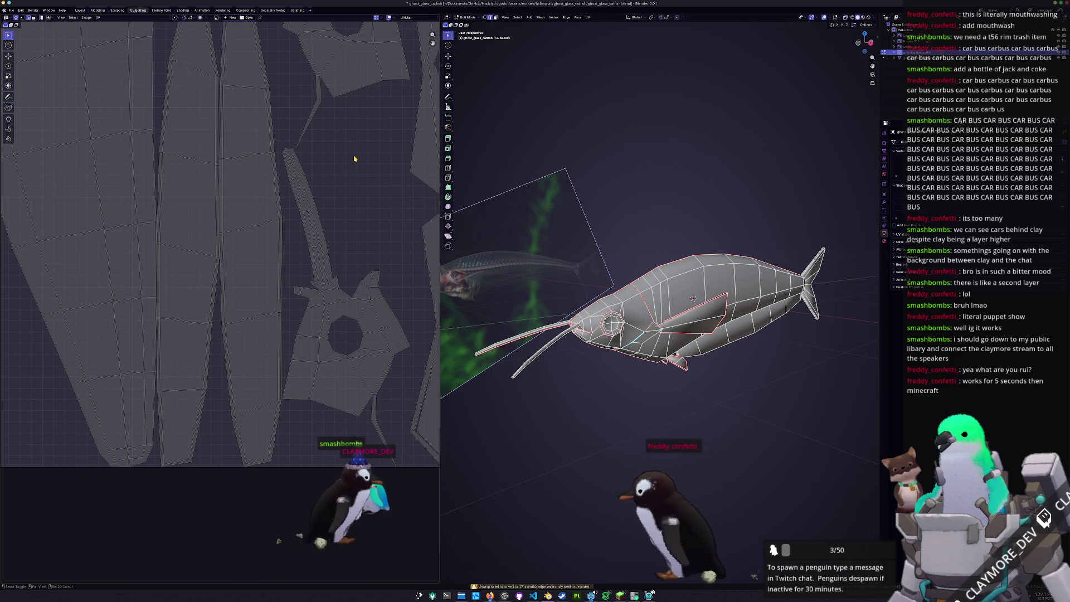
pyautogui.moveTo(382, 393); pyautogui.dragTo(307, 213, button='middle')
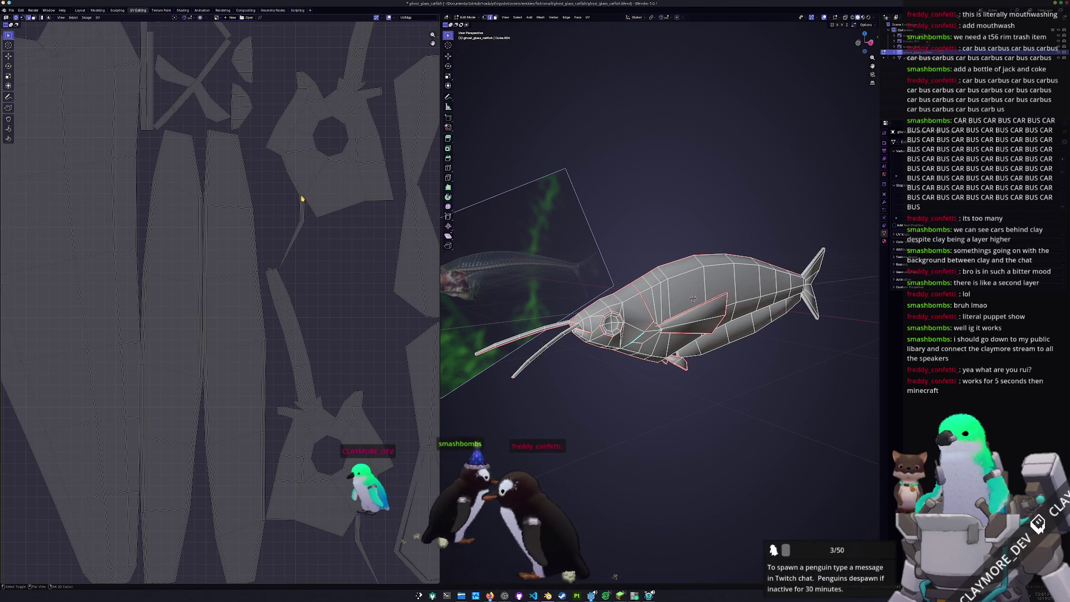
pyautogui.hotkey('ctrl', 'e')
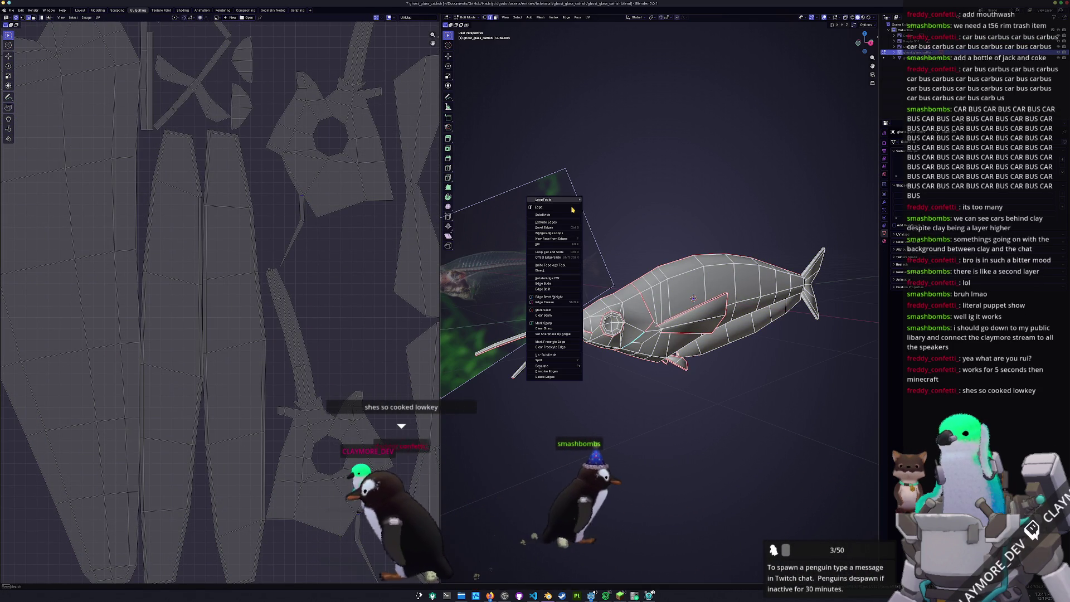
pyautogui.click(558, 315)
pyautogui.scroll(-3, 367, 288)
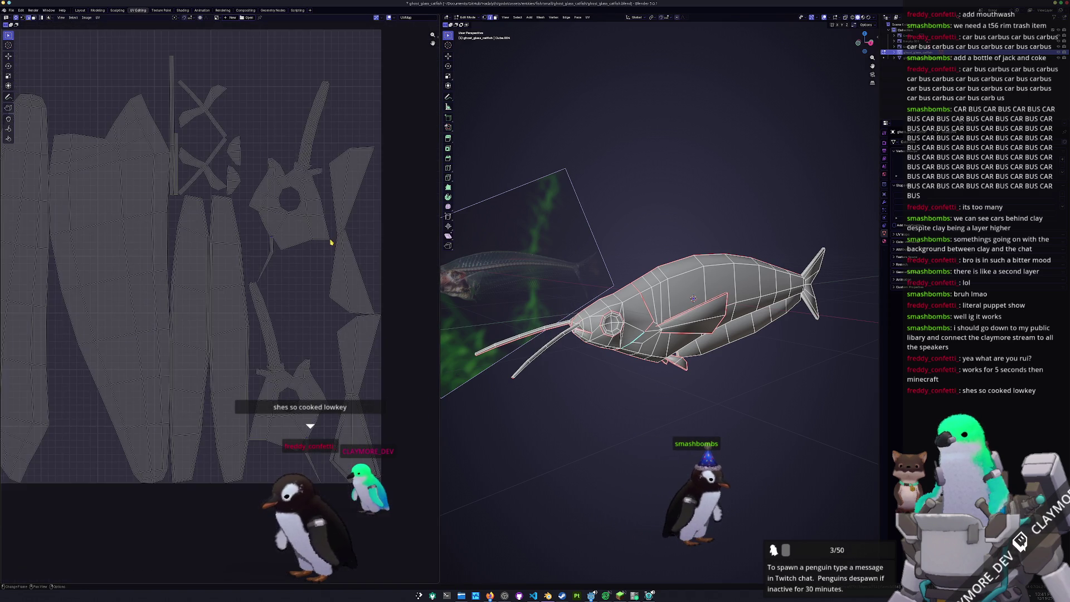
pyautogui.scroll(3, 335, 238)
pyautogui.scroll(-2, 335, 402)
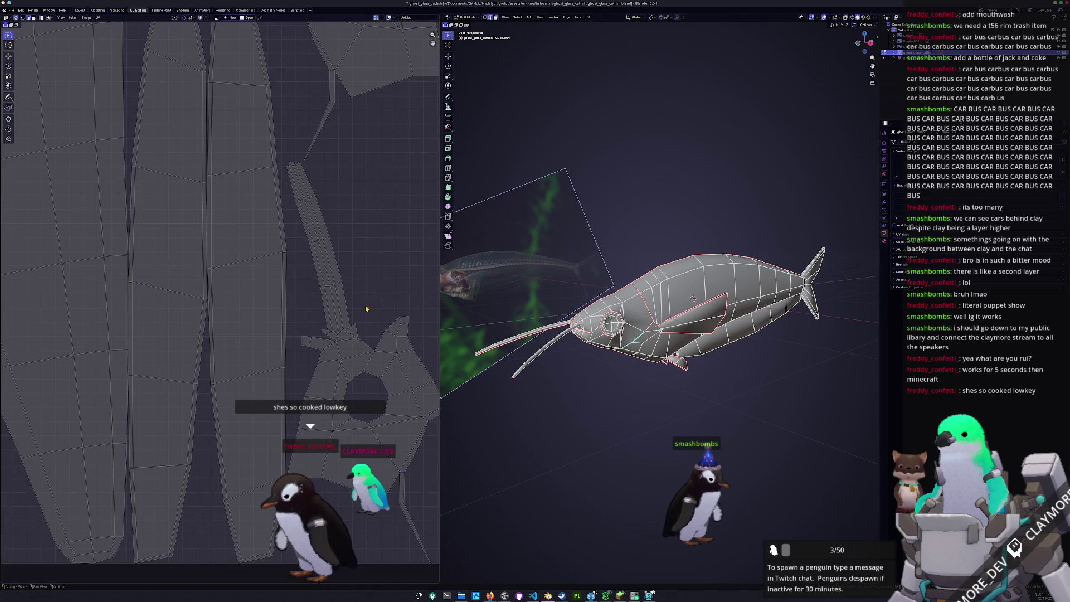
pyautogui.scroll(4, 371, 357)
# Pan the UV view to examine other islands, dismissing the UV and unwrap menus without changes.
pyautogui.moveTo(383, 336); pyautogui.dragTo(309, 335, button='middle')
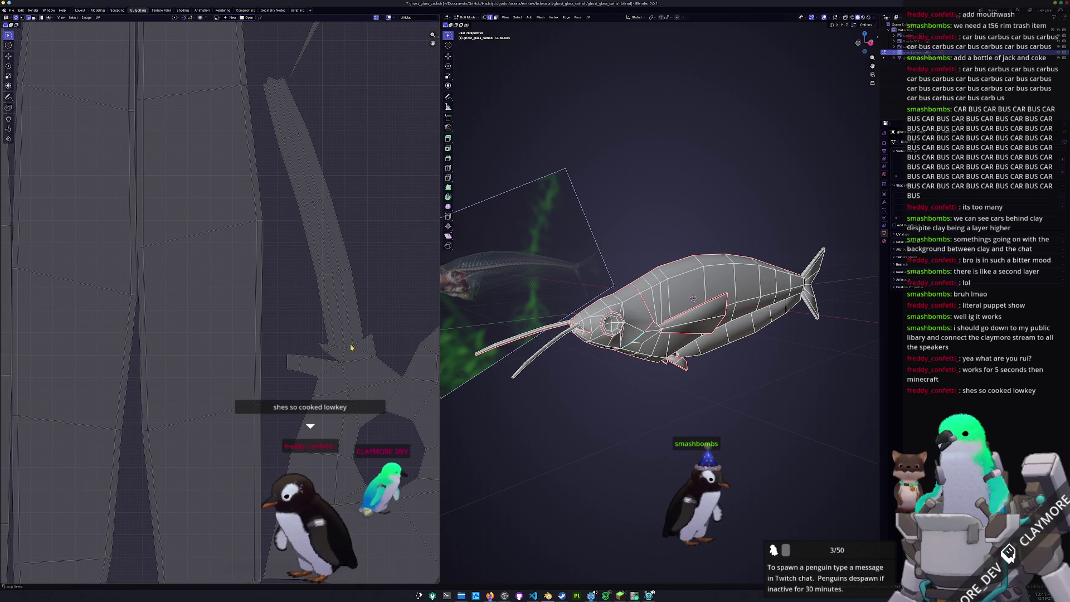
pyautogui.scroll(-4, 351, 346)
pyautogui.scroll(4, 326, 180)
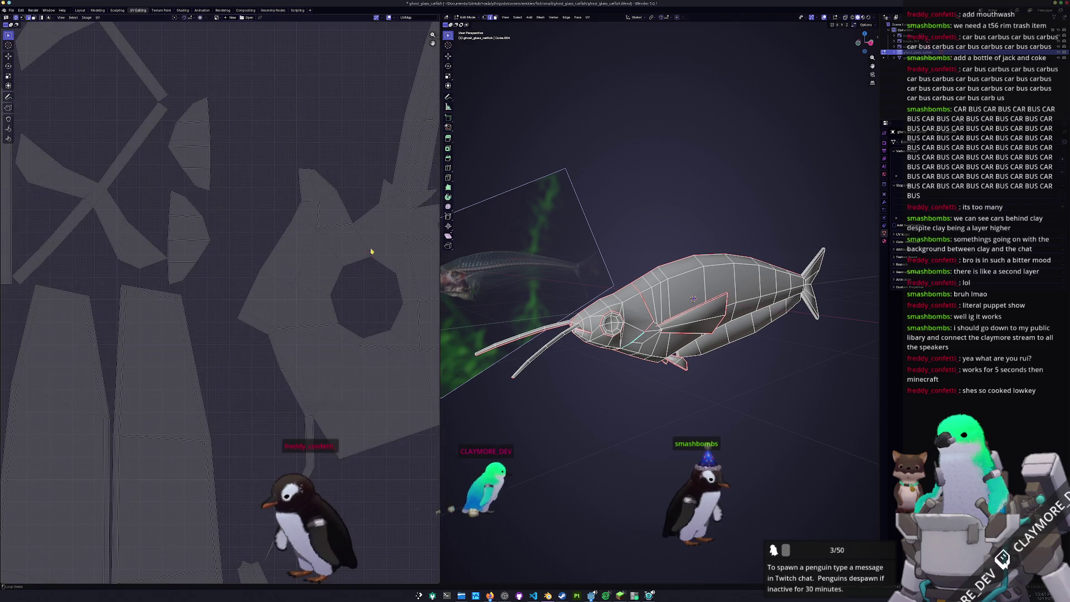
pyautogui.scroll(-5, 406, 199)
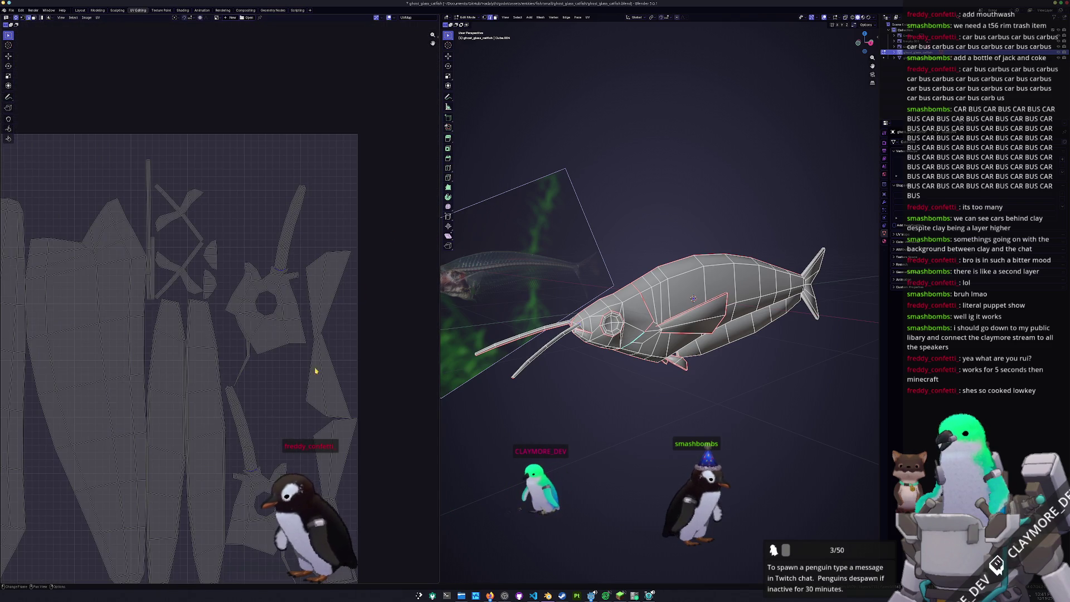
pyautogui.rightClick(276, 321)
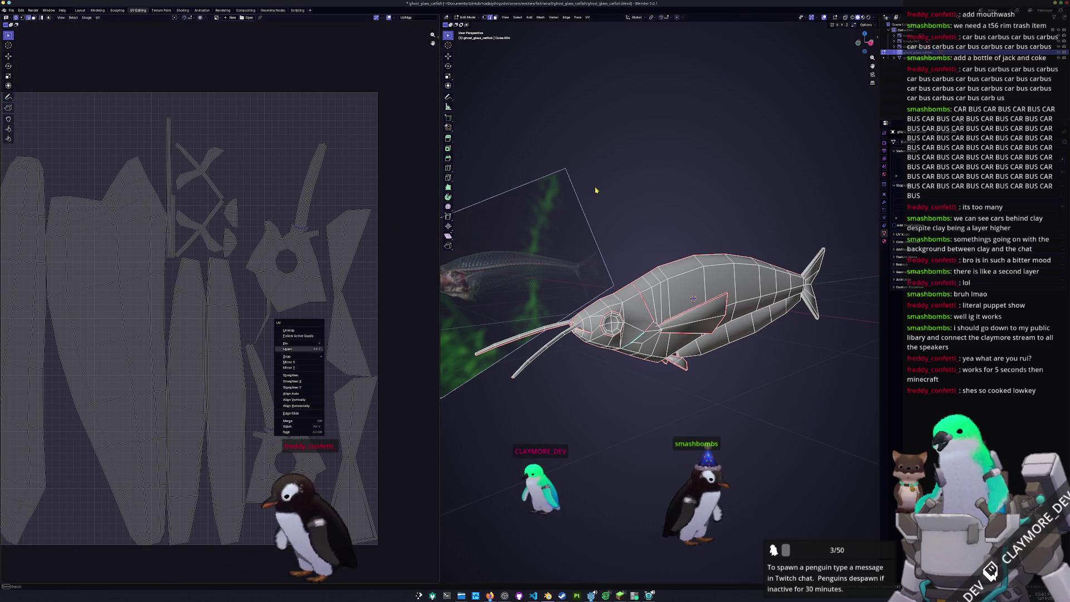
pyautogui.rightClick(597, 167)
pyautogui.press('Escape')
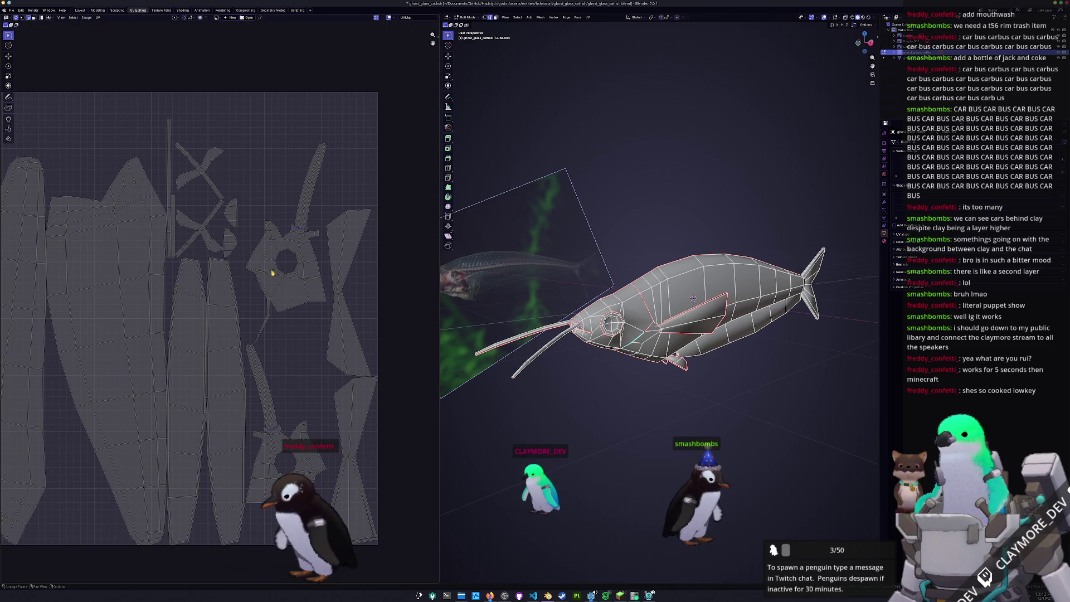
pyautogui.scroll(3, 279, 264)
pyautogui.scroll(3, 278, 264)
pyautogui.scroll(3, 334, 285)
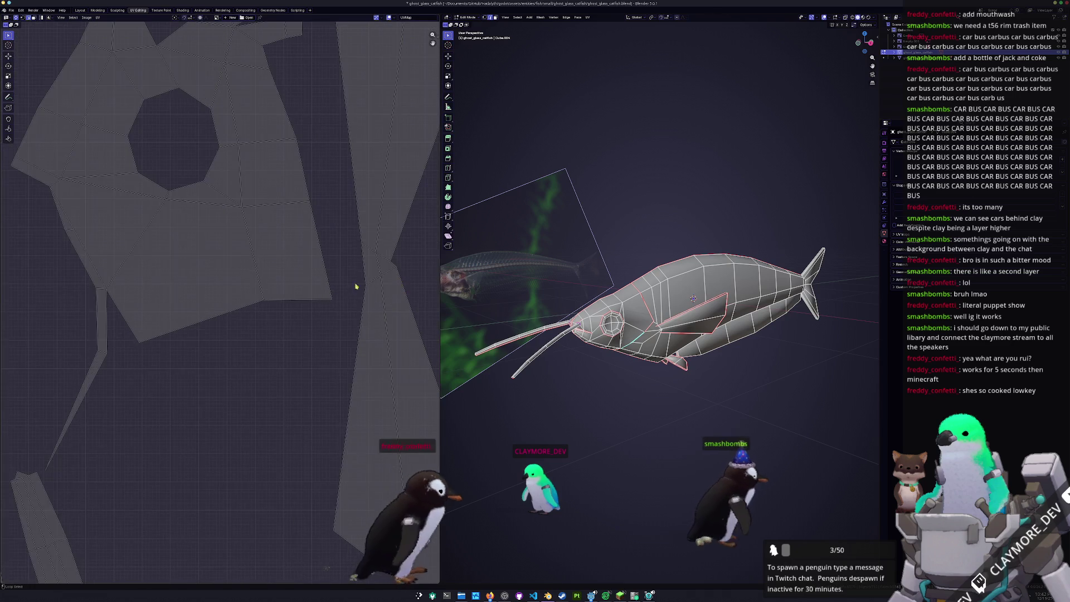
pyautogui.scroll(-4, 385, 257)
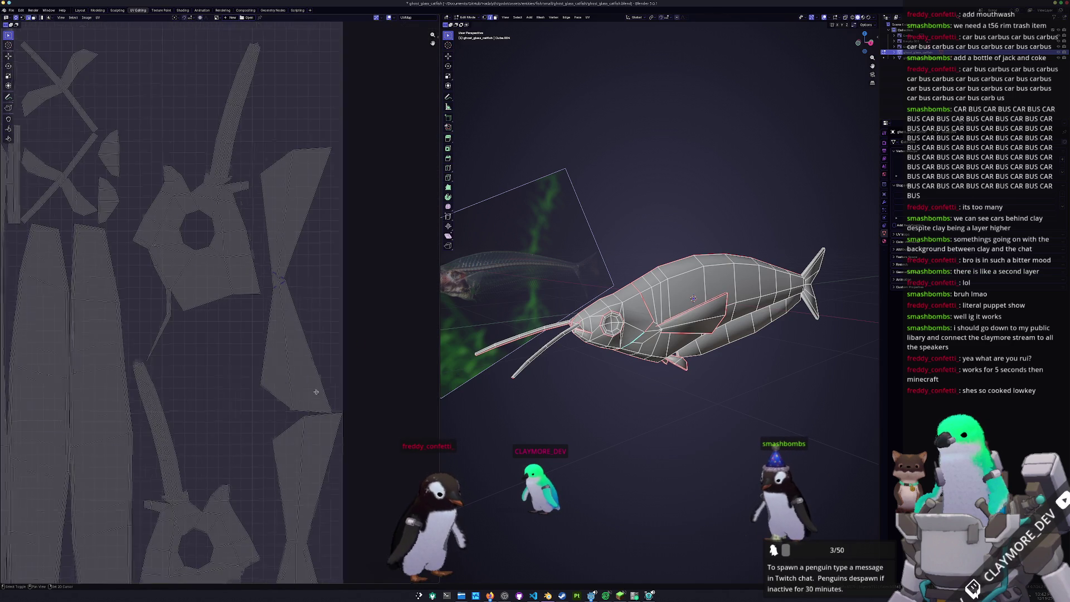
pyautogui.scroll(4, 316, 390)
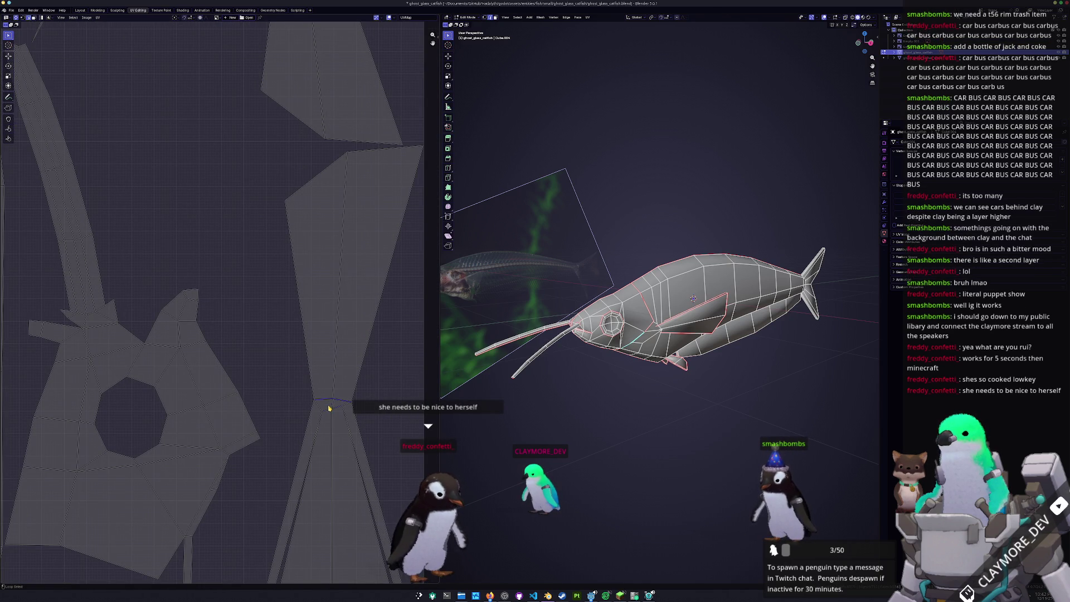
pyautogui.scroll(-3, 347, 407)
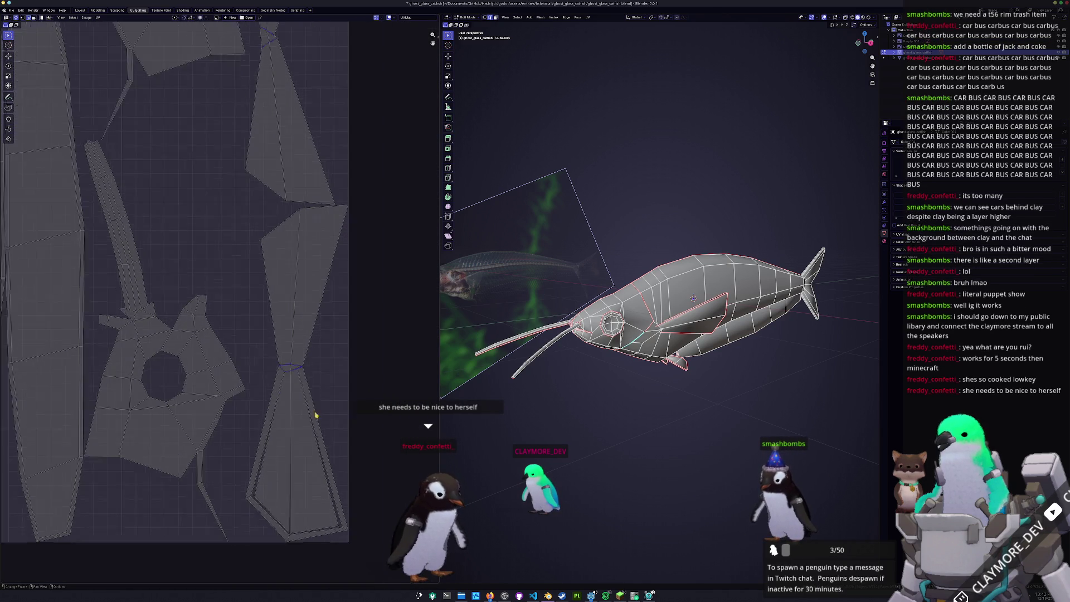
pyautogui.scroll(-3, 251, 335)
pyautogui.press('u')
pyautogui.click(579, 146)
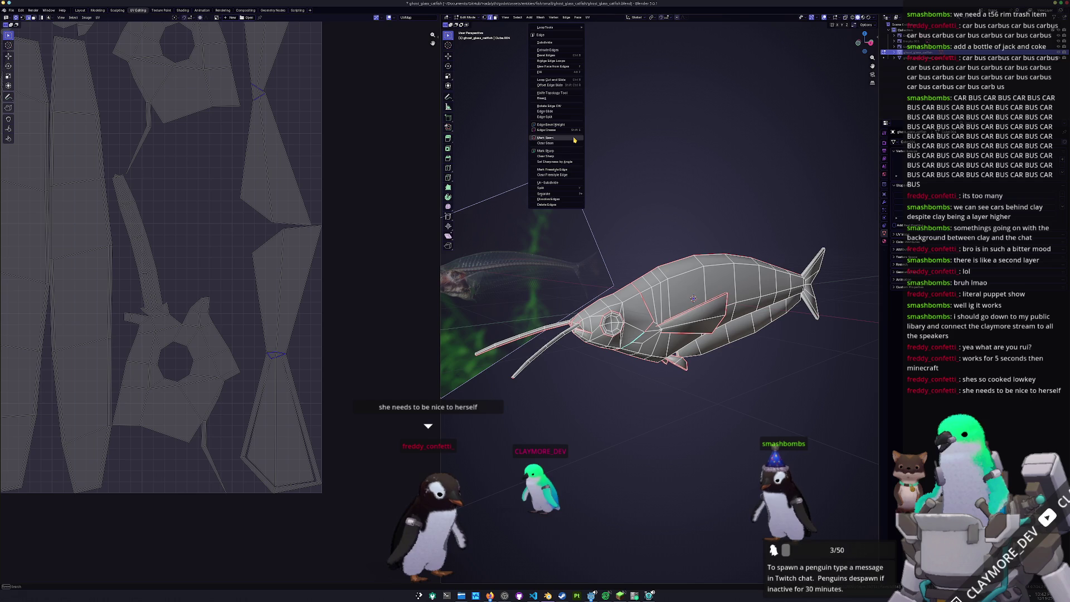
# Select all faces, unwrap the whole catfish mesh again, deselect and inspect the result.
pyautogui.press('a')
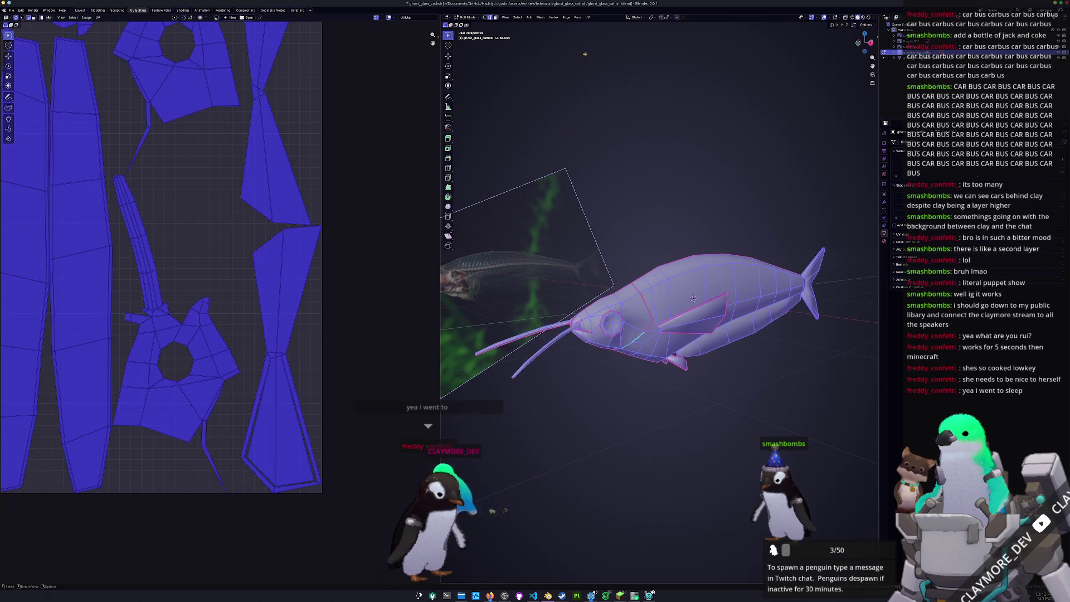
pyautogui.click(588, 18)
pyautogui.click(596, 36)
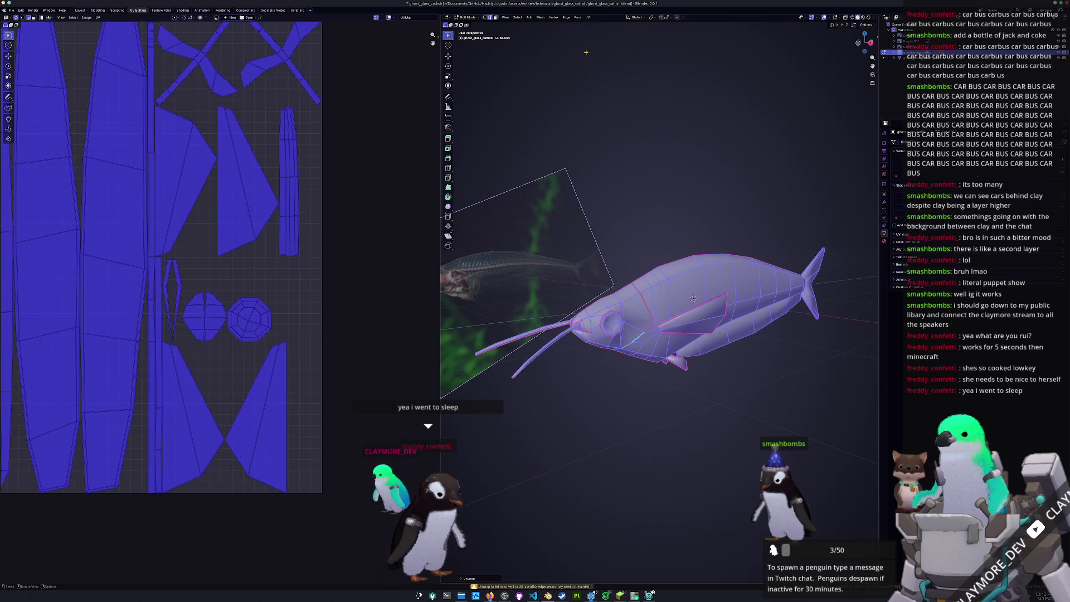
pyautogui.hotkey('alt', 'a')
pyautogui.scroll(-3, 282, 321)
pyautogui.scroll(6, 292, 300)
pyautogui.scroll(-2, 301, 292)
pyautogui.moveTo(585, 276)
pyautogui.mouseDown(button='middle')
pyautogui.moveTo(501, 266)
pyautogui.moveTo(620, 256)
pyautogui.moveTo(511, 214)
pyautogui.moveTo(588, 236)
pyautogui.moveTo(631, 277)
pyautogui.mouseUp(button='middle')
pyautogui.scroll(3, 544, 226)
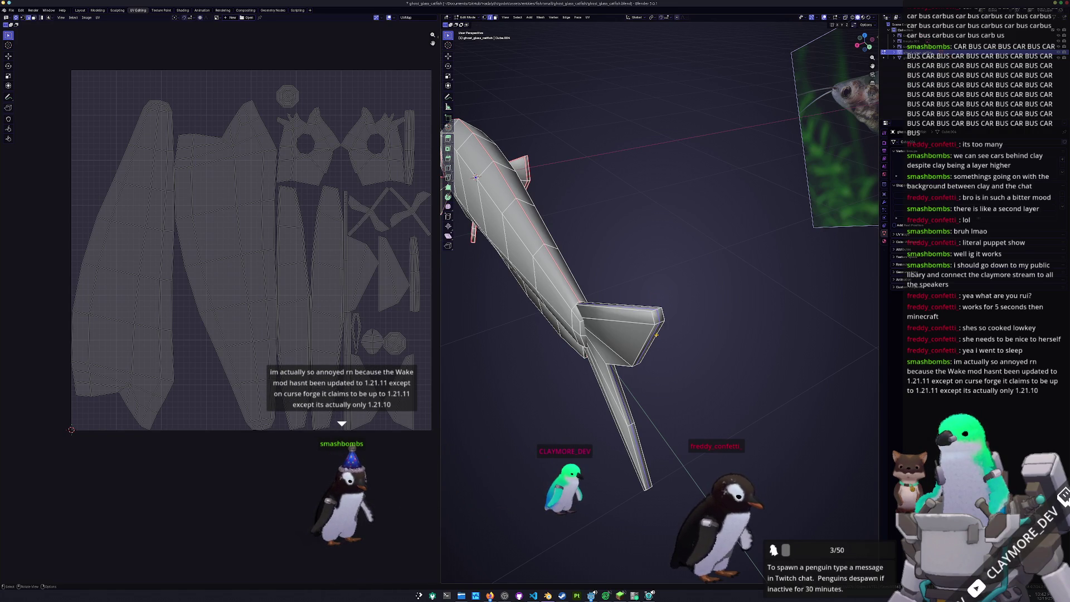
# Zoom in on the tail and mark its selected edges as seams.
pyautogui.moveTo(635, 319); pyautogui.dragTo(586, 351, button='middle')
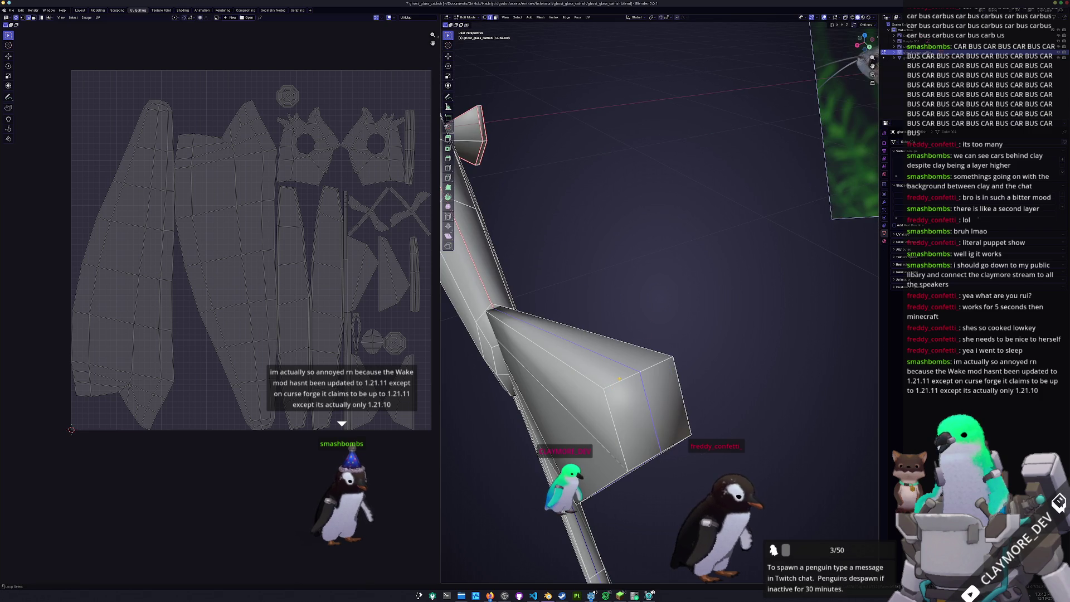
pyautogui.moveTo(636, 317); pyautogui.dragTo(585, 209, button='middle')
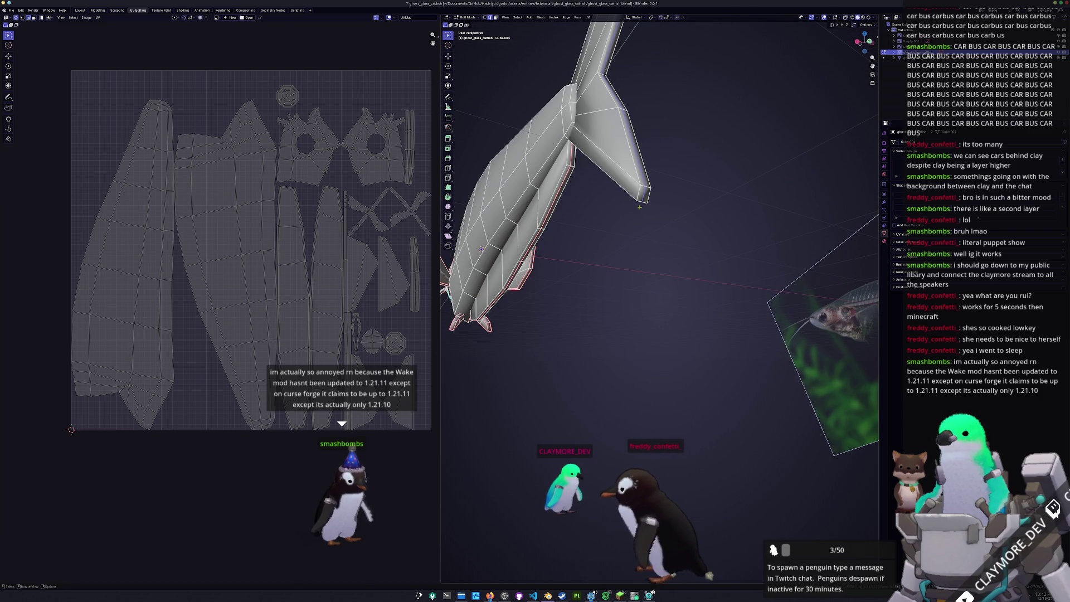
pyautogui.moveTo(642, 199)
pyautogui.mouseDown(button='middle')
pyautogui.moveTo(736, 285)
pyautogui.moveTo(586, 251)
pyautogui.moveTo(656, 292)
pyautogui.moveTo(630, 344)
pyautogui.mouseUp(button='middle')
pyautogui.scroll(-4, 657, 293)
pyautogui.scroll(1, 630, 345)
pyautogui.rightClick(629, 344)
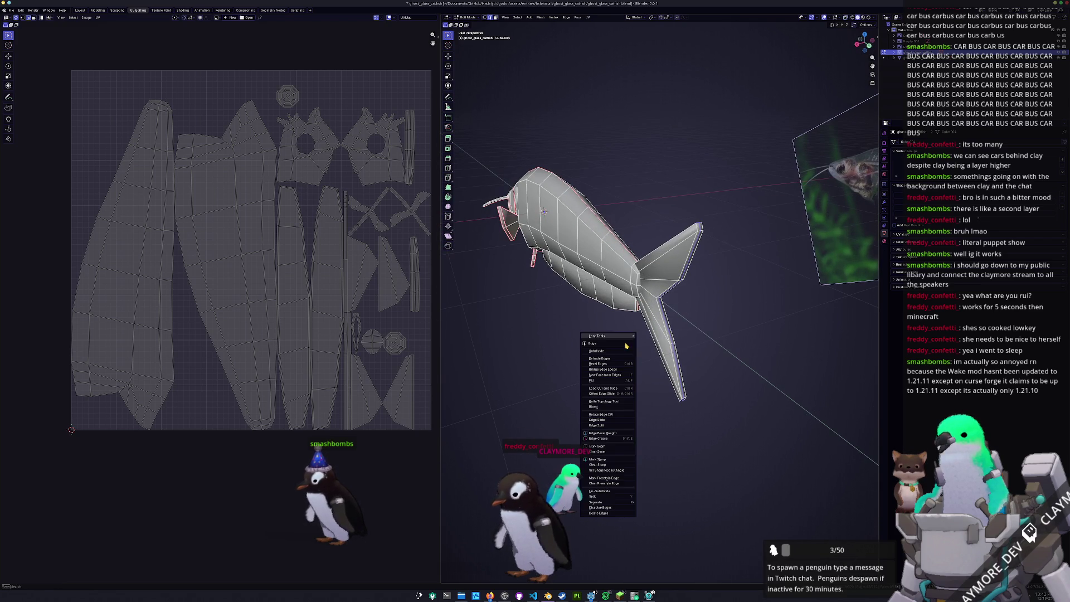
pyautogui.click(602, 445)
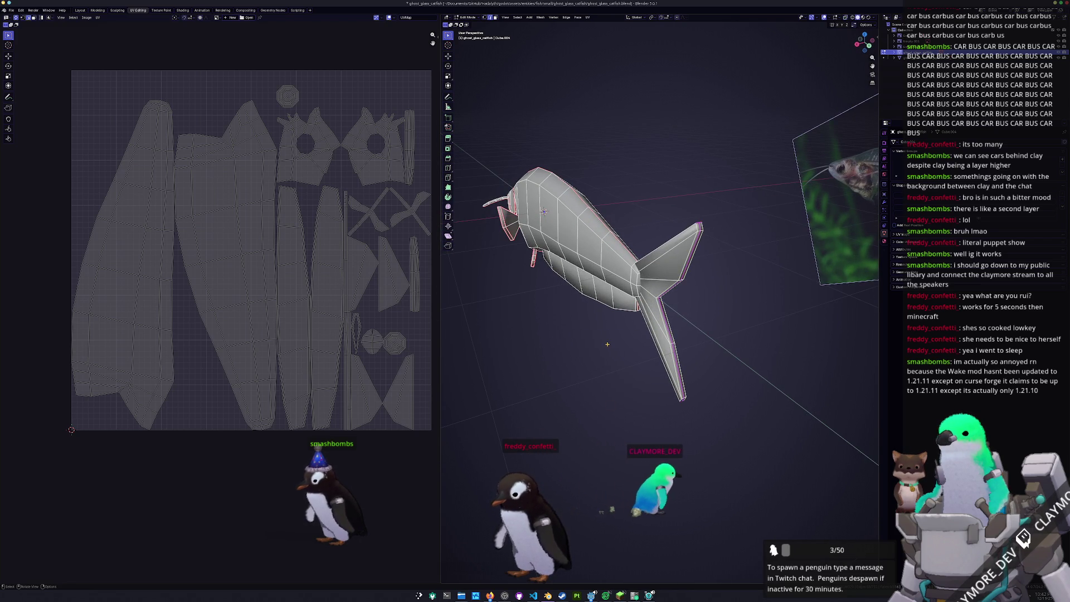
pyautogui.scroll(5, 607, 344)
# Orbit along the tail to check the seam, then bring up the Ctrl+E edge menu for the whole fish.
pyautogui.moveTo(607, 345)
pyautogui.mouseDown(button='middle')
pyautogui.moveTo(636, 324)
pyautogui.moveTo(669, 369)
pyautogui.moveTo(619, 287)
pyautogui.mouseUp(button='middle')
pyautogui.scroll(-3, 661, 351)
pyautogui.scroll(-3, 652, 334)
pyautogui.scroll(4, 628, 301)
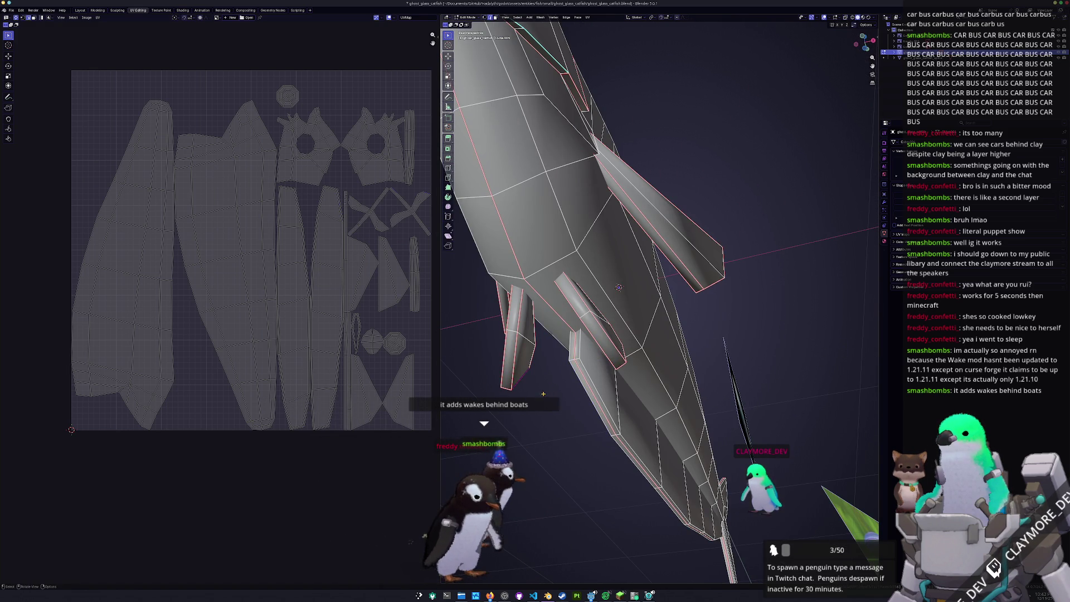
pyautogui.moveTo(619, 286)
pyautogui.mouseDown(button='middle')
pyautogui.moveTo(671, 316)
pyautogui.moveTo(642, 320)
pyautogui.mouseUp(button='middle')
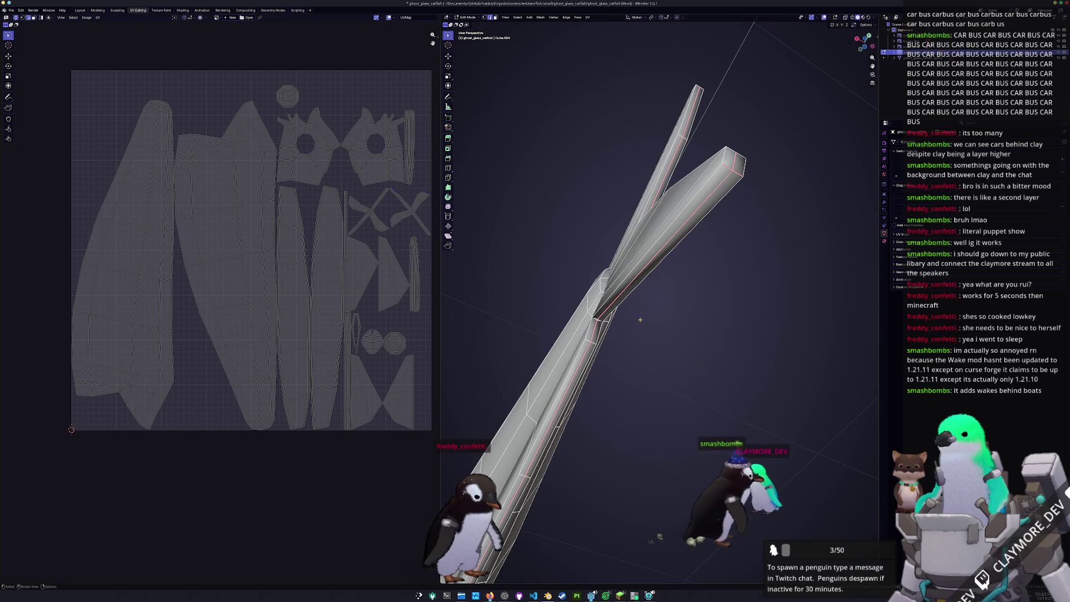
pyautogui.rightClick(655, 326)
pyautogui.press('Escape')
pyautogui.moveTo(656, 326)
pyautogui.mouseDown(button='middle')
pyautogui.moveTo(649, 336)
pyautogui.moveTo(601, 318)
pyautogui.mouseUp(button='middle')
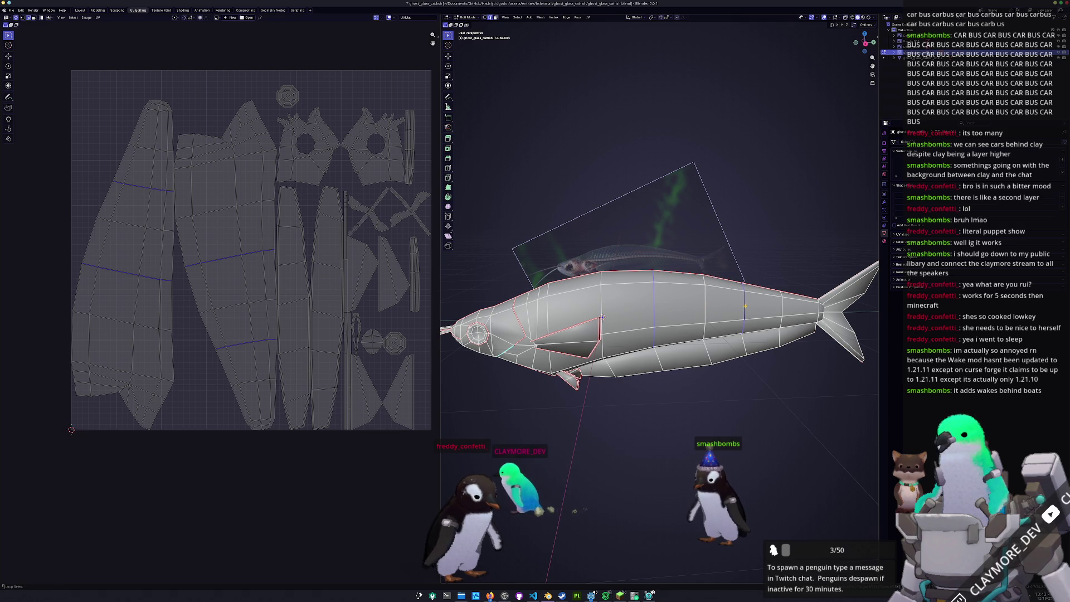
pyautogui.hotkey('ctrl', 'e')
# Mark the selected edges as seams, unwrap the whole mesh and show the UV packing settings.
pyautogui.click(747, 306)
pyautogui.moveTo(669, 317); pyautogui.dragTo(678, 311, button='middle')
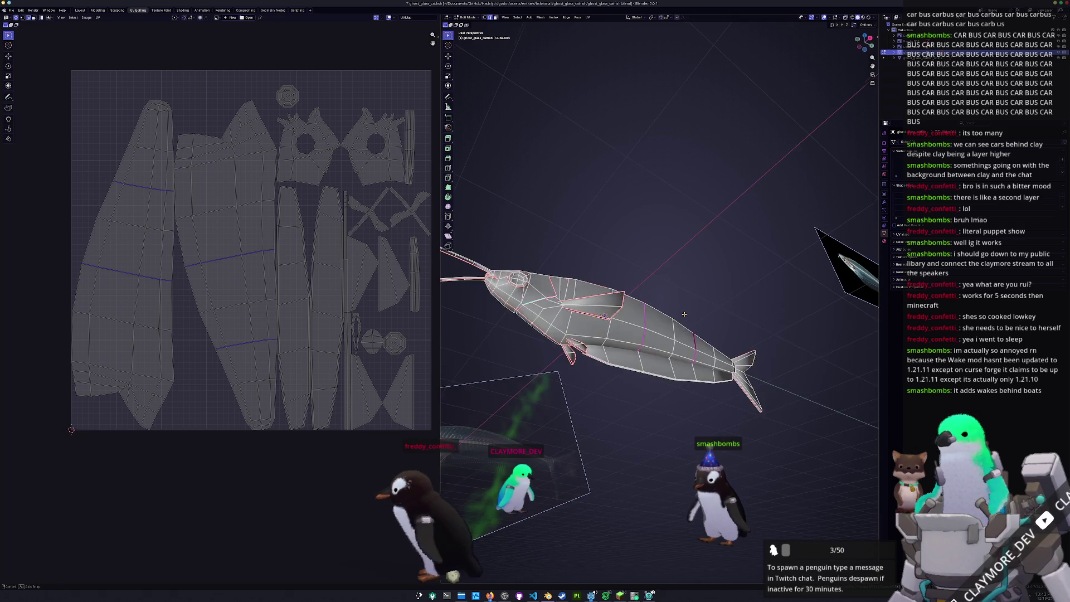
pyautogui.press('a')
pyautogui.click(588, 18)
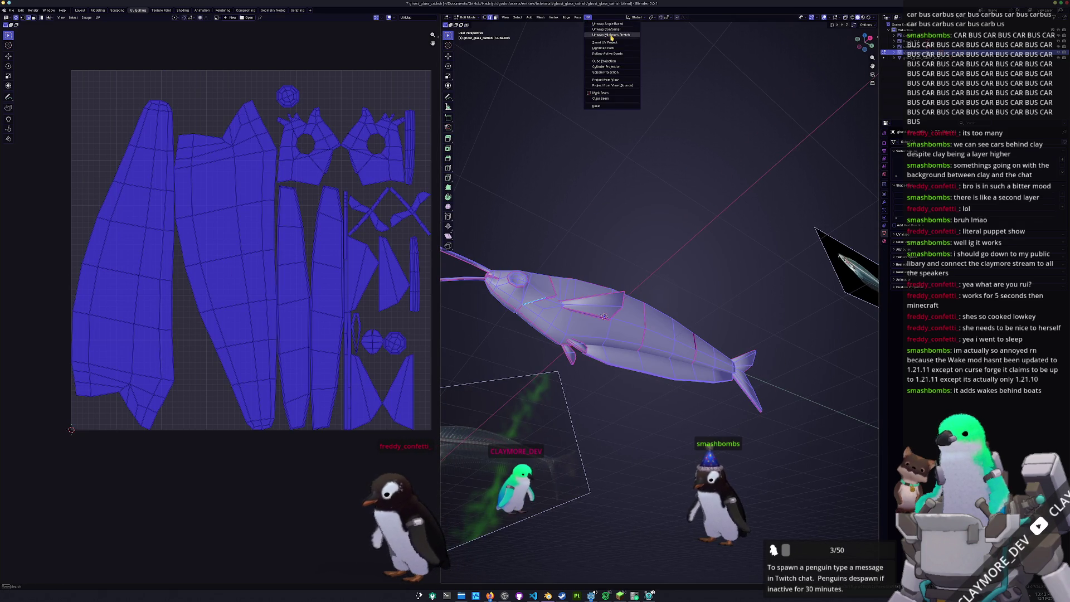
pyautogui.click(611, 35)
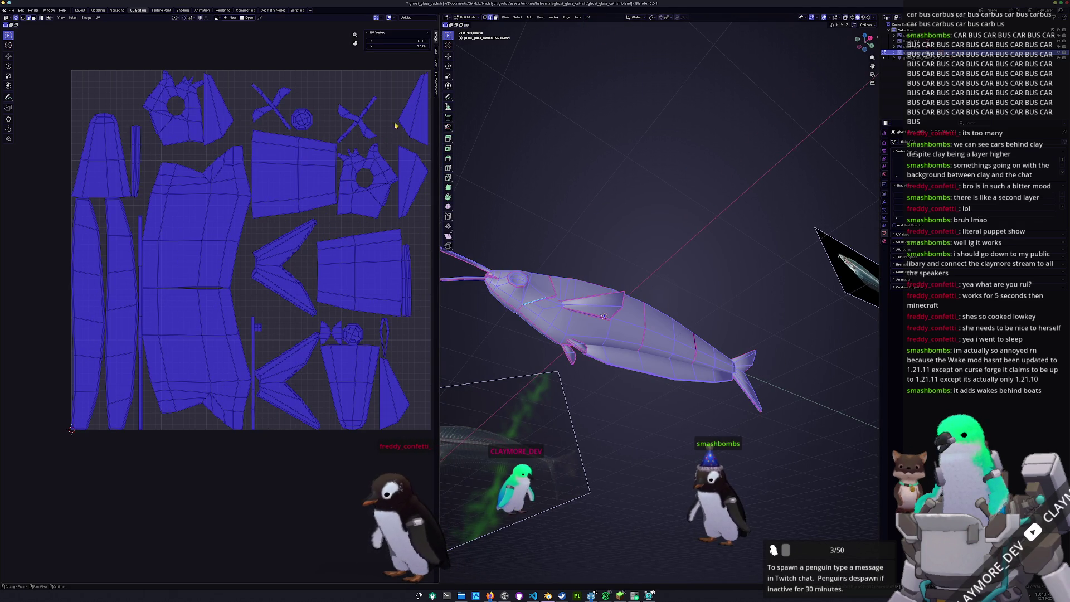
pyautogui.click(436, 81)
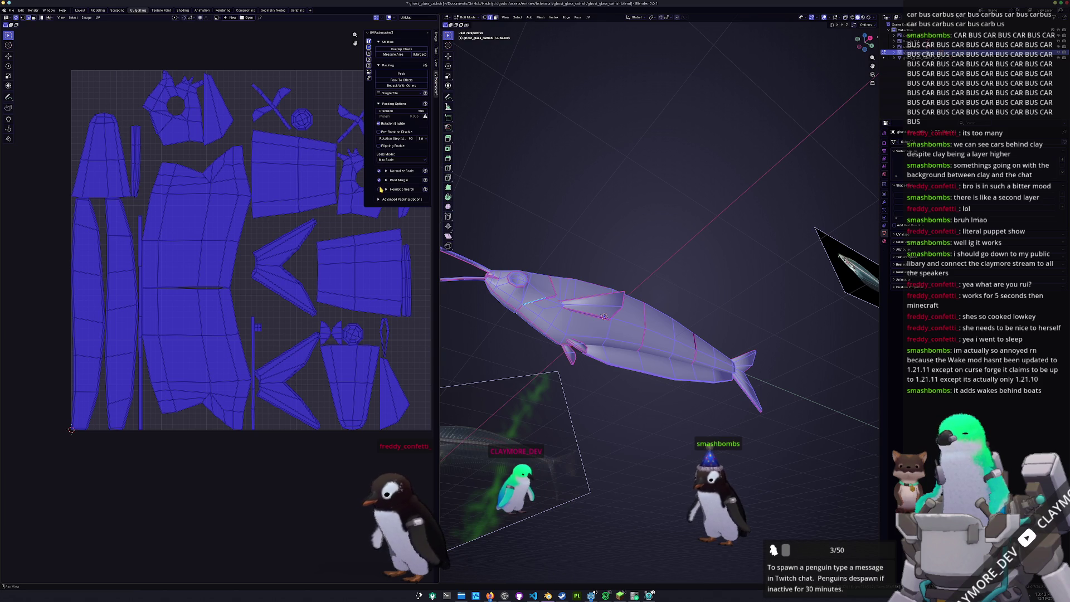
pyautogui.hotkey('alt', 'a')
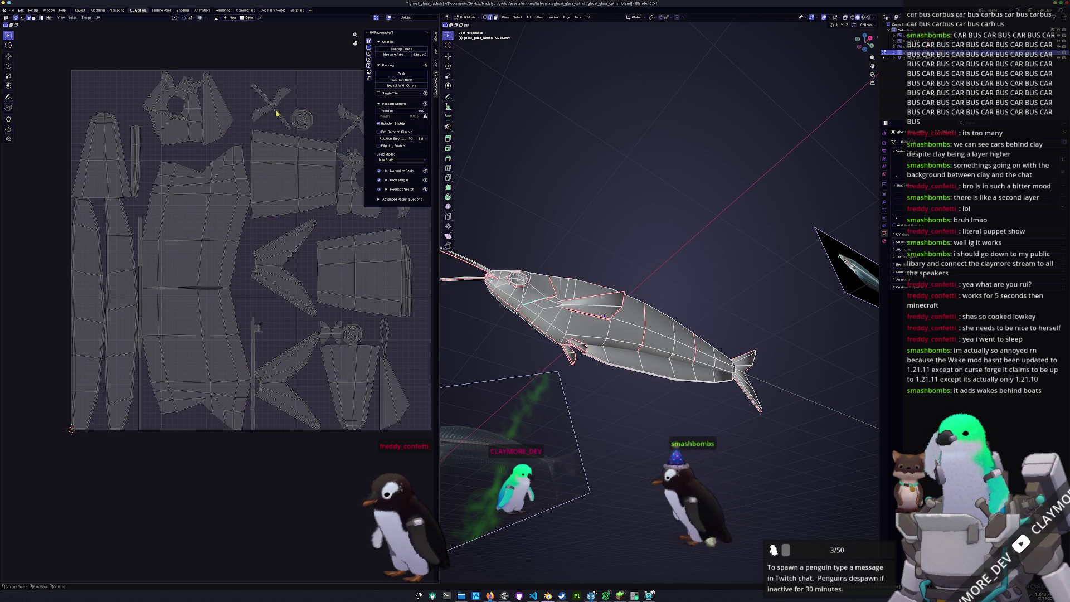
pyautogui.scroll(3, 286, 130)
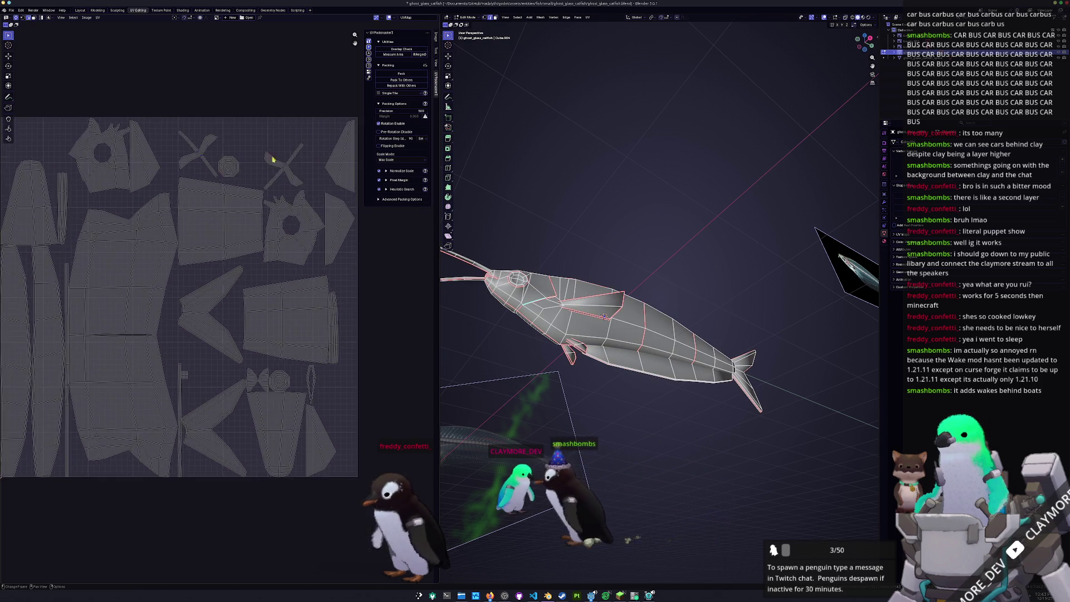
pyautogui.scroll(3, 209, 293)
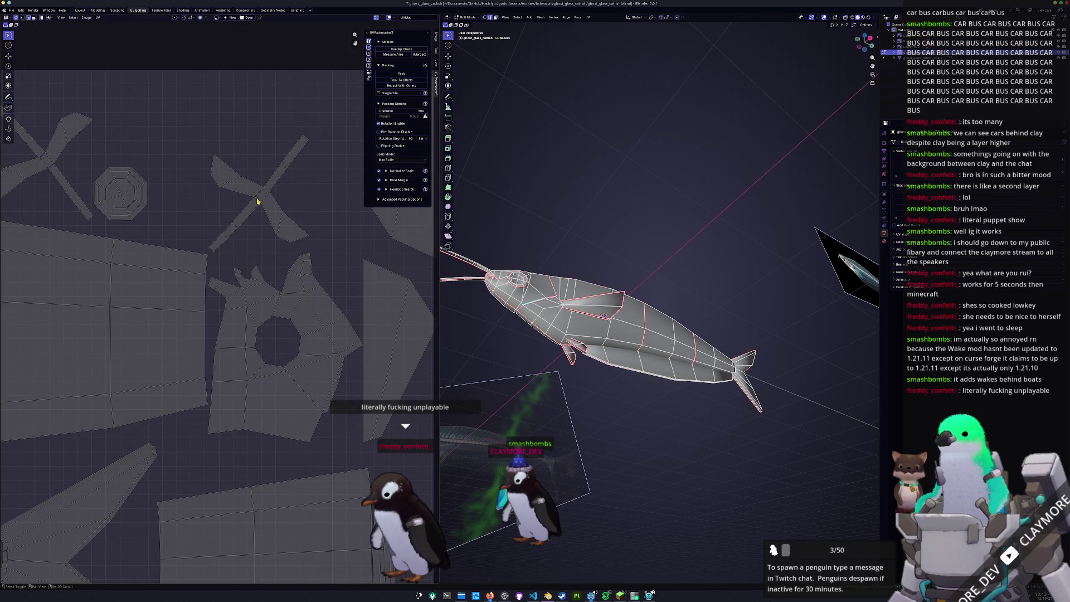
pyautogui.scroll(-5, 270, 192)
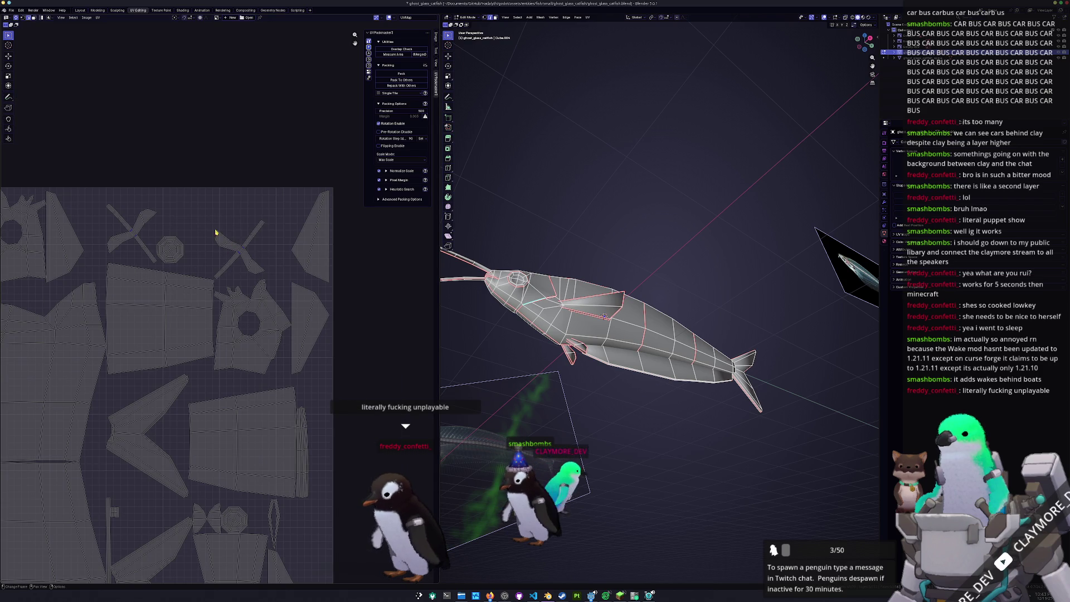
# Select the entire catfish mesh and unwrap it once more for a fresh UV layout.
pyautogui.rightClick(274, 249)
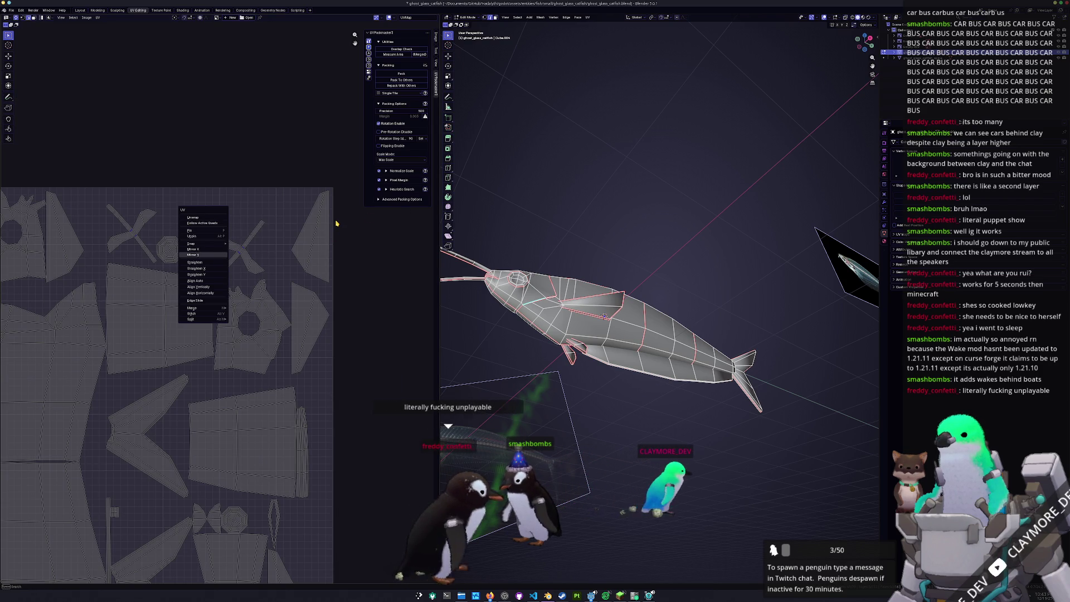
pyautogui.rightClick(532, 169)
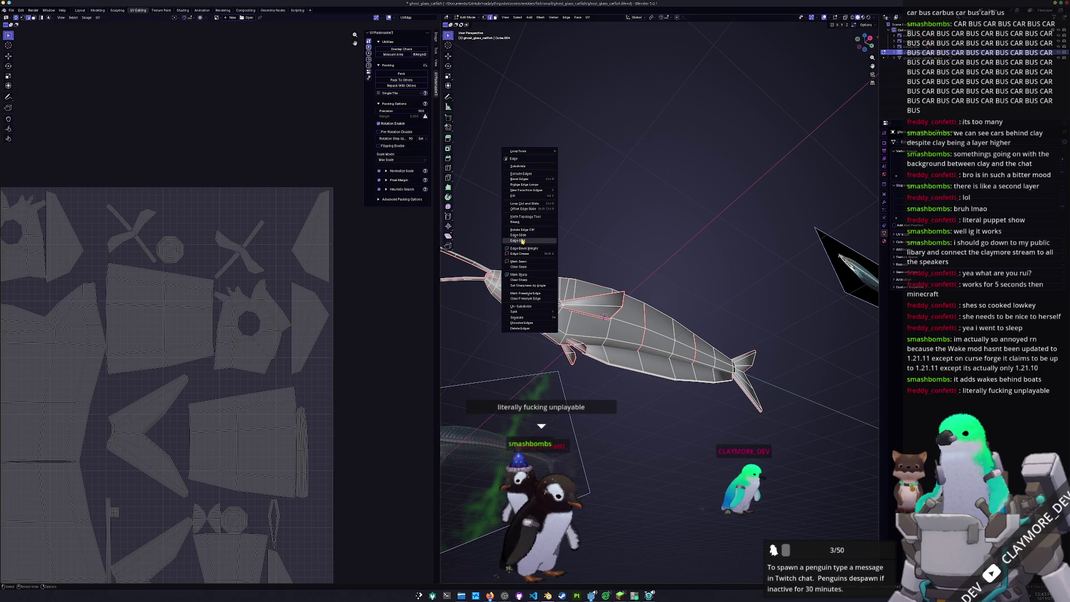
pyautogui.click(520, 262)
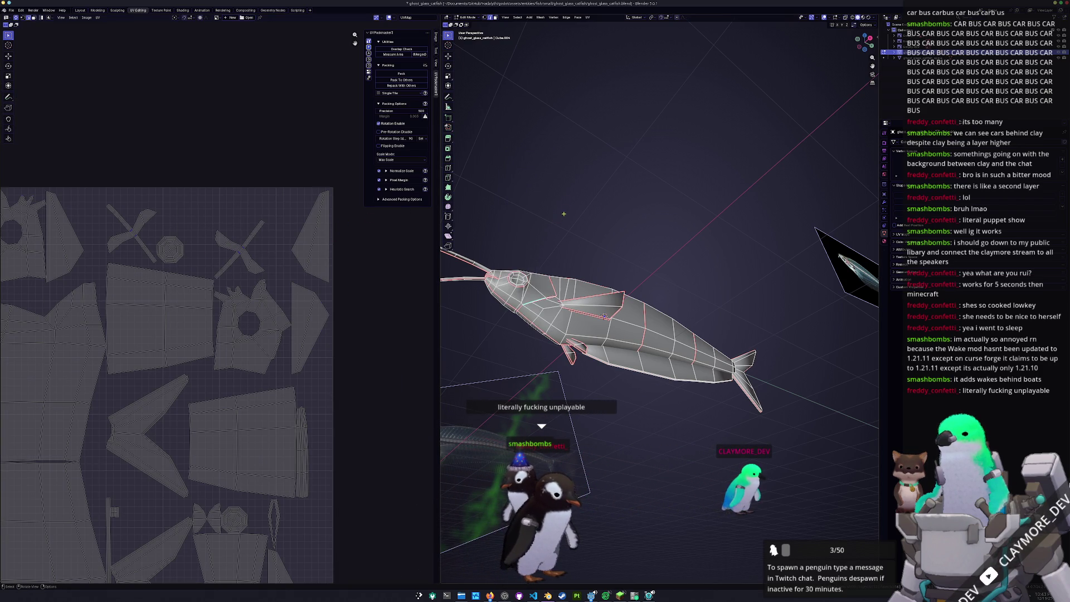
pyautogui.click(589, 20)
pyautogui.click(596, 36)
pyautogui.scroll(-3, 263, 187)
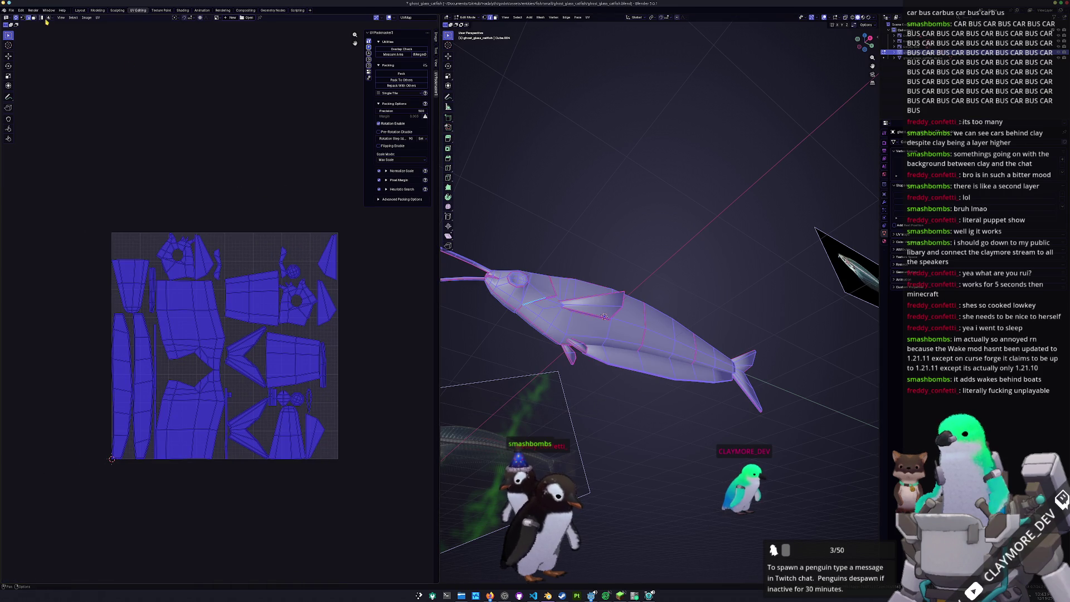
# Pack the UV islands into the texture square and return the catfish to Object Mode.
pyautogui.click(401, 75)
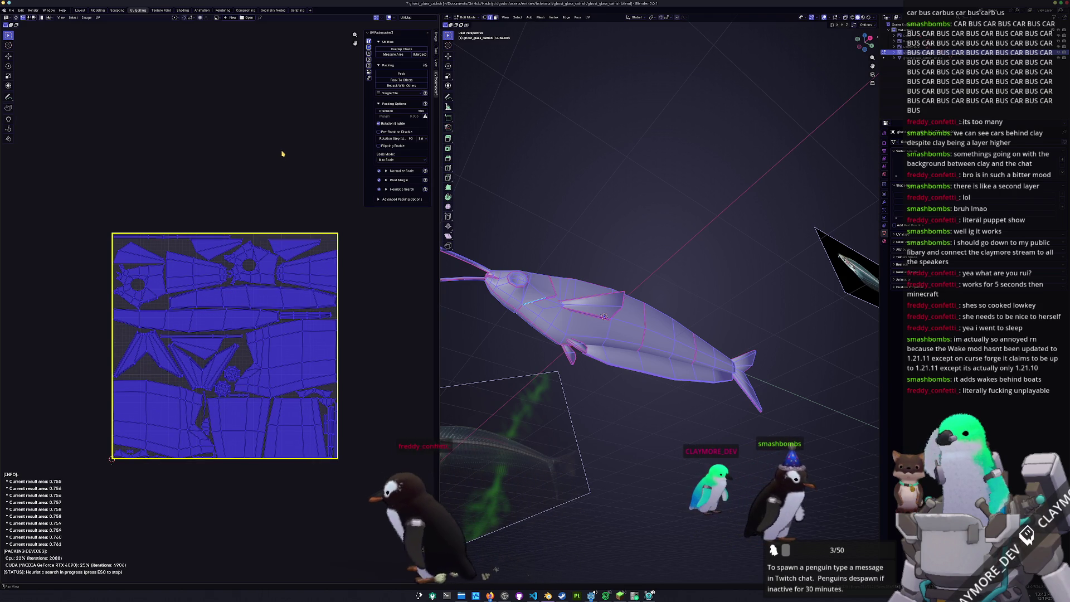
pyautogui.scroll(1, 362, 360)
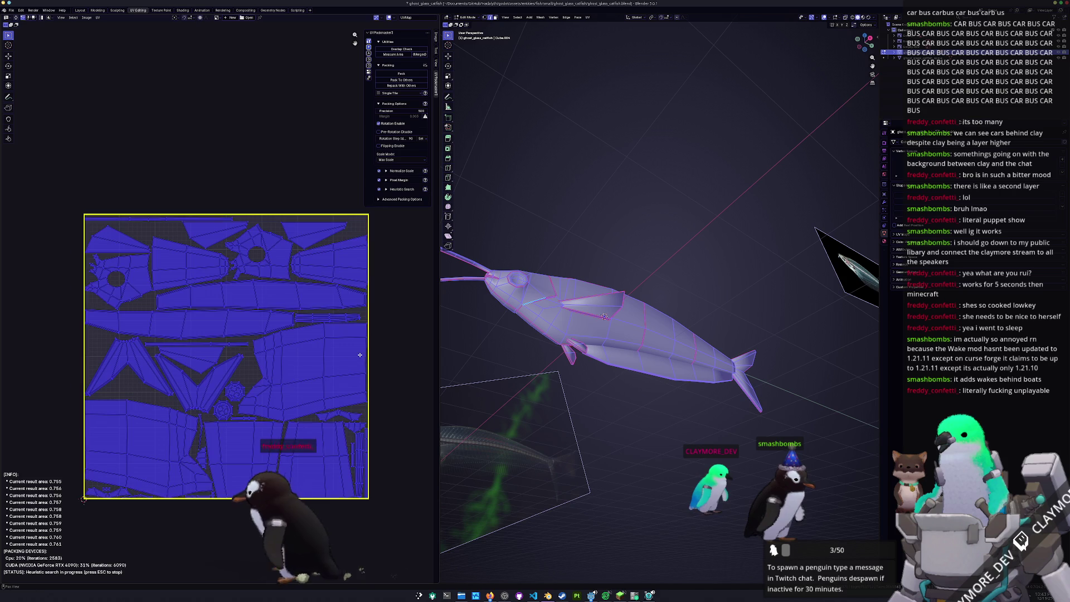
pyautogui.press('Escape')
pyautogui.press('Tab')
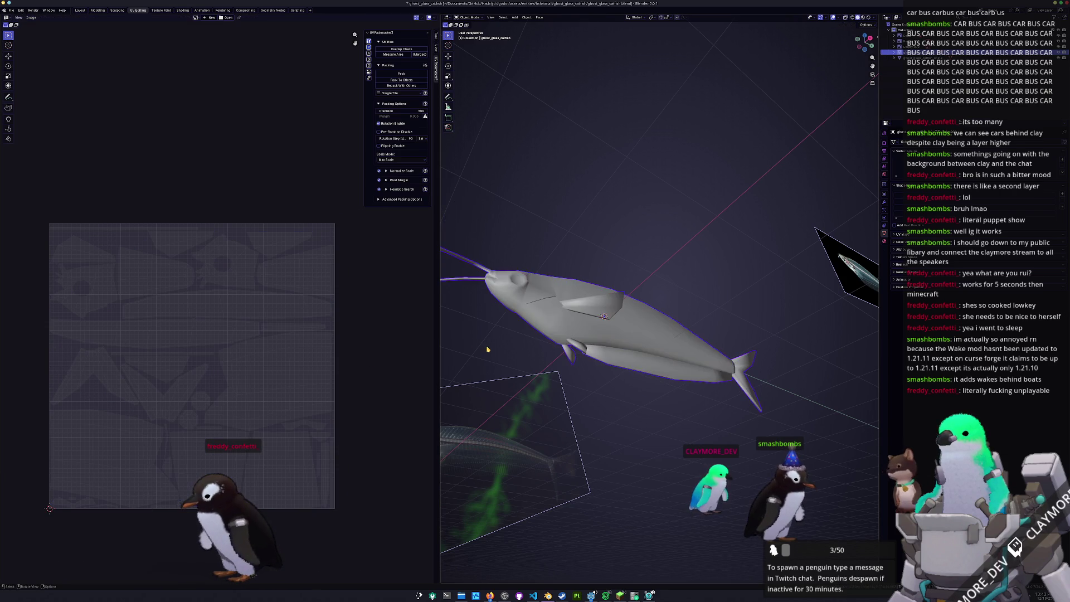
# Edit the spine mesh, apply Smart UV Project and pack its islands into the texture square.
pyautogui.moveTo(488, 348); pyautogui.dragTo(555, 313, button='middle')
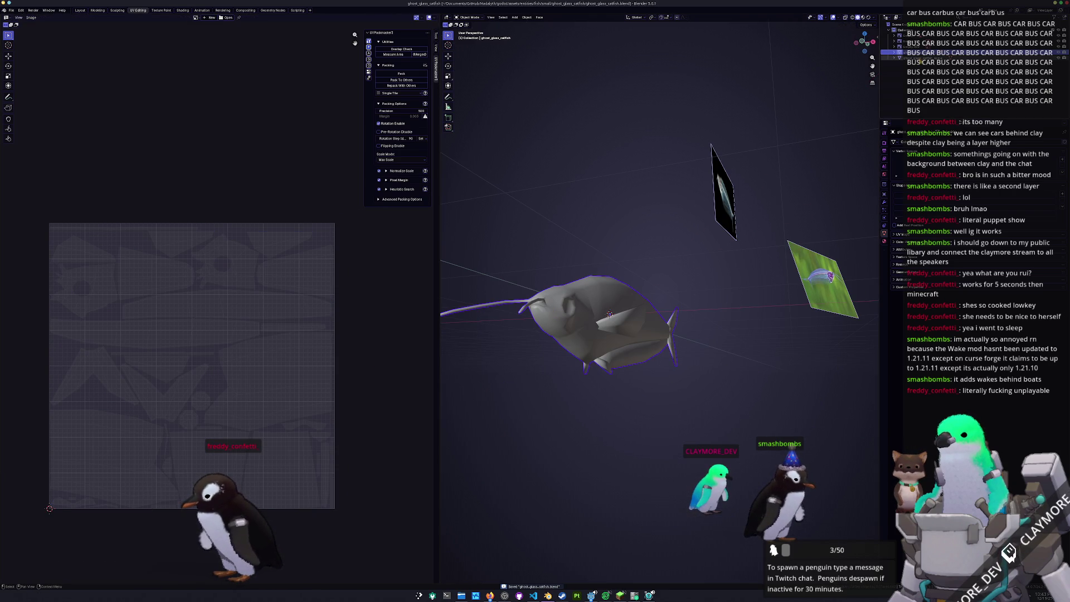
pyautogui.press('Tab')
pyautogui.scroll(1, 609, 313)
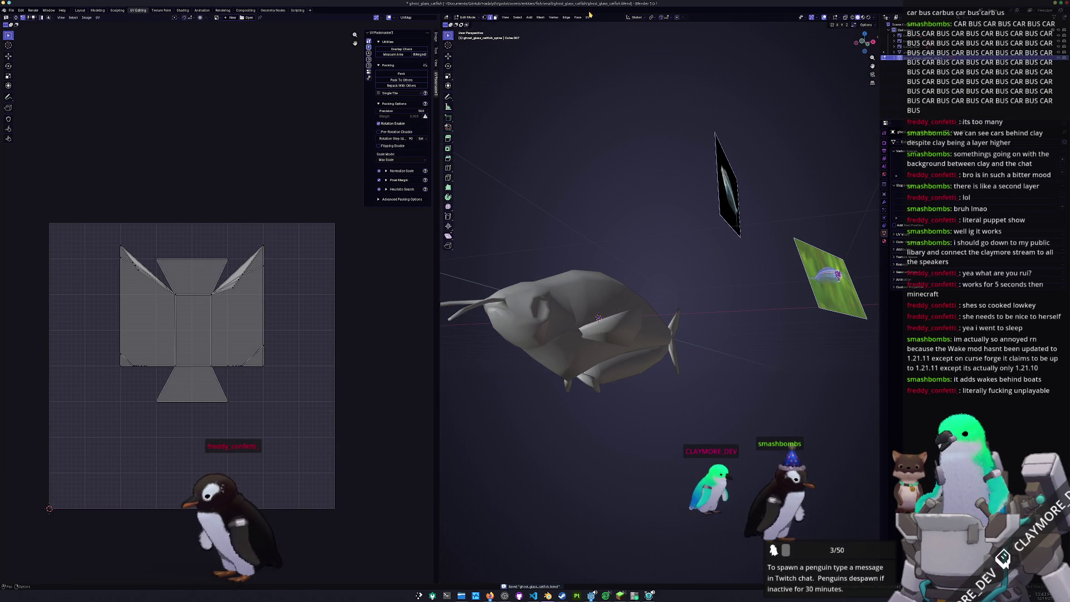
pyautogui.click(587, 19)
pyautogui.click(603, 43)
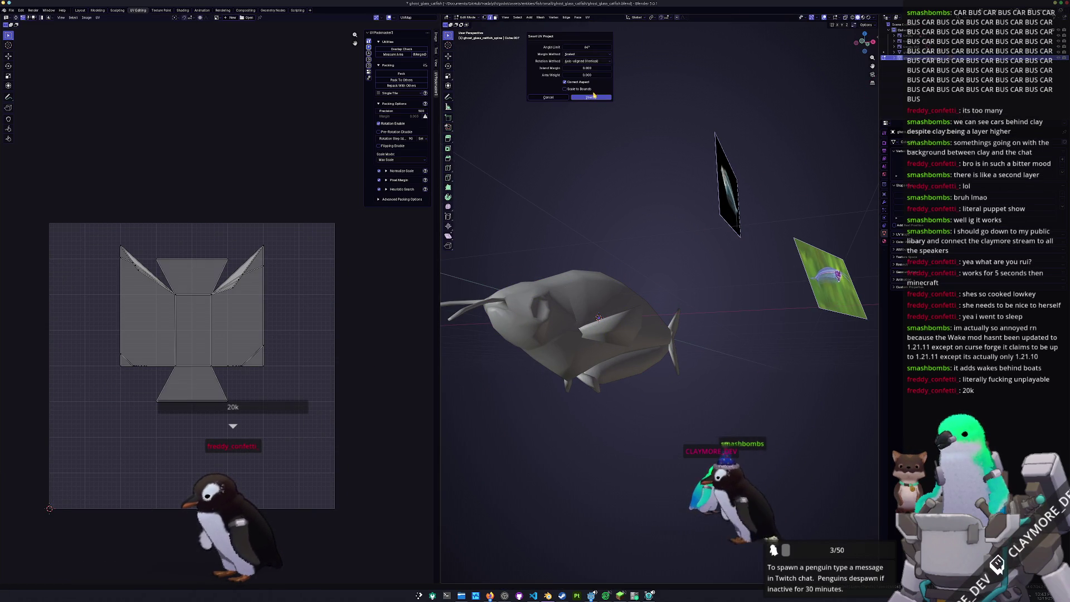
pyautogui.click(590, 98)
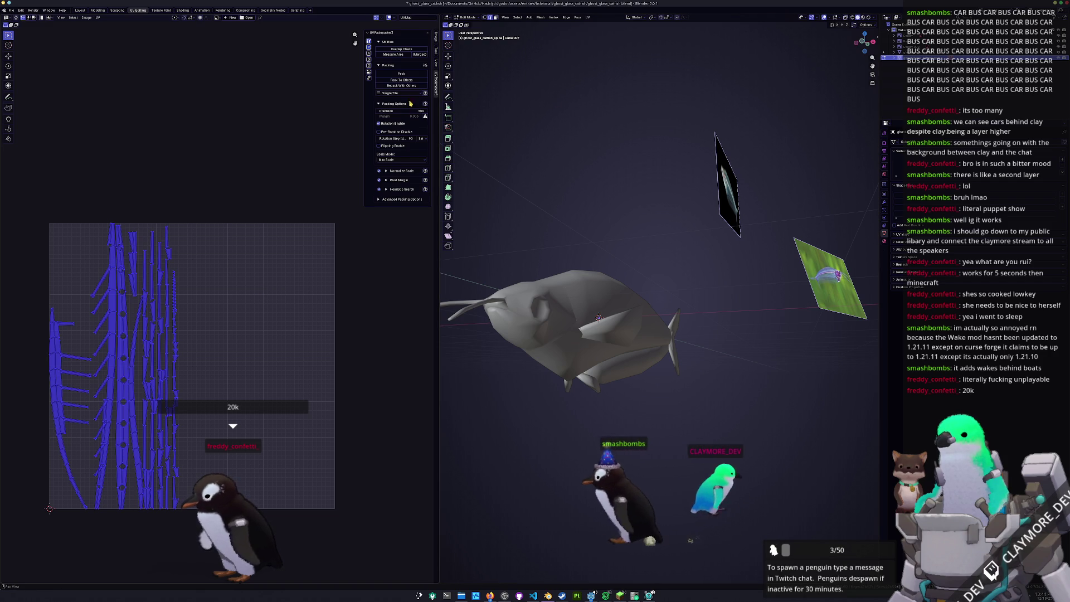
pyautogui.click(410, 75)
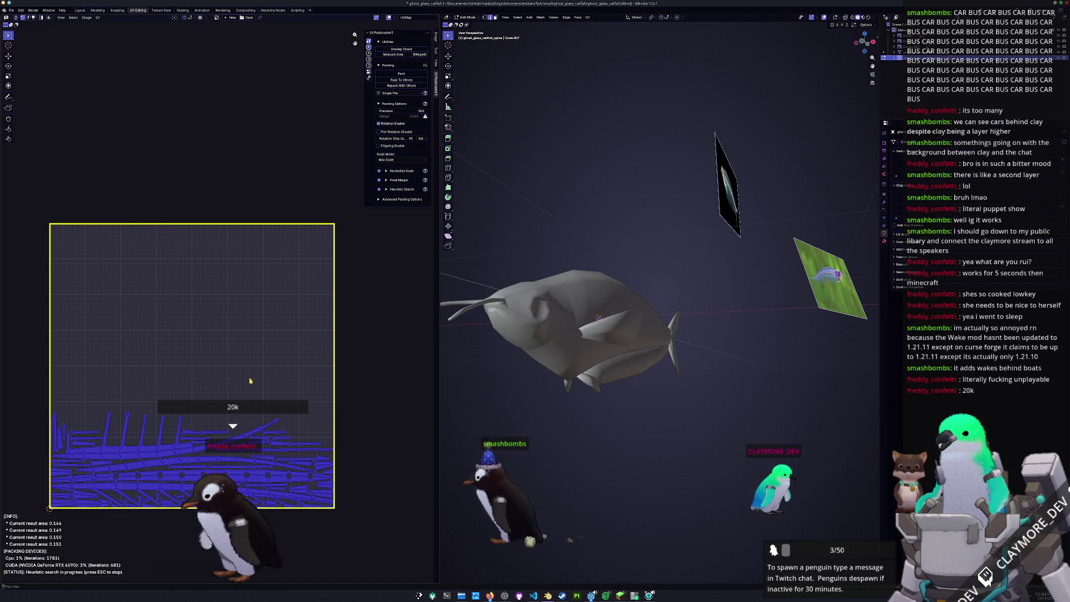
# Switch to the right-side orthographic view with X-ray on to reveal the spine inside the body.
pyautogui.moveTo(598, 318); pyautogui.dragTo(556, 408, button='middle')
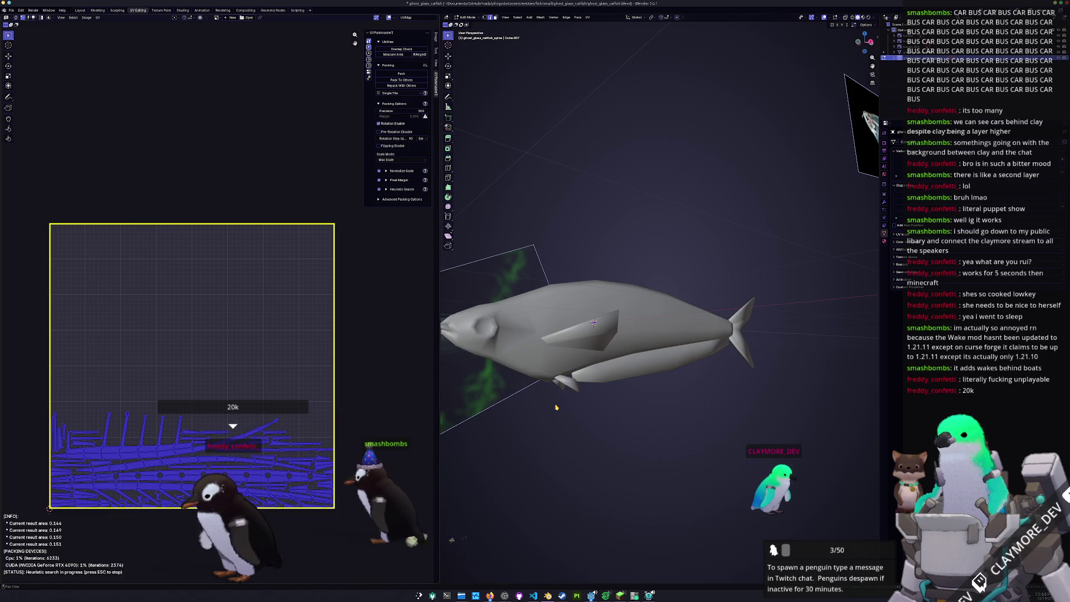
pyautogui.press('KP_3')
pyautogui.hotkey('alt', 'z')
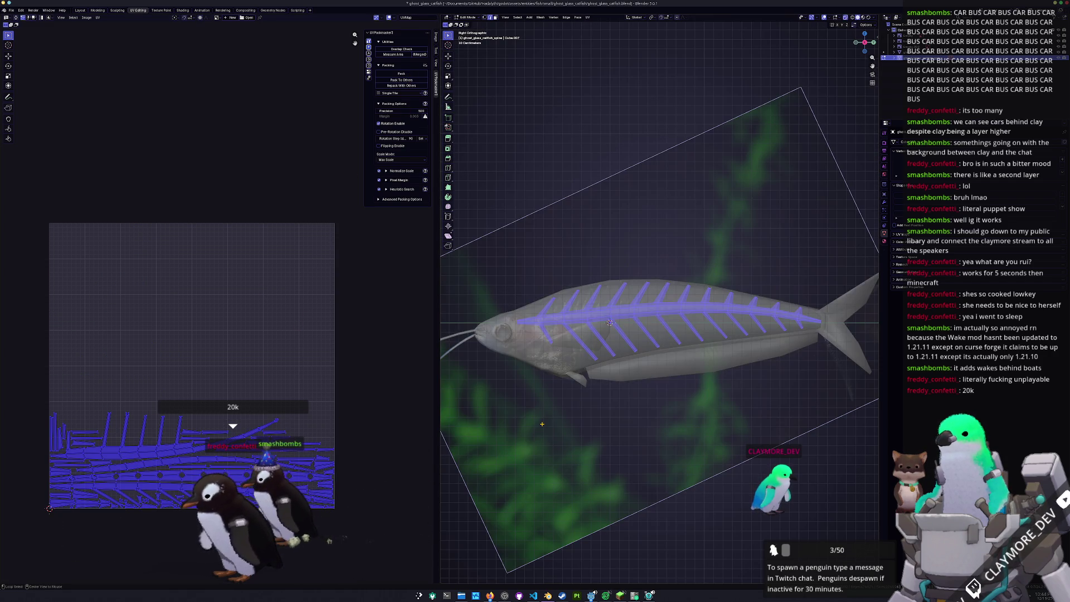
pyautogui.scroll(3, 574, 340)
# Deselect the spine faces, reframe the fish and call up edge operations for the chosen spine edges.
pyautogui.hotkey('alt', 'a')
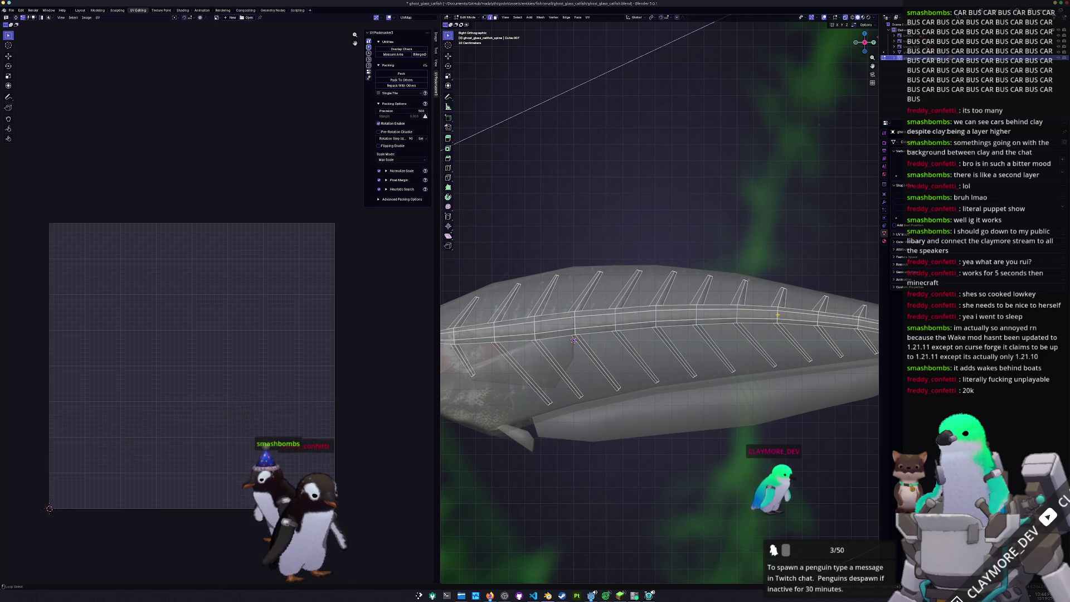
pyautogui.keyDown('shift'); pyautogui.moveTo(686, 335); pyautogui.dragTo(573, 293, button='middle'); pyautogui.keyUp('shift')
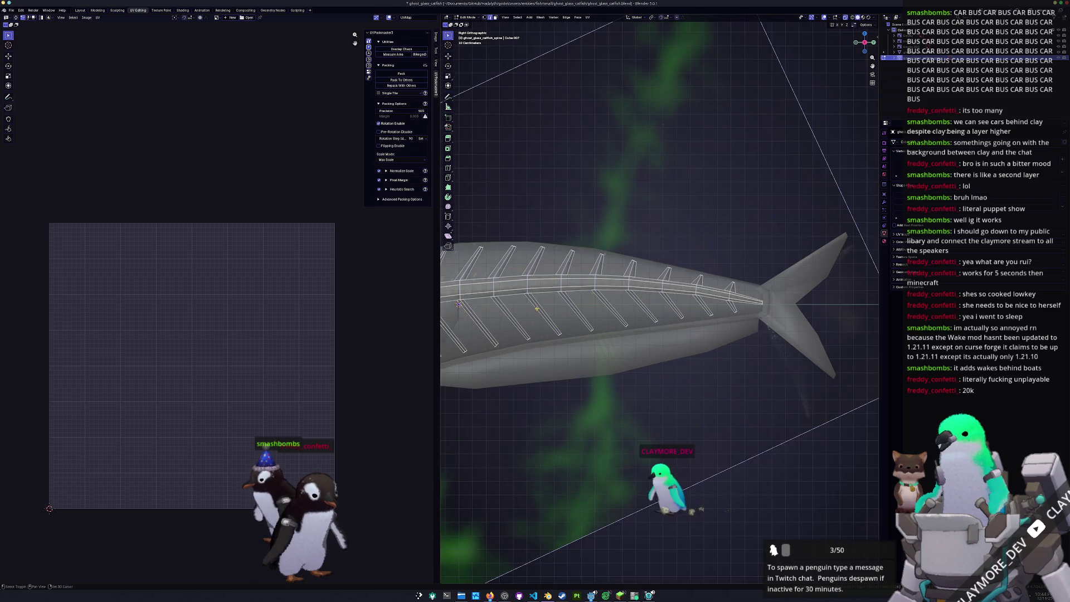
pyautogui.moveTo(712, 317); pyautogui.dragTo(627, 301, button='middle')
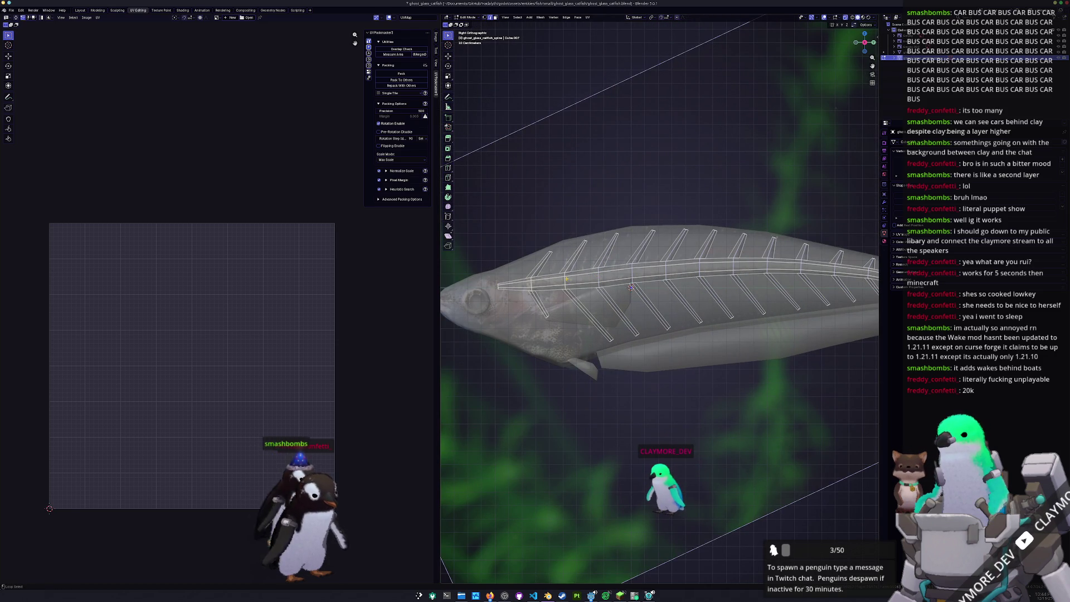
pyautogui.hotkey('ctrl', 'e')
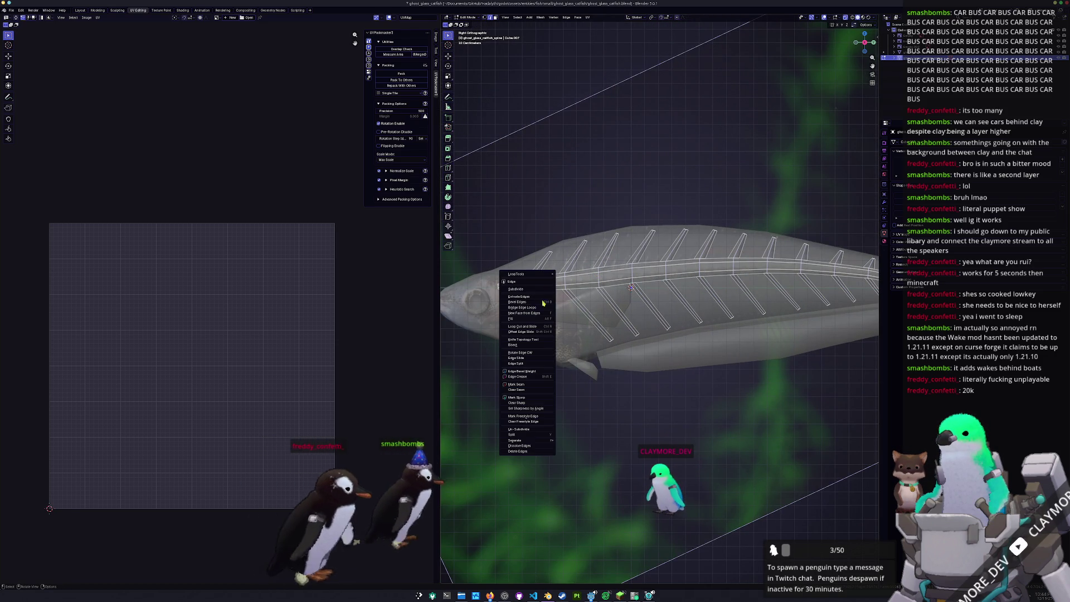
# Mark the chosen spine edges as seams and unwrap the spine along them.
pyautogui.click(523, 386)
pyautogui.press('u')
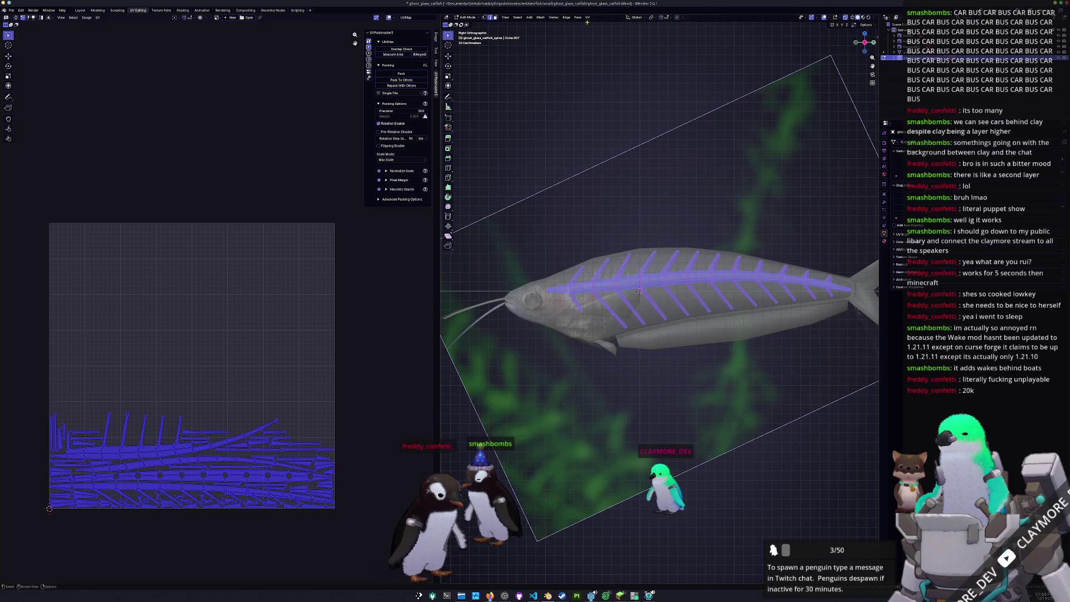
pyautogui.click(587, 17)
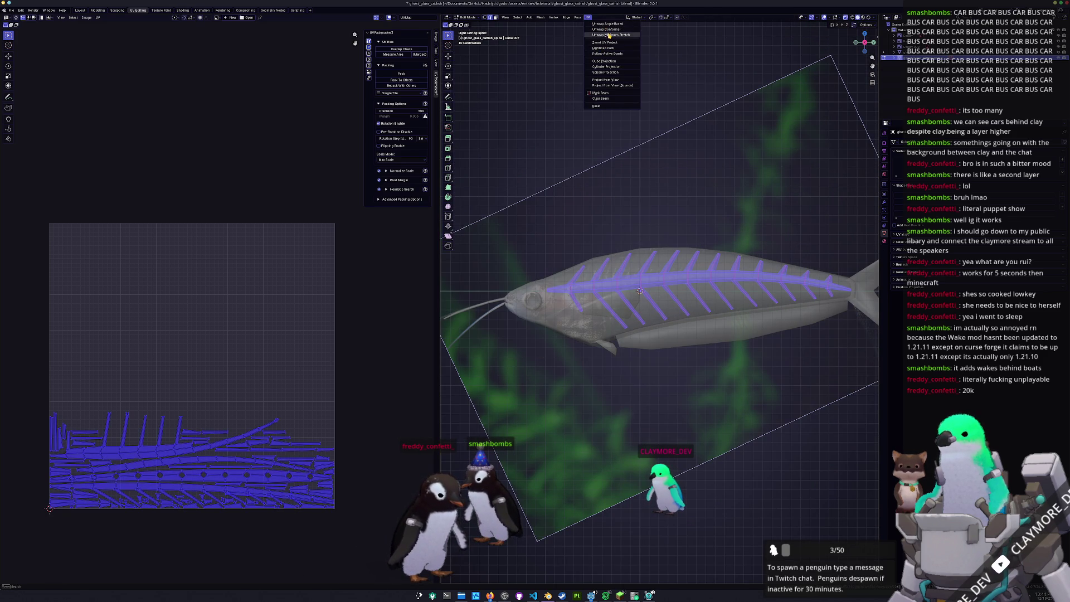
pyautogui.click(609, 36)
pyautogui.scroll(4, 251, 368)
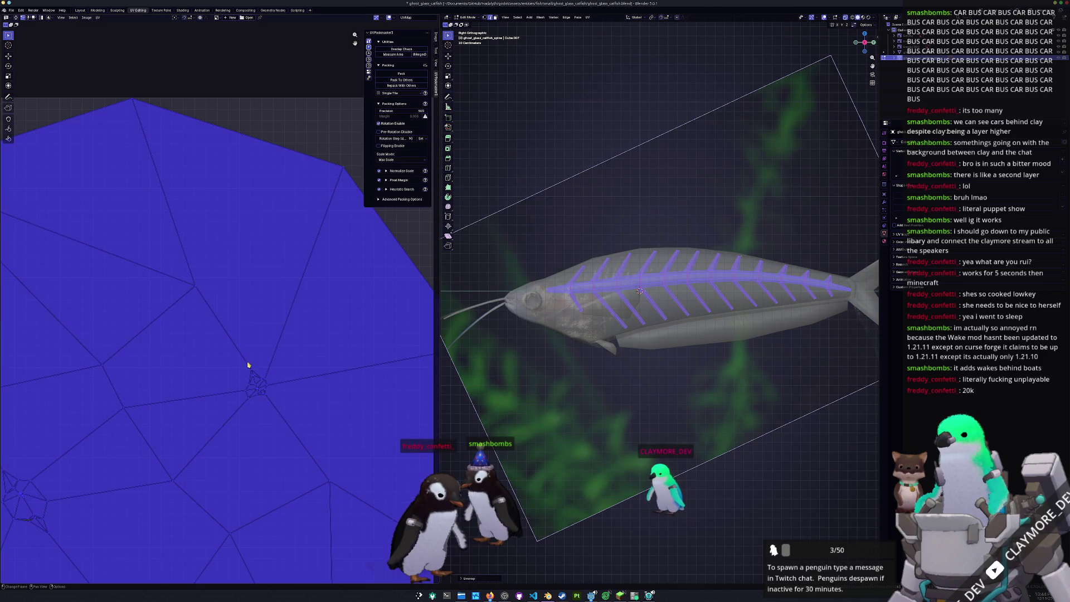
# Orbit to the fish's other side and an orthographic side view to check the result.
pyautogui.moveTo(638, 292); pyautogui.dragTo(660, 293, button='middle')
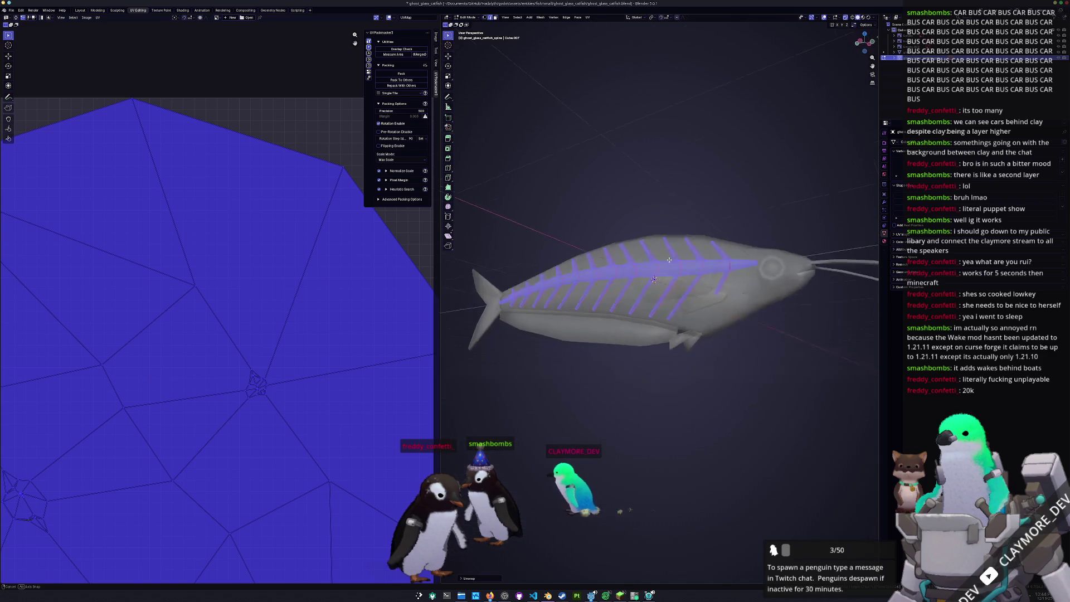
pyautogui.press('KP_3')
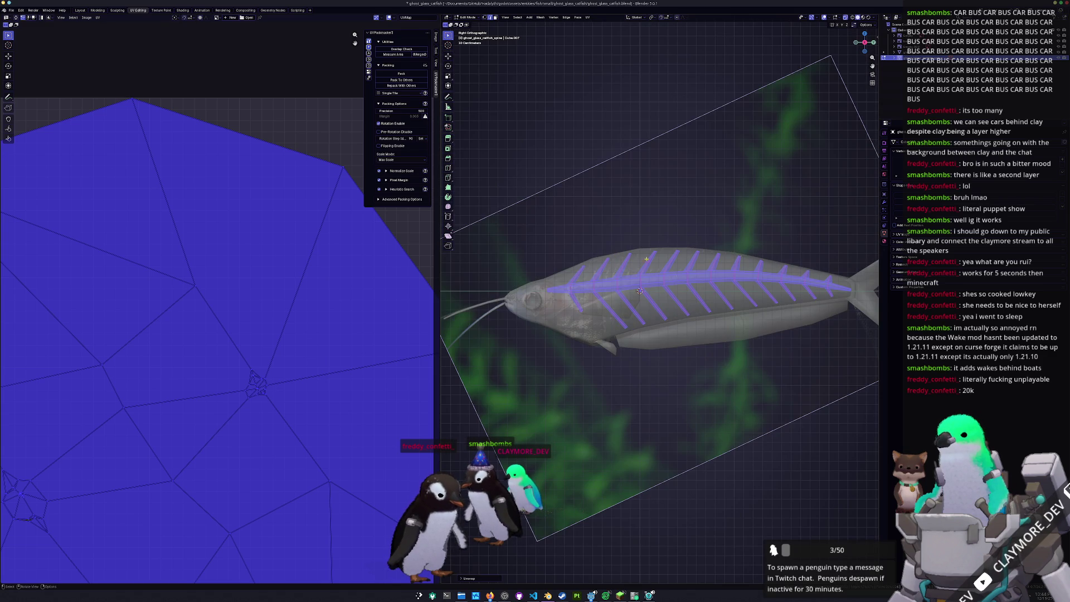
pyautogui.scroll(5, 639, 291)
pyautogui.scroll(-4, 618, 284)
pyautogui.moveTo(619, 285); pyautogui.dragTo(485, 286, button='middle')
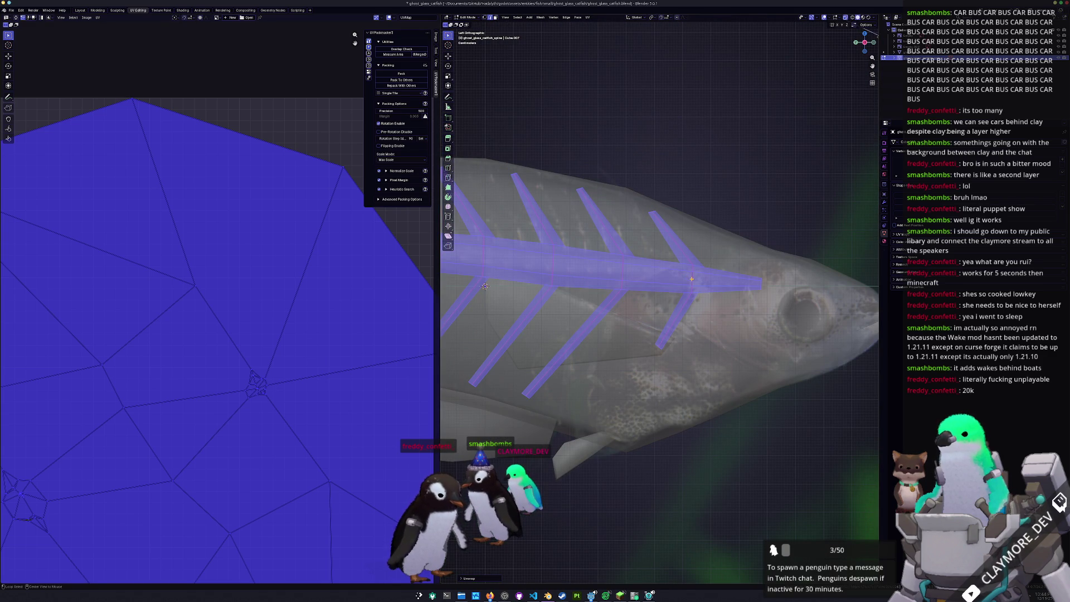
# Deselect the spine faces, close in on the spine and mark the chosen edges as seams.
pyautogui.hotkey('alt', 'a')
pyautogui.scroll(3, 644, 275)
pyautogui.keyDown('shift'); pyautogui.moveTo(644, 276); pyautogui.dragTo(602, 250, button='middle'); pyautogui.keyUp('shift')
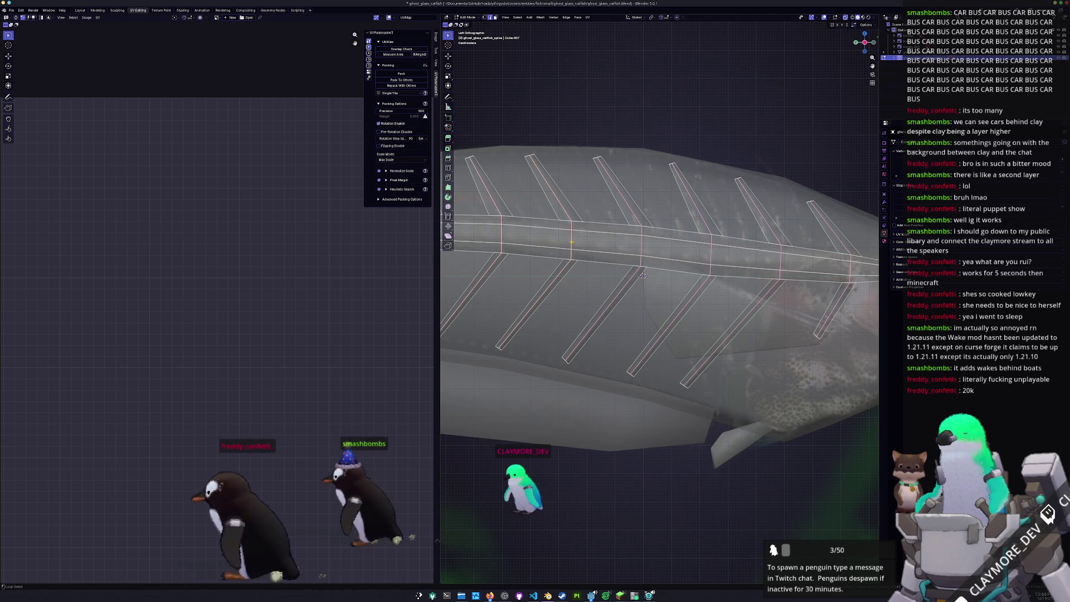
pyautogui.keyDown('shift'); pyautogui.moveTo(643, 277); pyautogui.dragTo(721, 241, button='middle'); pyautogui.keyUp('shift')
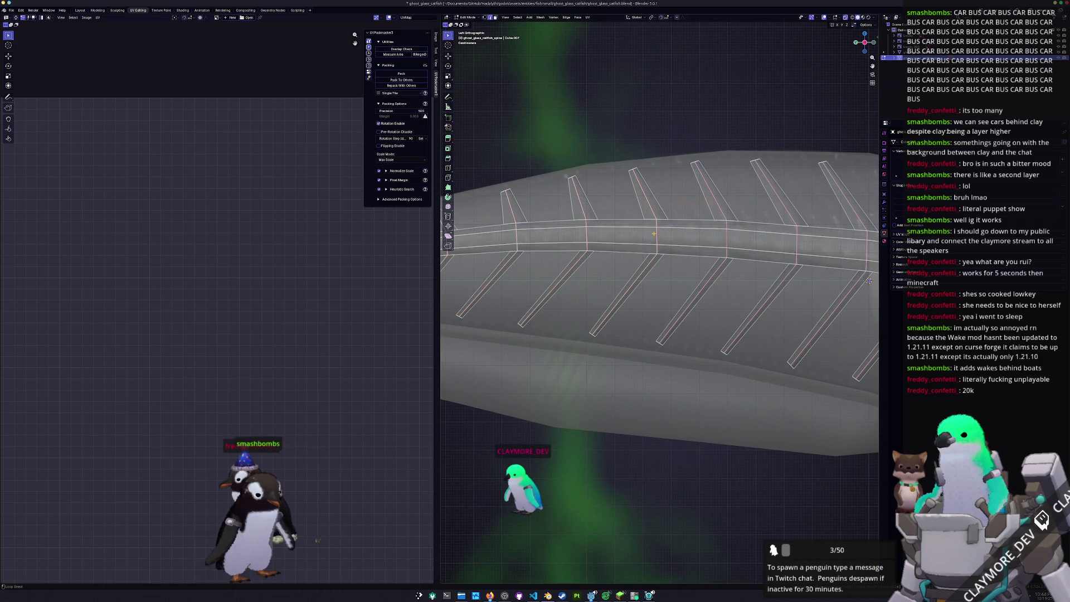
pyautogui.keyDown('shift'); pyautogui.moveTo(585, 238); pyautogui.dragTo(706, 252, button='middle'); pyautogui.keyUp('shift')
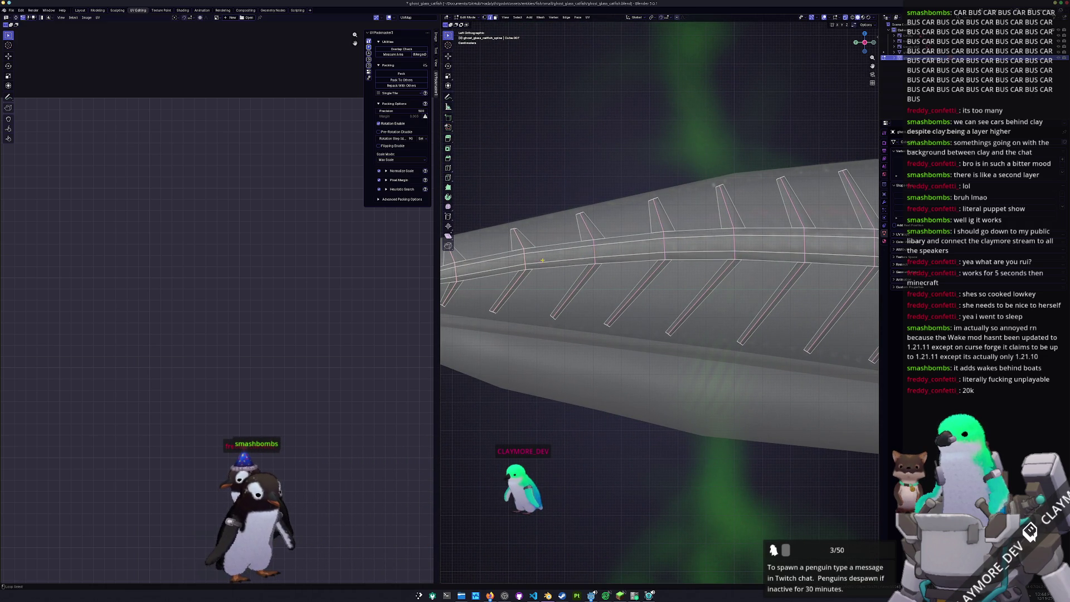
pyautogui.scroll(-3, 660, 268)
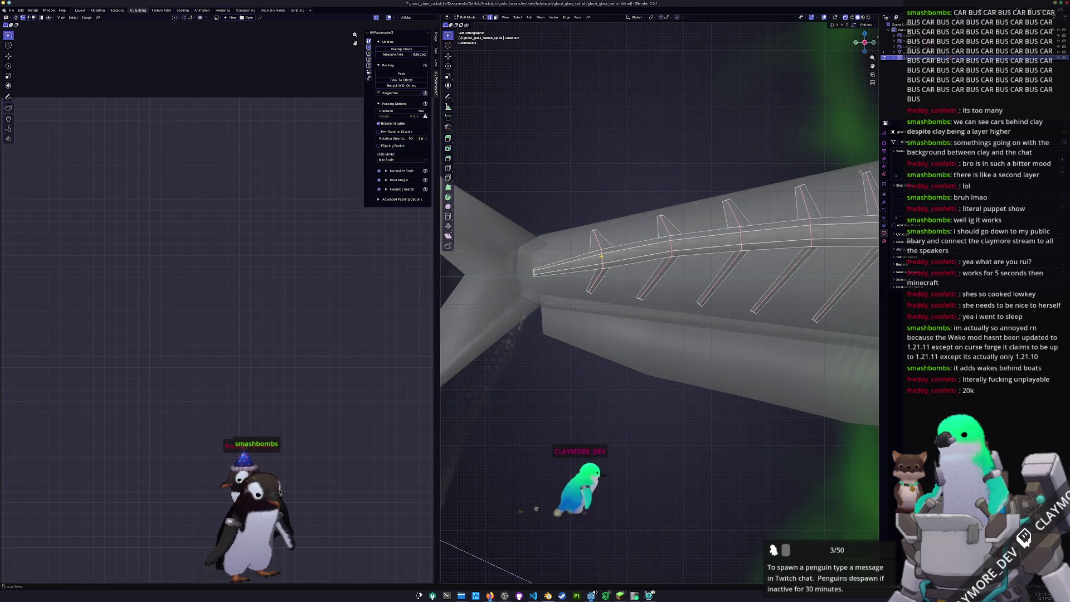
pyautogui.rightClick(601, 257)
pyautogui.click(578, 359)
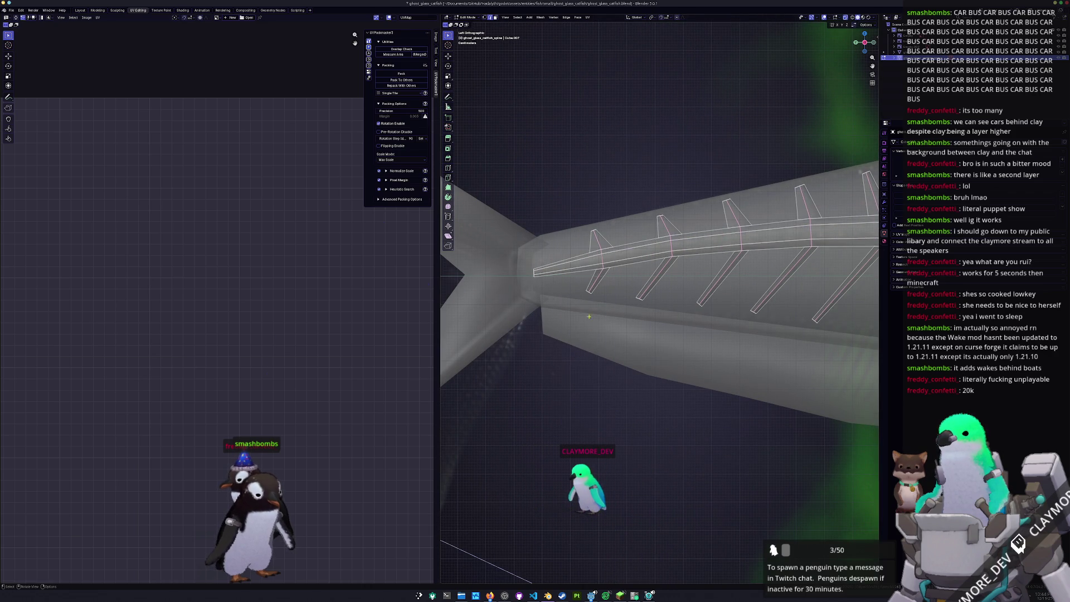
# View the fish from both sides and box-select the upper fin tip vertices.
pyautogui.press('KP_1')
pyautogui.moveTo(594, 262); pyautogui.dragTo(601, 224, button='middle')
pyautogui.press('ctrl+KP_1')
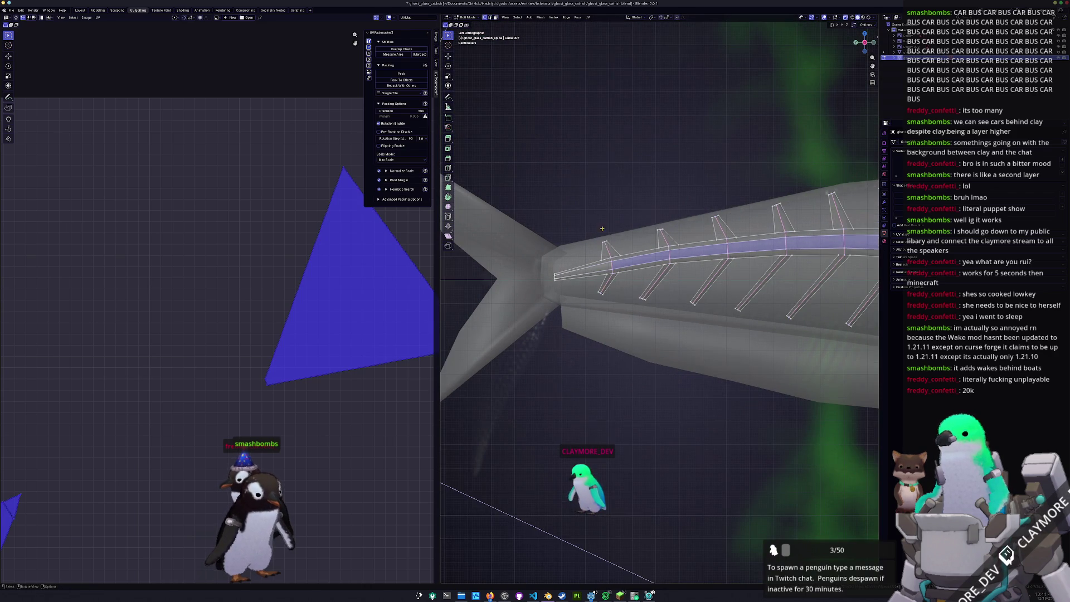
pyautogui.scroll(2, 592, 229)
pyautogui.scroll(2, 614, 217)
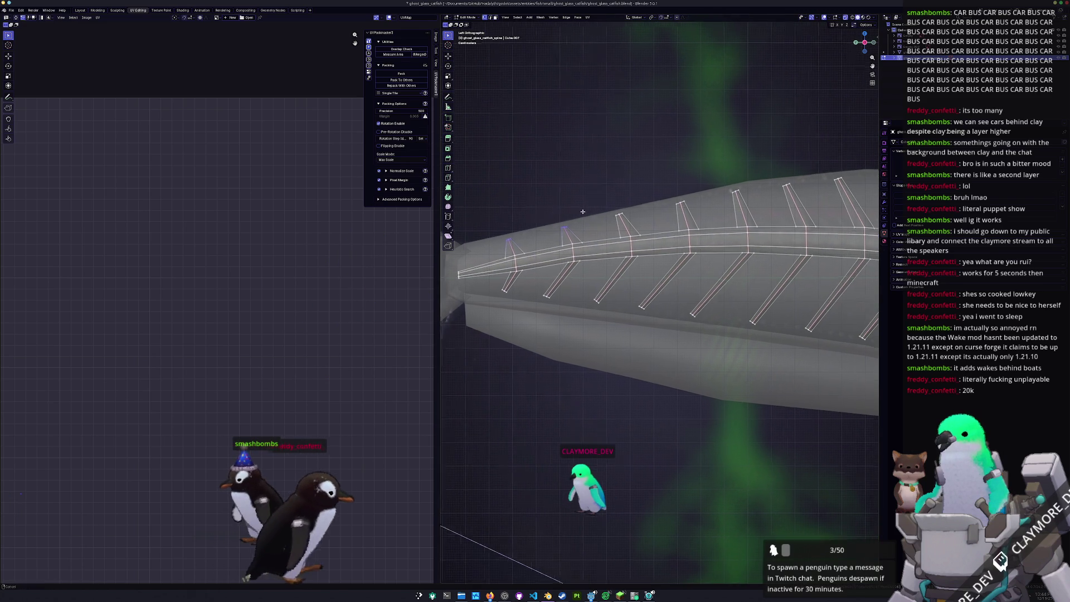
pyautogui.moveTo(614, 216); pyautogui.dragTo(635, 251, button='middle')
pyautogui.moveTo(519, 199)
pyautogui.mouseDown()
pyautogui.moveTo(767, 199)
pyautogui.moveTo(842, 251)
pyautogui.mouseUp()
pyautogui.press('KP_1')
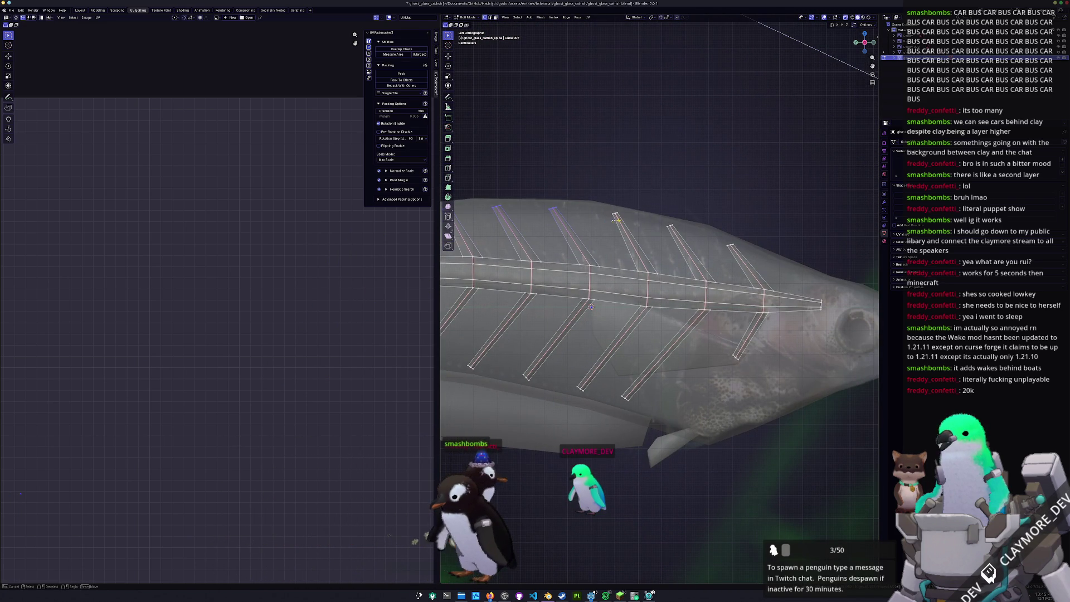
pyautogui.moveTo(684, 208); pyautogui.dragTo(669, 216)
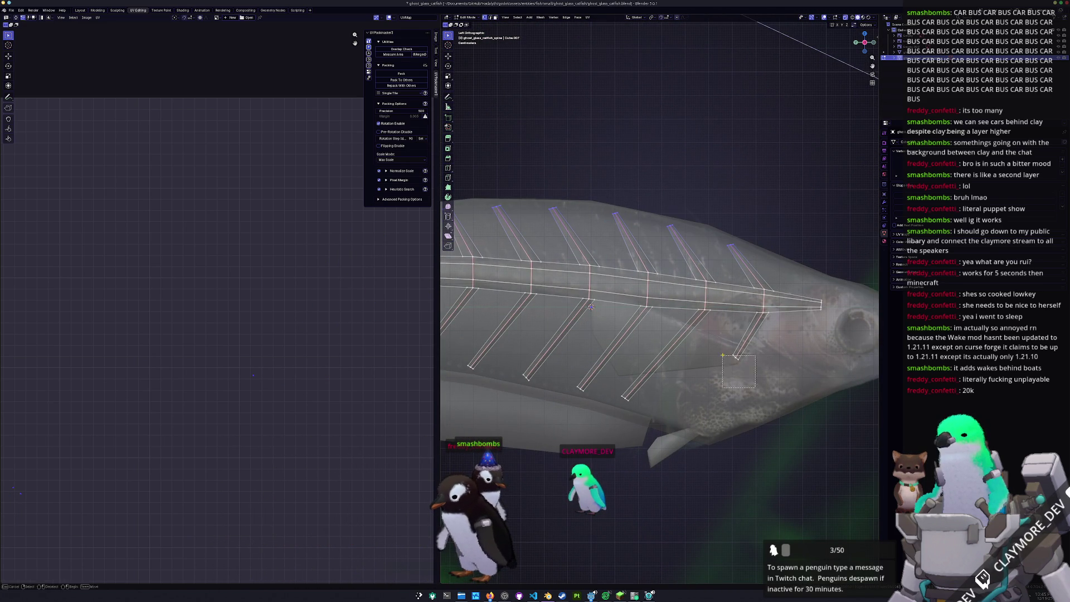
pyautogui.moveTo(591, 307)
pyautogui.mouseDown(button='middle')
pyautogui.moveTo(705, 262)
pyautogui.moveTo(540, 271)
pyautogui.mouseUp(button='middle')
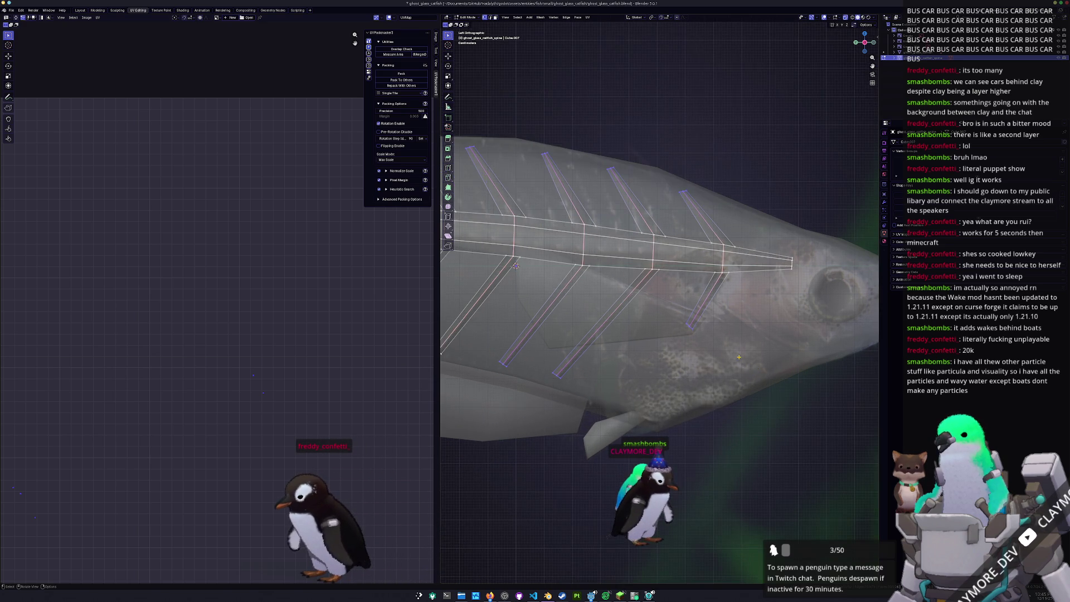
pyautogui.moveTo(540, 271)
pyautogui.mouseDown(button='middle')
pyautogui.moveTo(653, 286)
pyautogui.moveTo(635, 335)
pyautogui.mouseUp(button='middle')
pyautogui.moveTo(681, 357); pyautogui.dragTo(642, 338)
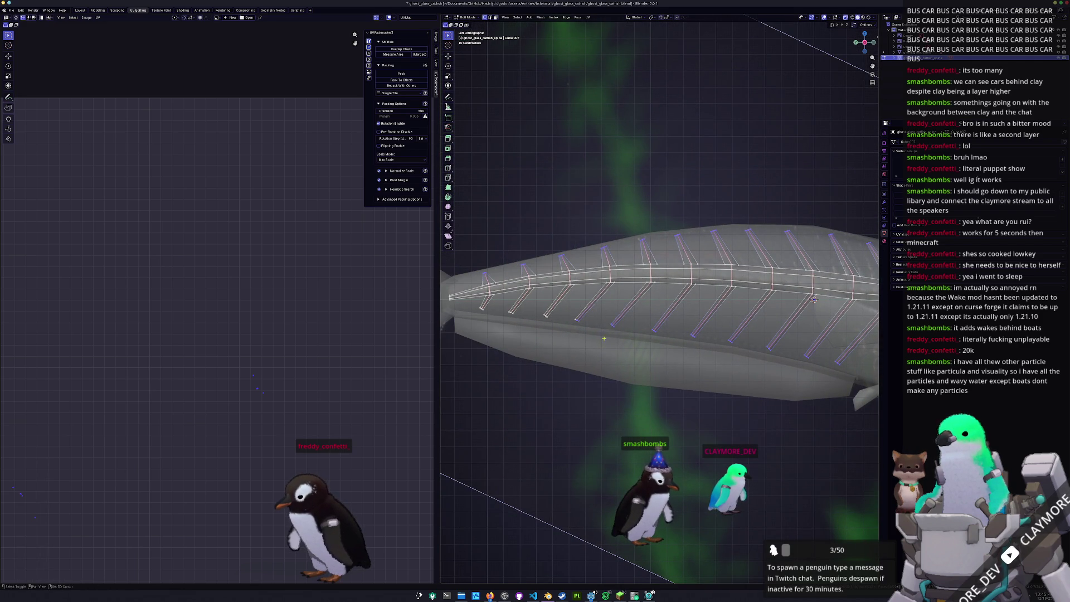
# Browse vertex and UV options, then clear the seams from the chosen edges.
pyautogui.rightClick(470, 306)
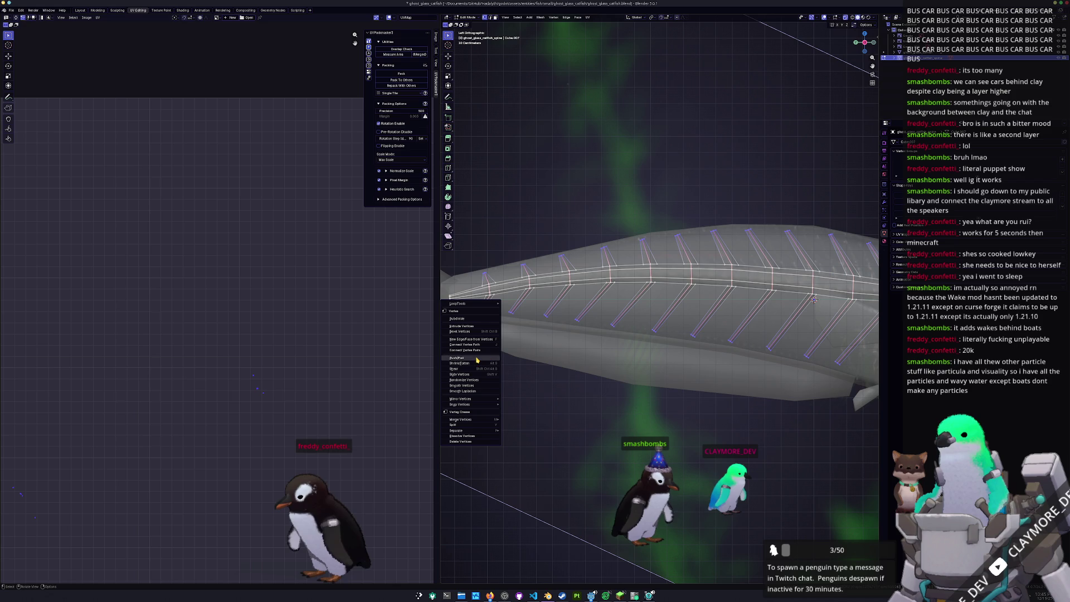
pyautogui.moveTo(472, 304)
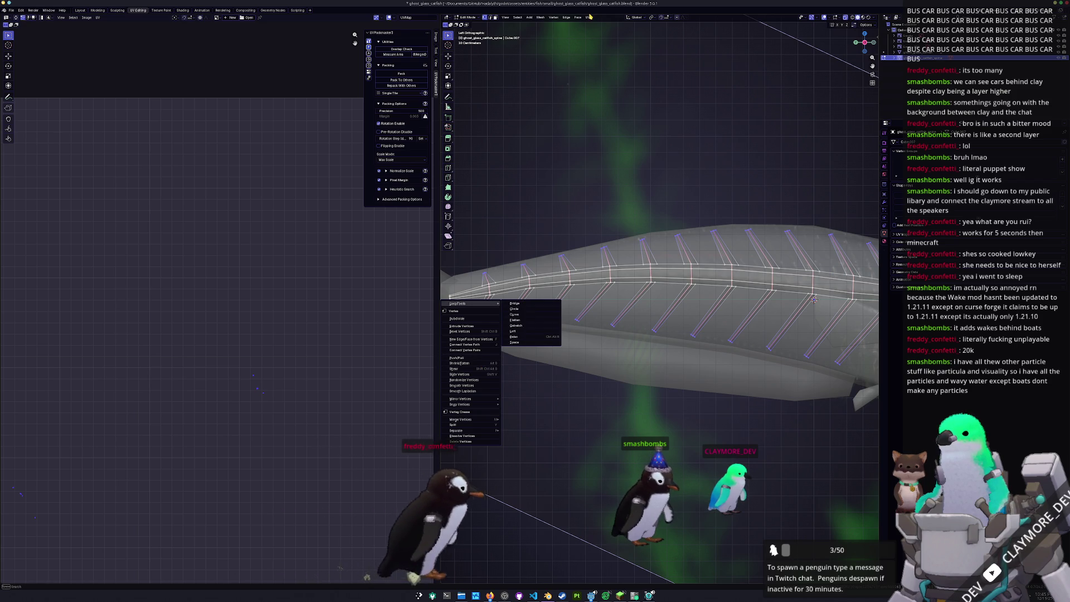
pyautogui.click(590, 17)
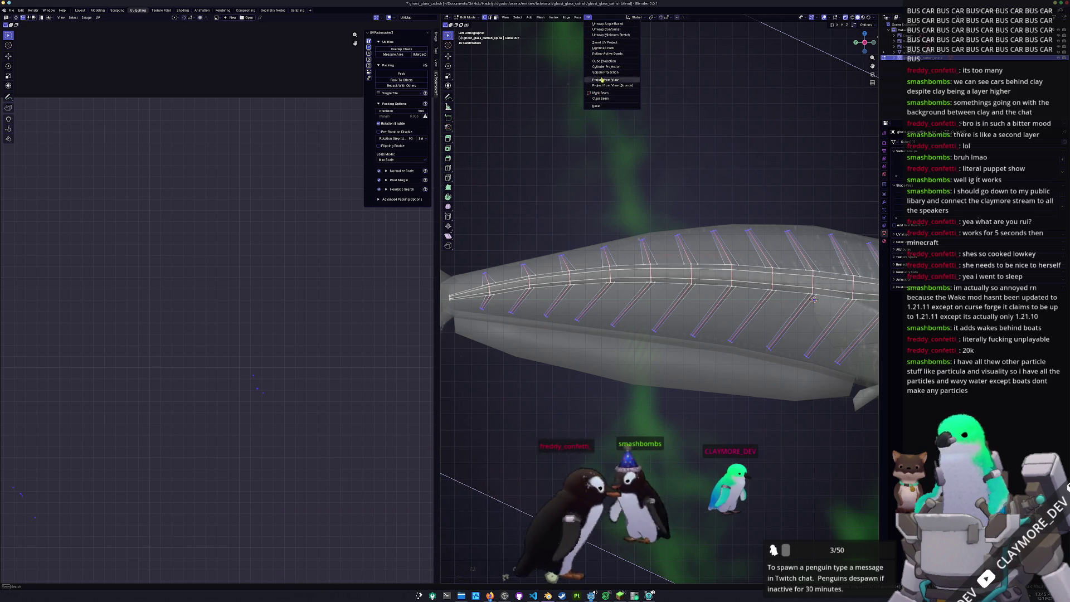
pyautogui.click(606, 43)
pyautogui.rightClick(506, 117)
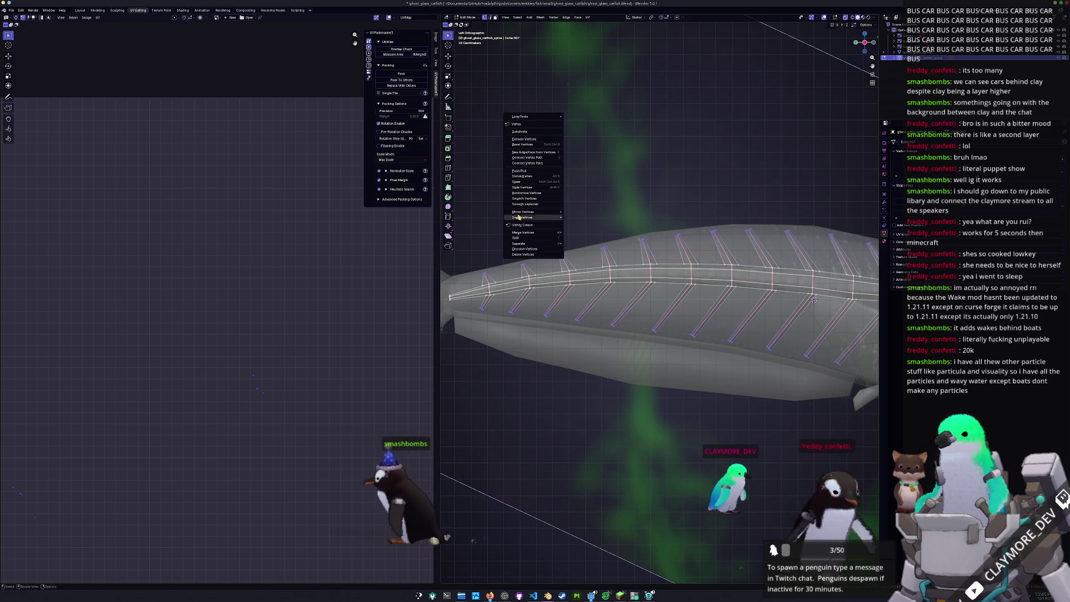
pyautogui.press('2')
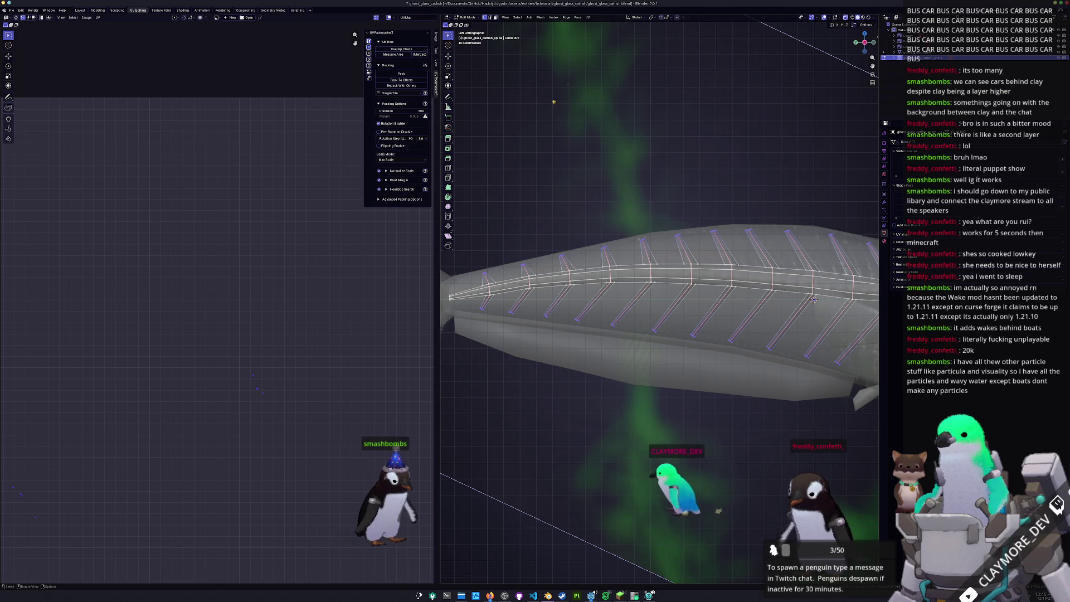
pyautogui.click(530, 17)
pyautogui.click(549, 128)
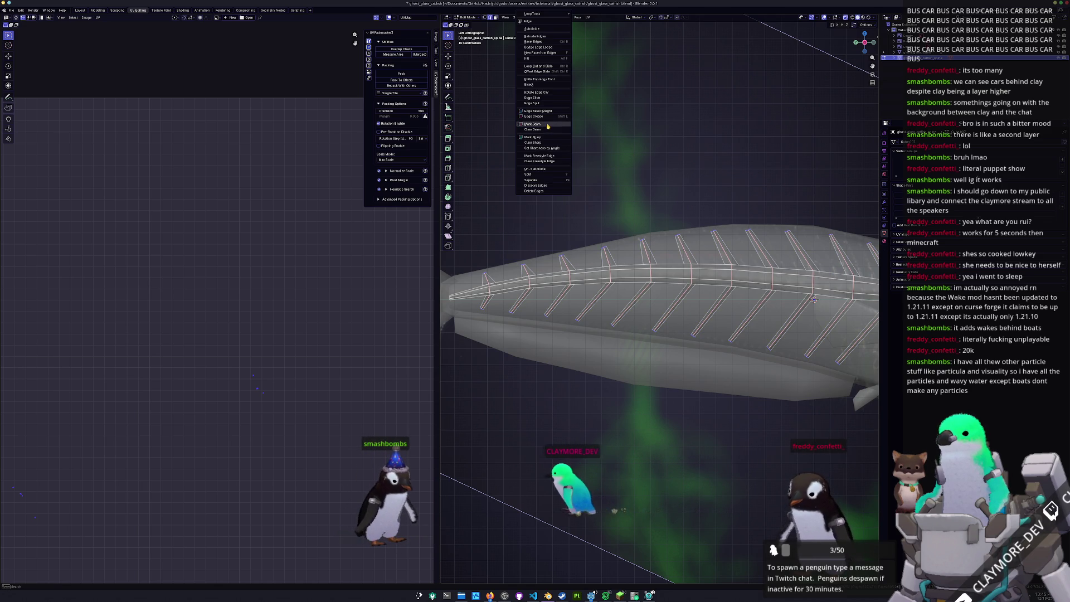
pyautogui.scroll(-3, 652, 276)
# Select the whole spine and rib mesh, unwrap it into UV islands, then deselect.
pyautogui.press('a')
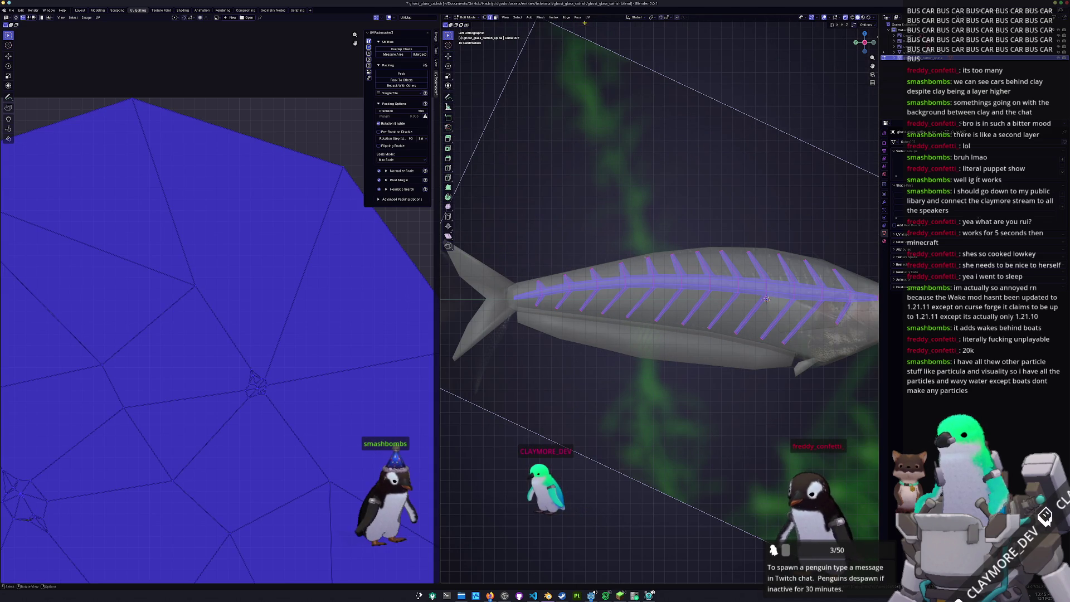
pyautogui.click(587, 17)
pyautogui.click(599, 35)
pyautogui.scroll(-3, 233, 399)
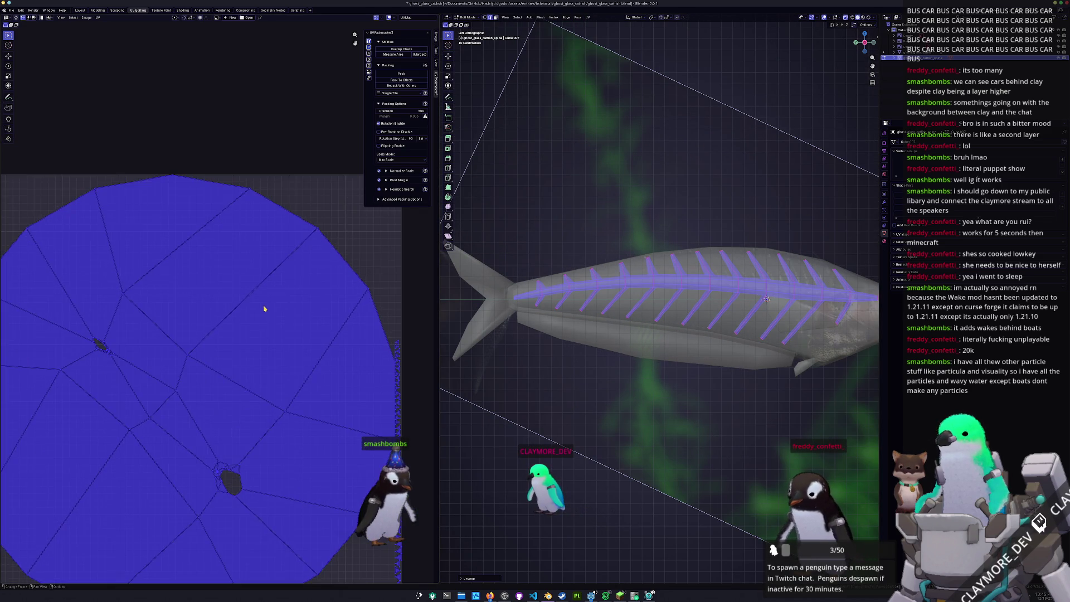
pyautogui.click(317, 519)
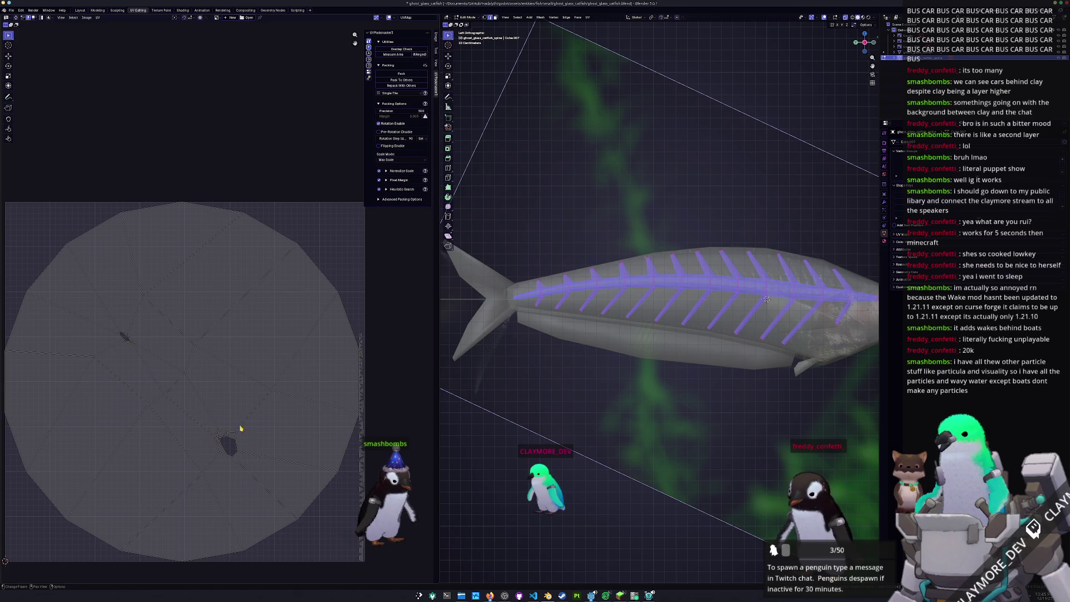
pyautogui.moveTo(767, 300)
pyautogui.mouseDown(button='middle')
pyautogui.moveTo(736, 276)
pyautogui.moveTo(770, 290)
pyautogui.mouseUp(button='middle')
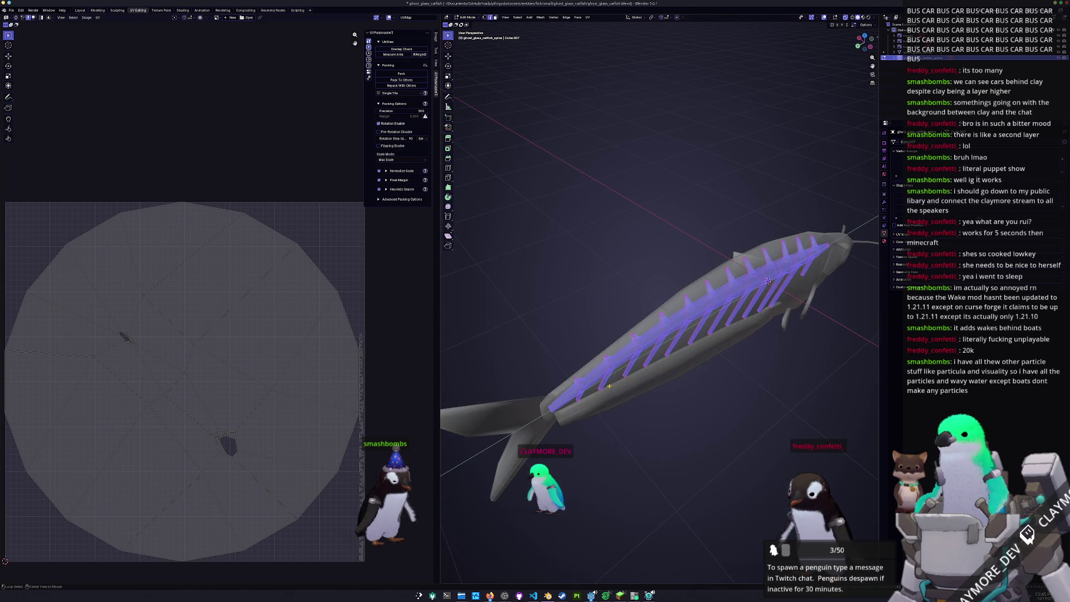
pyautogui.click(770, 290)
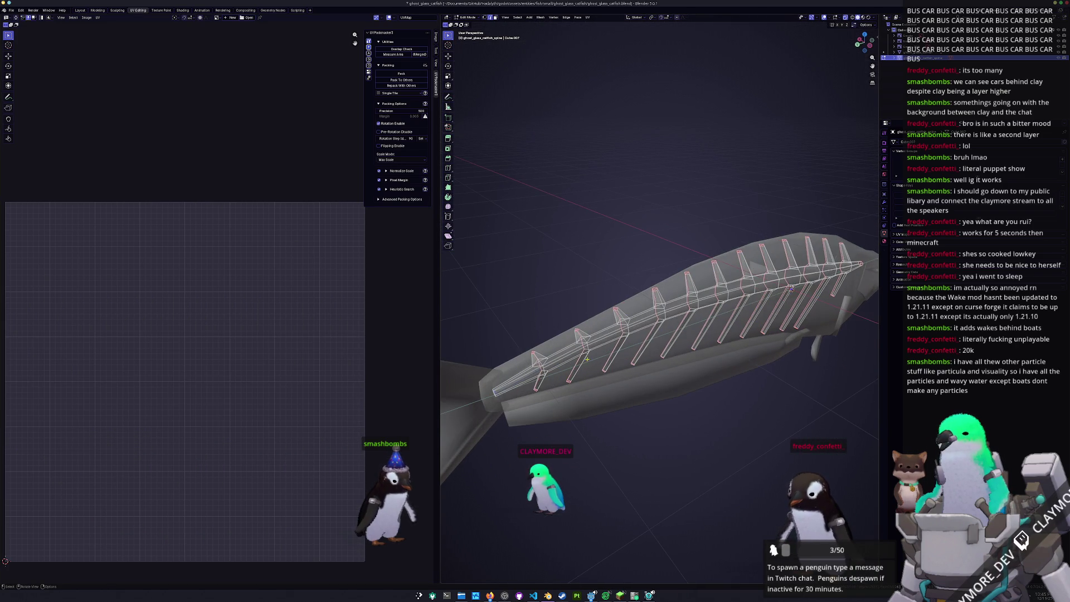
pyautogui.scroll(4, 585, 351)
# Reframe the fish and select all connected rib geometry.
pyautogui.moveTo(520, 386); pyautogui.dragTo(623, 318, button='middle')
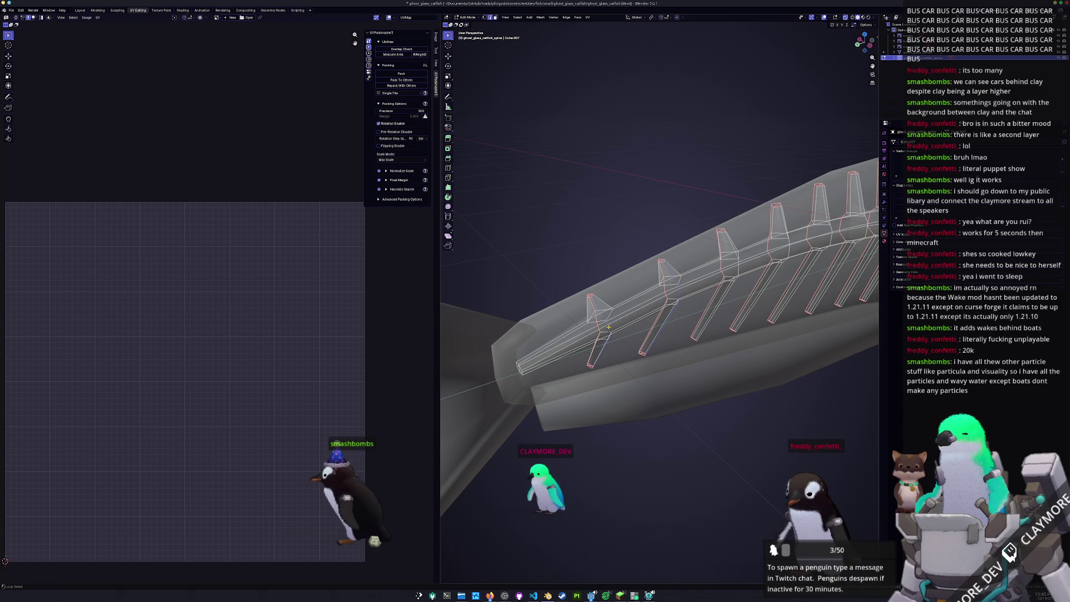
pyautogui.moveTo(608, 329); pyautogui.dragTo(521, 345, button='middle')
pyautogui.press('KP_1')
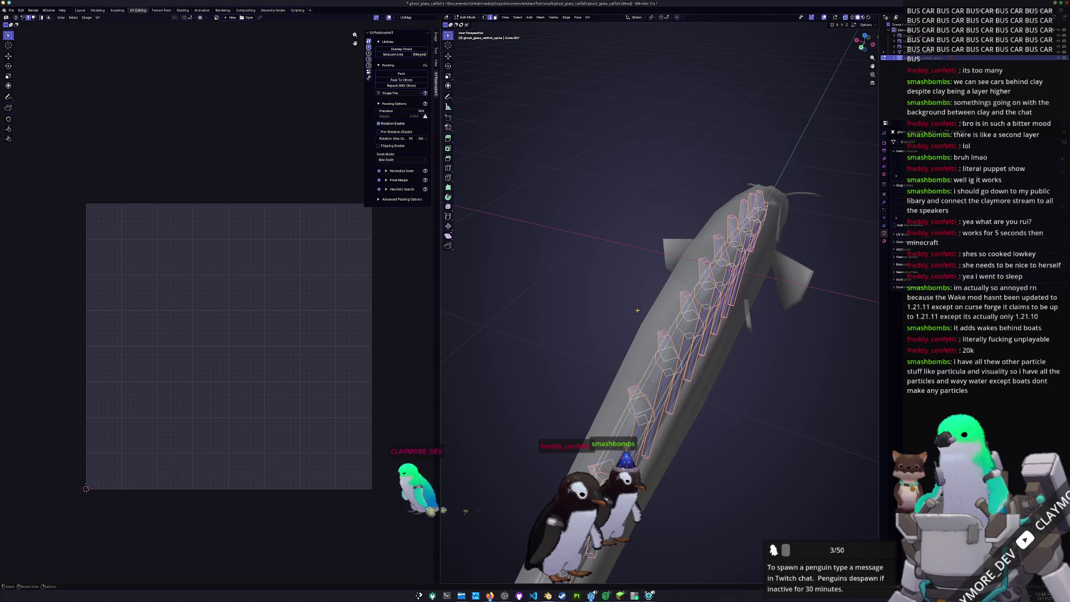
pyautogui.rightClick(536, 261)
pyautogui.click(556, 376)
pyautogui.press('a')
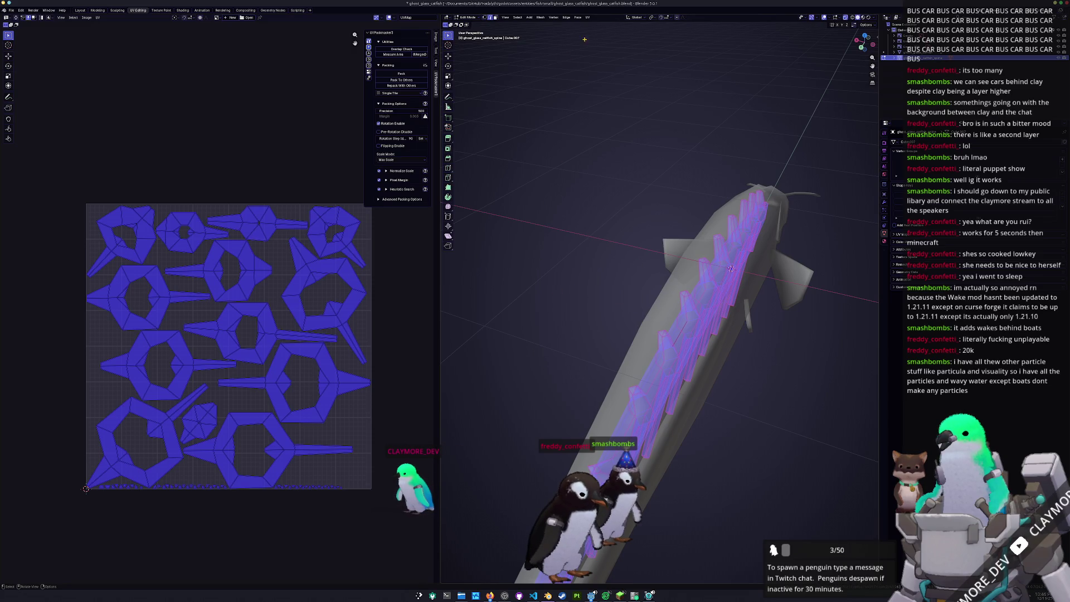
# Unwrap the ribs with Minimum Stretch, pack the islands with UVPackmaster and leave Edit Mode.
pyautogui.click(588, 18)
pyautogui.click(606, 36)
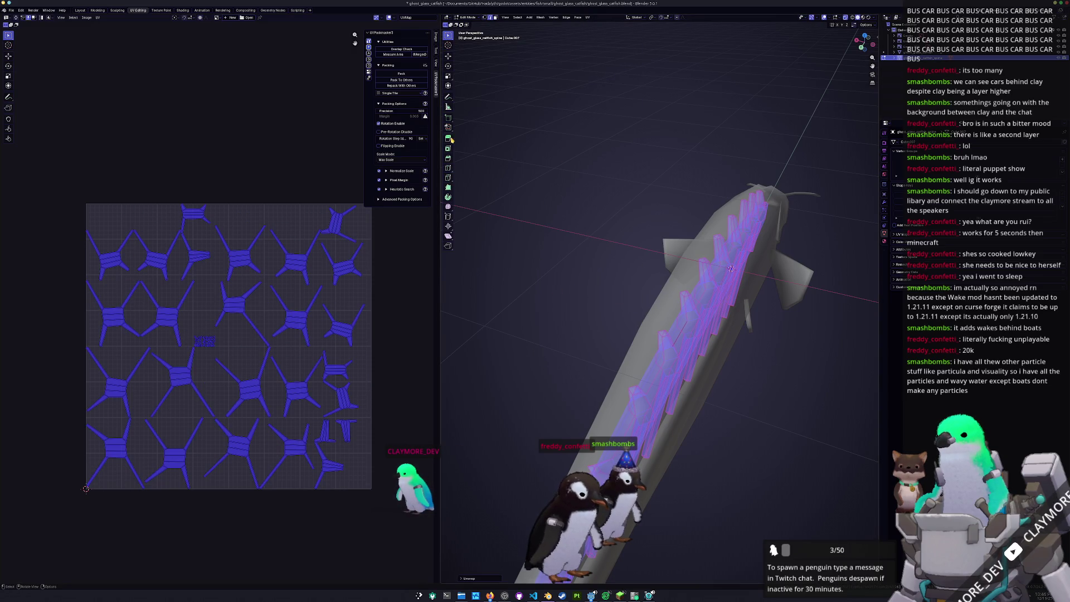
pyautogui.click(403, 74)
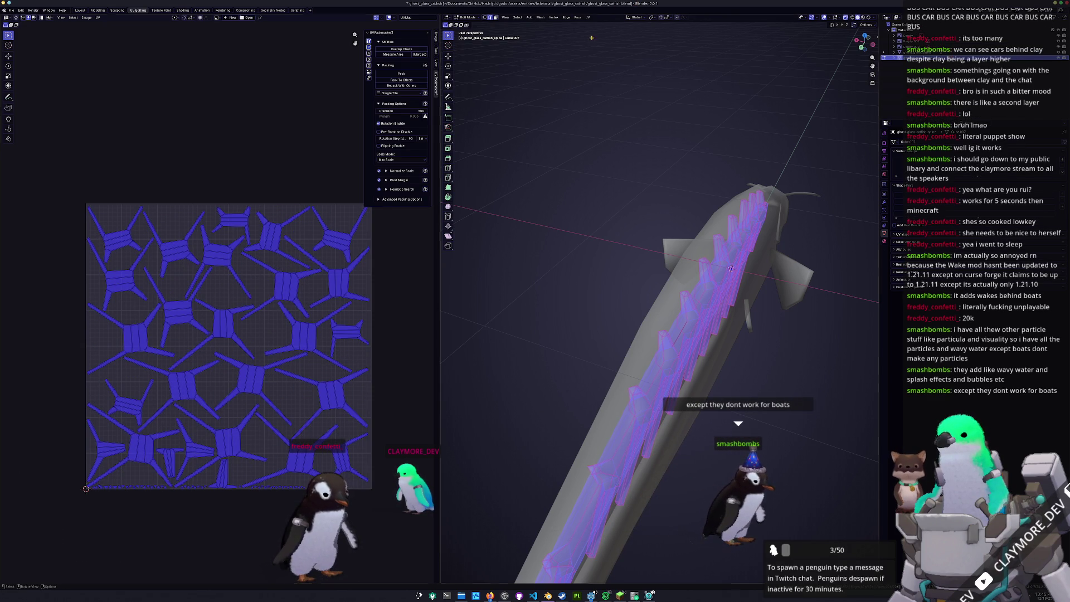
pyautogui.press('Tab')
pyautogui.scroll(-3, 701, 282)
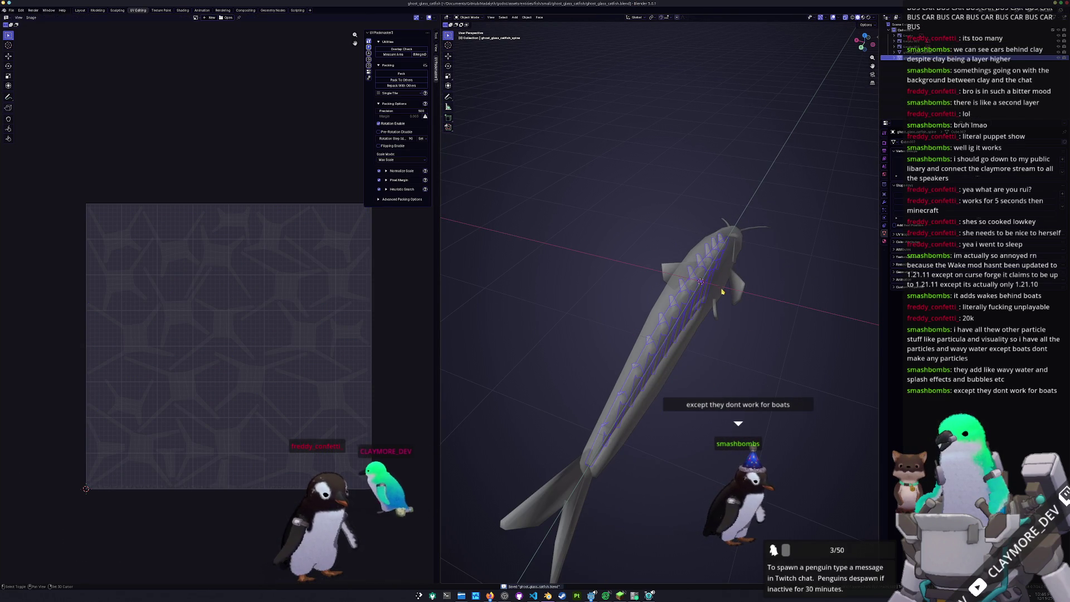
# Apply the fish object's transforms and check its values in the side view and sidebar.
pyautogui.click(726, 295)
pyautogui.hotkey('ctrl', 'a')
pyautogui.click(702, 302)
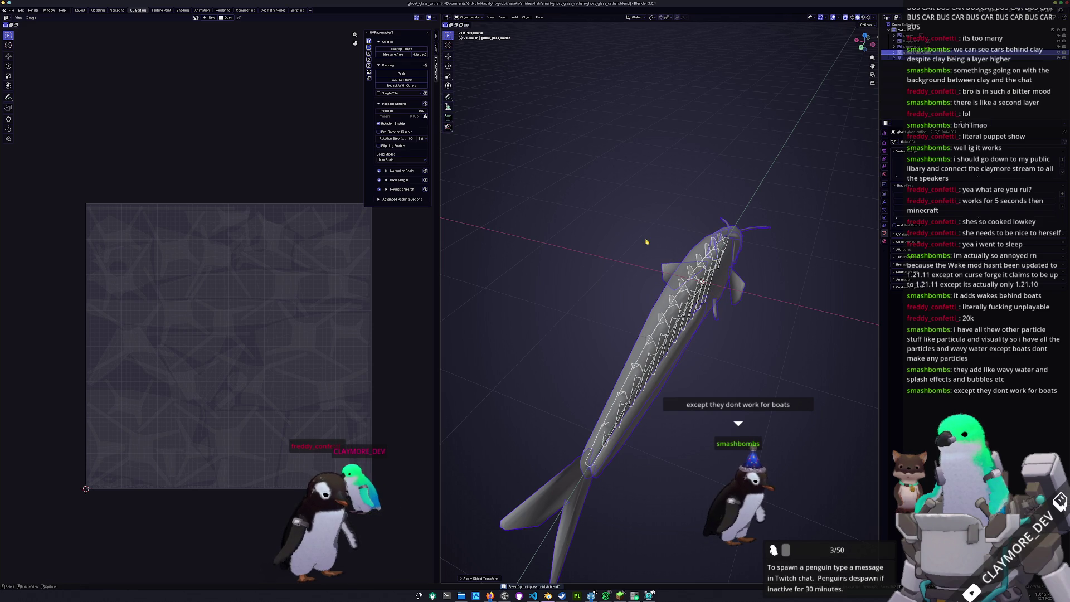
pyautogui.press('3')
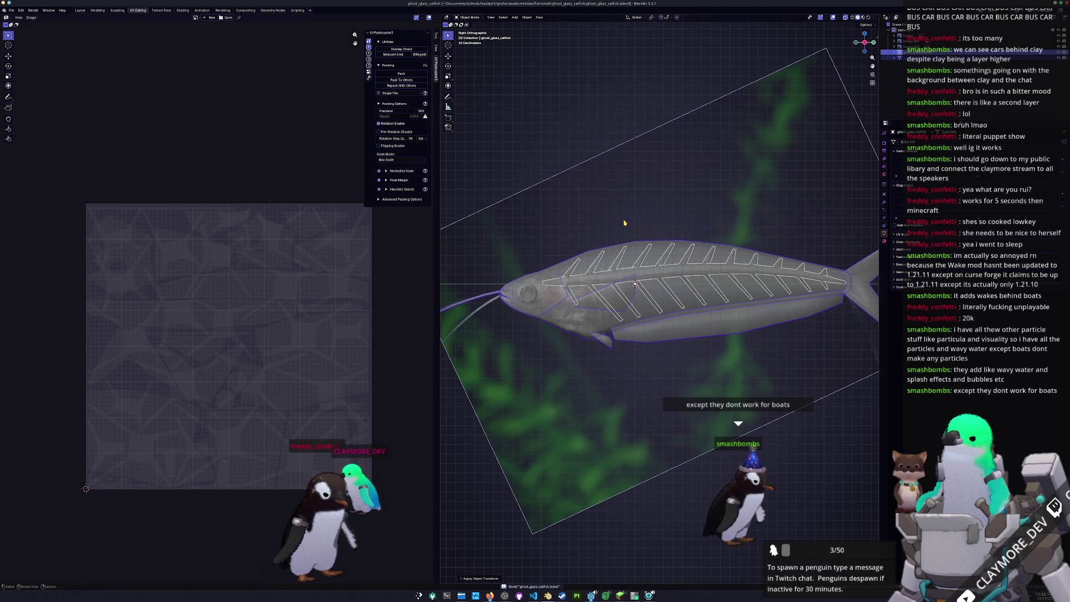
pyautogui.scroll(-3, 625, 223)
pyautogui.press('n')
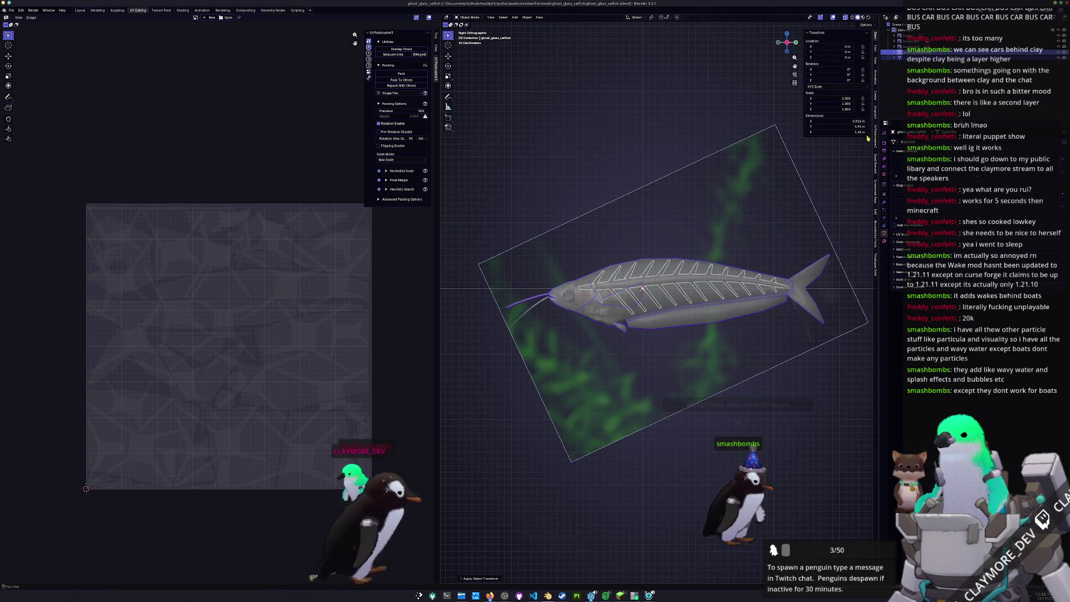
pyautogui.click(876, 214)
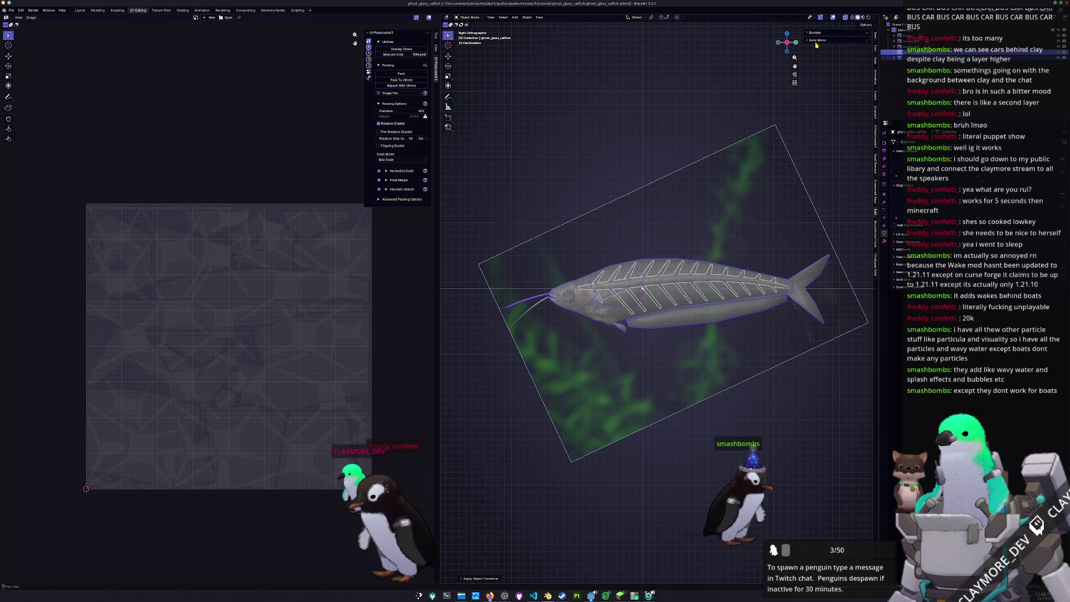
# Scale the fish skeleton down to match the reference image and confirm the new size.
pyautogui.press('n')
pyautogui.press('s')
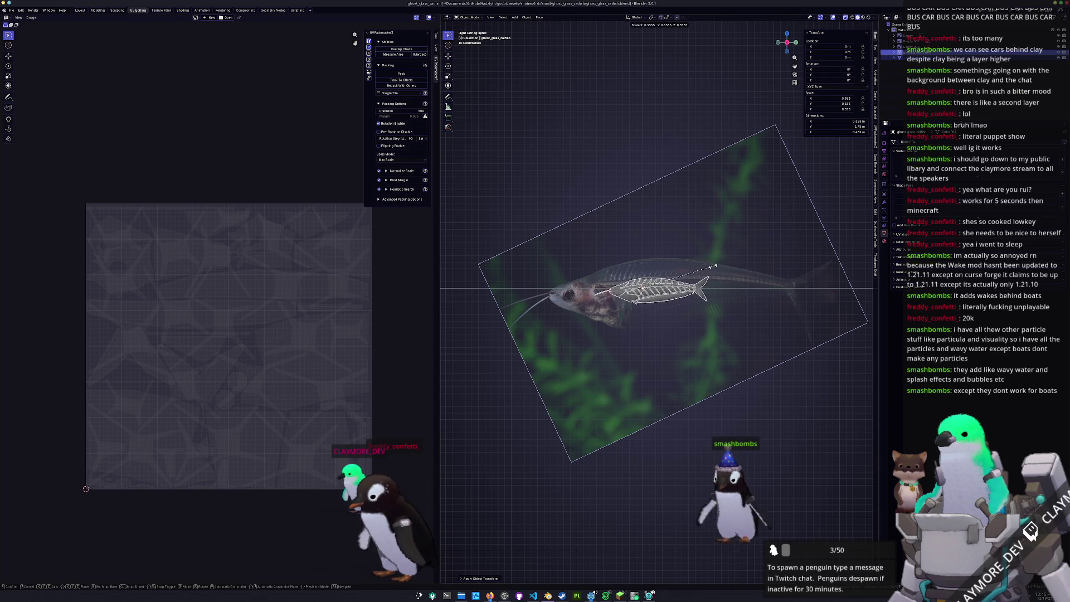
pyautogui.scroll(3, 721, 262)
pyautogui.press('s')
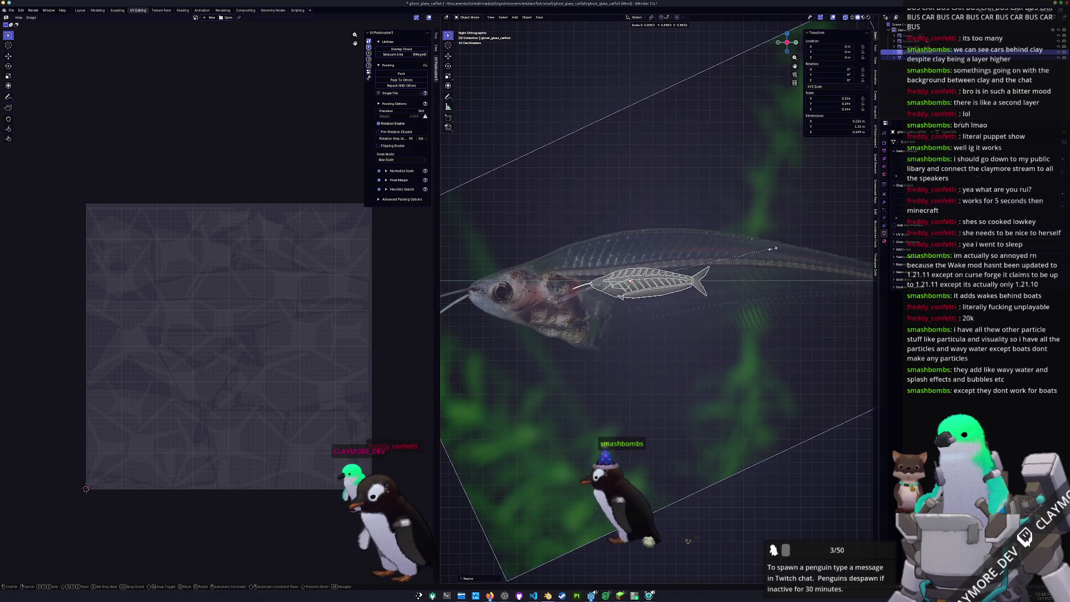
pyautogui.click(819, 237)
pyautogui.rightClick(773, 209)
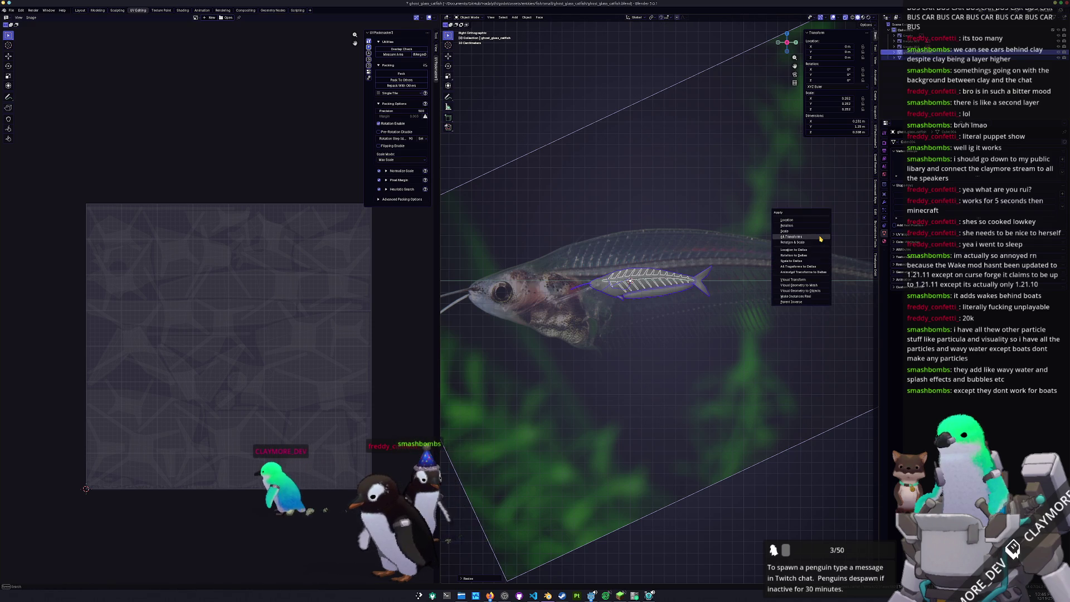
pyautogui.press('Tab')
# Orbit out of the camera view onto the fish, then bring up the Modrinth launcher.
pyautogui.moveTo(718, 261); pyautogui.dragTo(753, 268, button='middle')
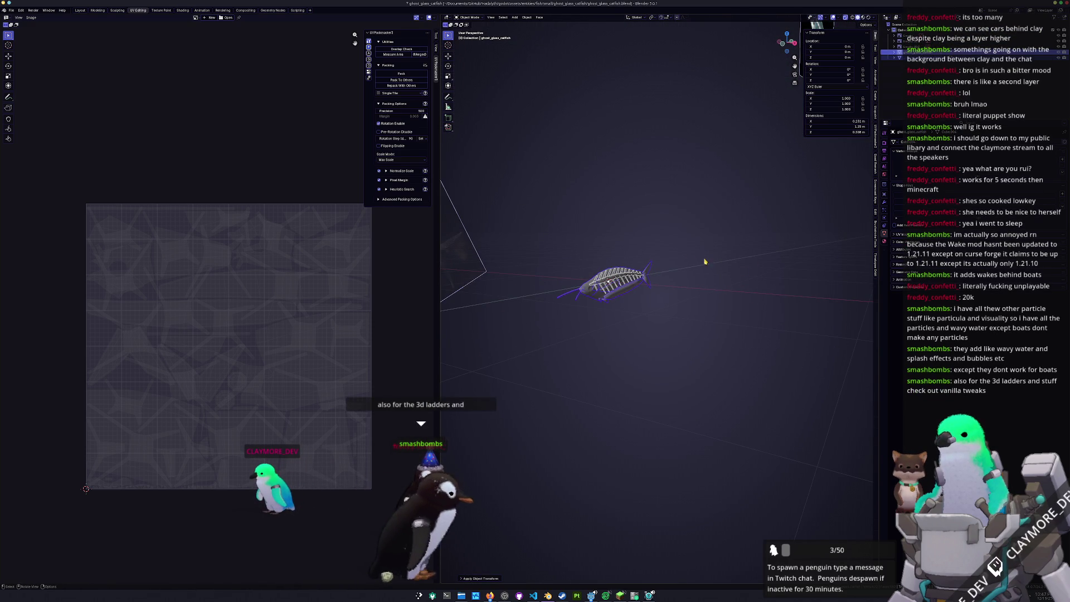
pyautogui.keyDown('shift'); pyautogui.moveTo(753, 268); pyautogui.dragTo(793, 286, button='middle'); pyautogui.keyUp('shift')
pyautogui.scroll(2, 752, 276)
pyautogui.scroll(2, 711, 318)
pyautogui.scroll(3, 670, 360)
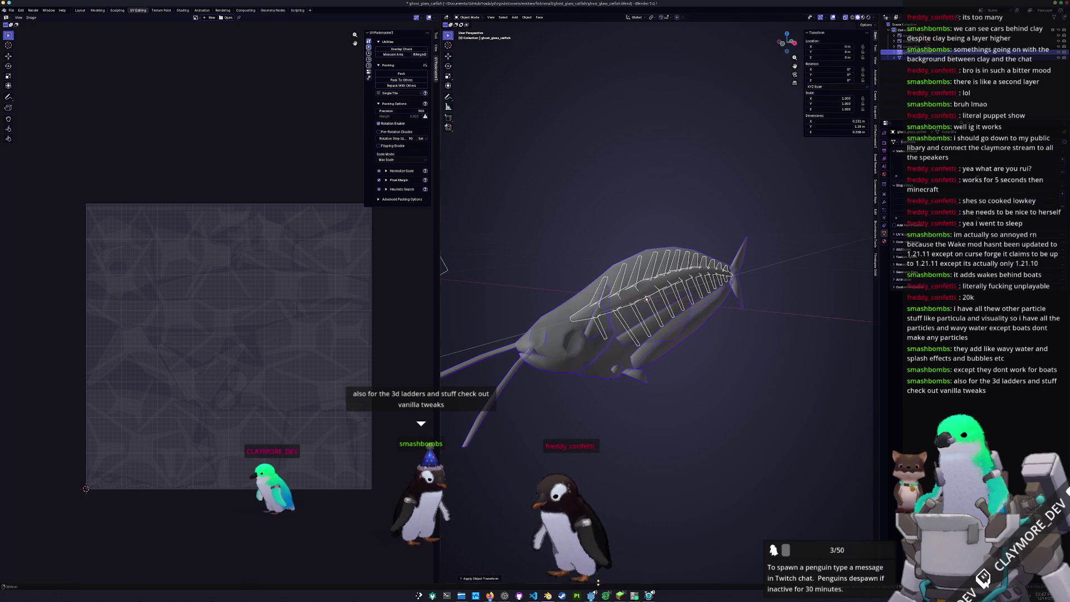
pyautogui.click(604, 596)
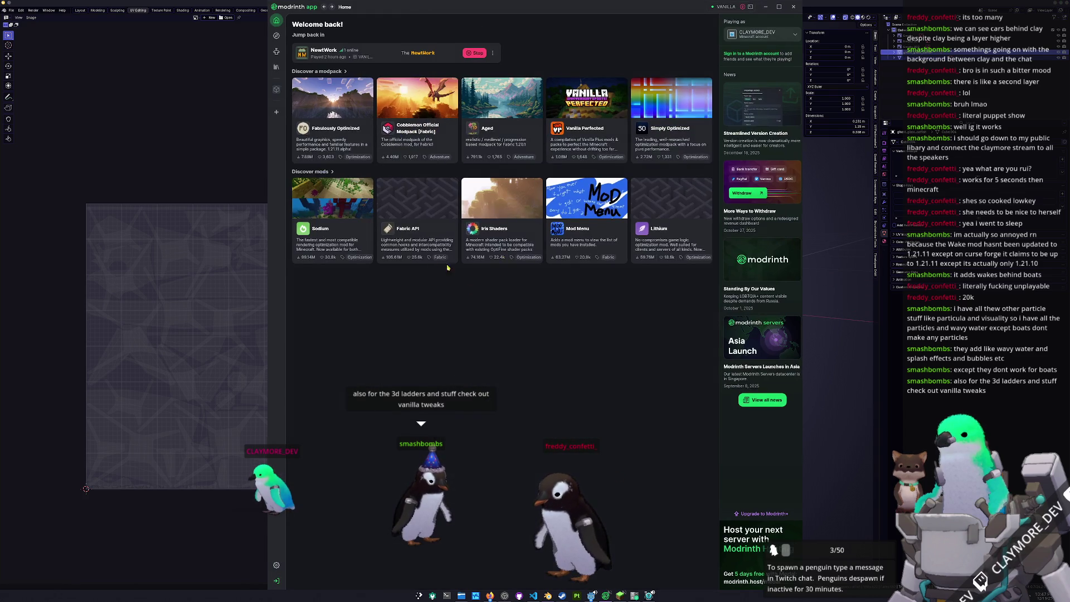
# Browse the launcher's pages and land on Discover content's Mods listing.
pyautogui.click(276, 50)
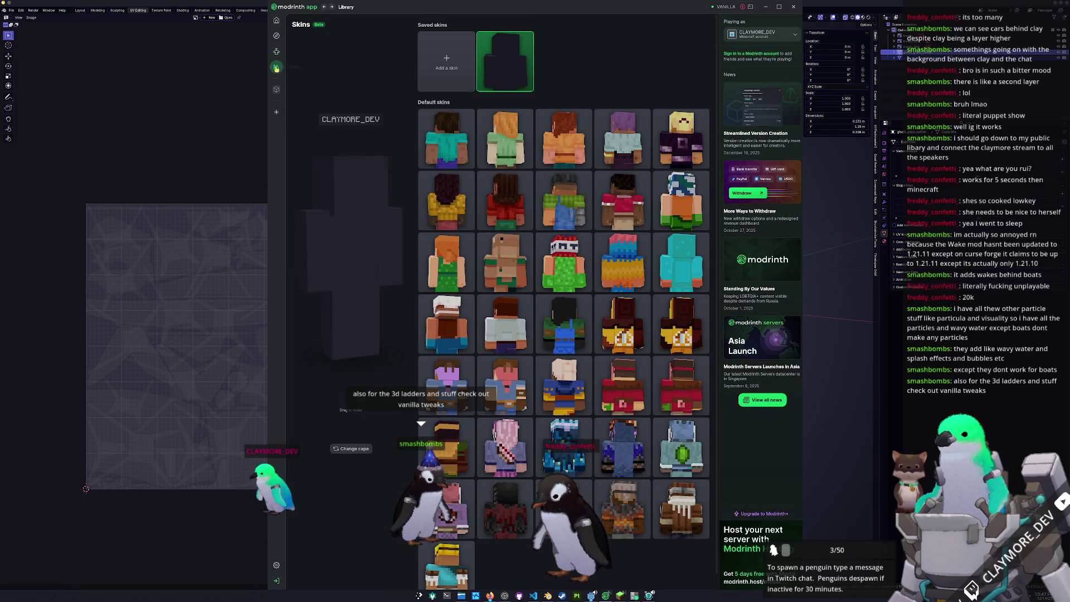
pyautogui.click(276, 66)
pyautogui.click(276, 35)
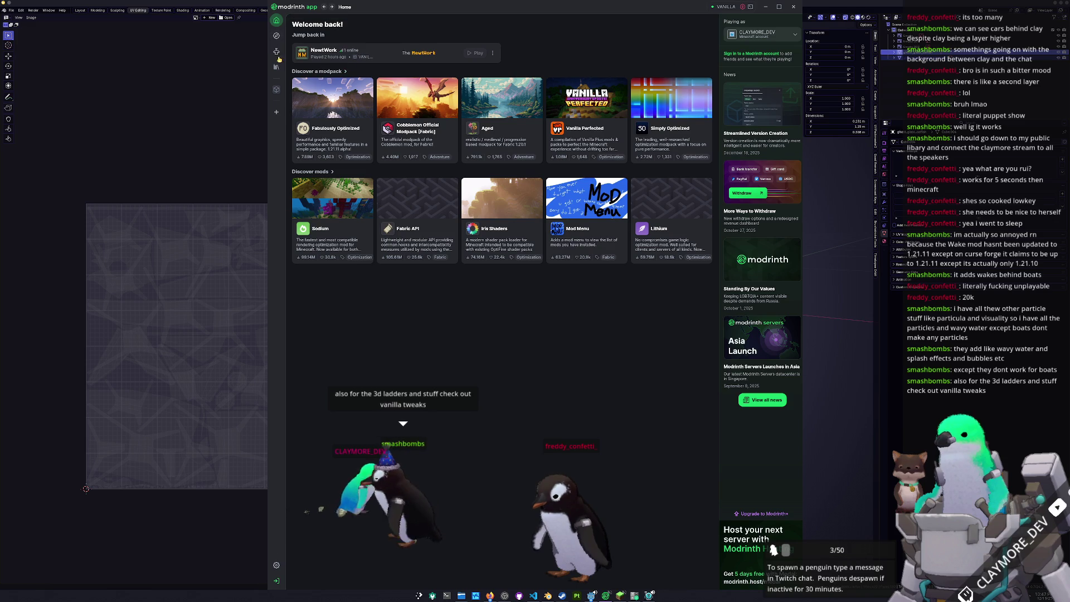
pyautogui.click(276, 81)
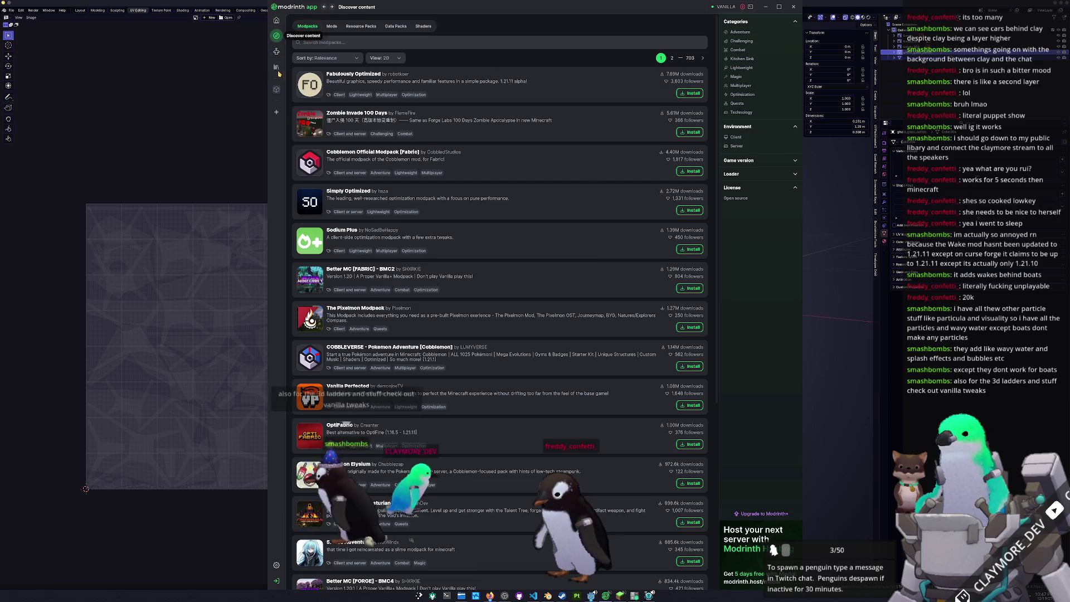
pyautogui.click(332, 26)
pyautogui.write('vanilla t')
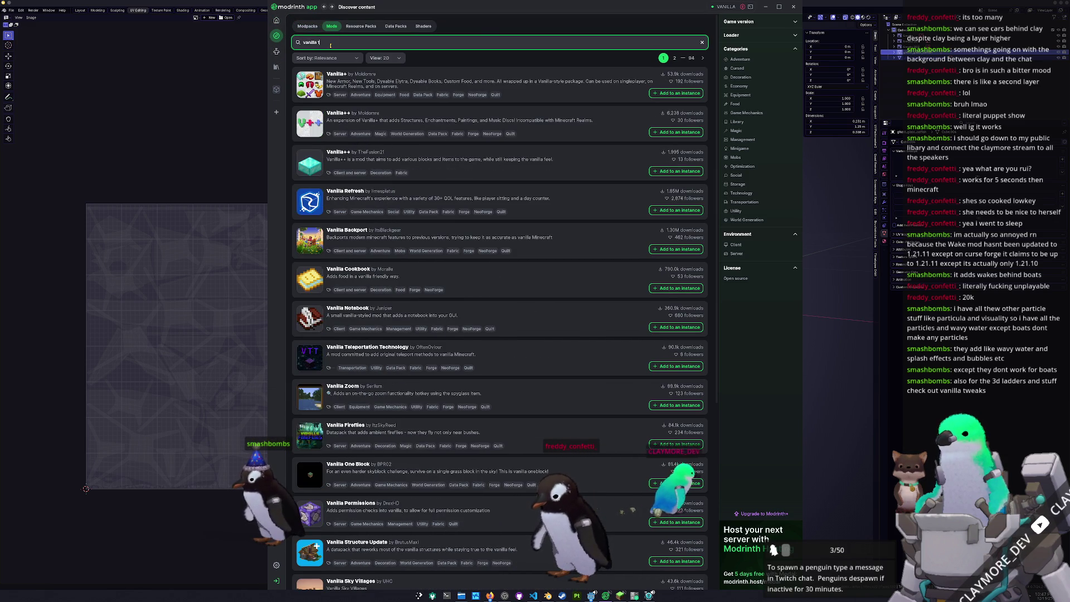
pyautogui.write('weak')
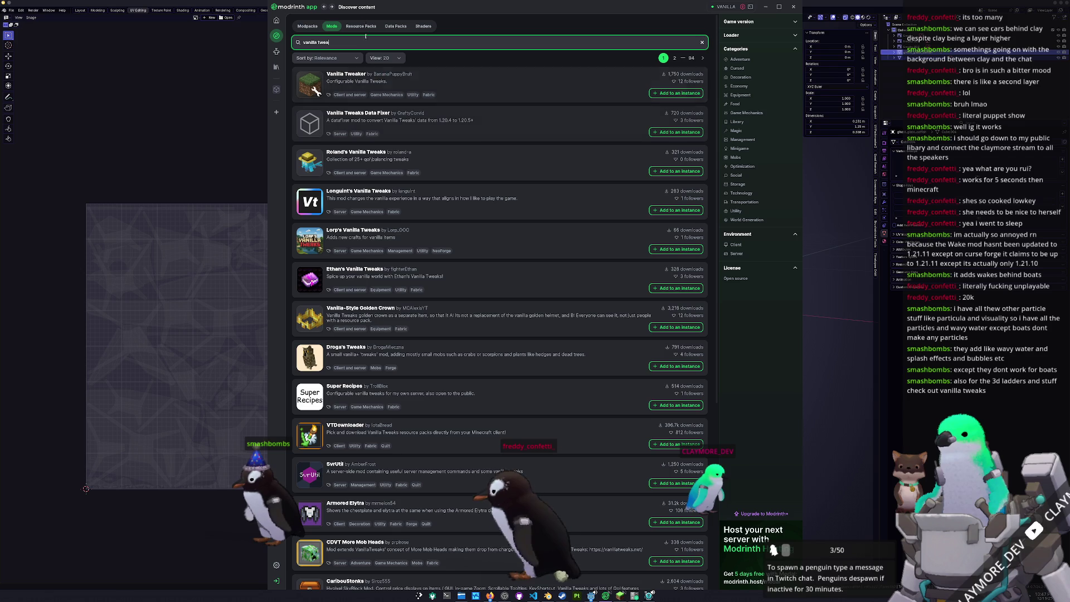
# Search the Resource Packs for 'Vanilla Tweaks', then switch back to Blender.
pyautogui.click(362, 26)
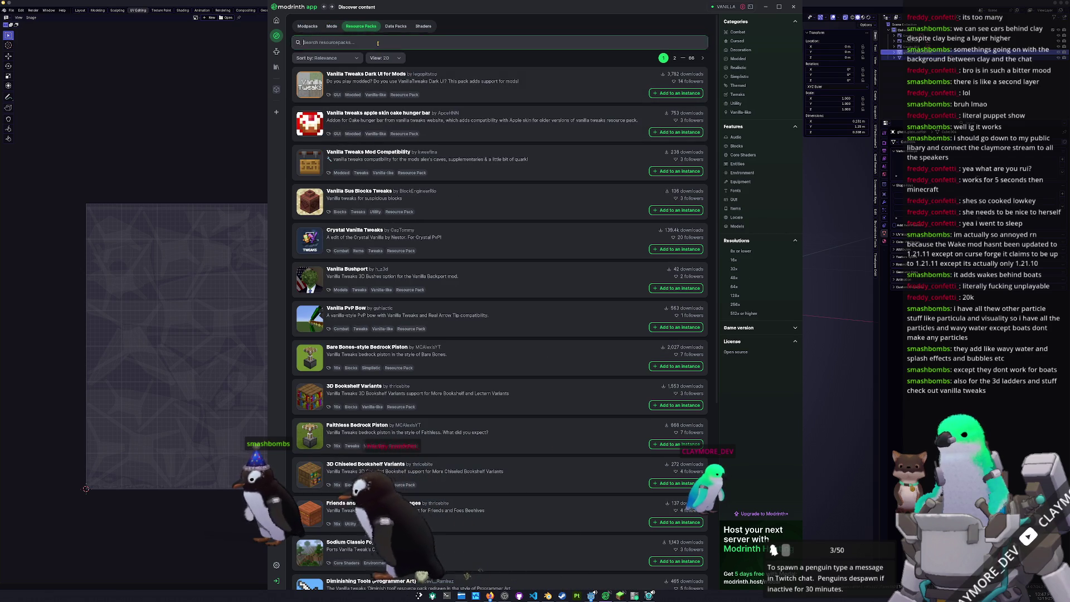
pyautogui.click(378, 44)
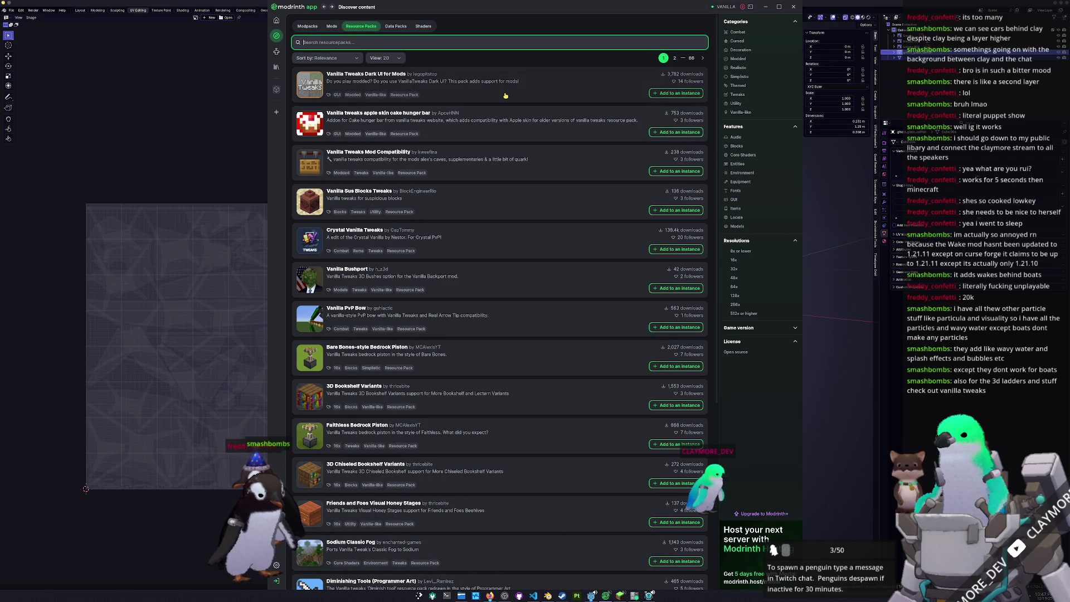
pyautogui.write('vanilla Tweaks')
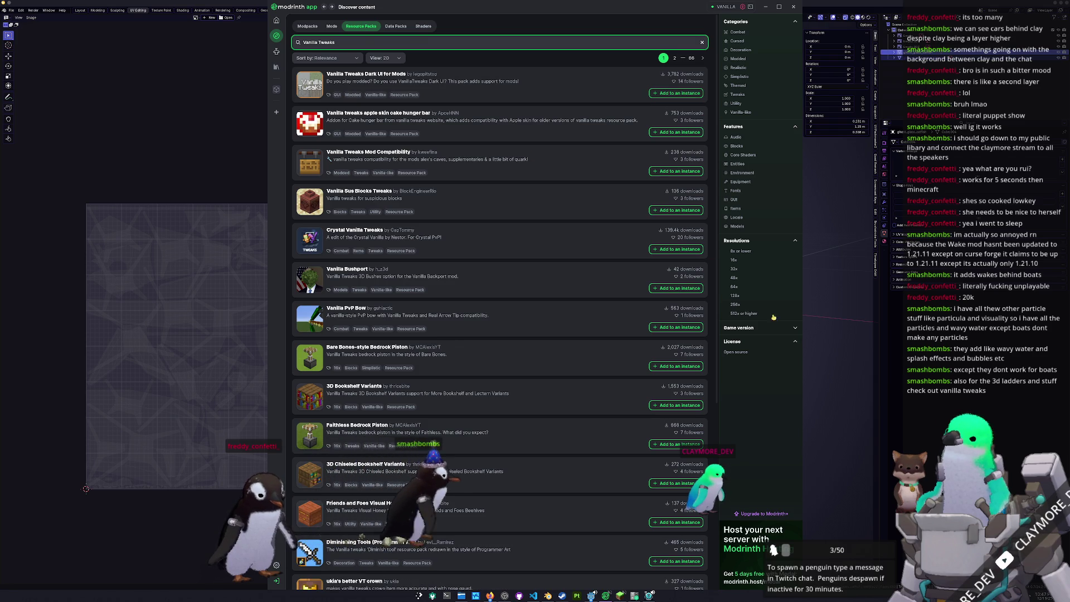
pyautogui.hotkey('alt', 'Tab')
pyautogui.moveTo(675, 352); pyautogui.dragTo(662, 335, button='middle')
# Box-select the fin ribs and body and apply all transforms to them.
pyautogui.moveTo(620, 210); pyautogui.dragTo(788, 385)
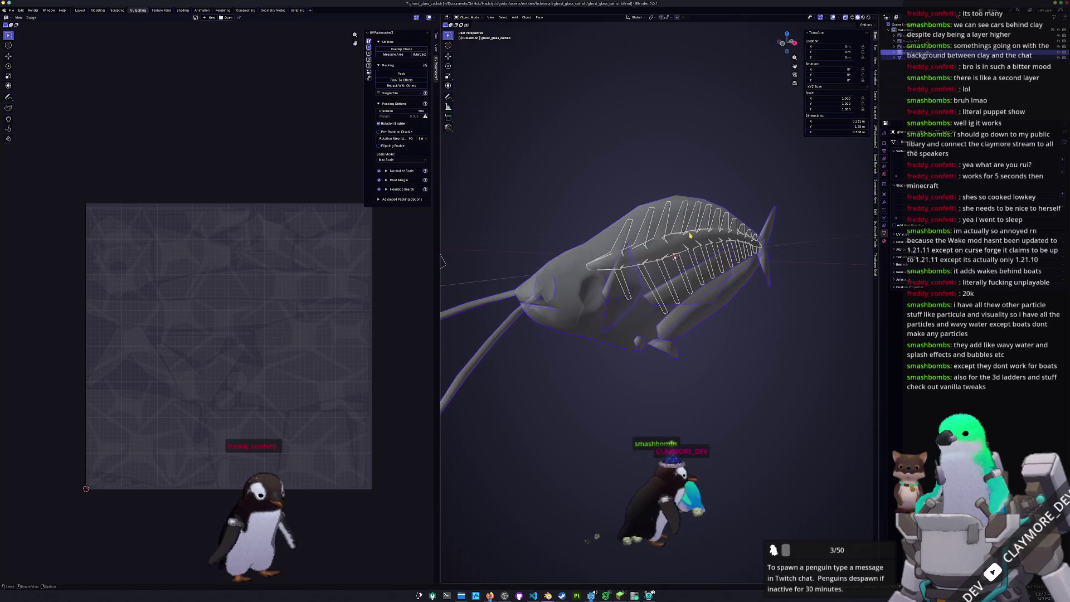
pyautogui.hotkey('ctrl', 'a')
pyautogui.click(631, 287)
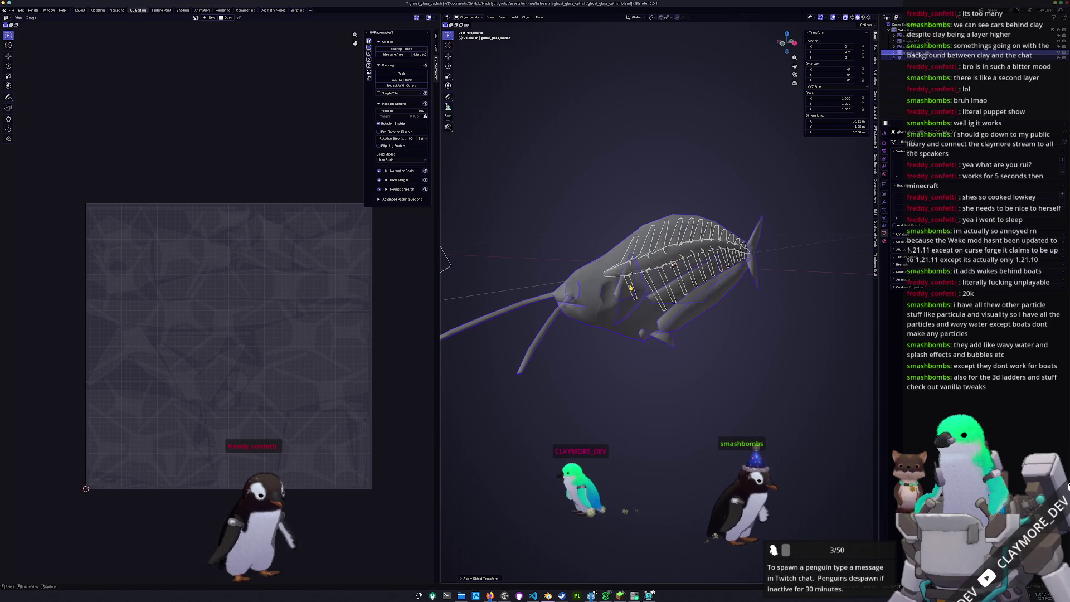
pyautogui.moveTo(633, 294)
pyautogui.mouseDown(button='middle')
pyautogui.moveTo(661, 305)
pyautogui.moveTo(667, 239)
pyautogui.mouseUp(button='middle')
pyautogui.scroll(-3, 662, 305)
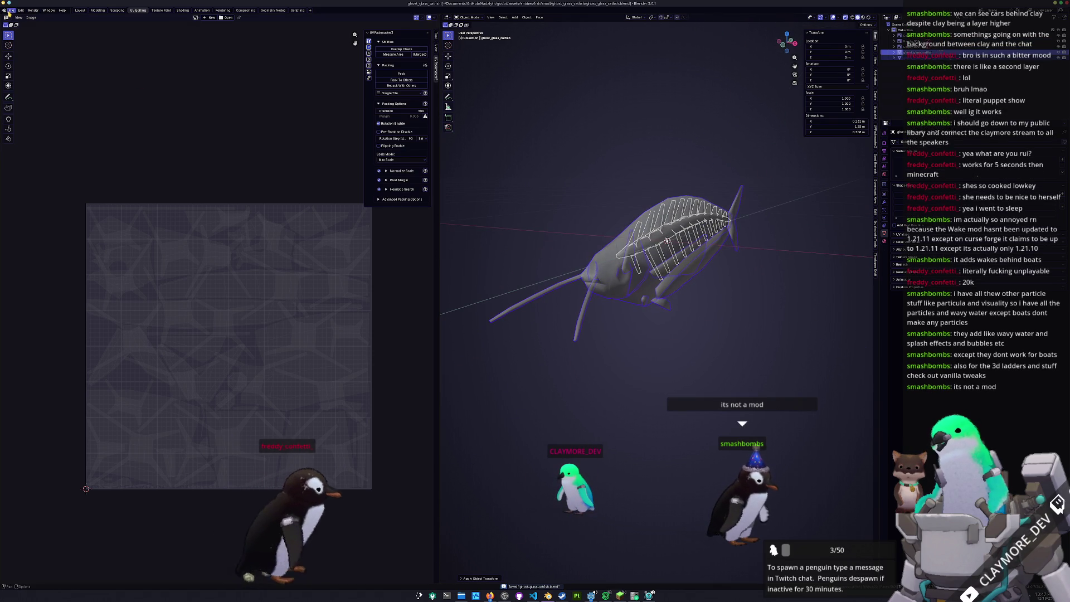
# Bring up the File > Export browser, move it aside and dismiss it again.
pyautogui.click(19, 10)
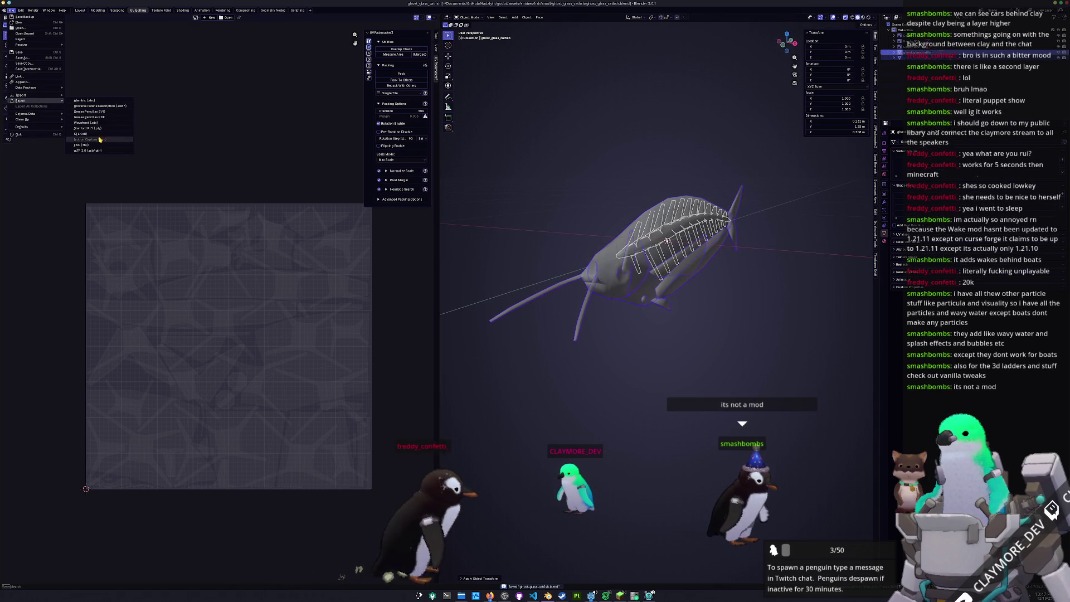
pyautogui.click(92, 134)
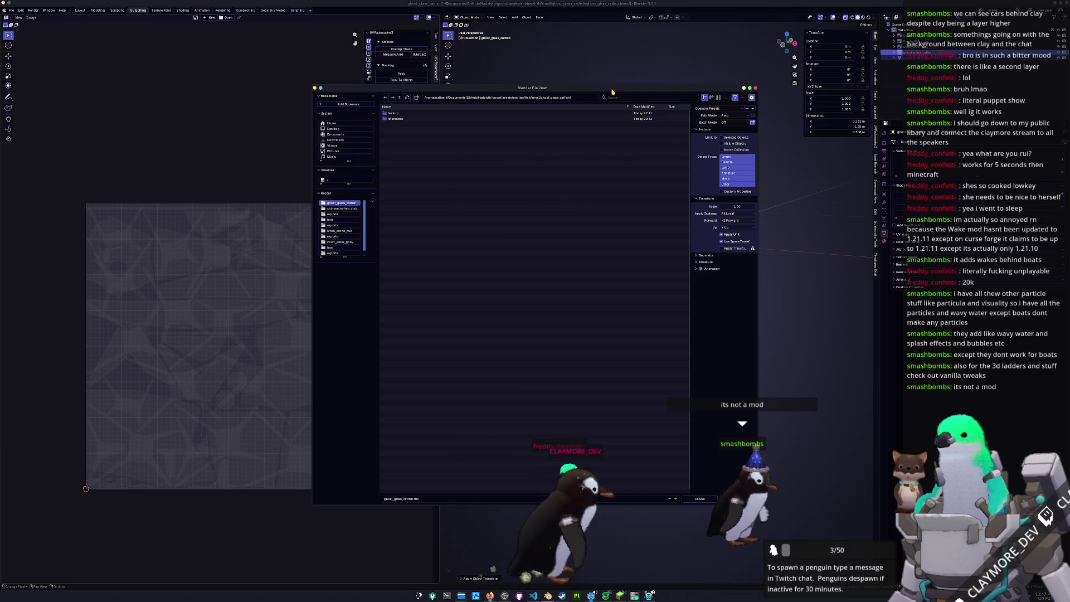
pyautogui.moveTo(617, 89); pyautogui.dragTo(664, 132)
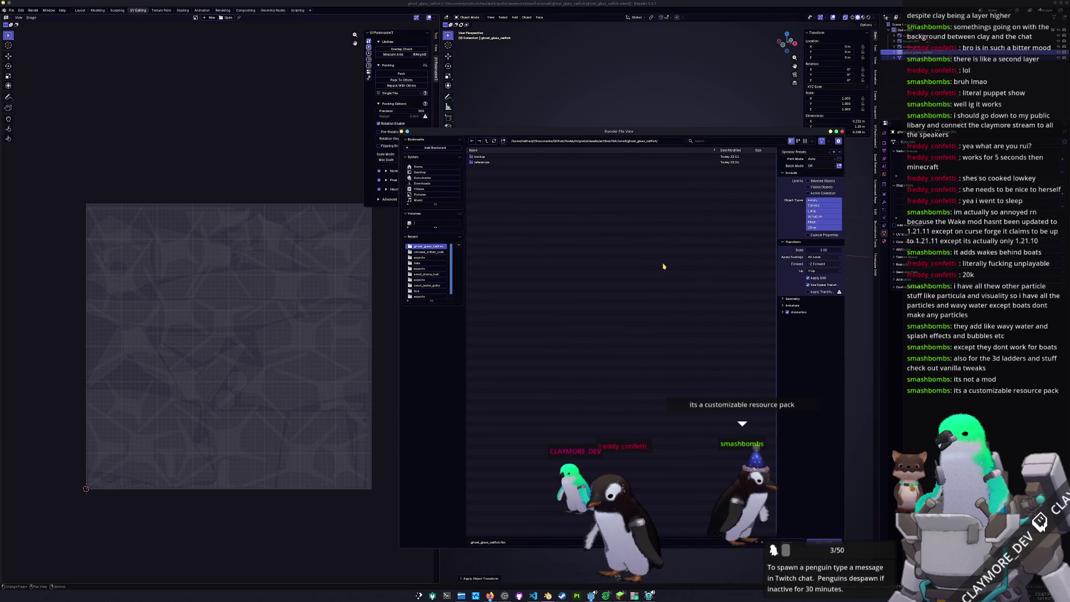
pyautogui.press('Return')
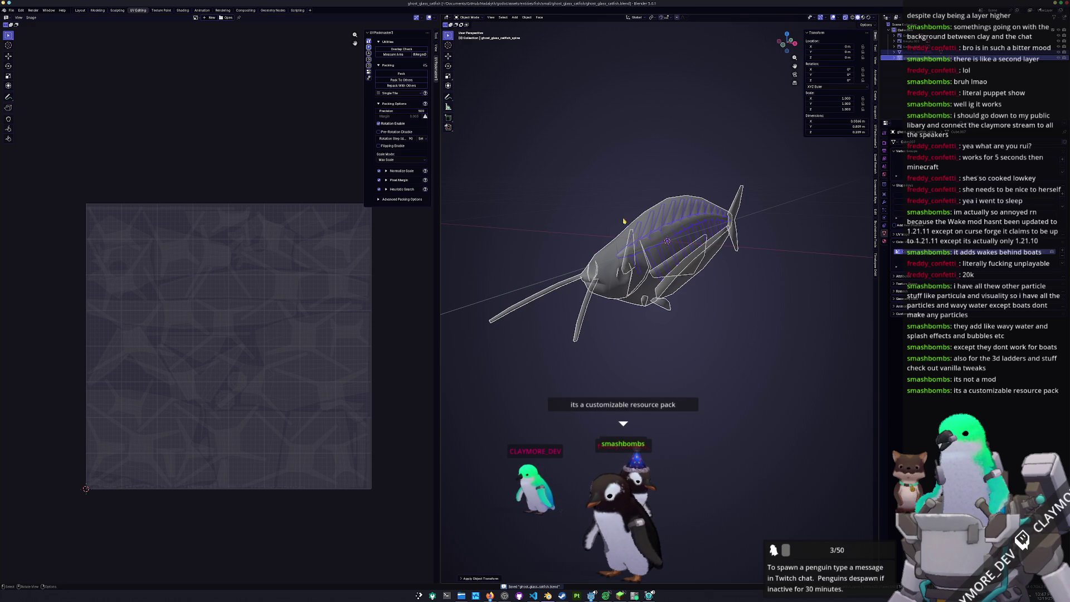
pyautogui.moveTo(666, 241); pyautogui.dragTo(744, 184, button='middle')
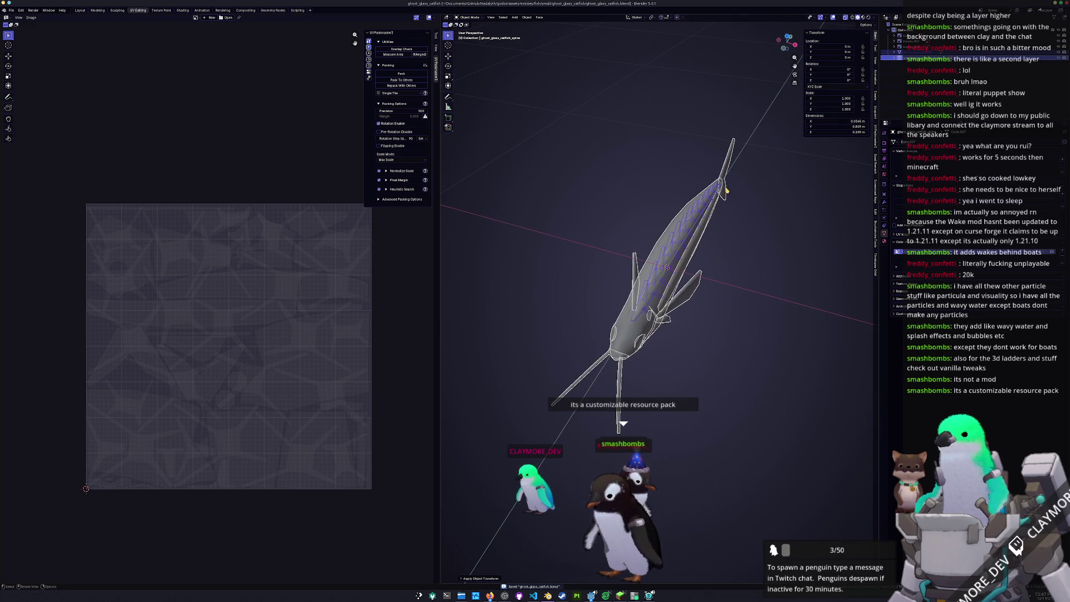
# Switch editing over to the fish body mesh and bring up the export file browser.
pyautogui.click(668, 233)
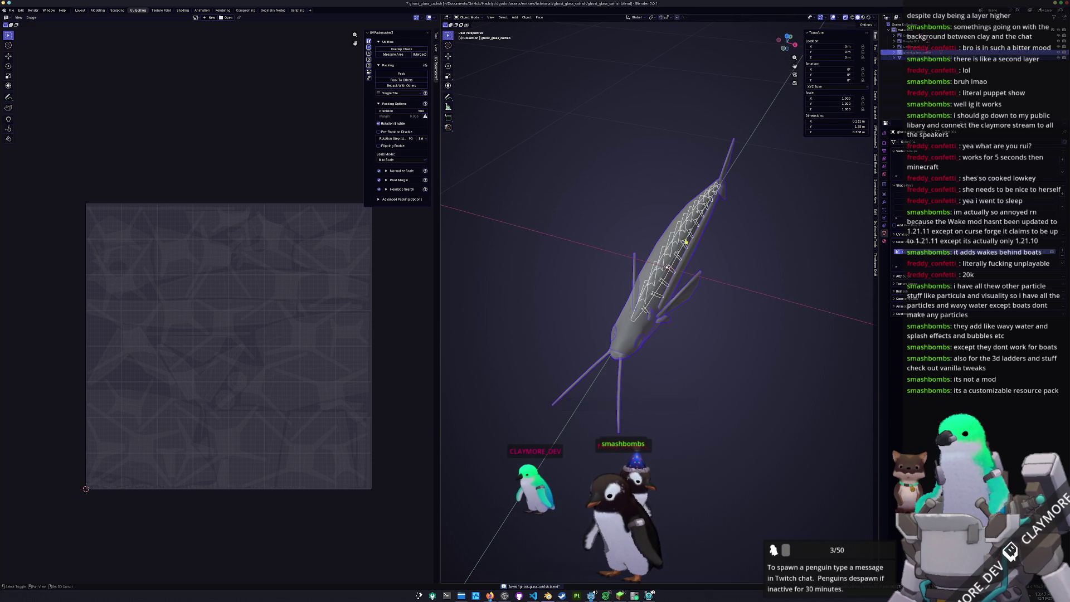
pyautogui.hotkey('alt', 'q')
pyautogui.hotkey('alt', 'q')
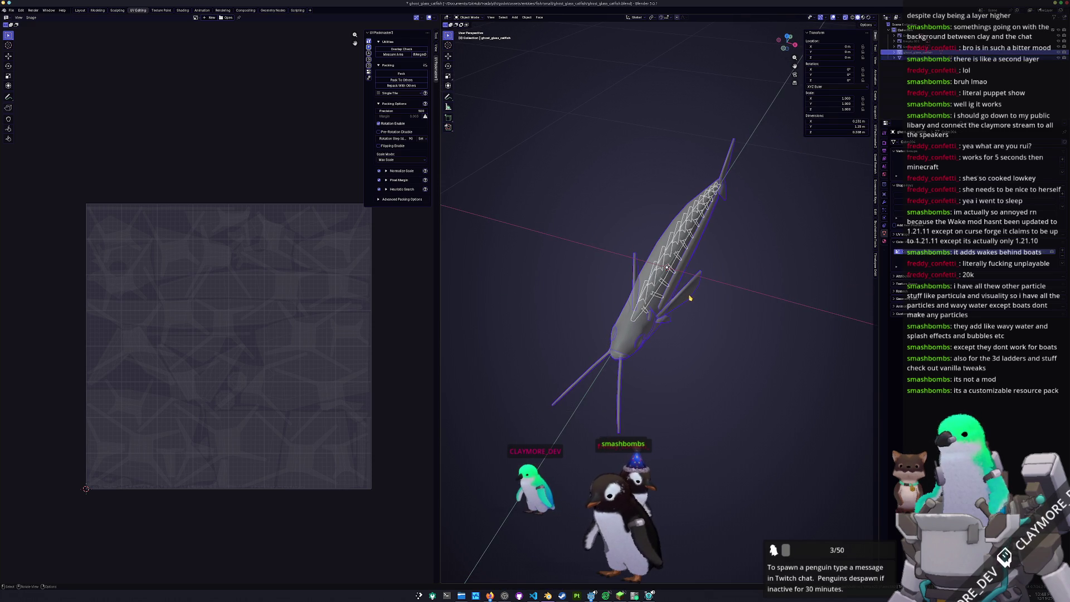
pyautogui.click(20, 10)
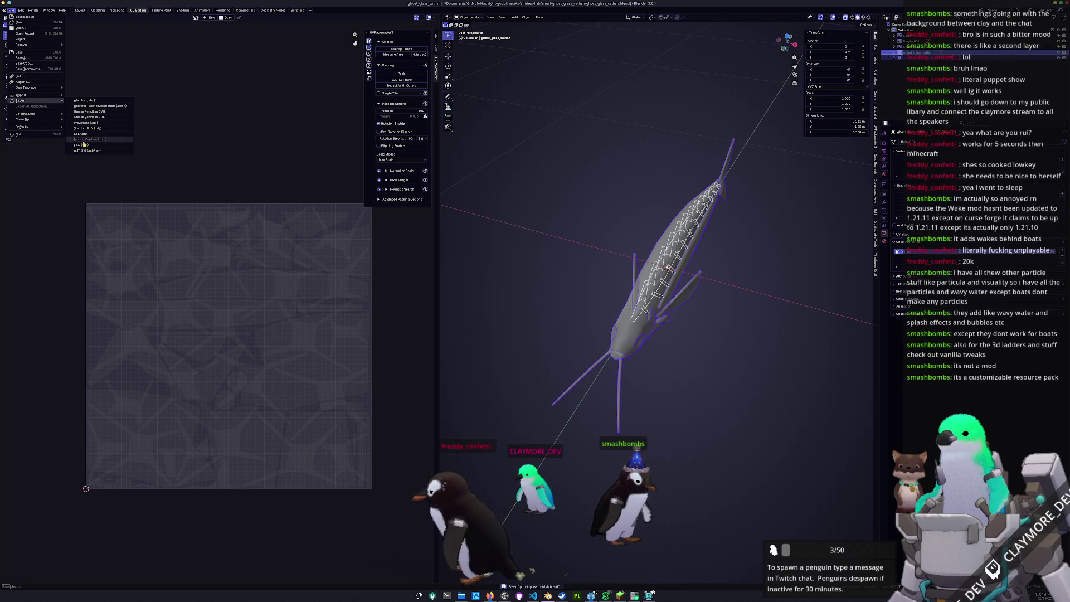
pyautogui.click(83, 143)
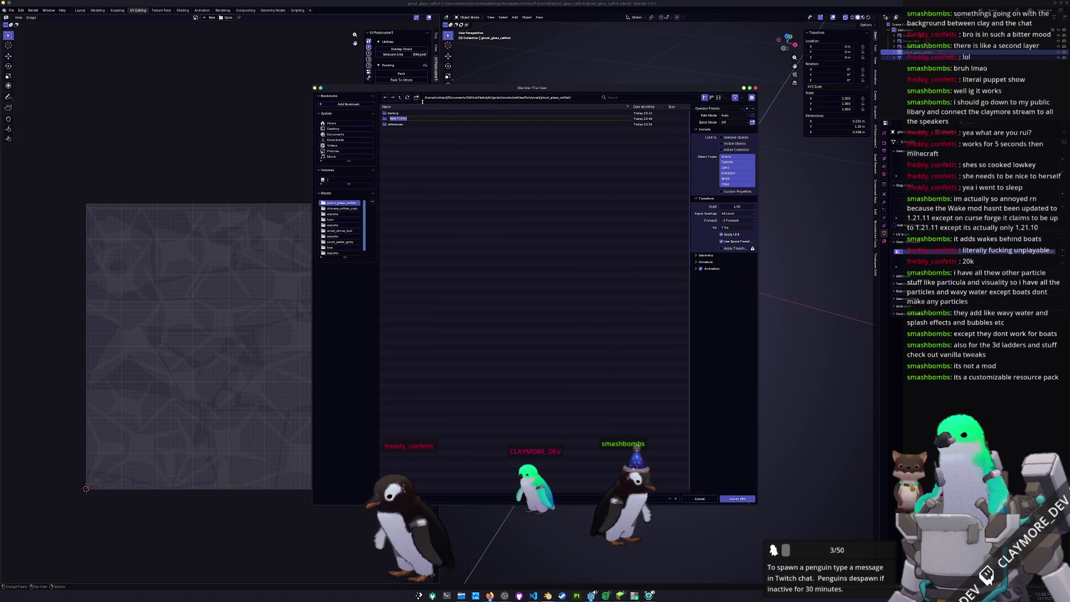
# Browse into the second subfolder, cancel the browser and reopen the export format list.
pyautogui.click(423, 118)
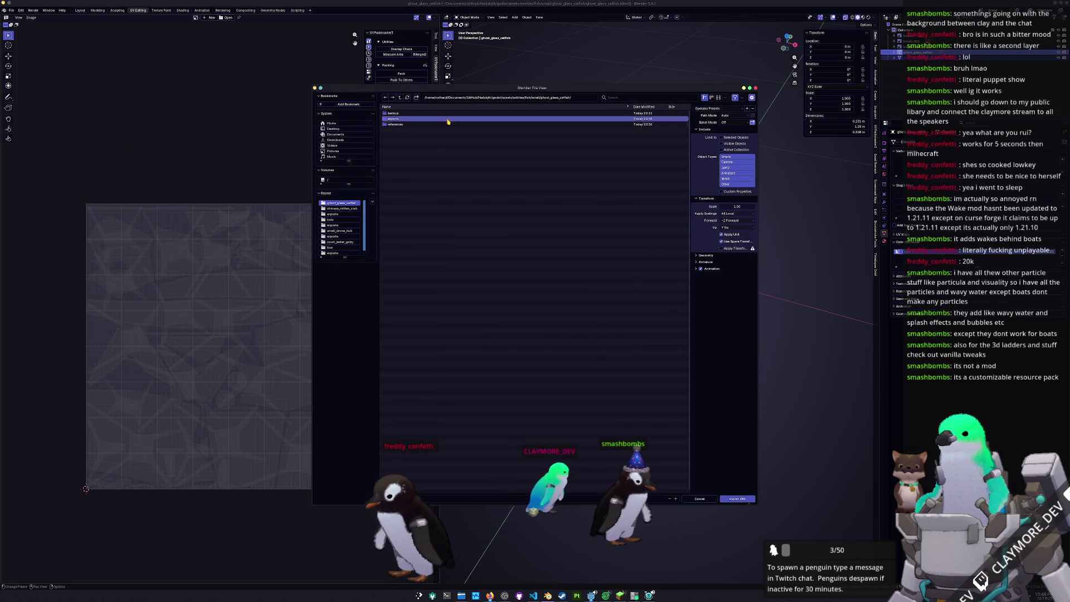
pyautogui.doubleClick(662, 121)
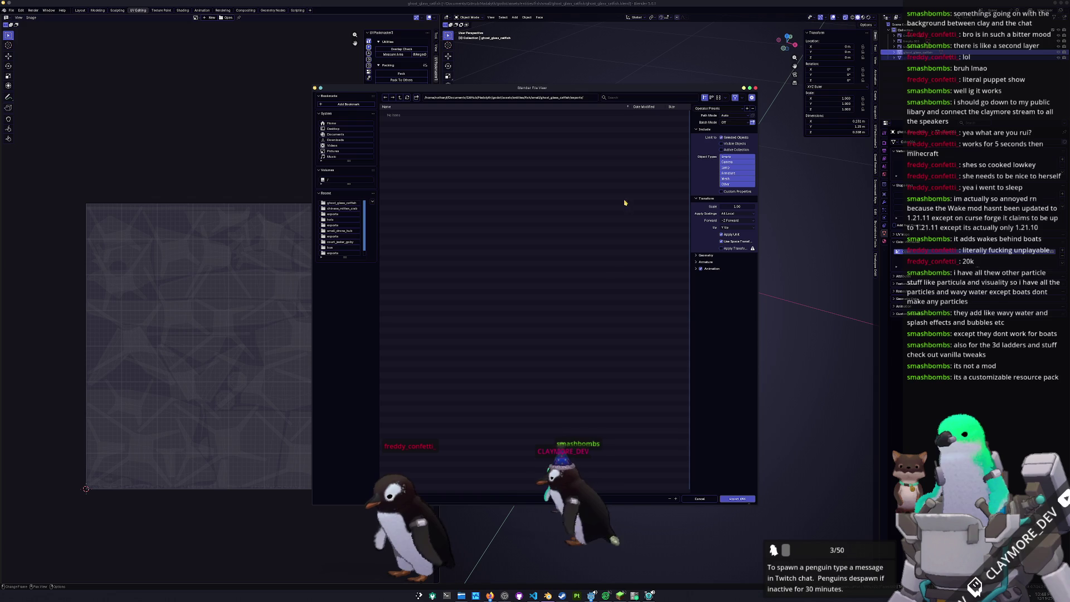
pyautogui.click(736, 499)
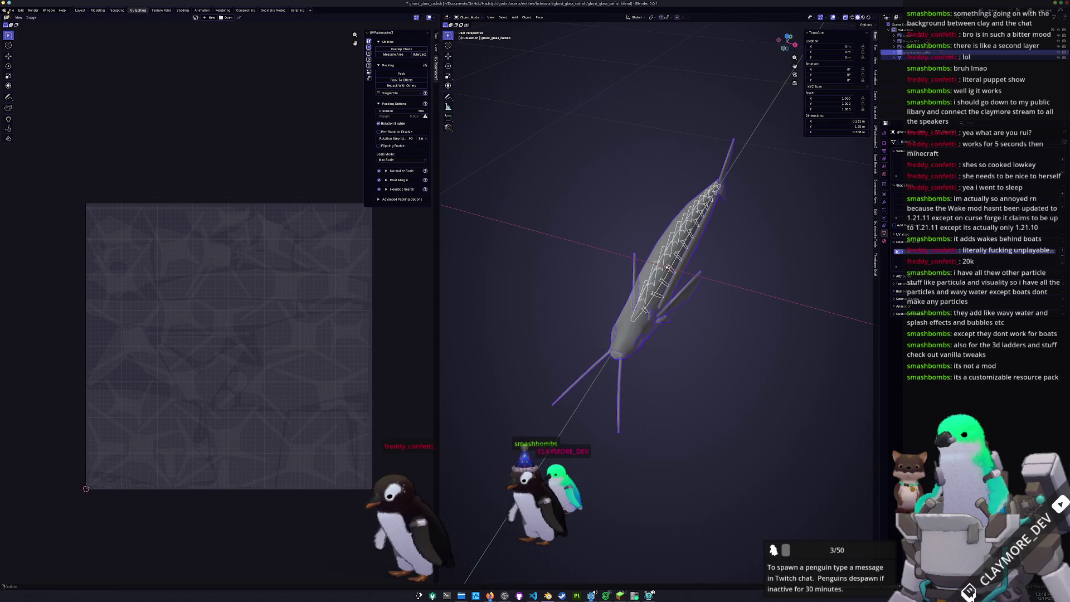
pyautogui.click(13, 11)
pyautogui.moveTo(21, 100)
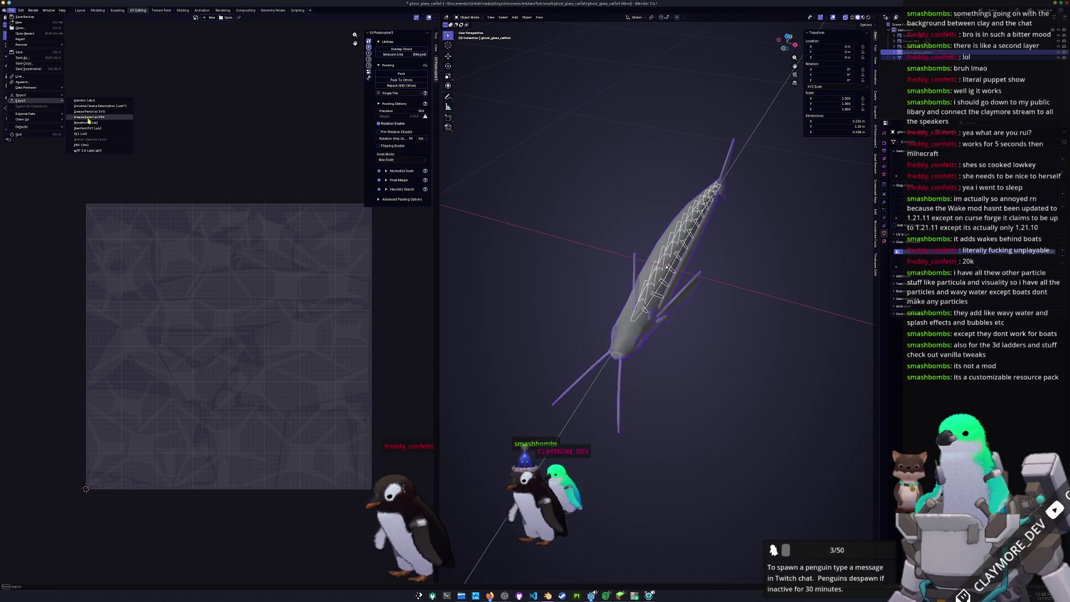
# Export the catfish model to the chosen folder and launch Substance 3D Painter.
pyautogui.click(92, 123)
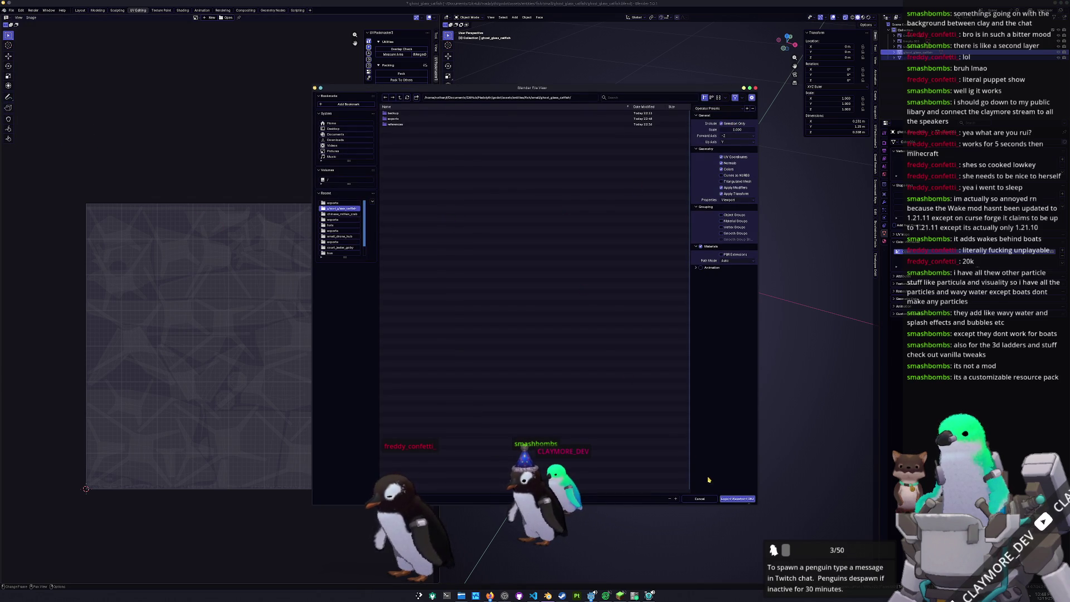
pyautogui.click(736, 499)
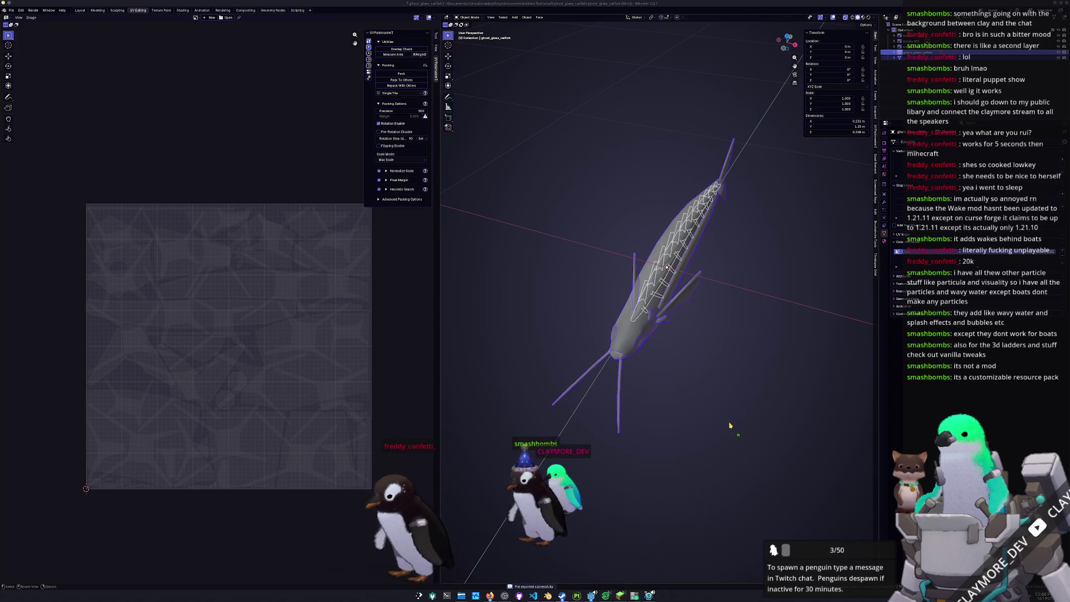
pyautogui.click(504, 595)
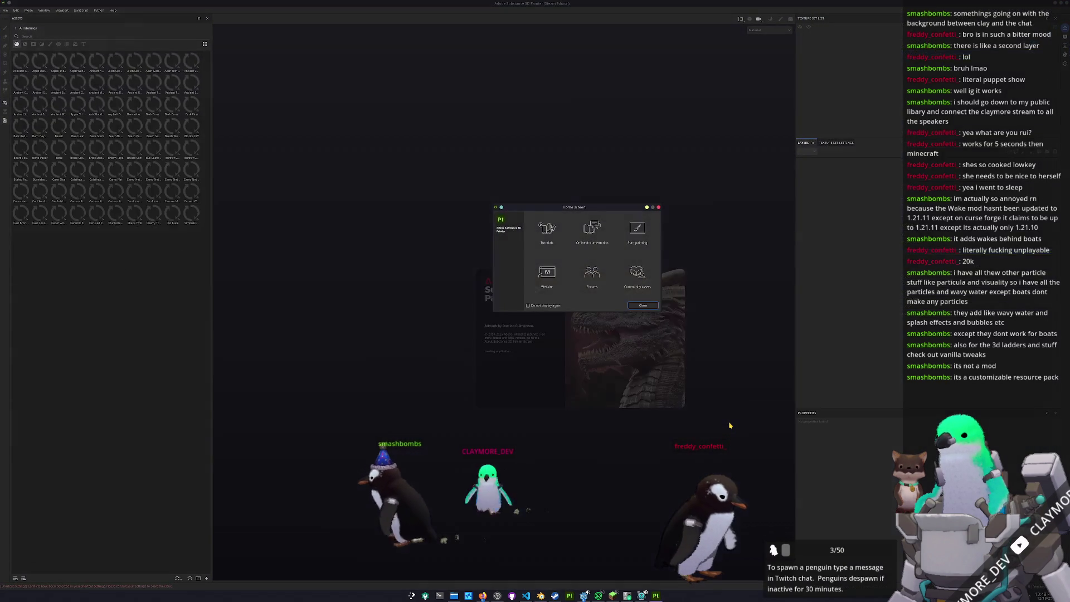
# Close Painter's welcome screen, then bring up Minecraft's Options > Resource Packs menu.
pyautogui.click(644, 305)
pyautogui.hotkey('alt', 'Tab')
pyautogui.click(484, 276)
pyautogui.click(443, 314)
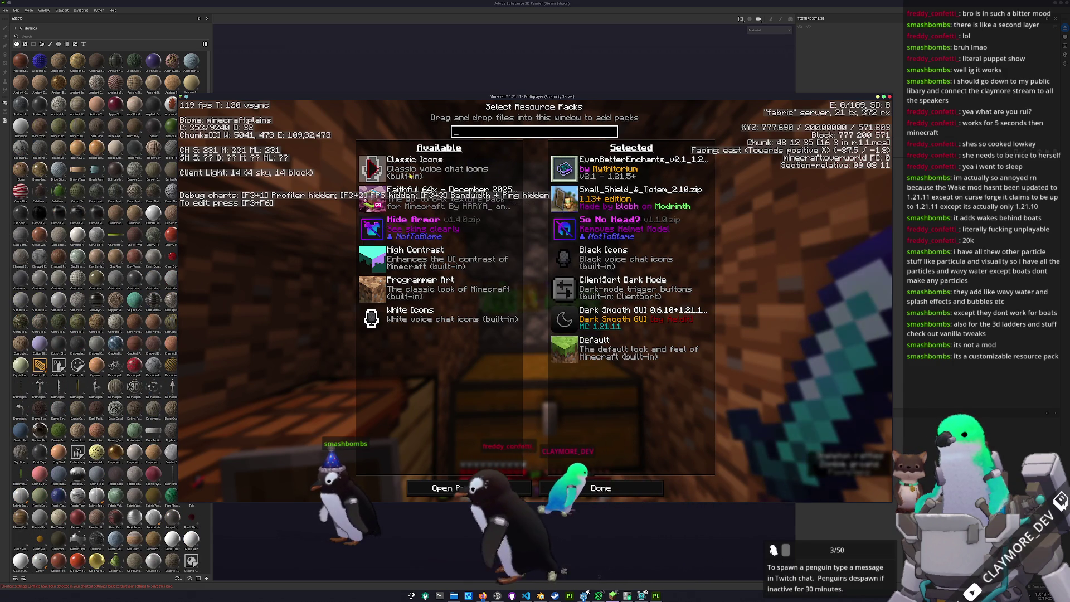
# Back out of the resource pack and options screens and resume playing Minecraft.
pyautogui.click(596, 486)
pyautogui.click(535, 456)
pyautogui.press('Escape')
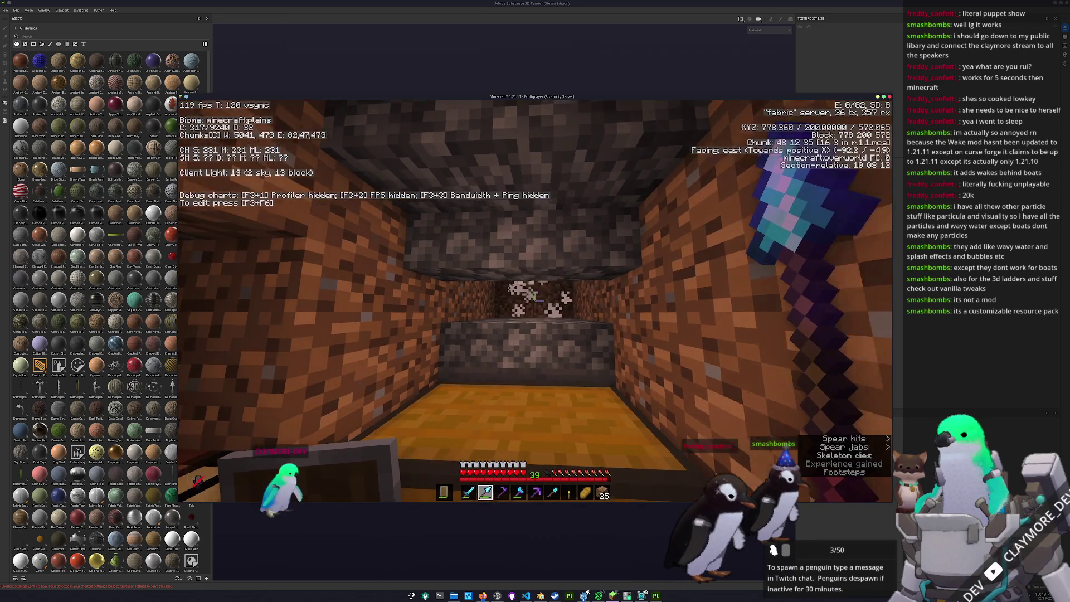
# Sort the Minecraft inventory items by middle-clicking in the inventory.
pyautogui.press('e')
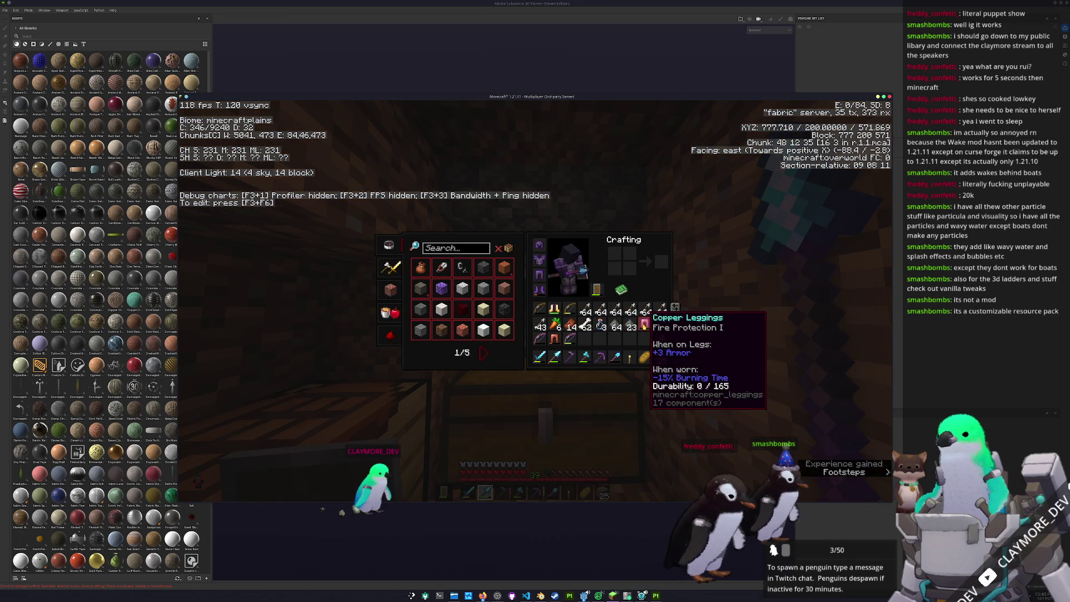
pyautogui.press('Escape')
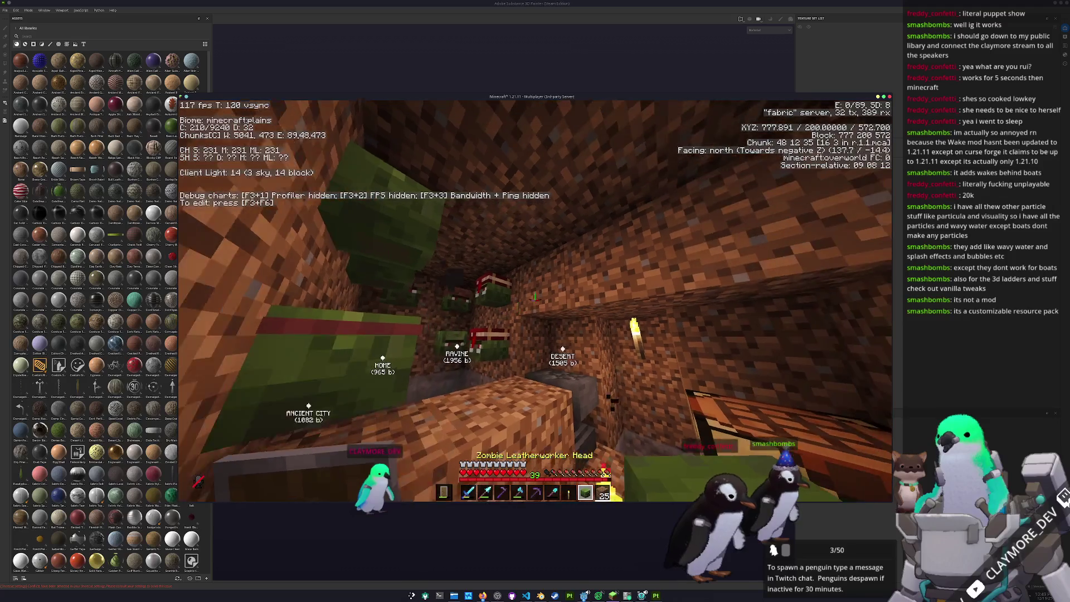
pyautogui.press('e')
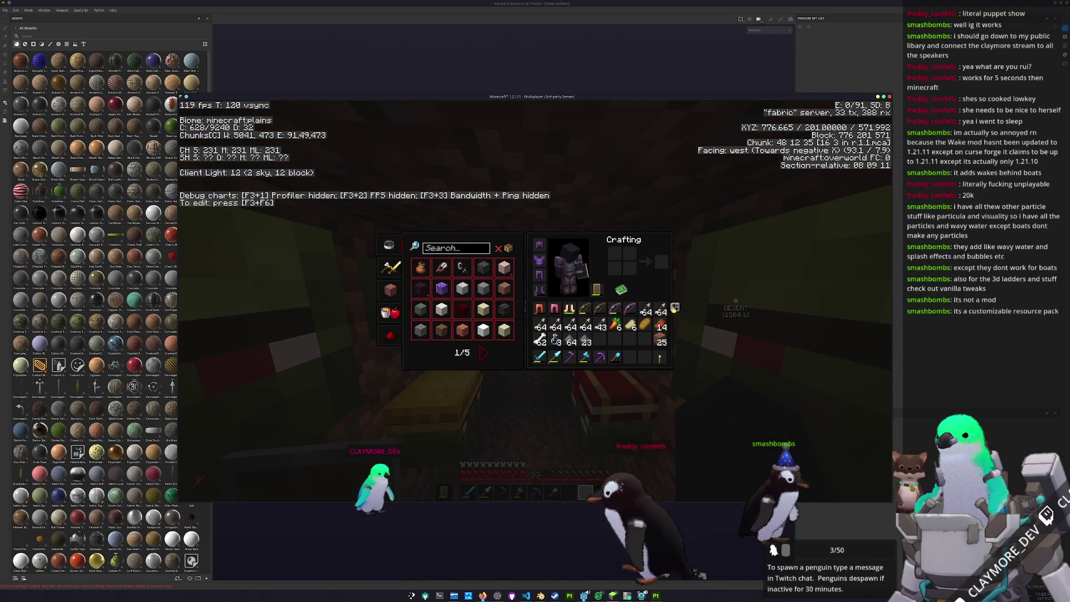
pyautogui.middleClick(646, 325)
pyautogui.press('Escape')
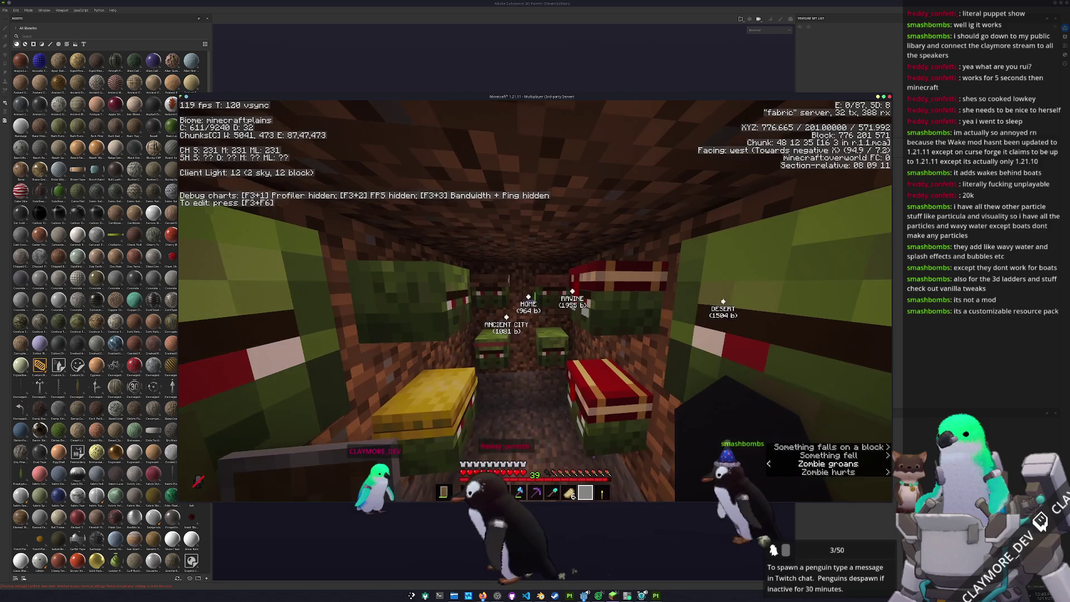
# Kill the zombies behind the window with the diamond sword and switch back to Painter.
pyautogui.press('w')
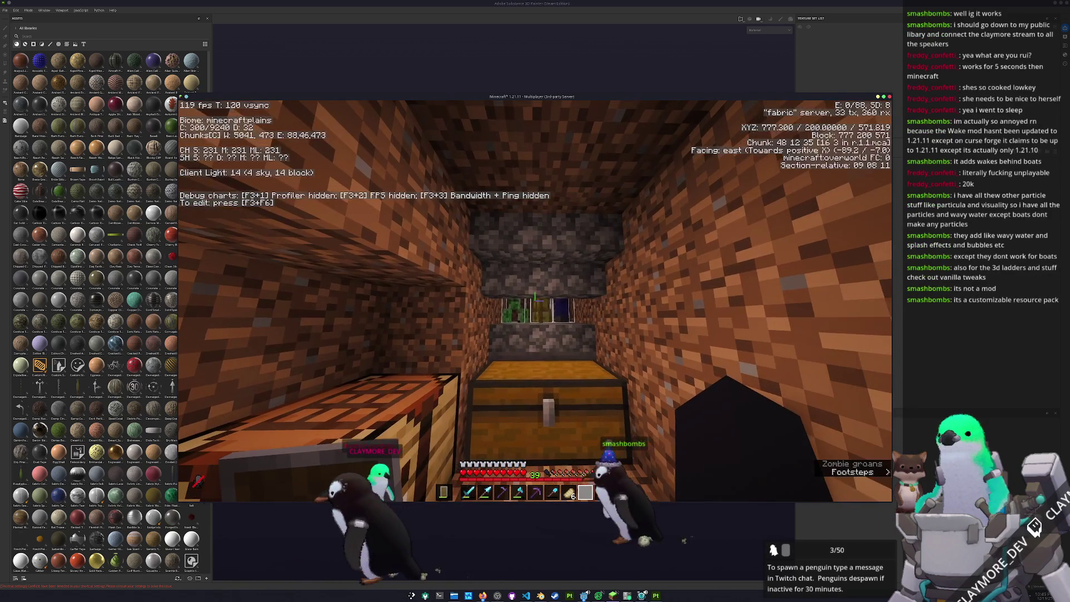
pyautogui.press('1')
pyautogui.click(535, 301)
pyautogui.click(535, 301)
pyautogui.click(535, 301)
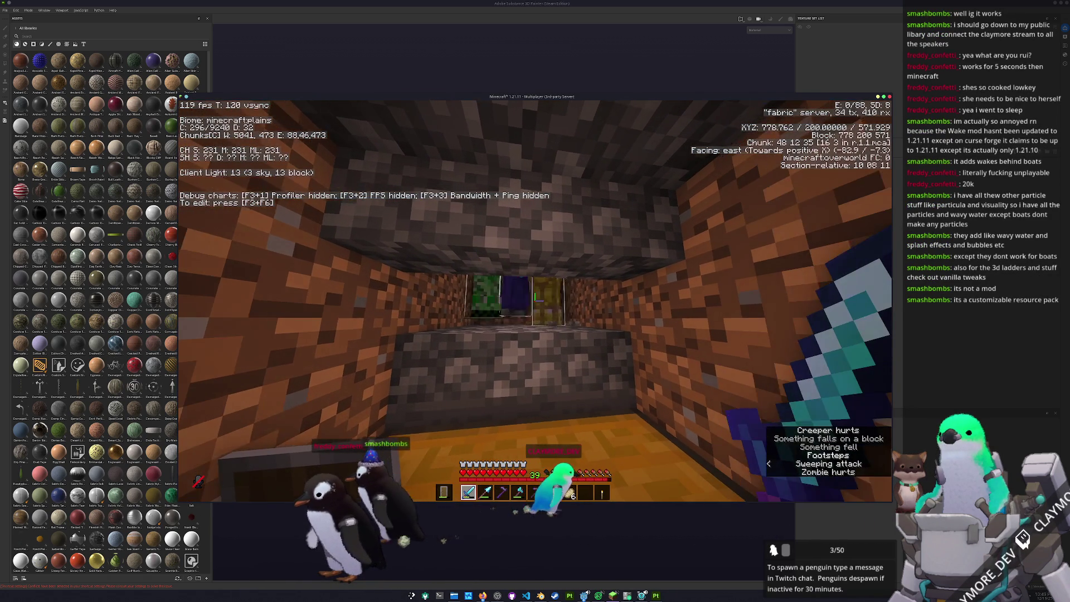
pyautogui.click(535, 301)
pyautogui.hotkey('alt', 'Tab')
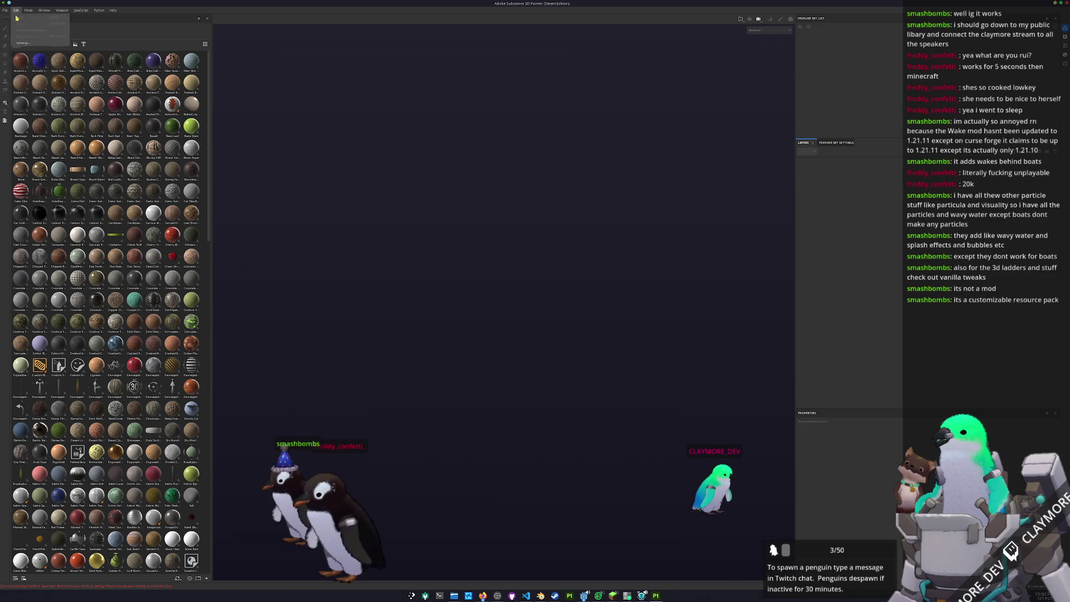
# Start a new Painter project and browse the file picker toward the catfish folder.
pyautogui.hotkey('ctrl', 'n')
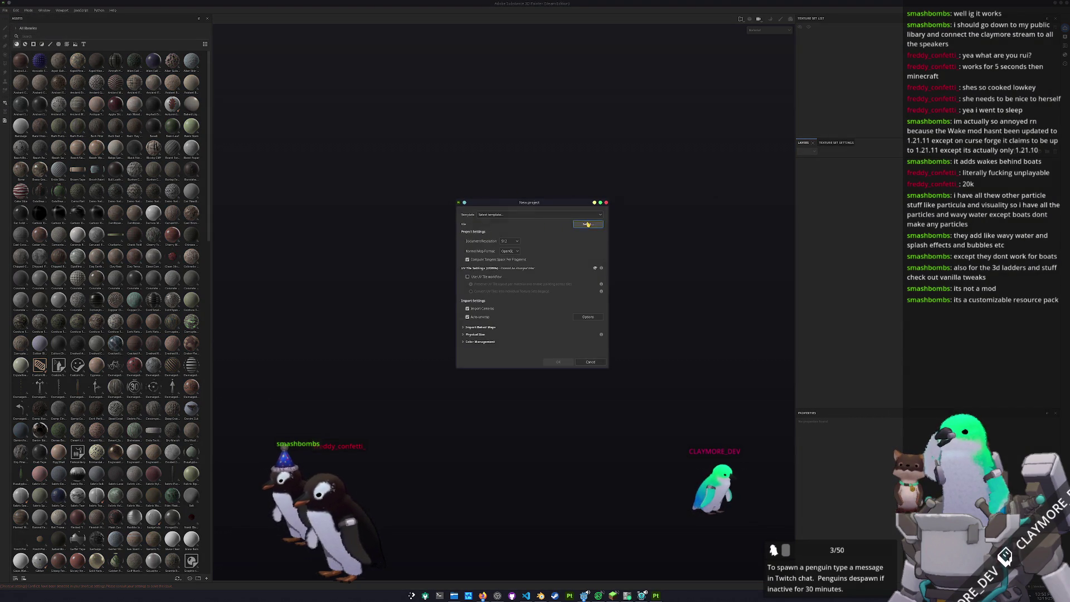
pyautogui.click(588, 224)
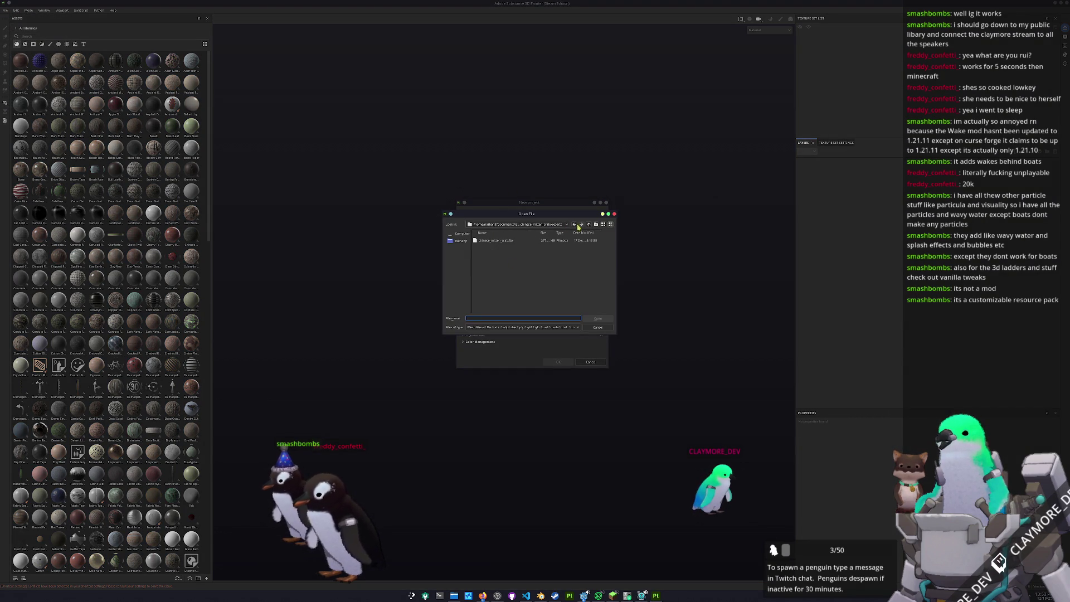
pyautogui.click(588, 225)
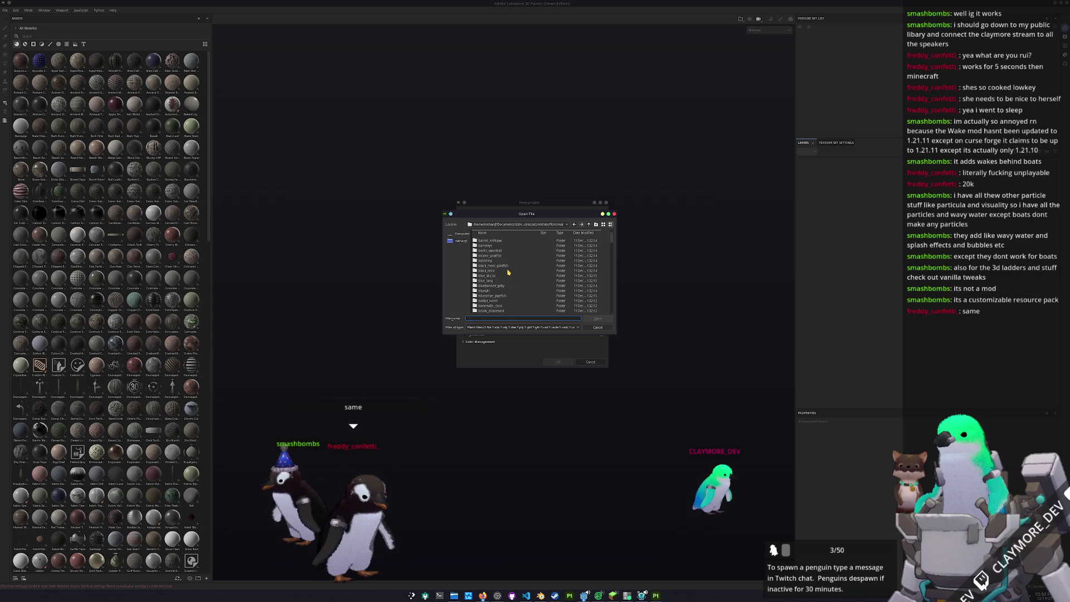
pyautogui.scroll(3, 507, 276)
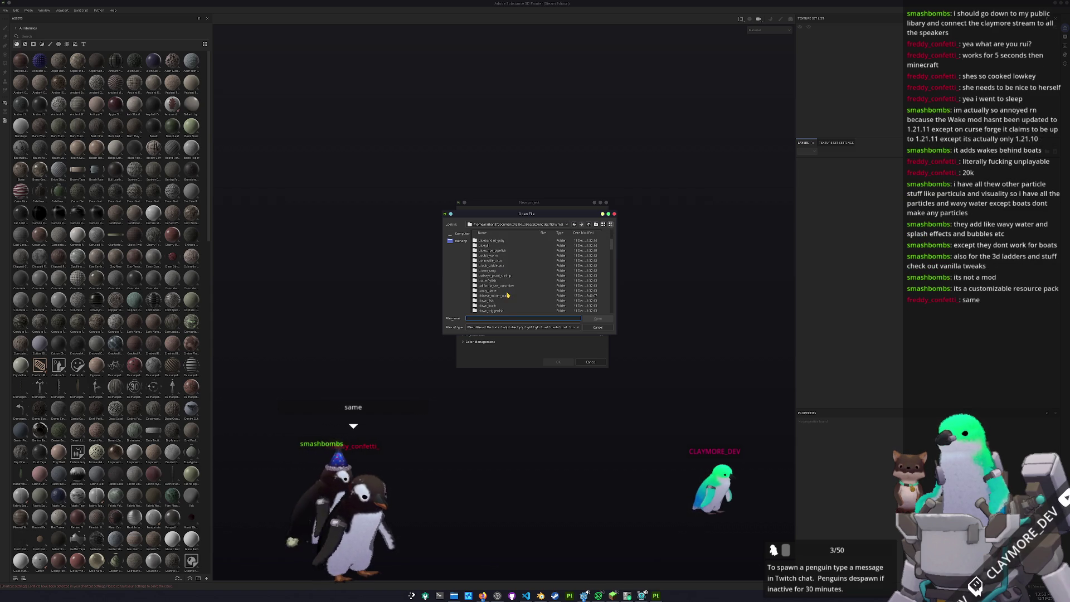
pyautogui.click(507, 272)
pyautogui.click(509, 298)
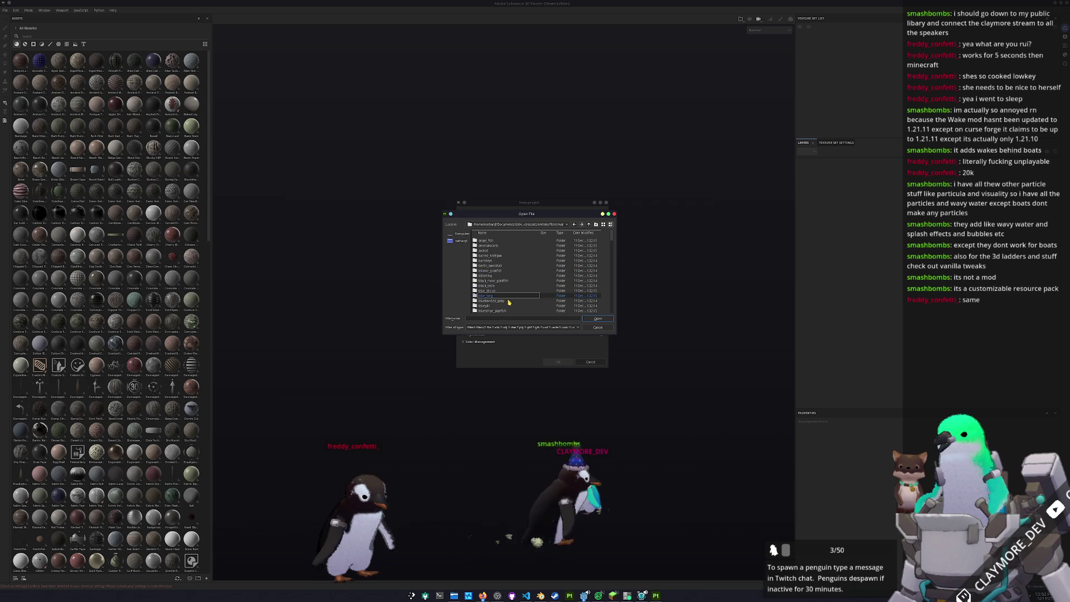
pyautogui.scroll(-3, 509, 297)
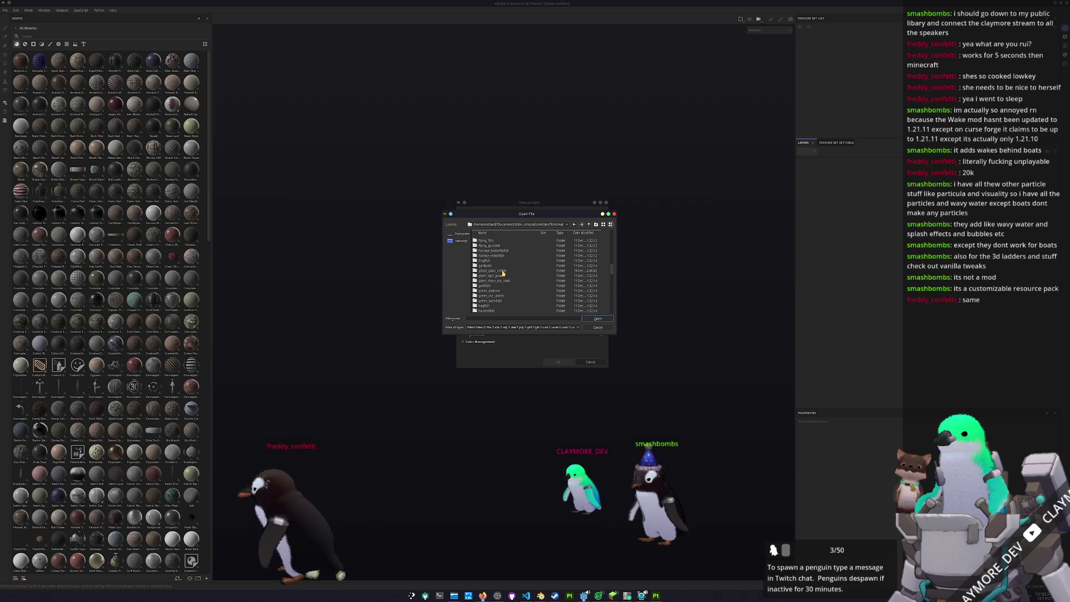
# Load the catfish .fbx as the project mesh and bring up the mesh map baking settings.
pyautogui.doubleClick(502, 276)
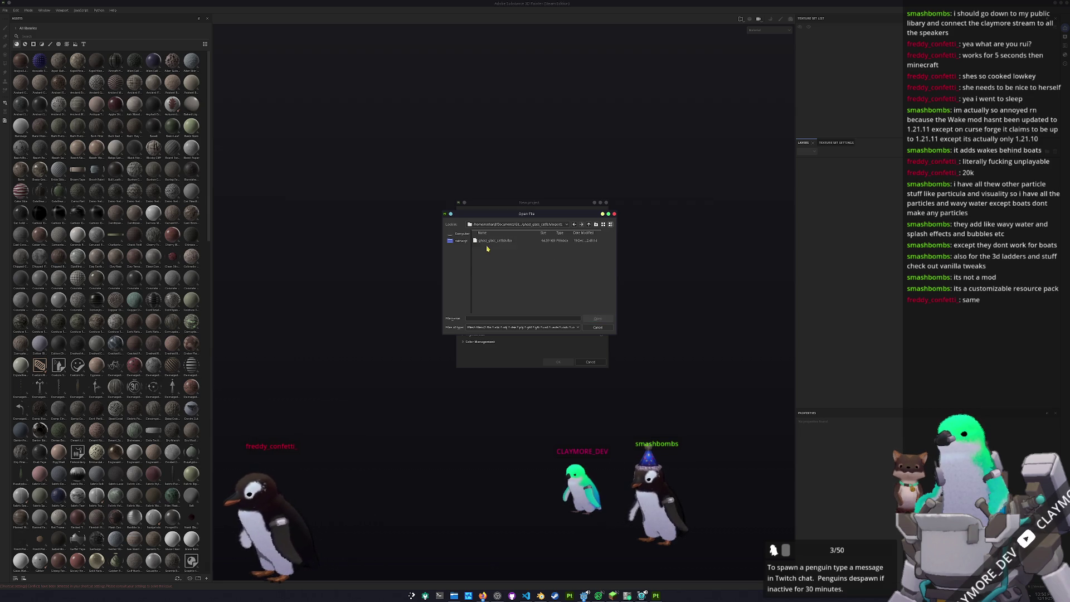
pyautogui.doubleClick(494, 245)
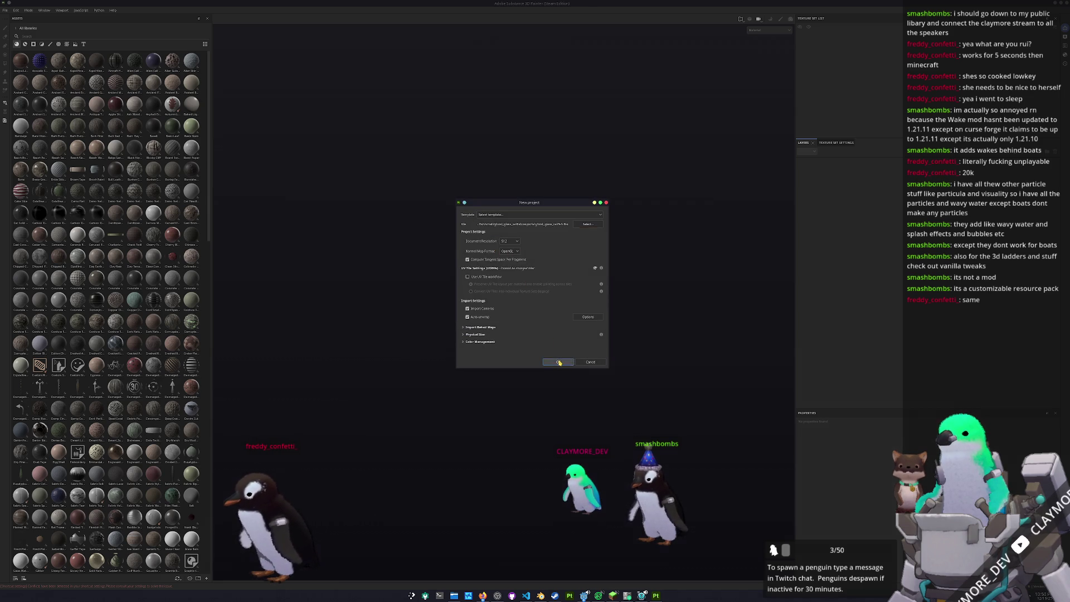
pyautogui.click(558, 361)
pyautogui.moveTo(535, 351); pyautogui.dragTo(504, 299, button='middle')
pyautogui.keyDown('alt'); pyautogui.moveTo(505, 299); pyautogui.dragTo(501, 334); pyautogui.keyUp('alt')
pyautogui.hotkey('ctrl', 'shift', 'b')
# Bake the selected mesh maps for the catfish, then delete the empty default layer.
pyautogui.click(655, 568)
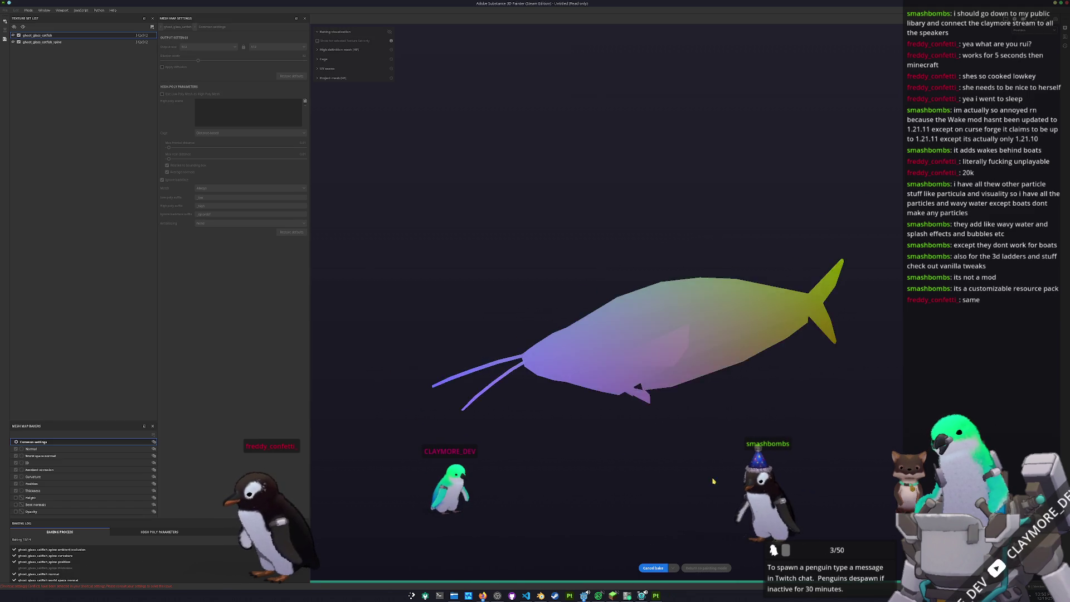
pyautogui.click(714, 567)
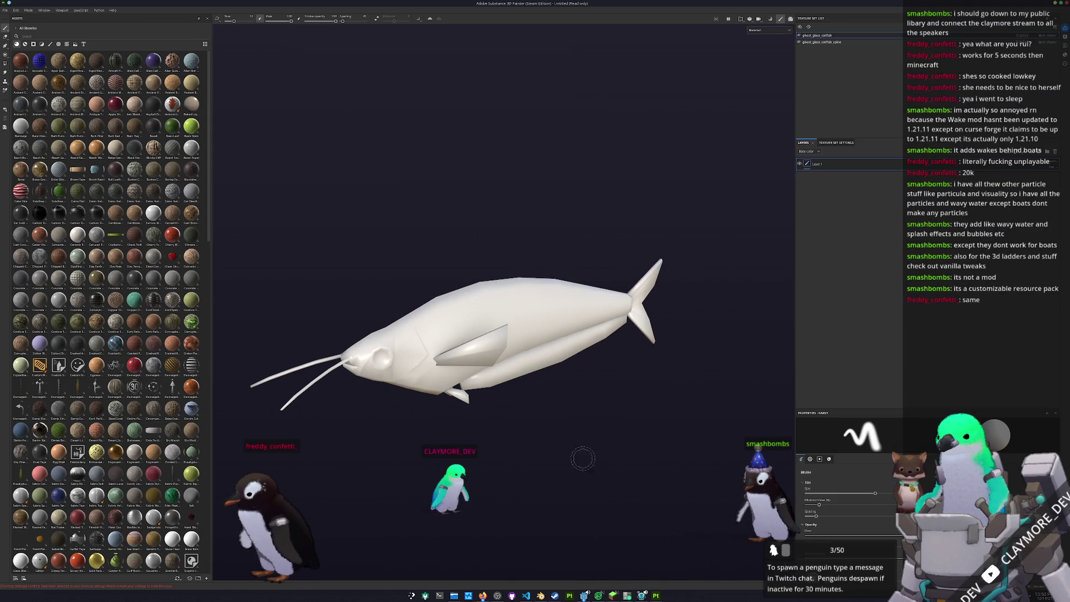
pyautogui.keyDown('alt'); pyautogui.moveTo(602, 473); pyautogui.dragTo(602, 398); pyautogui.keyUp('alt')
pyautogui.press('Delete')
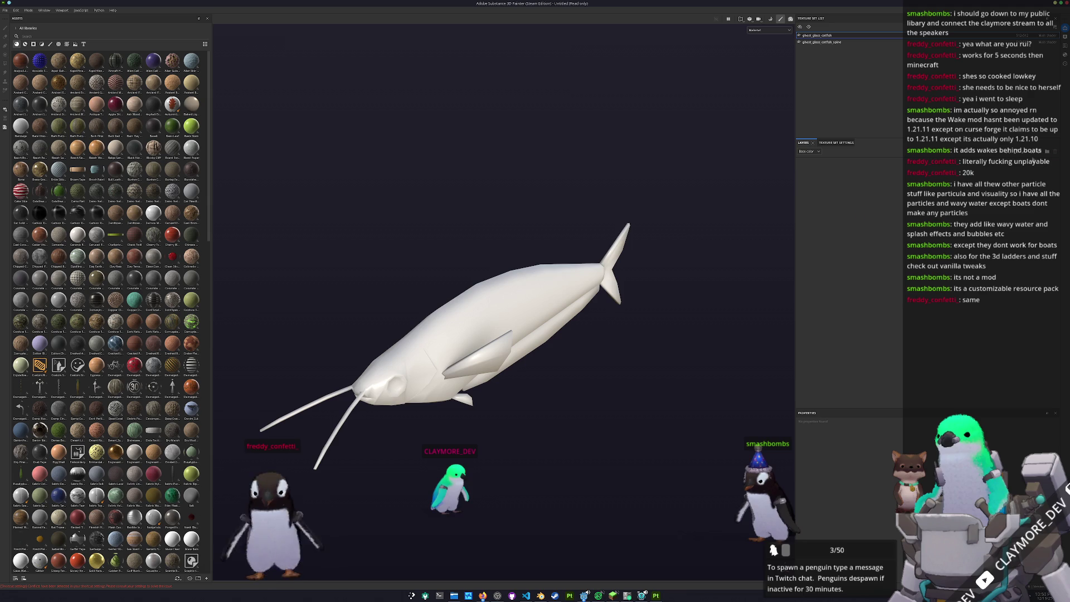
pyautogui.moveTo(744, 209)
pyautogui.keyDown('alt'); pyautogui.mouseDown()
pyautogui.moveTo(735, 163)
pyautogui.moveTo(716, 216)
pyautogui.mouseUp(); pyautogui.keyUp('alt')
pyautogui.scroll(-5, 198, 299)
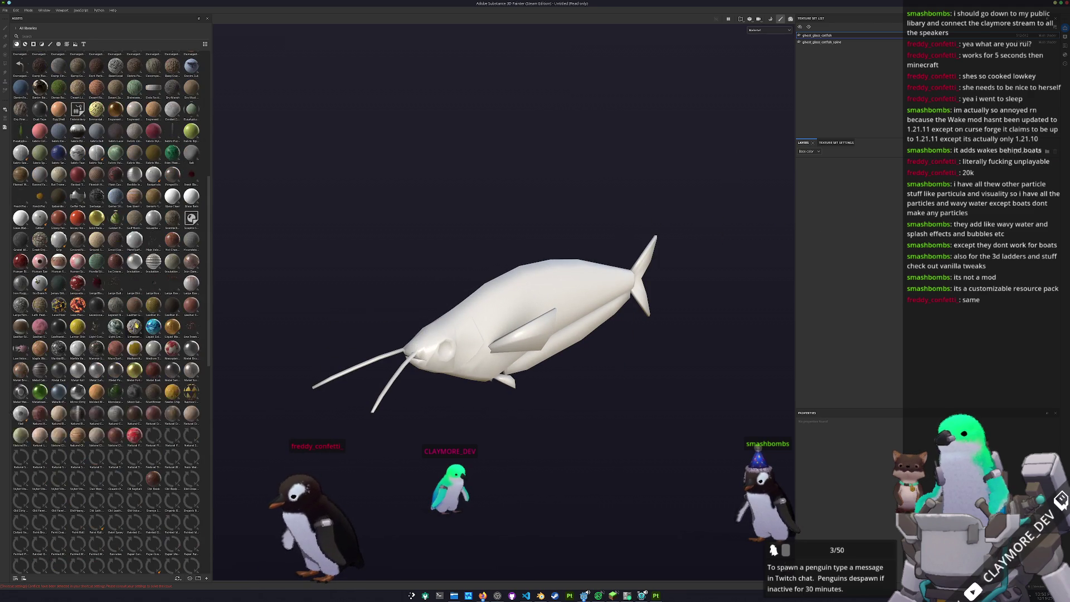
pyautogui.scroll(-5, 126, 335)
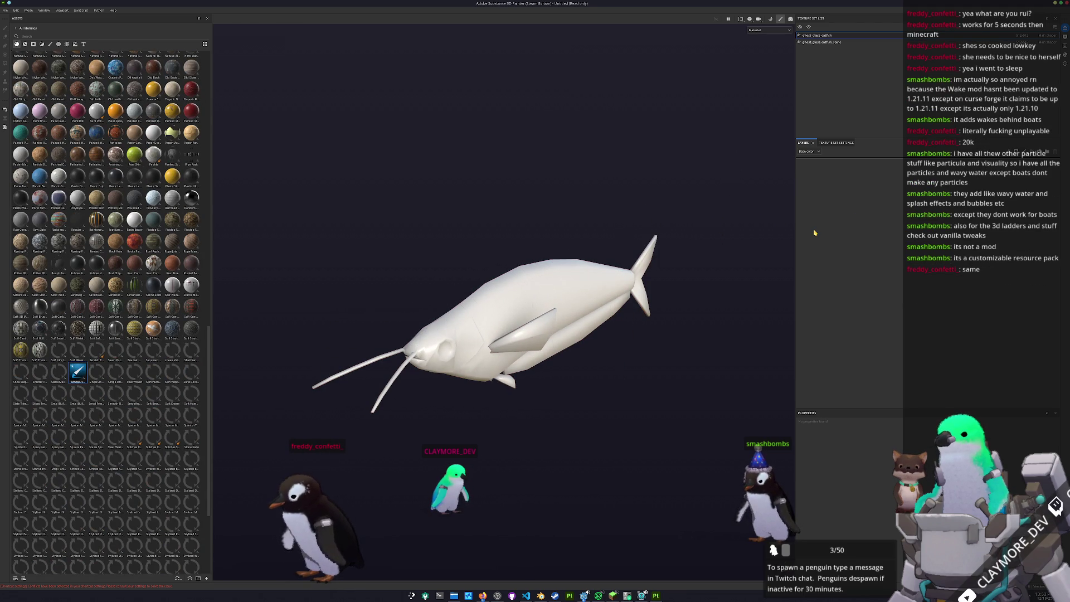
# Fill the whole catfish with the brown shelf material, add a paint layer and undo it.
pyautogui.moveTo(814, 230); pyautogui.dragTo(611, 316)
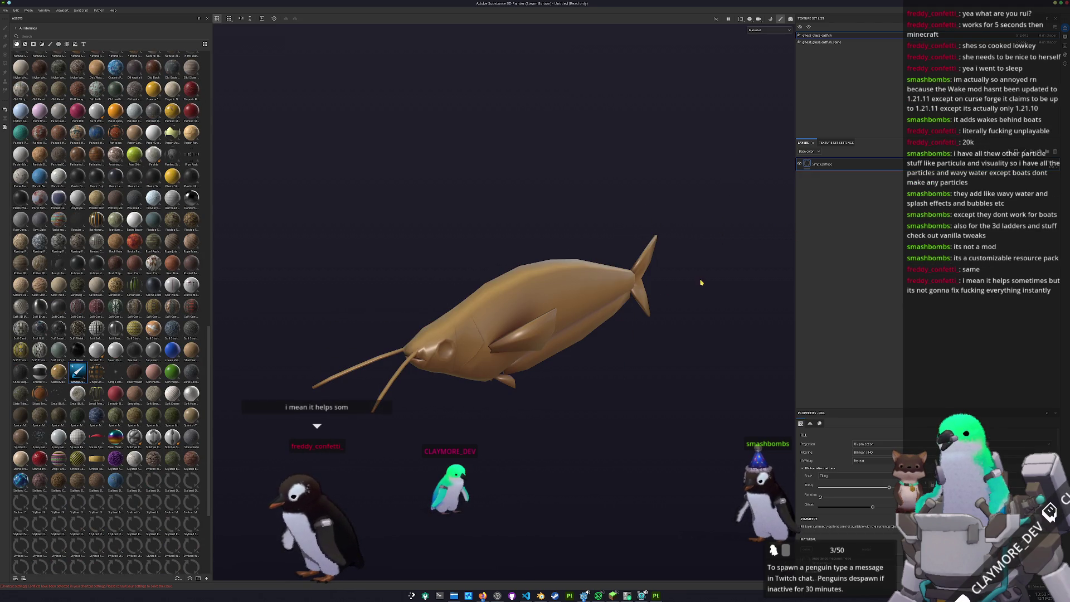
pyautogui.keyDown('alt'); pyautogui.moveTo(668, 280); pyautogui.dragTo(706, 272); pyautogui.keyUp('alt')
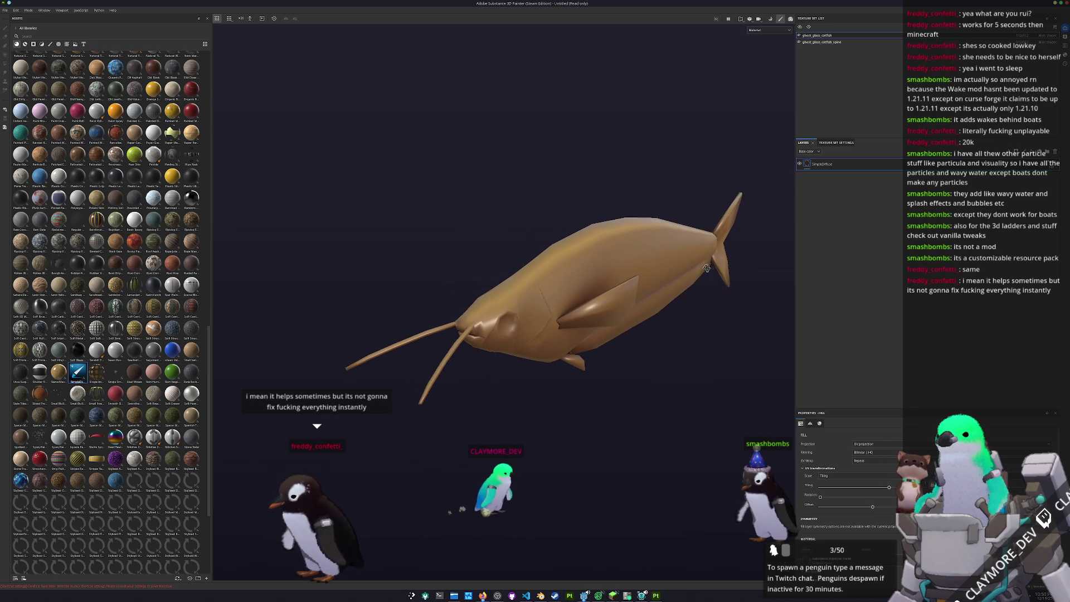
pyautogui.press('1')
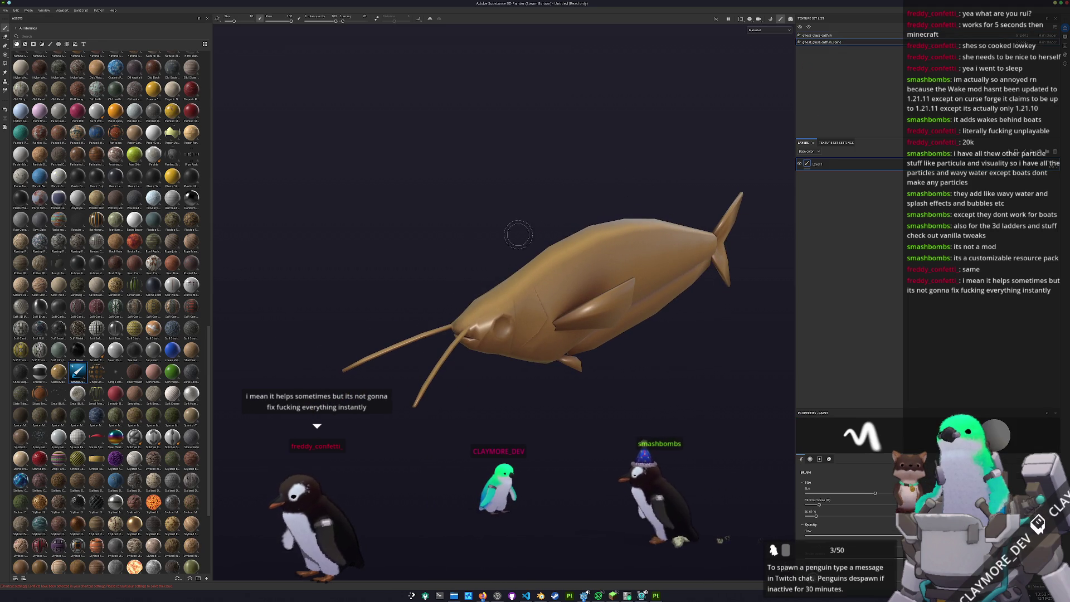
pyautogui.press('2')
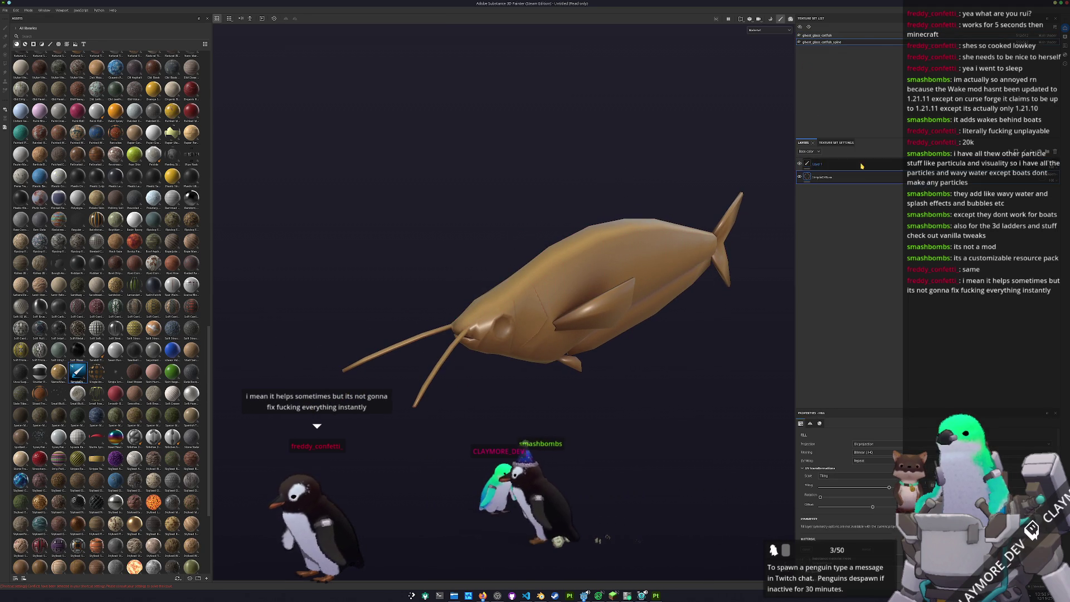
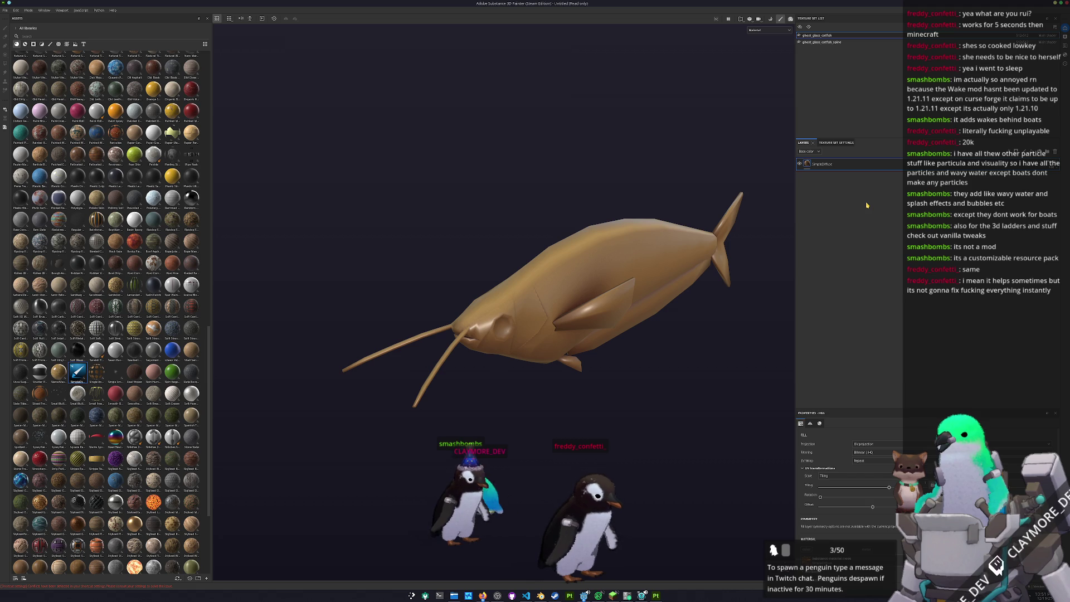
# Switch to the other texture set and select its brown fill layer.
pyautogui.moveTo(660, 297)
pyautogui.keyDown('alt'); pyautogui.mouseDown()
pyautogui.moveTo(582, 287)
pyautogui.moveTo(619, 285)
pyautogui.mouseUp(); pyautogui.keyUp('alt')
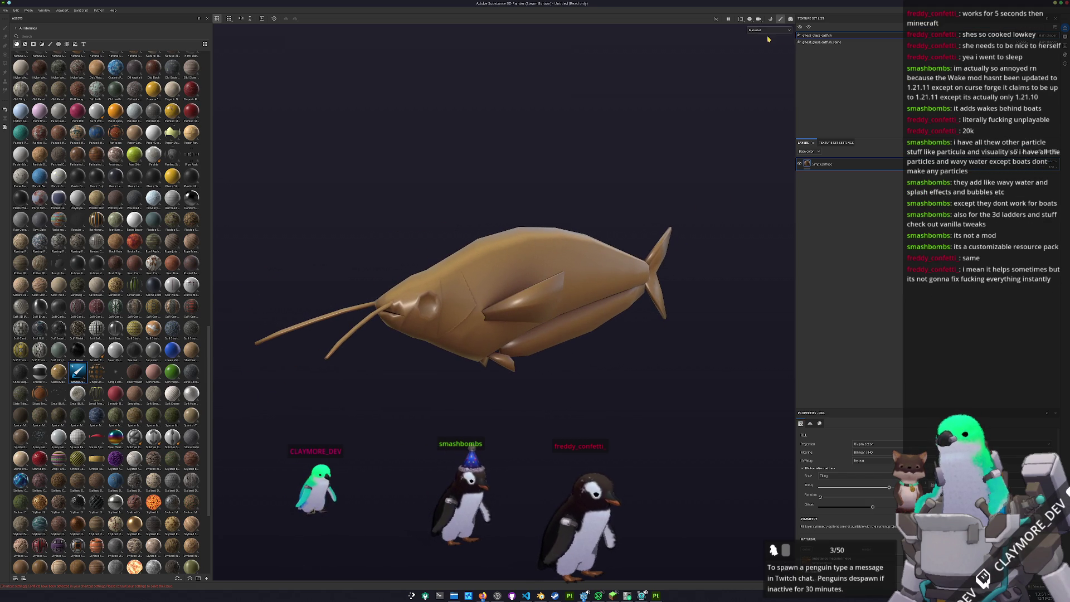
pyautogui.click(857, 43)
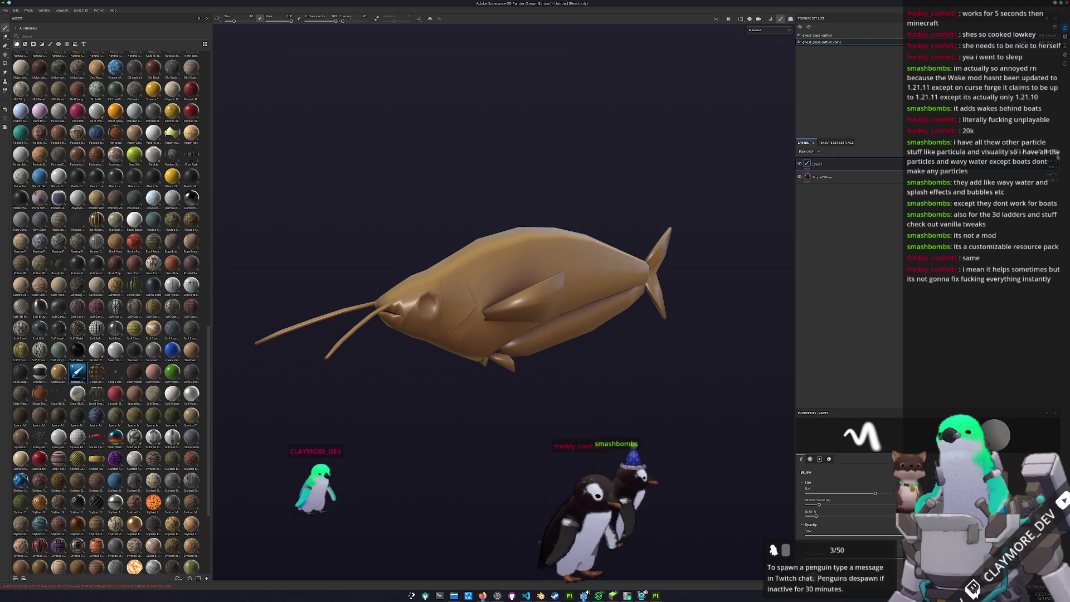
pyautogui.click(807, 175)
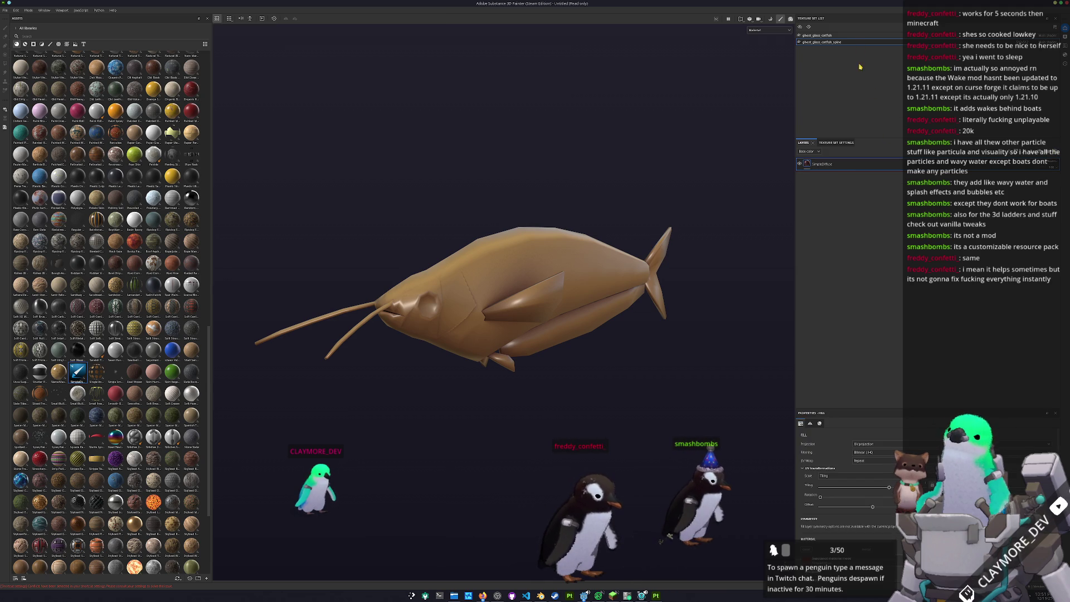
pyautogui.scroll(1, 468, 155)
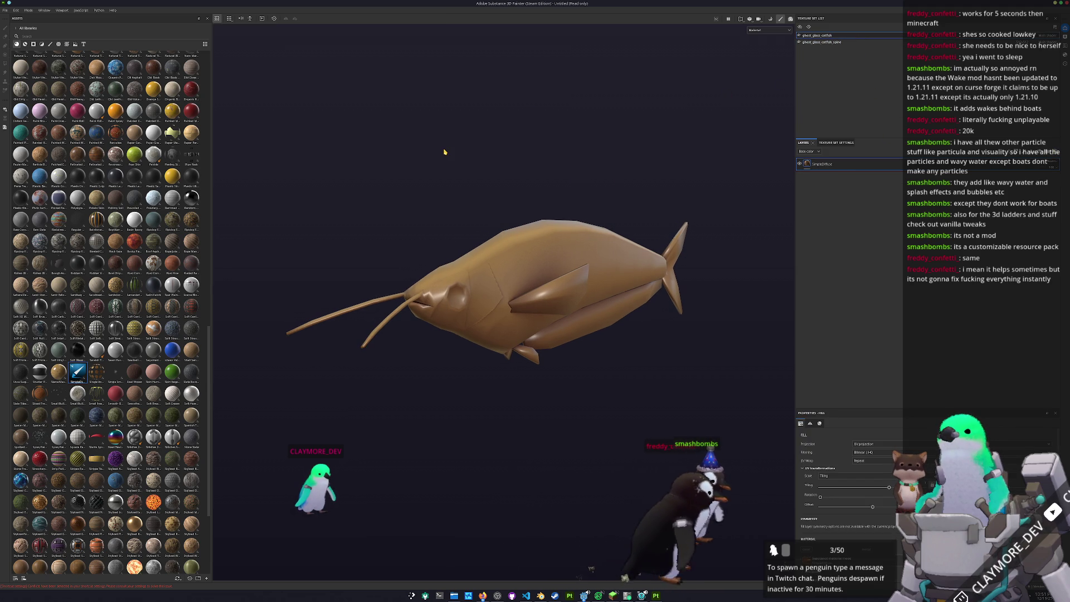
# Enter baking mode and select the ghost_glass_catfish_spine texture set's Ambient occlusion baker.
pyautogui.hotkey('ctrl', 'shift', 'b')
pyautogui.click(79, 42)
pyautogui.click(49, 471)
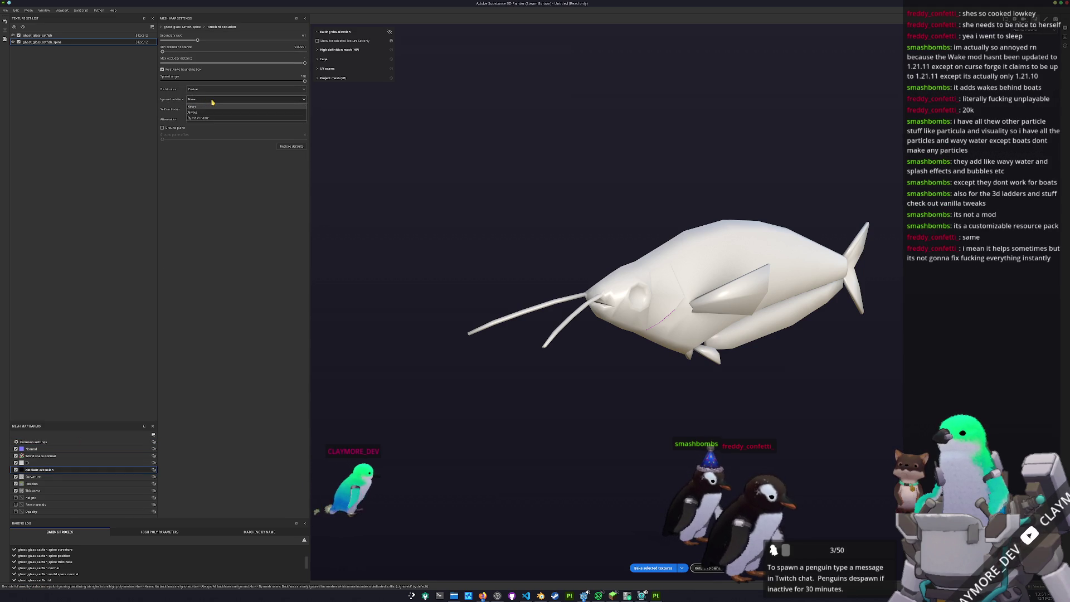
# Limit Self occlusion to Only same mesh name and review the Curvature and Position bakers.
pyautogui.click(209, 111)
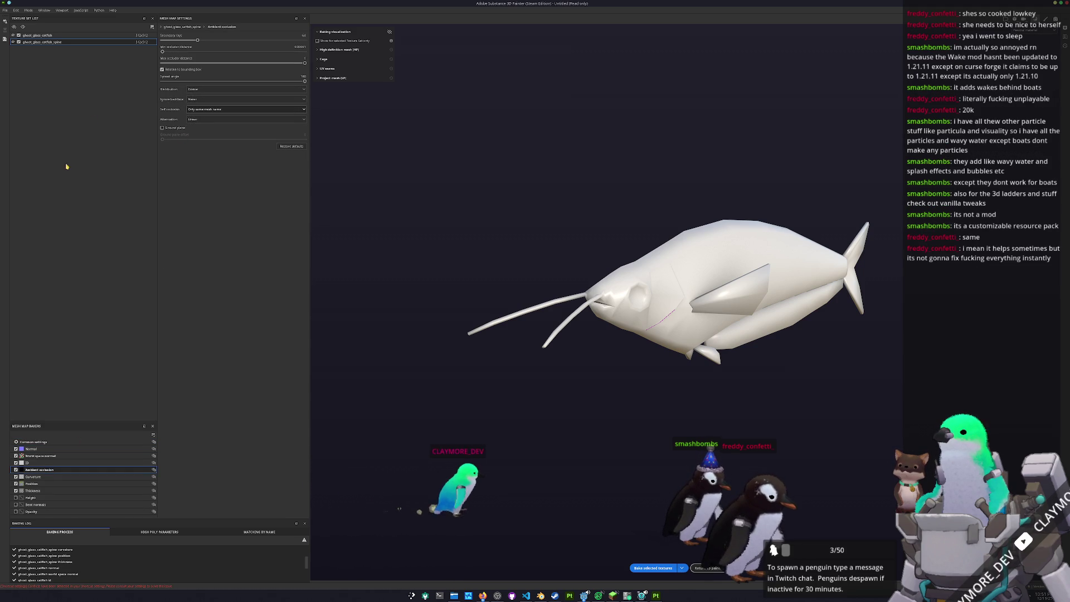
pyautogui.click(37, 477)
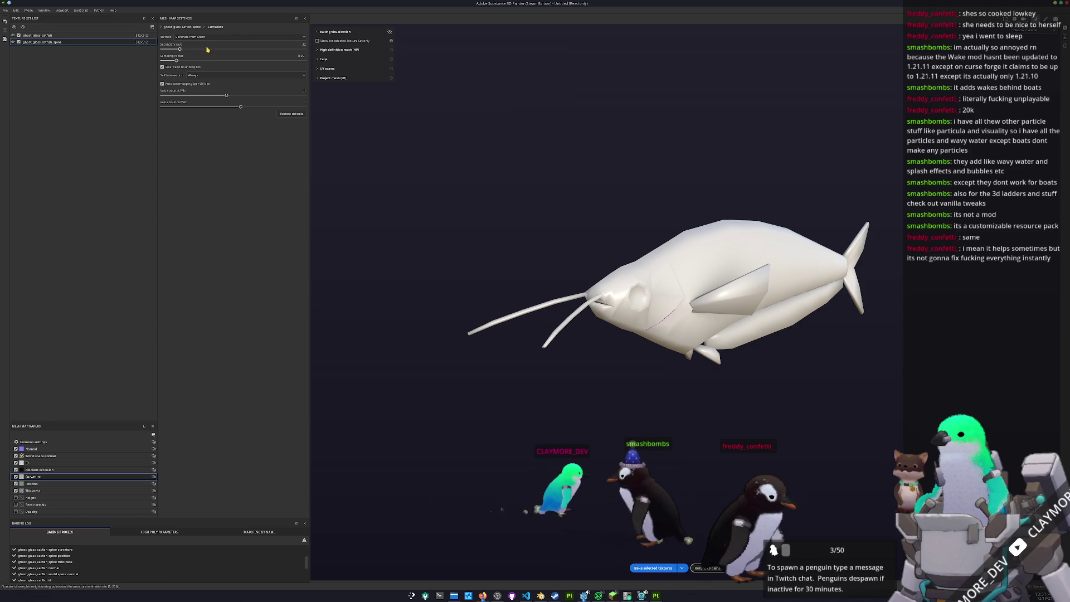
pyautogui.click(247, 75)
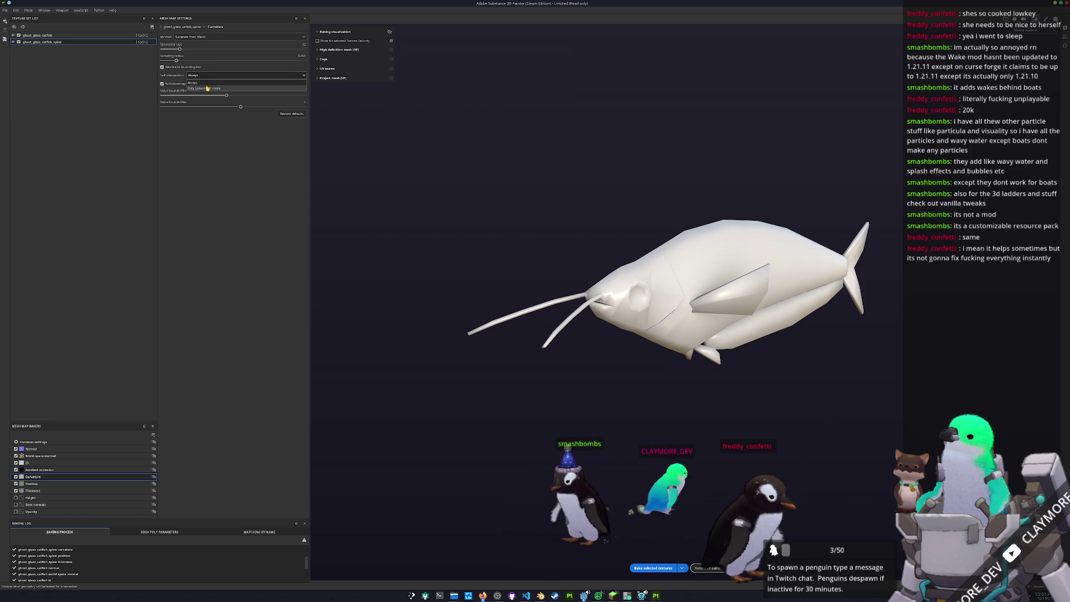
pyautogui.click(39, 486)
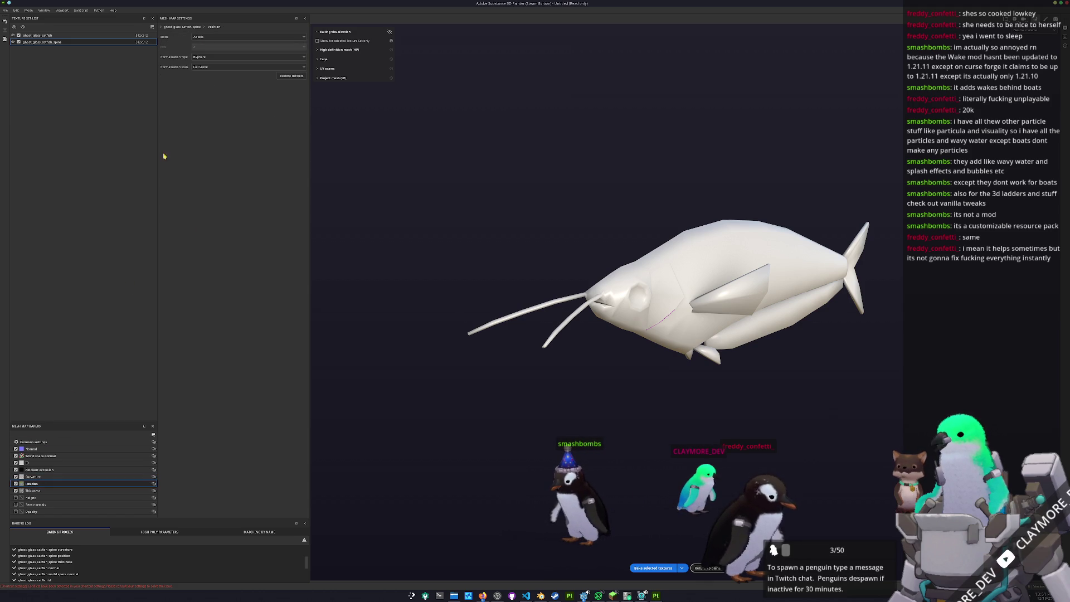
# Bake the selected spine mesh maps and return to painting mode.
pyautogui.click(657, 568)
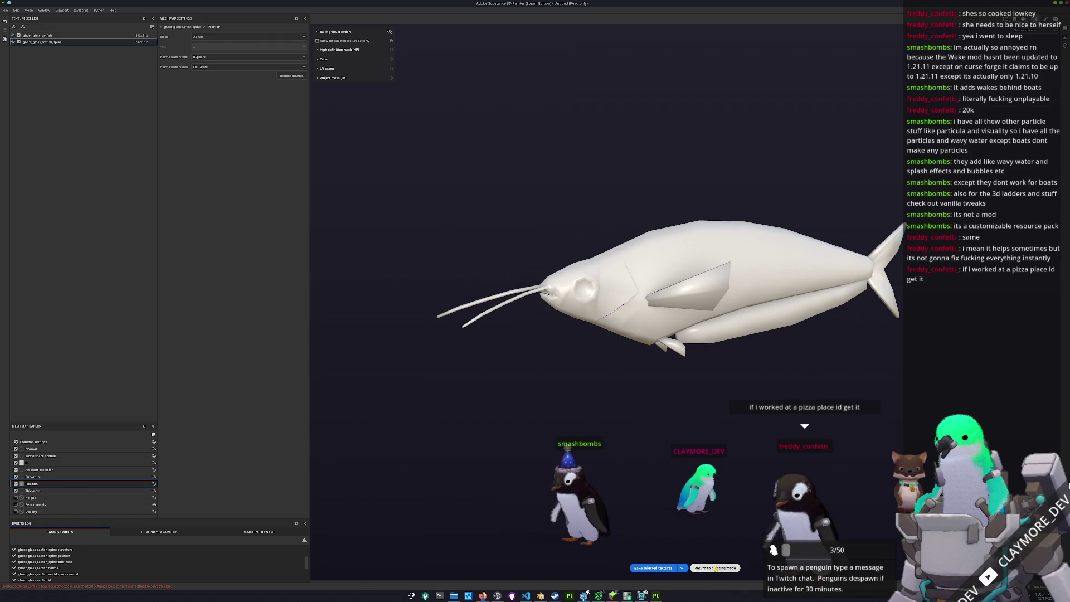
pyautogui.click(715, 568)
pyautogui.keyDown('alt'); pyautogui.moveTo(544, 348); pyautogui.dragTo(502, 293); pyautogui.keyUp('alt')
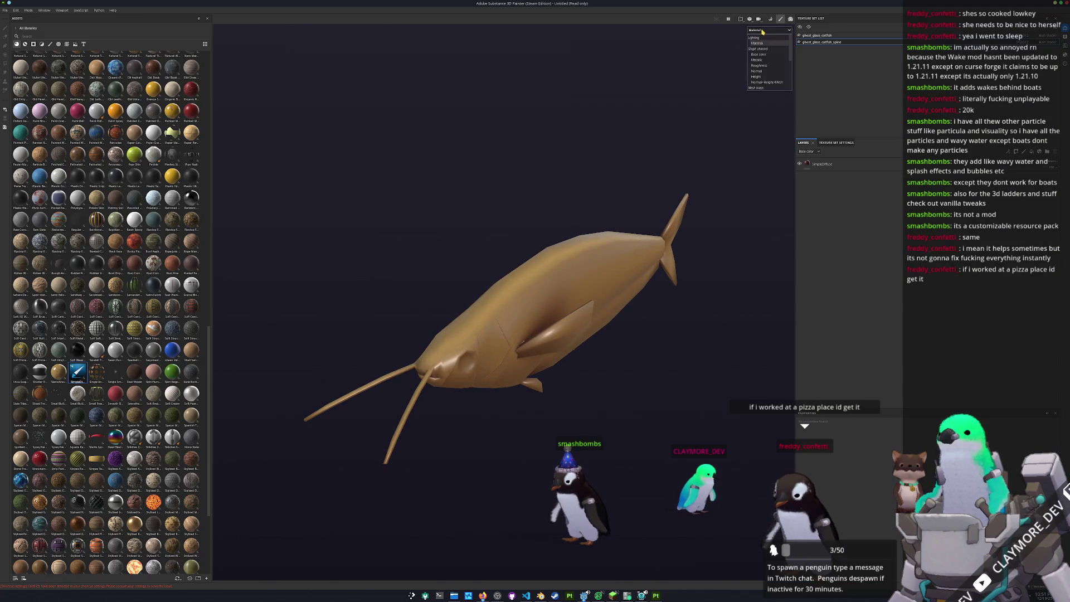
# Show a single channel in the viewport and inspect the fish from the side and below.
pyautogui.click(757, 53)
pyautogui.scroll(-3, 623, 252)
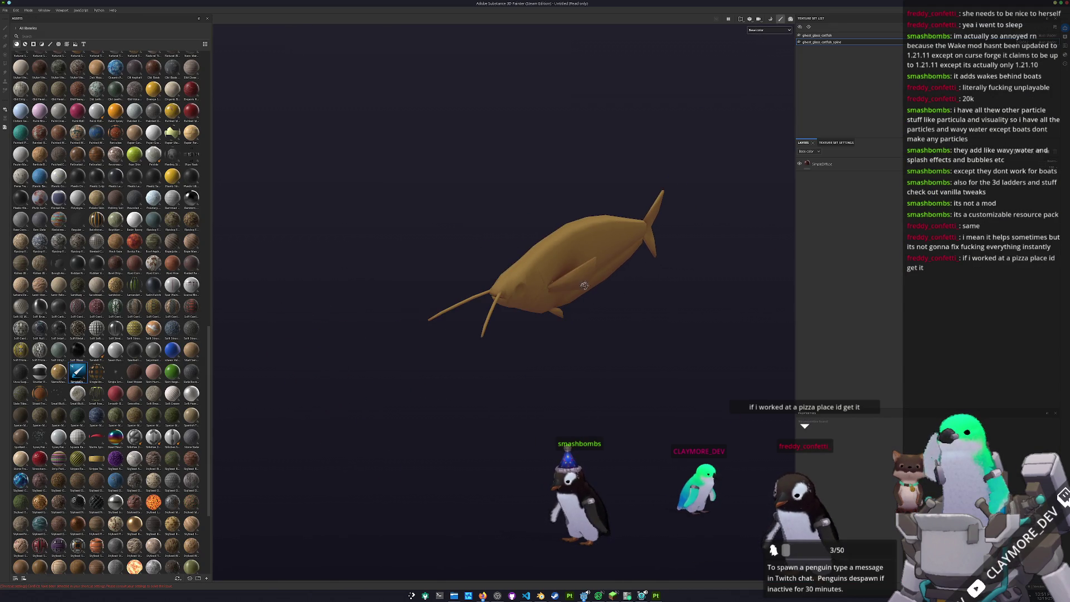
pyautogui.keyDown('alt'); pyautogui.moveTo(596, 289); pyautogui.dragTo(459, 285); pyautogui.keyUp('alt')
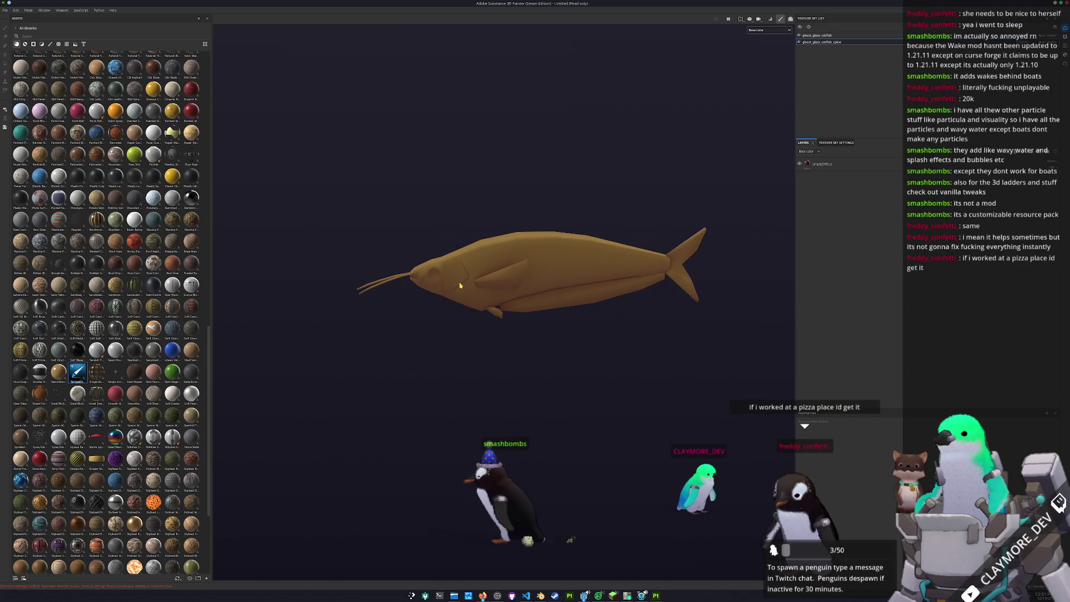
pyautogui.moveTo(460, 286)
pyautogui.keyDown('alt'); pyautogui.mouseDown()
pyautogui.moveTo(552, 357)
pyautogui.moveTo(639, 362)
pyautogui.mouseUp(); pyautogui.keyUp('alt')
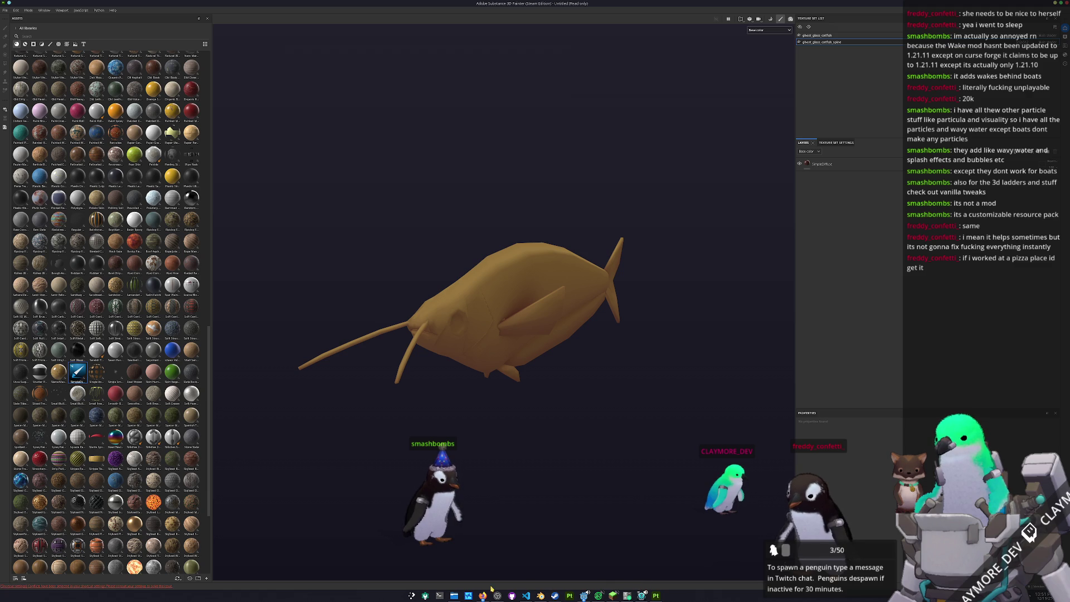
# Open 264_kryptopterus_minor.jpg from the references folder in Gwenview.
pyautogui.press('super+e')
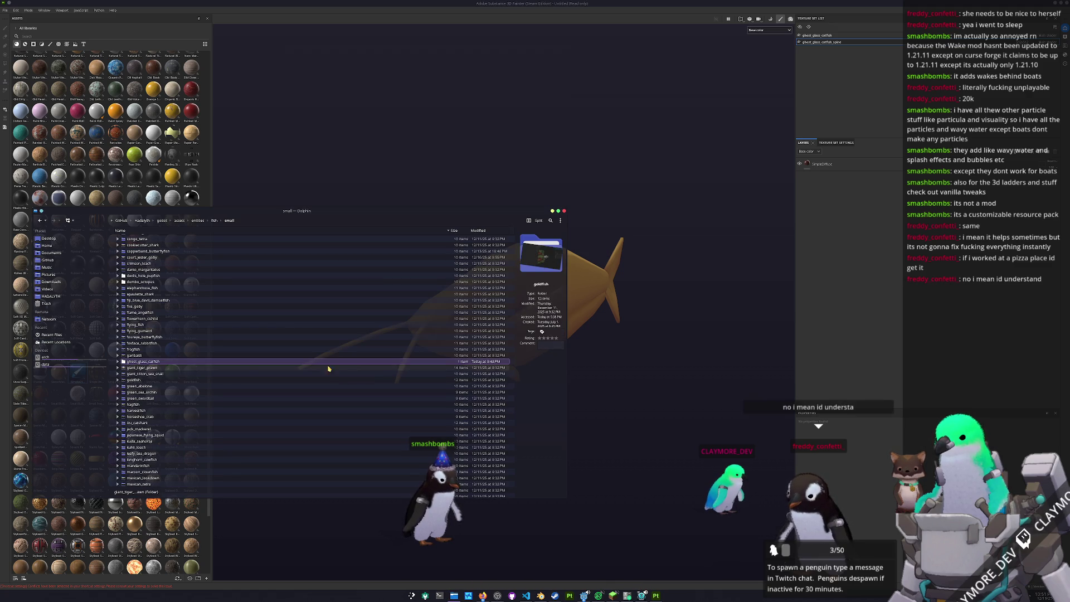
pyautogui.click(134, 249)
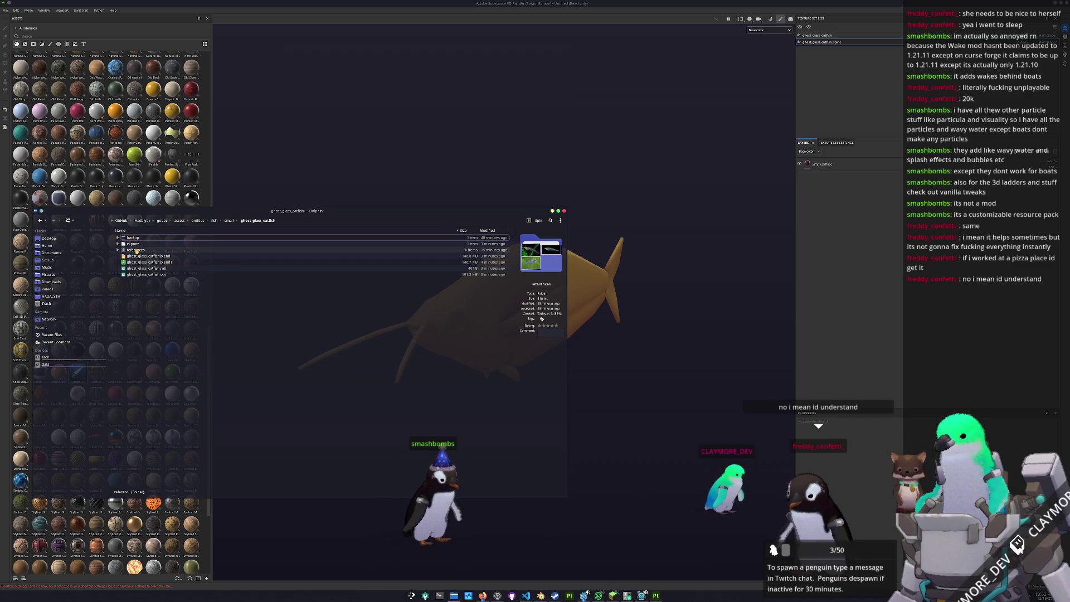
pyautogui.doubleClick(134, 250)
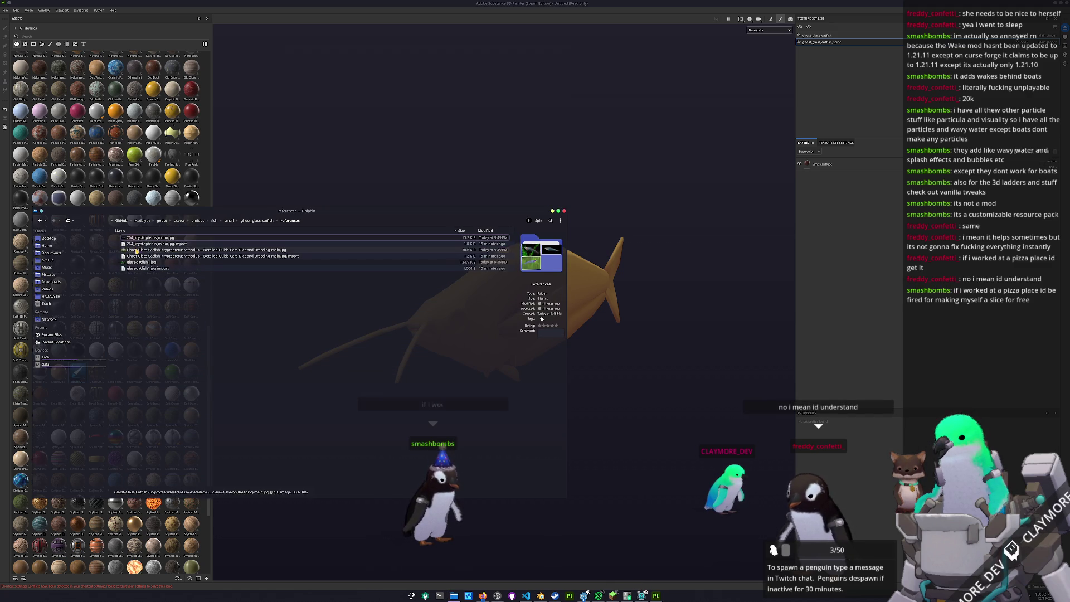
pyautogui.click(161, 239)
pyautogui.doubleClick(161, 238)
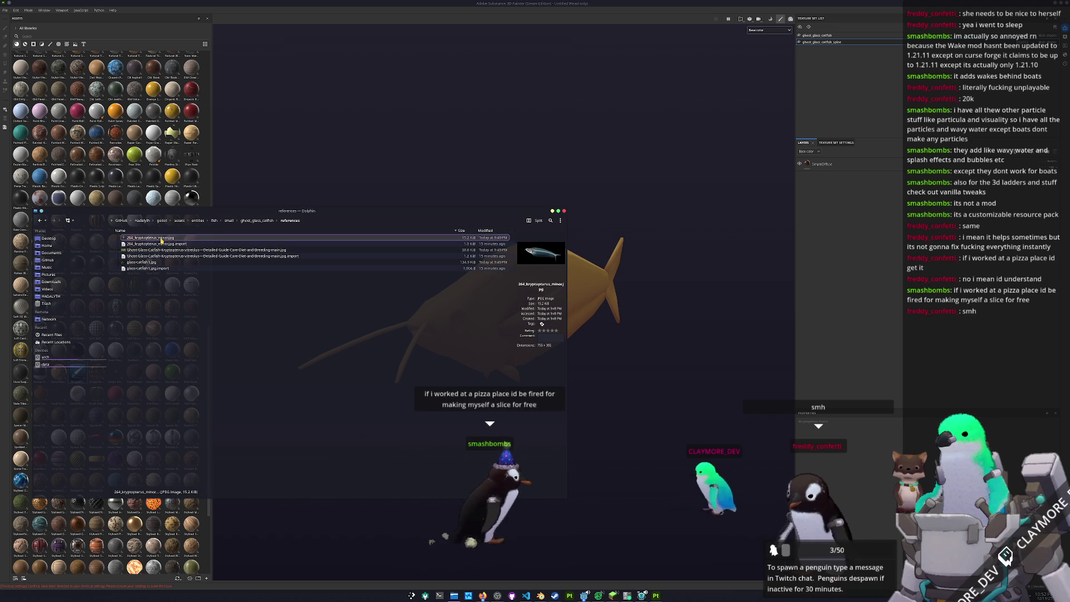
# Move the photo viewer aside and close Dolphin.
pyautogui.moveTo(550, 194)
pyautogui.mouseDown()
pyautogui.moveTo(729, 104)
pyautogui.moveTo(330, 33)
pyautogui.mouseUp()
pyautogui.click(559, 215)
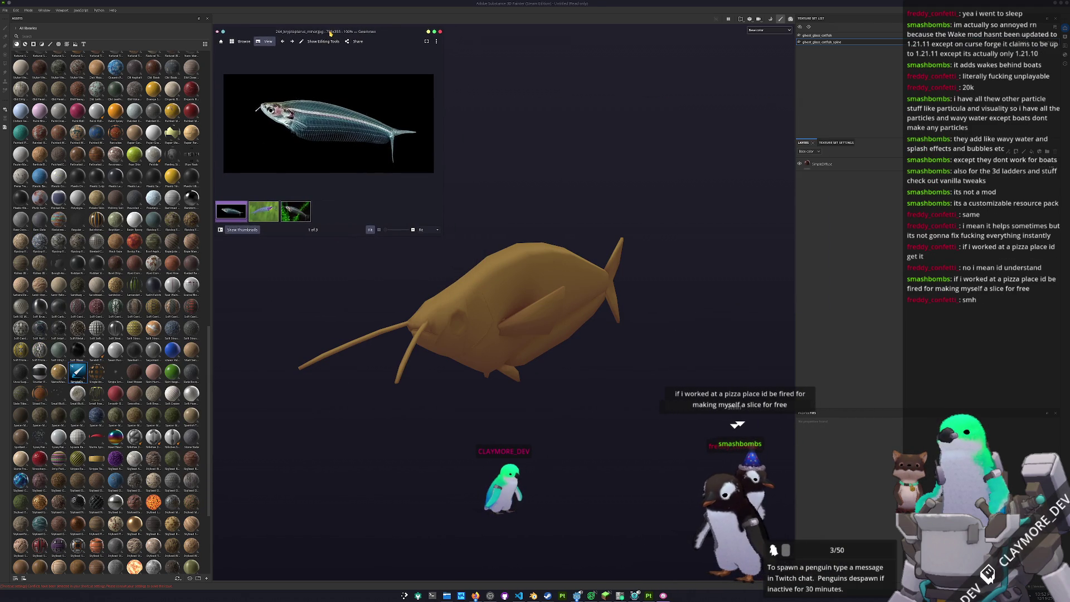
# Hide Gwenview's thumbnail strip and shorten the window around the catfish photo.
pyautogui.click(239, 229)
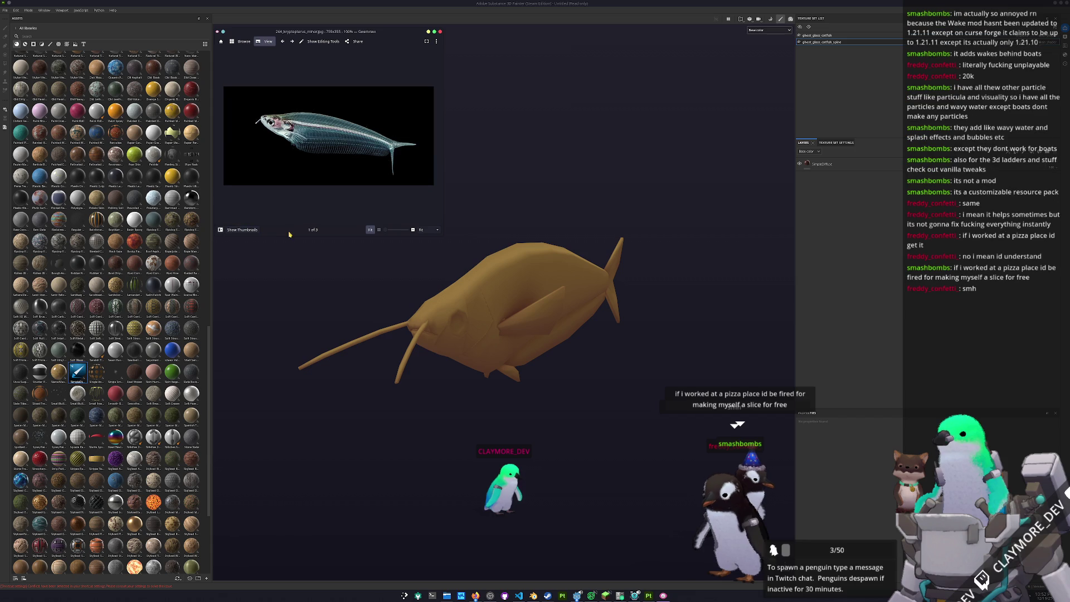
pyautogui.moveTo(289, 235); pyautogui.dragTo(289, 181)
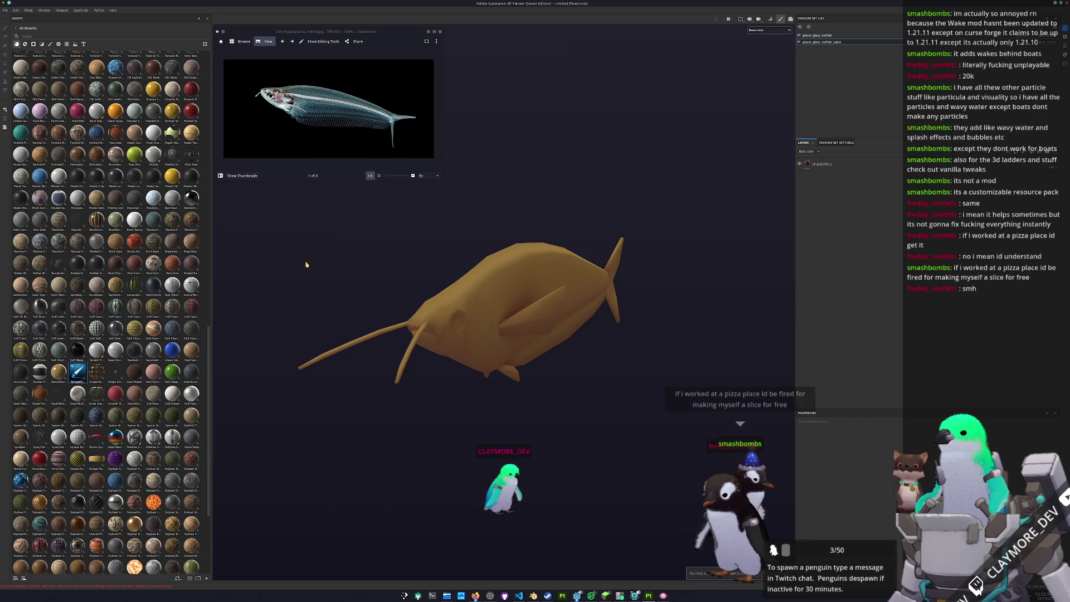
# Launch KColorChooser beside the photo, close it, and search the launcher for it again.
pyautogui.press('super')
pyautogui.write('koler')
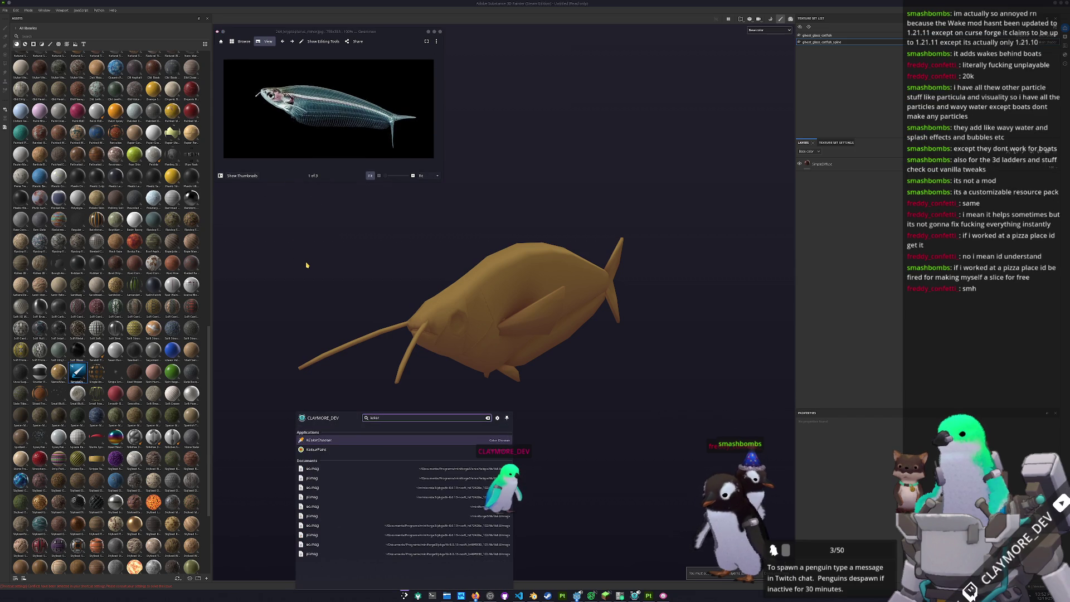
pyautogui.press('Down')
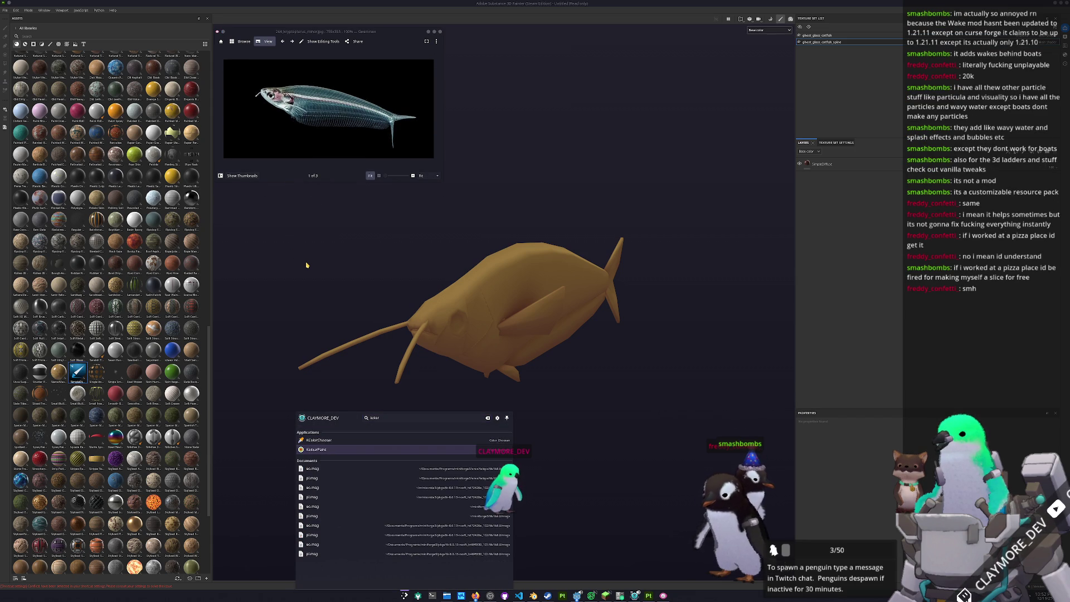
pyautogui.press('Up')
pyautogui.press('Return')
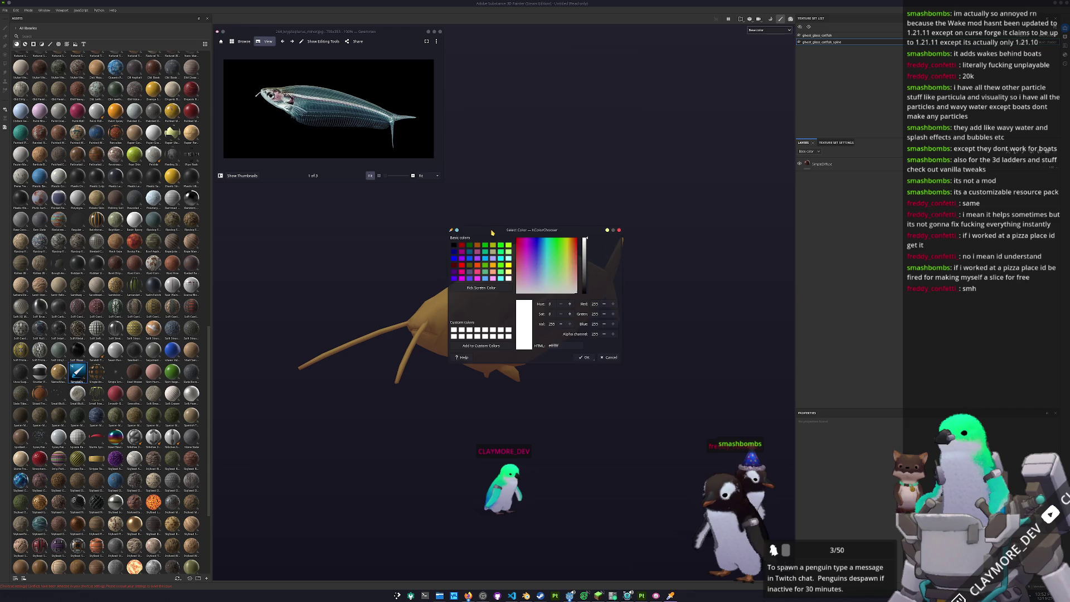
pyautogui.moveTo(492, 231); pyautogui.dragTo(489, 35)
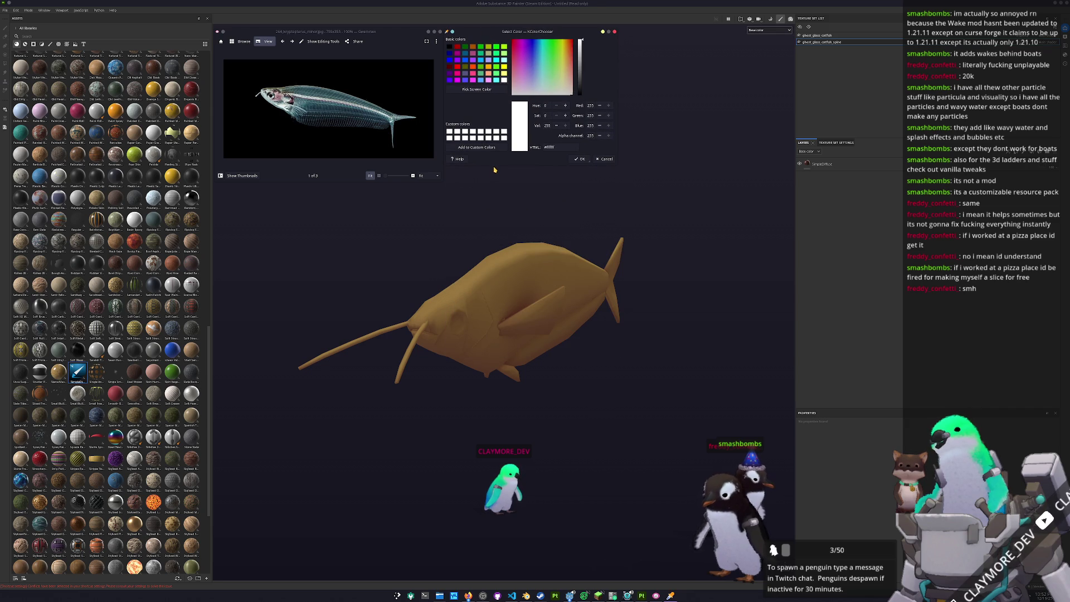
pyautogui.press('Escape')
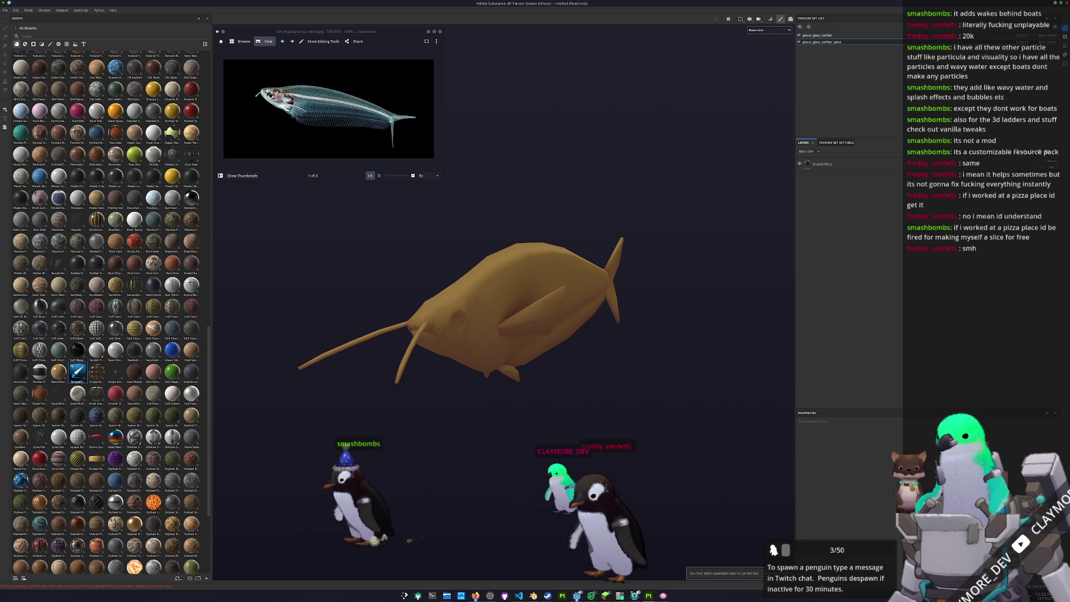
pyautogui.press('super')
pyautogui.write('kolori')
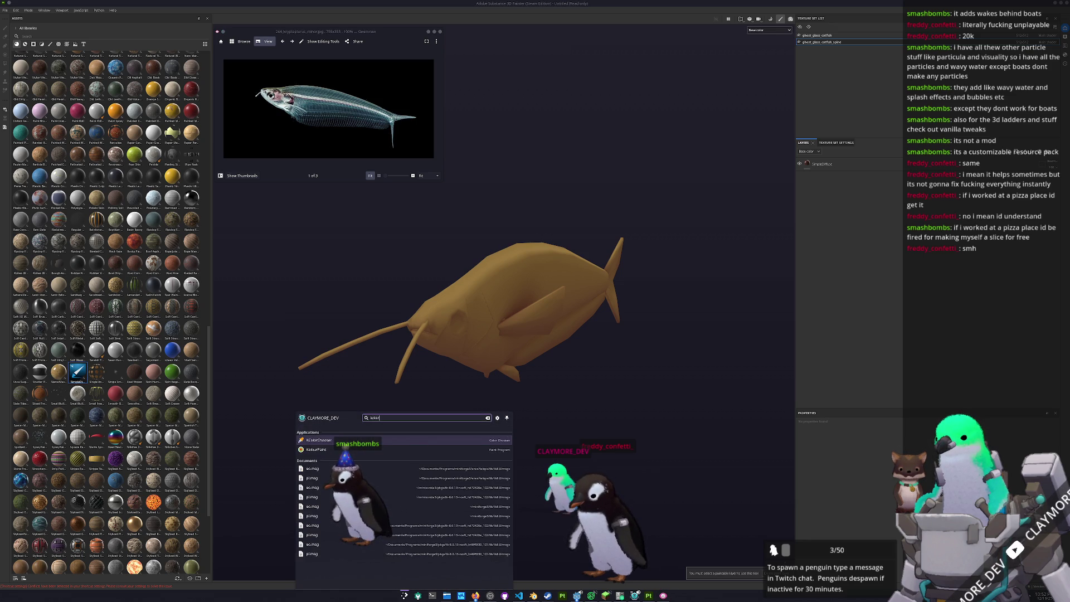
# Relaunch KColorChooser beside the other reference photo and select the fish's paint layer.
pyautogui.press('Return')
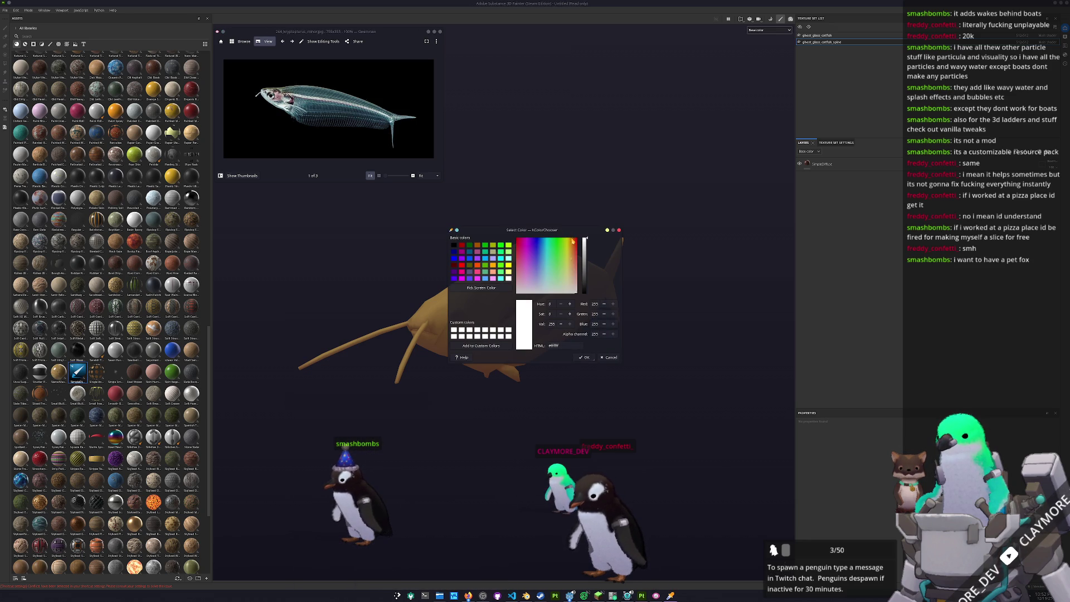
pyautogui.moveTo(565, 232)
pyautogui.mouseDown()
pyautogui.moveTo(581, 88)
pyautogui.moveTo(563, 31)
pyautogui.mouseUp()
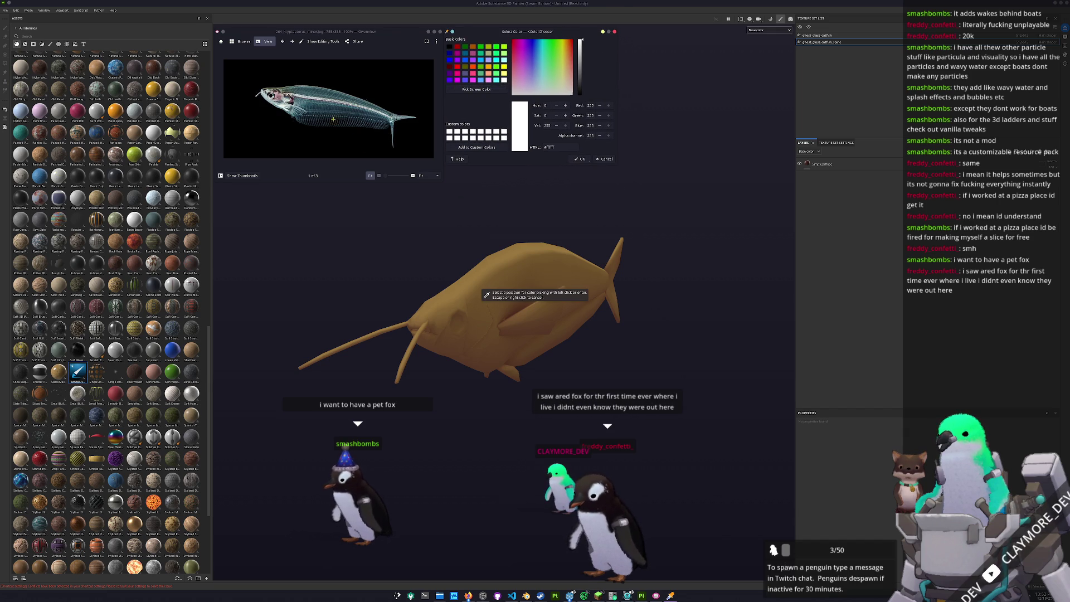
pyautogui.keyDown('ctrl'); pyautogui.scroll(4, 405, 116); pyautogui.keyUp('ctrl')
pyautogui.scroll(2, 405, 115)
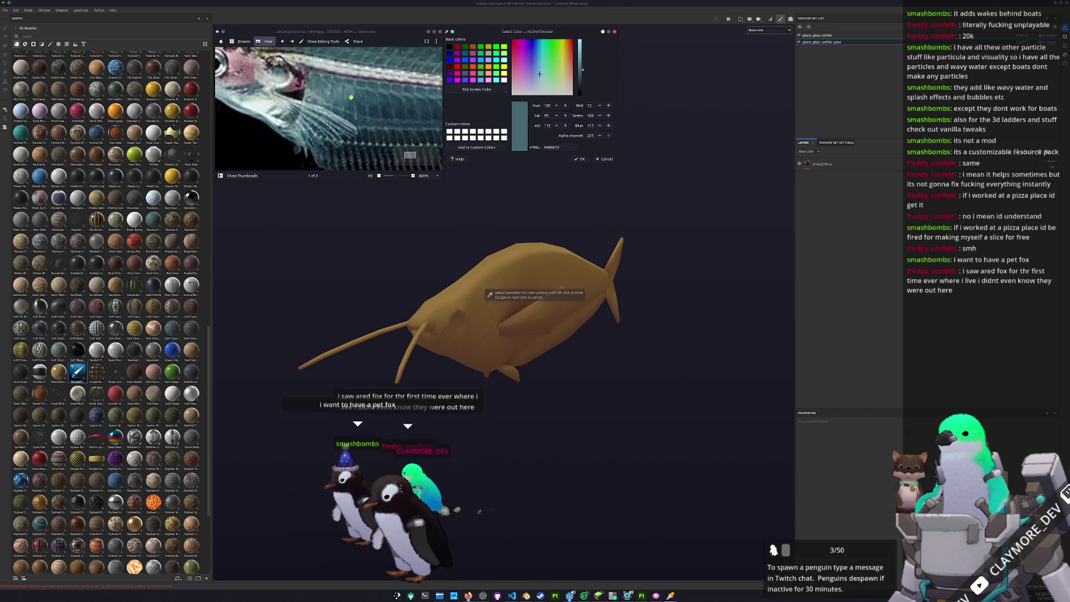
pyautogui.scroll(3, 405, 115)
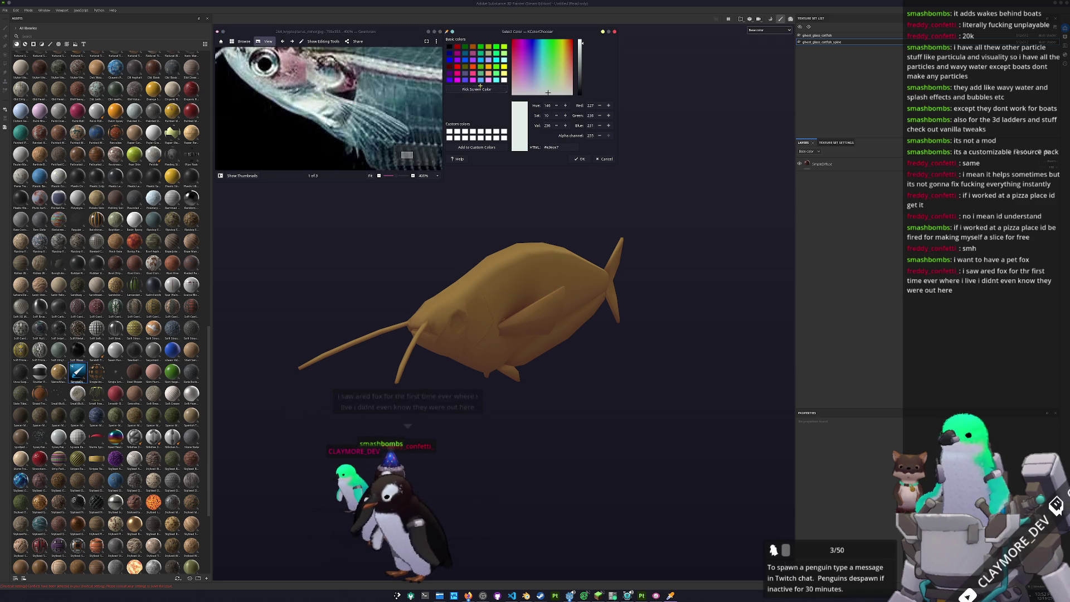
pyautogui.press('Right')
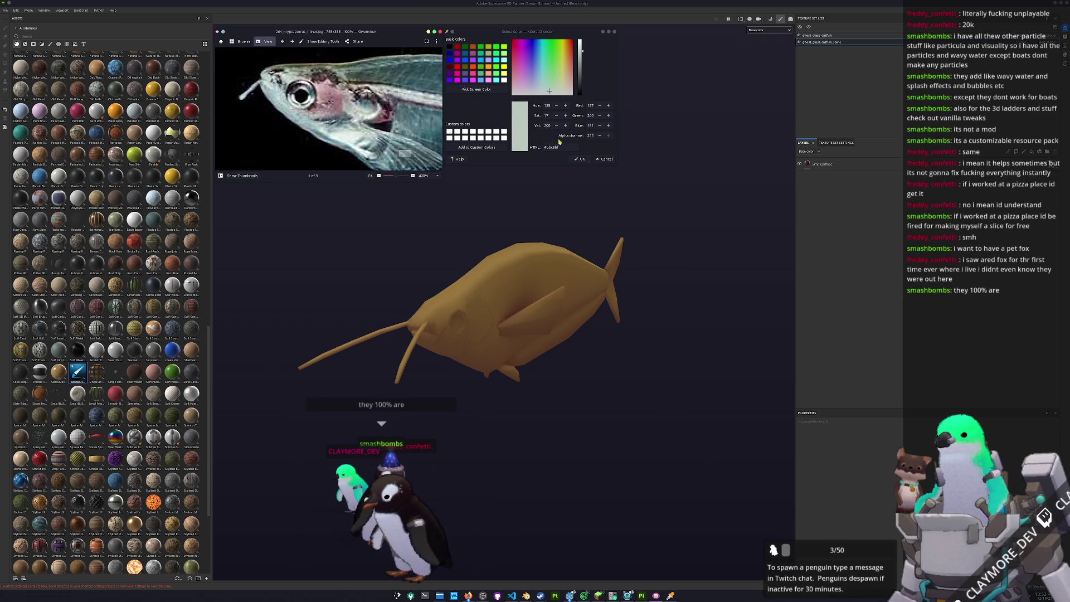
pyautogui.scroll(-3, 586, 310)
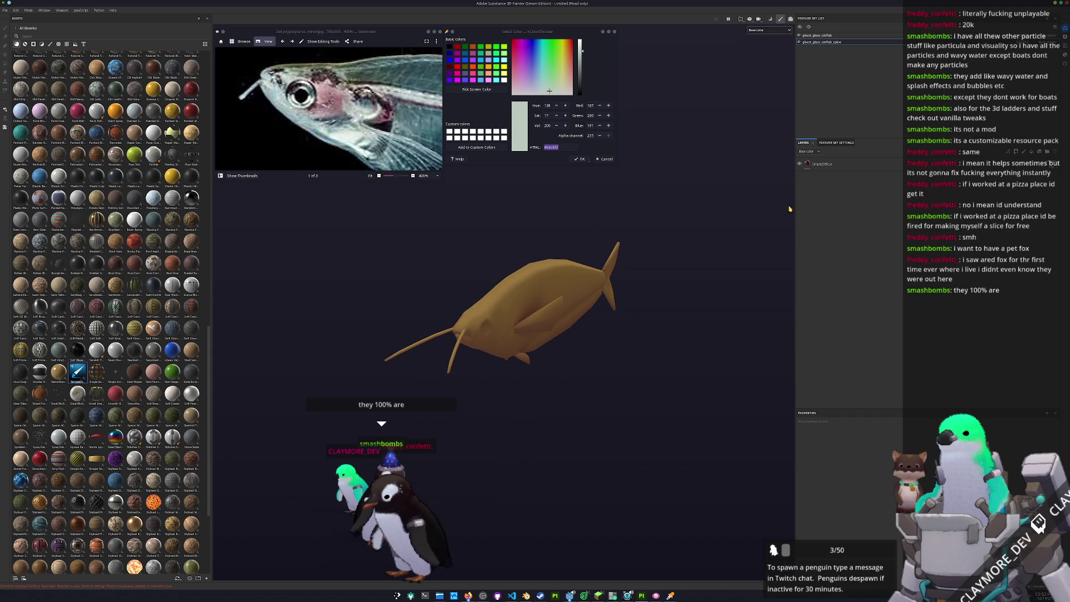
pyautogui.click(832, 164)
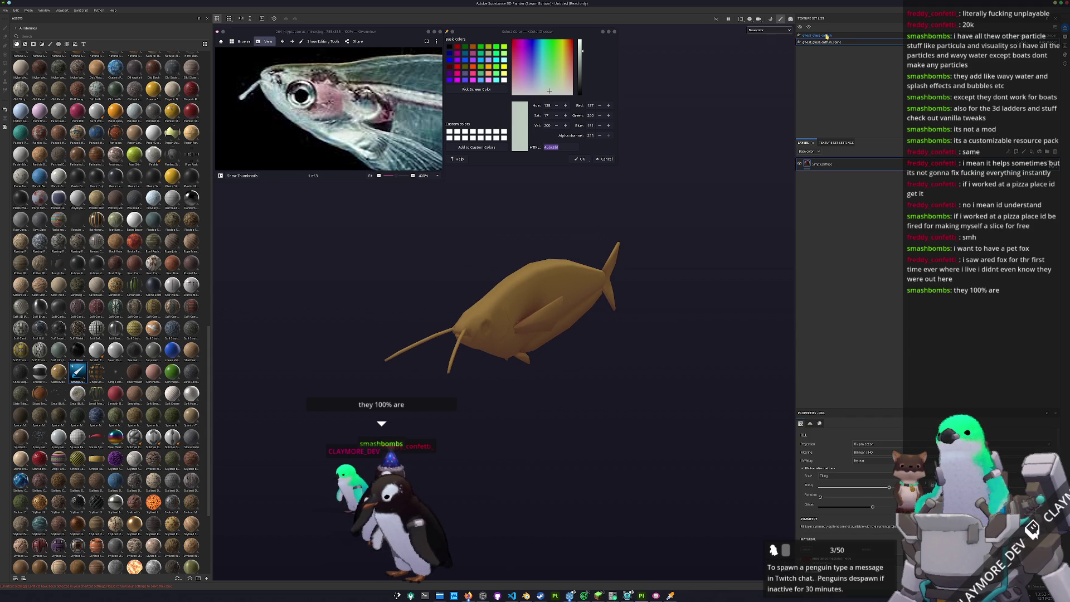
# Hide the fish body texture set so only the skeleton shows, with the reference photo moved lower.
pyautogui.click(800, 38)
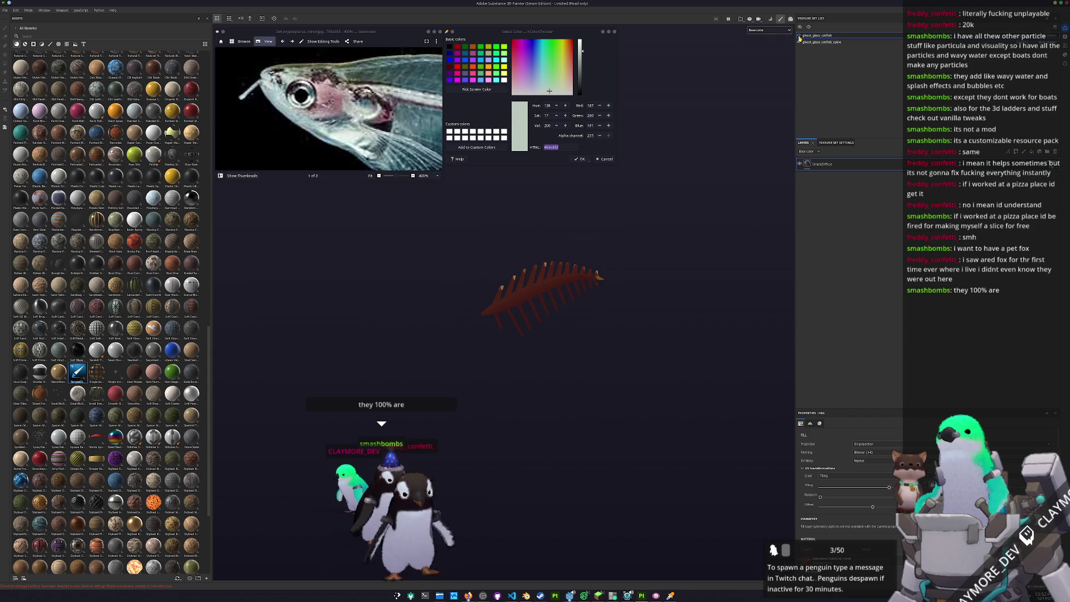
pyautogui.keyDown('alt'); pyautogui.moveTo(585, 252); pyautogui.dragTo(635, 221); pyautogui.keyUp('alt')
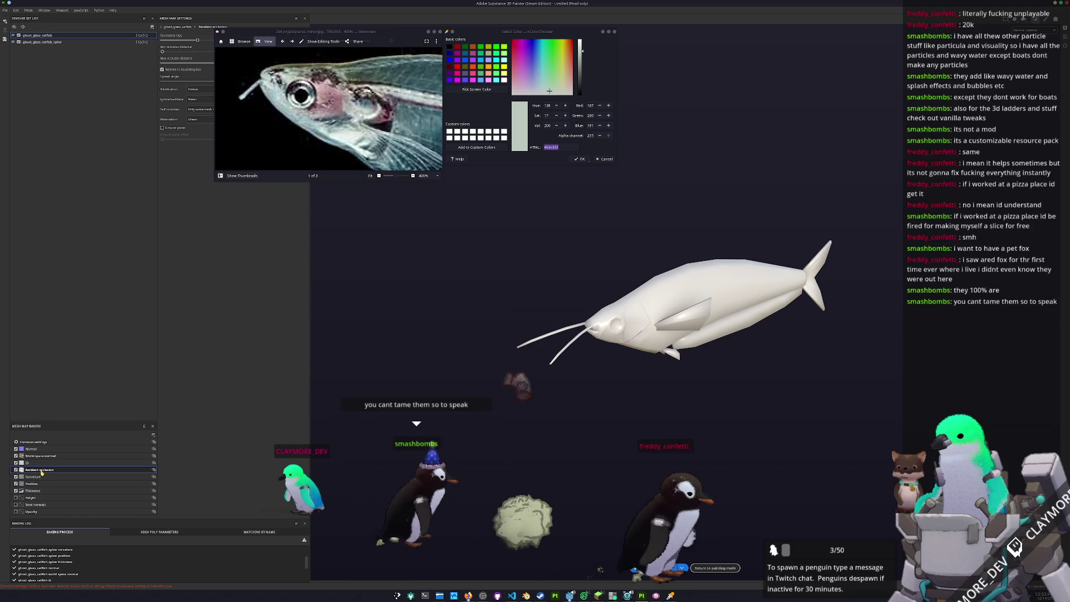
pyautogui.moveTo(284, 31); pyautogui.dragTo(284, 182)
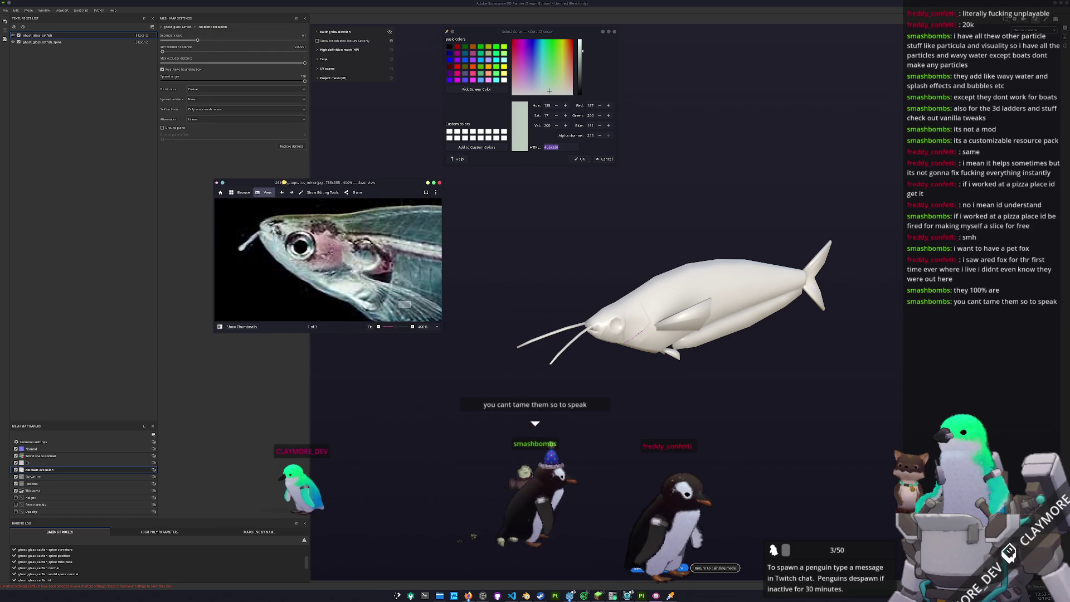
pyautogui.click(15, 35)
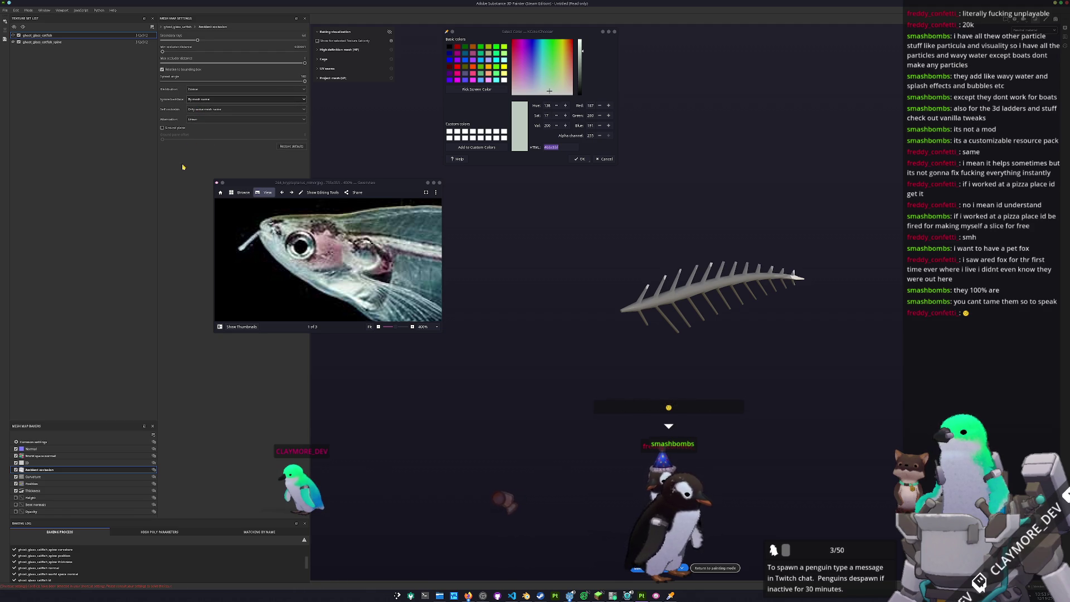
# Review the Curvature, Position, Thickness and World space normal bakers, bake the skeleton's mesh maps and return to painting.
pyautogui.click(38, 477)
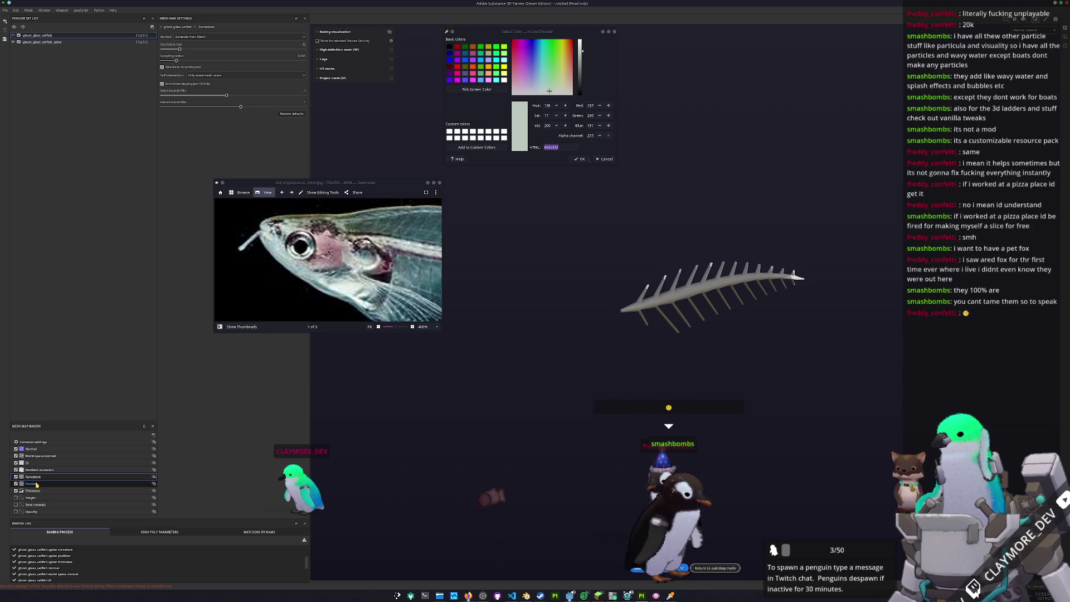
pyautogui.click(37, 484)
pyautogui.click(33, 490)
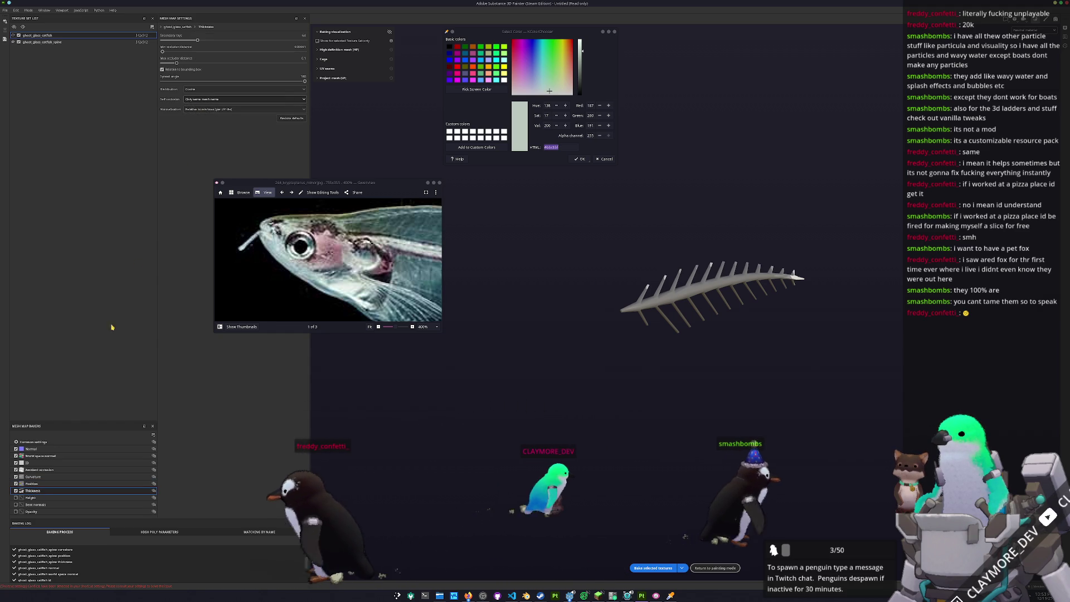
pyautogui.click(38, 456)
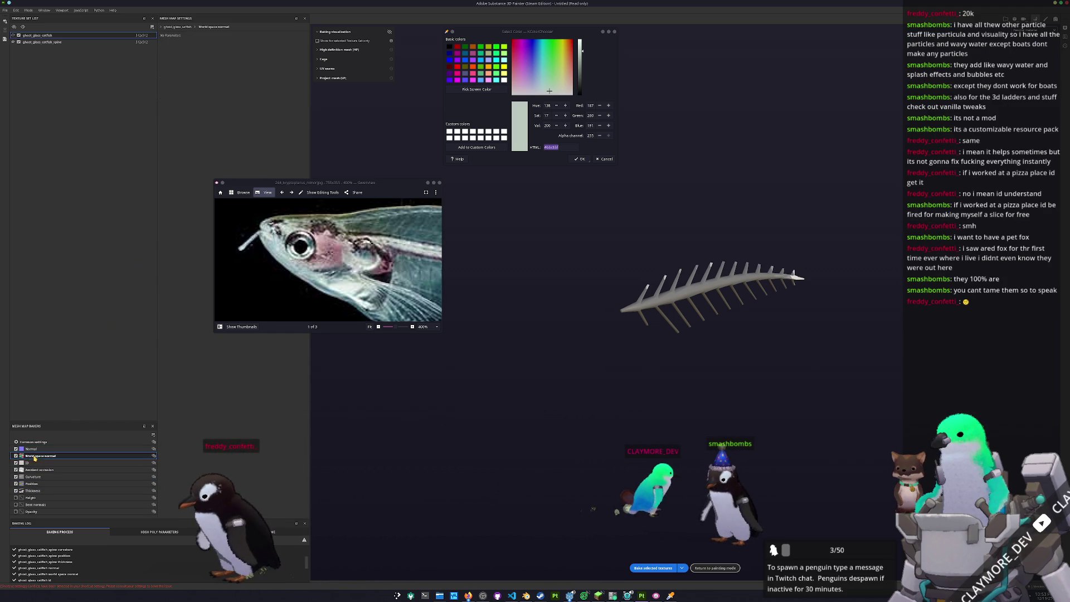
pyautogui.click(656, 568)
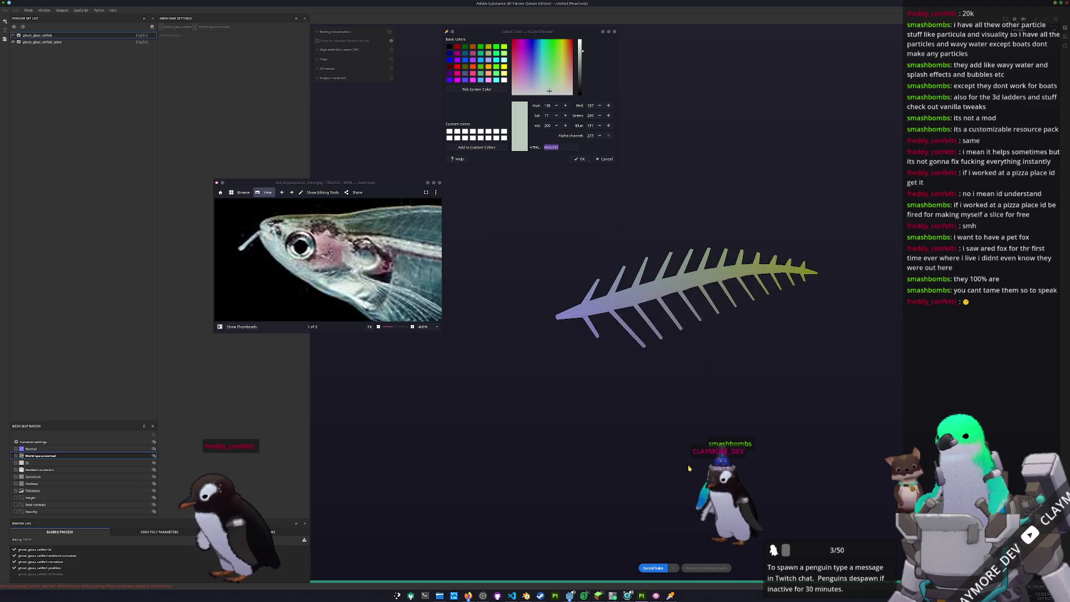
pyautogui.click(716, 568)
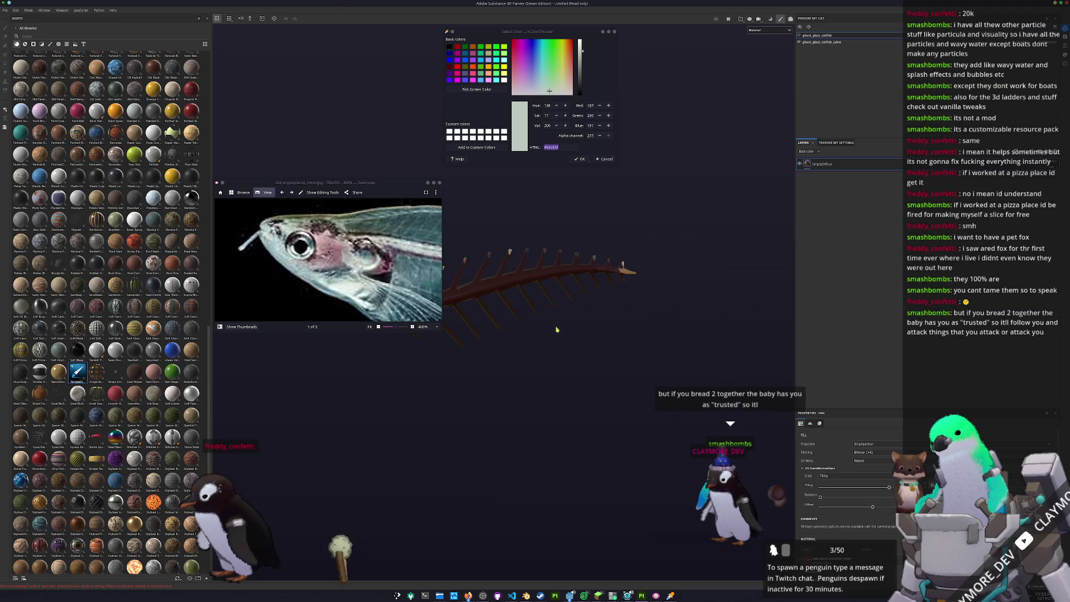
pyautogui.moveTo(536, 276)
pyautogui.keyDown('alt'); pyautogui.mouseDown()
pyautogui.moveTo(579, 287)
pyautogui.moveTo(648, 345)
pyautogui.mouseUp(); pyautogui.keyUp('alt')
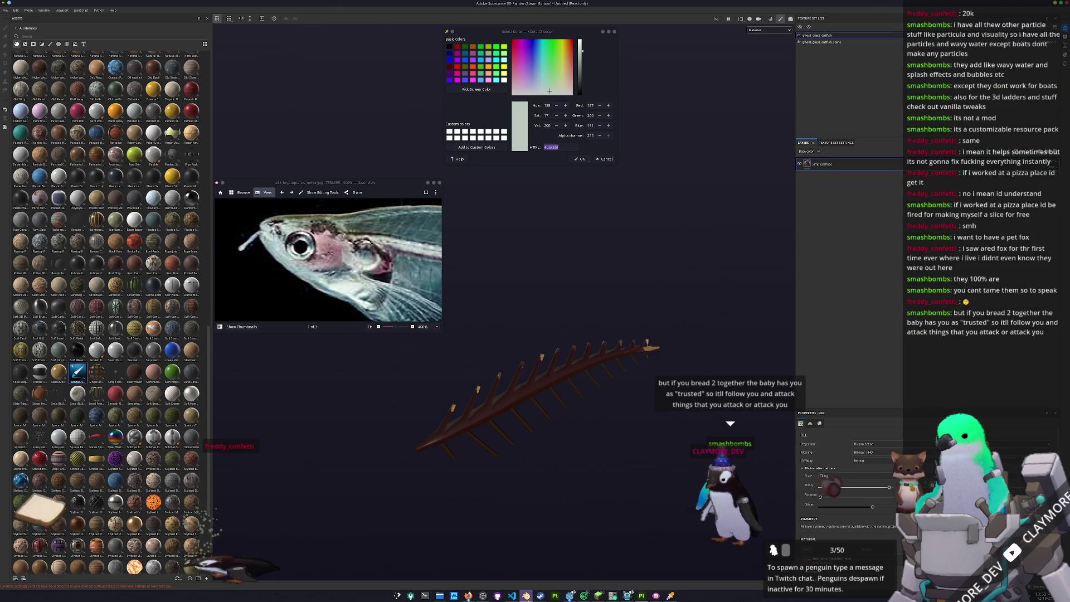
# Switch over to Blender.
pyautogui.hotkey('alt', 'Tab')
pyautogui.press('a')
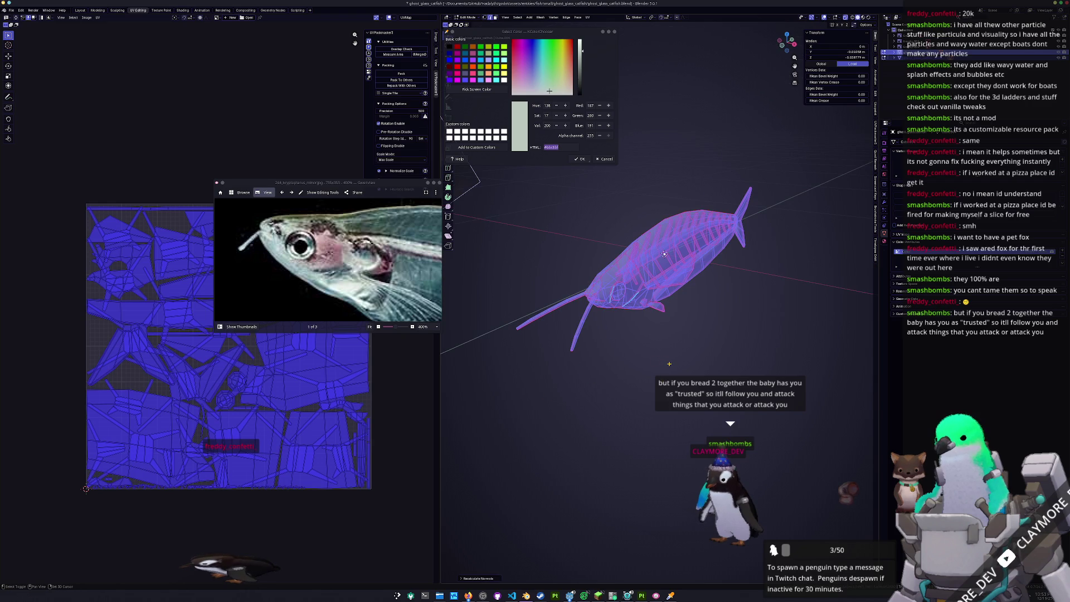
# Return to Object Mode, save the catfish scene and cancel a first export attempt.
pyautogui.press('Tab')
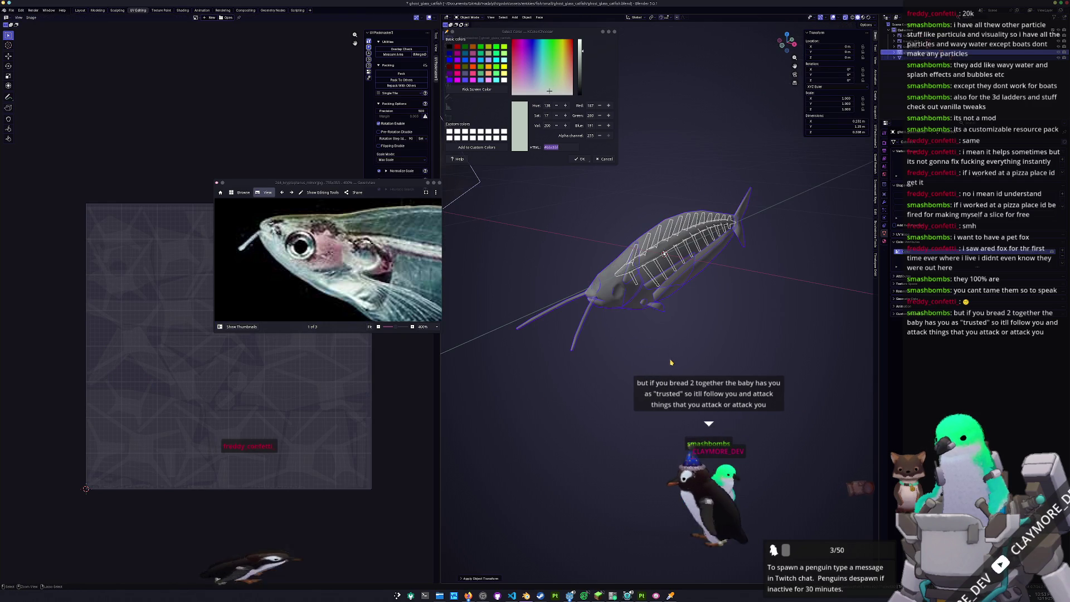
pyautogui.hotkey('ctrl', 's')
pyautogui.click(19, 12)
pyautogui.moveTo(22, 101)
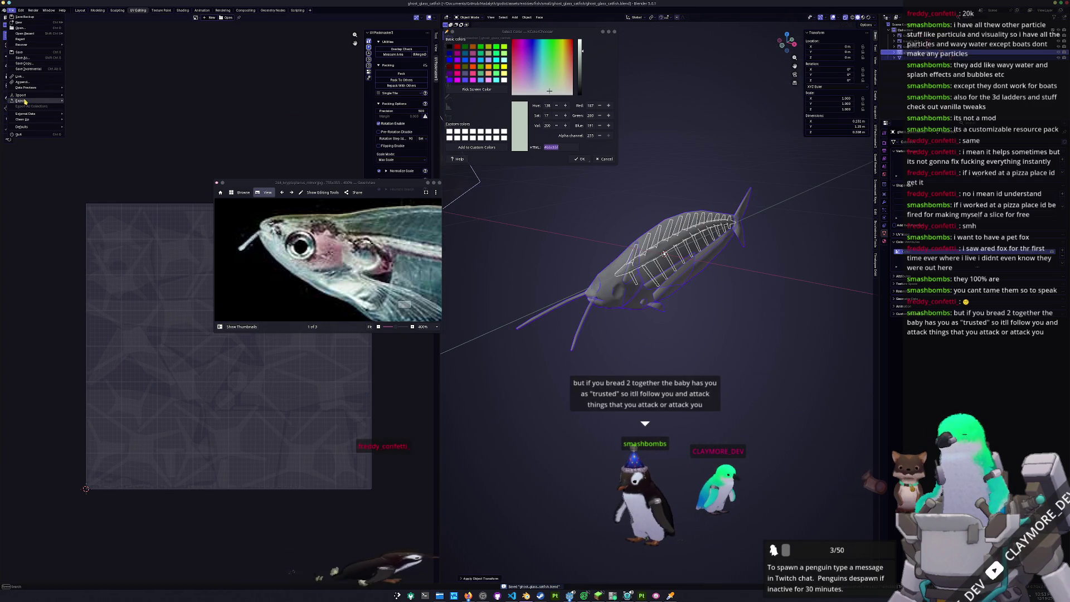
pyautogui.click(83, 149)
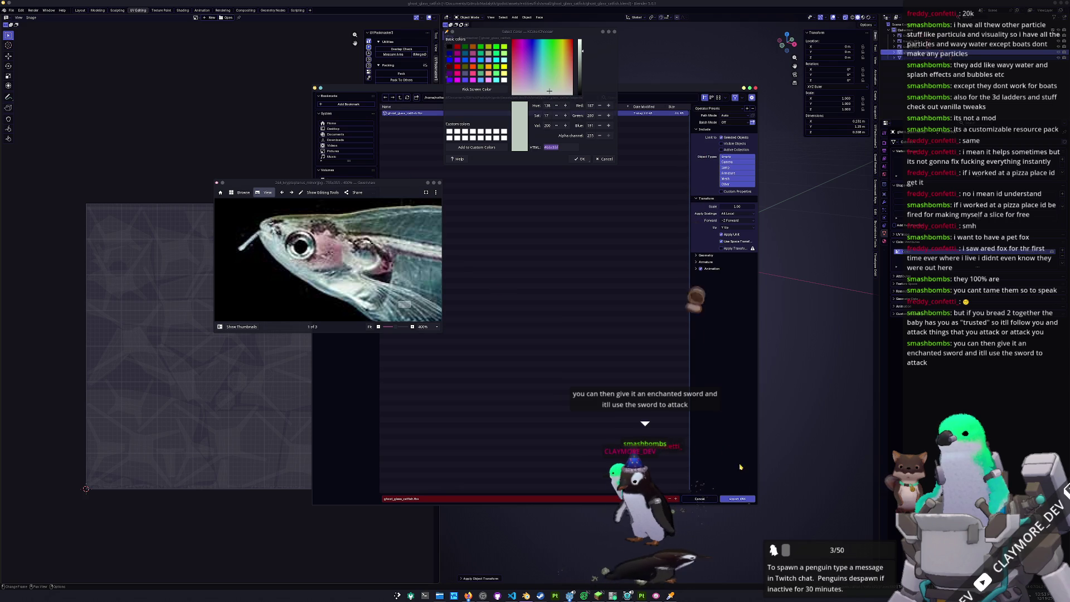
pyautogui.press('Return')
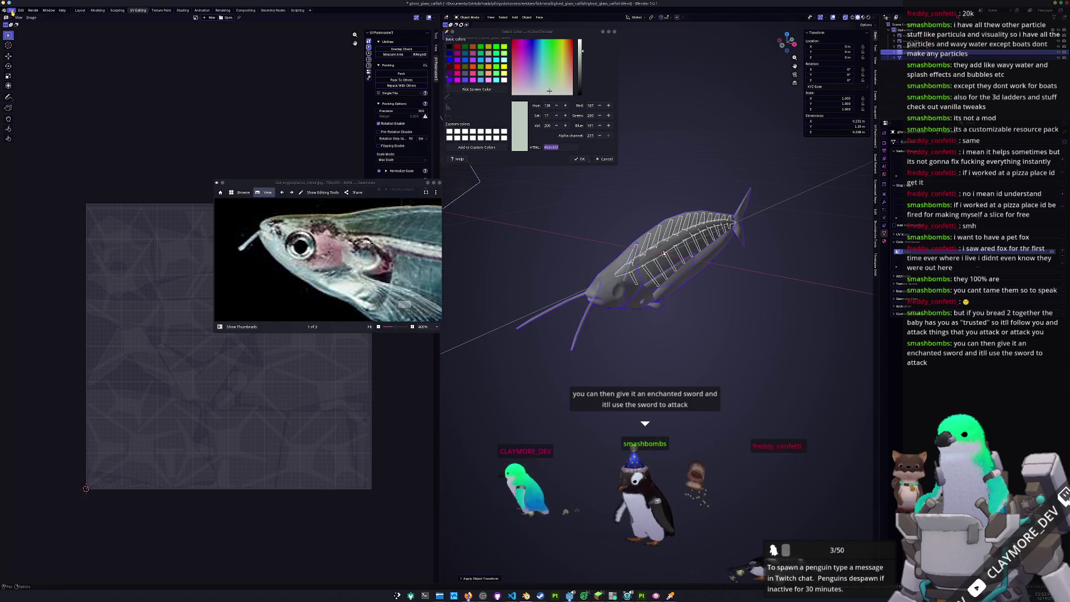
# Export the catfish in another mesh format and switch back to Substance Painter.
pyautogui.click(19, 12)
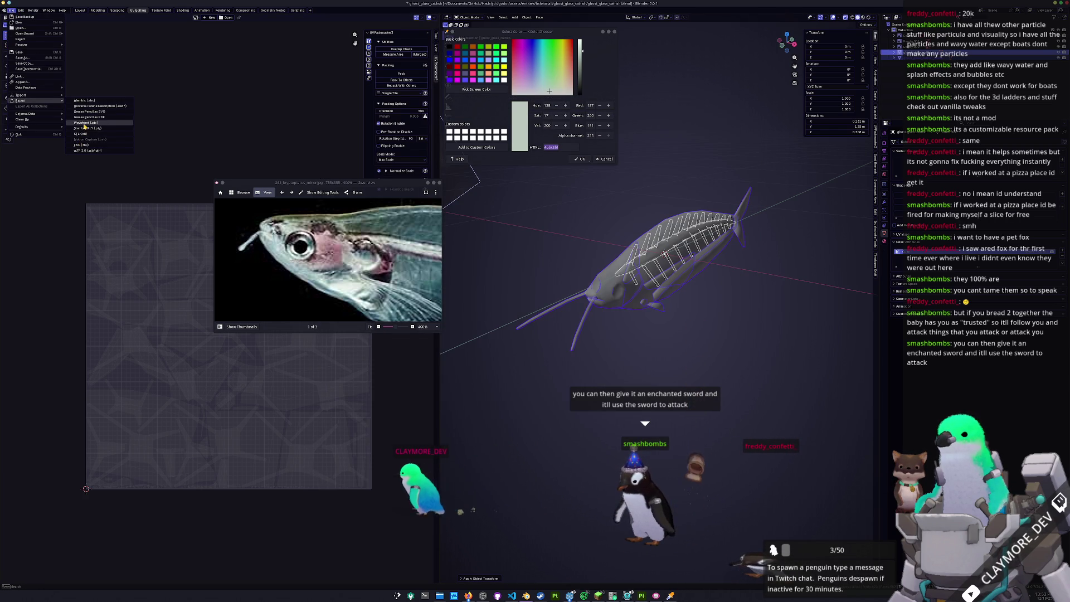
pyautogui.click(88, 125)
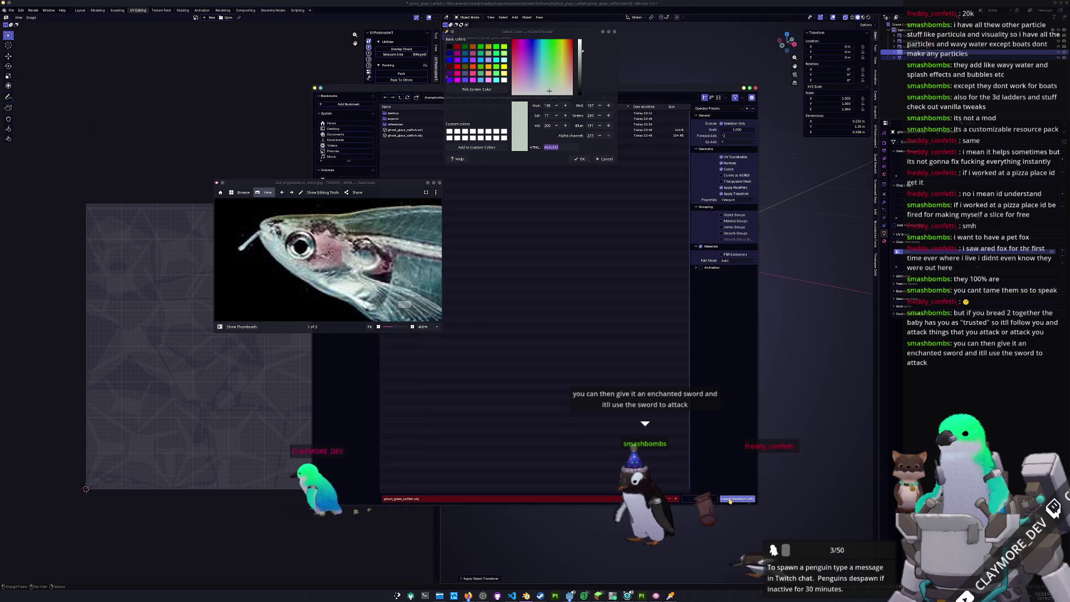
pyautogui.click(736, 499)
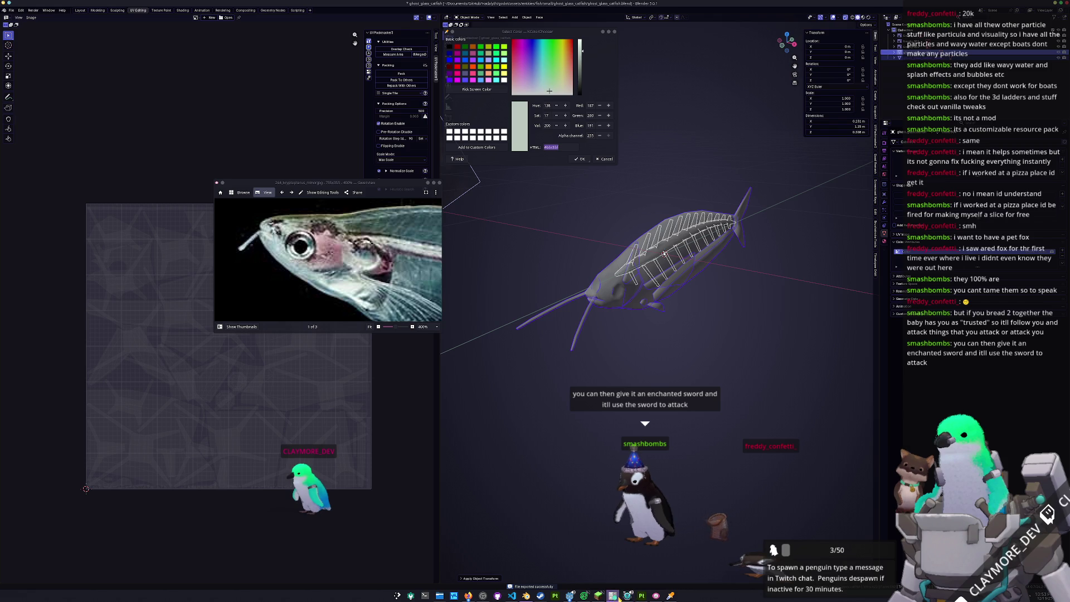
pyautogui.click(641, 595)
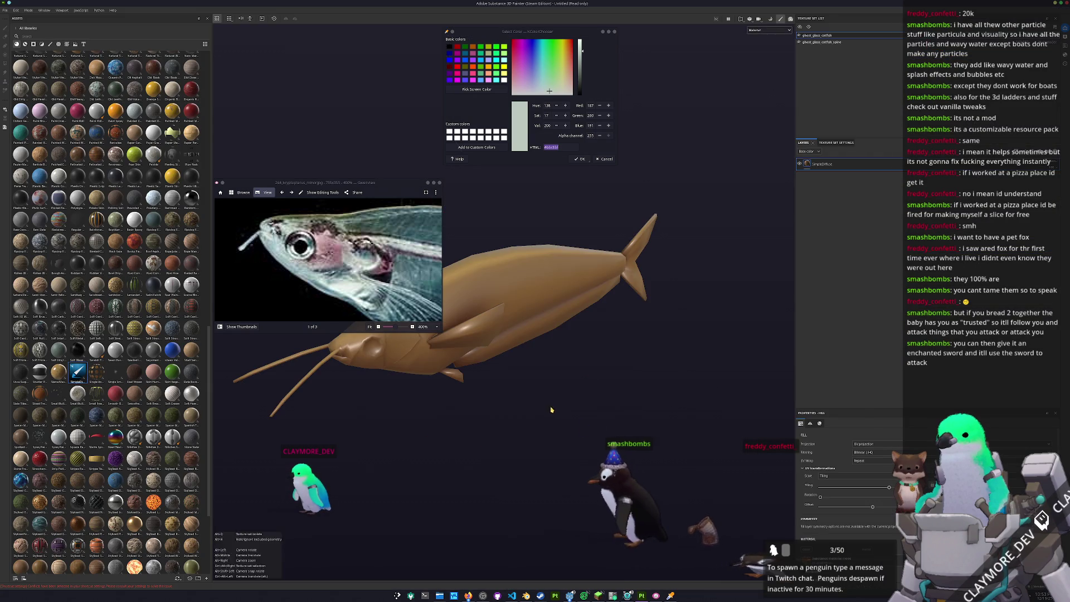
# Rebake the updated catfish's mesh maps and return to painting.
pyautogui.hotkey('ctrl', 'shift', 'r')
pyautogui.click(658, 568)
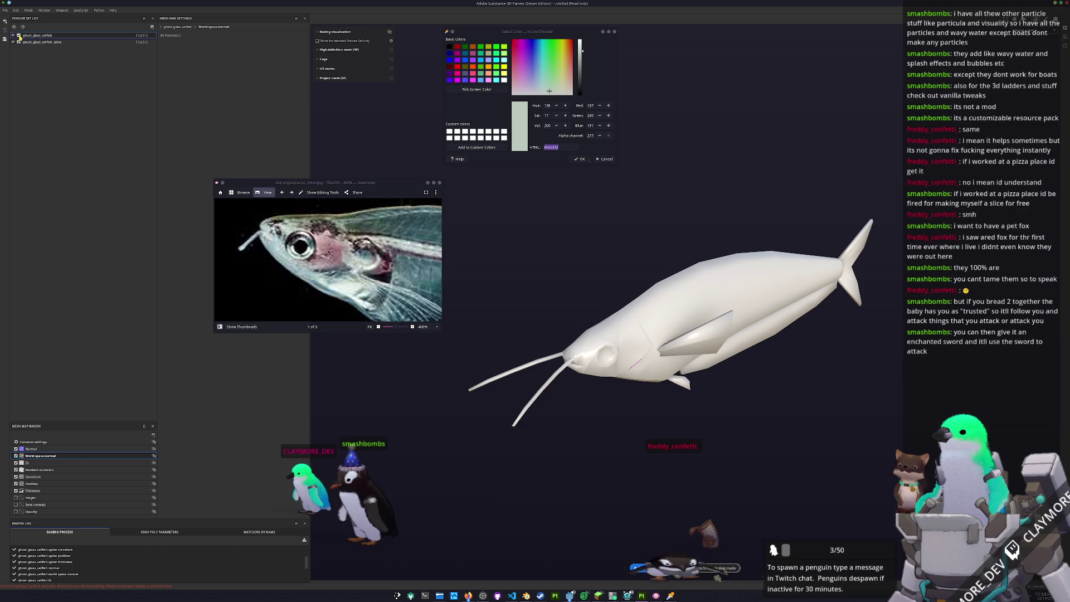
pyautogui.click(638, 568)
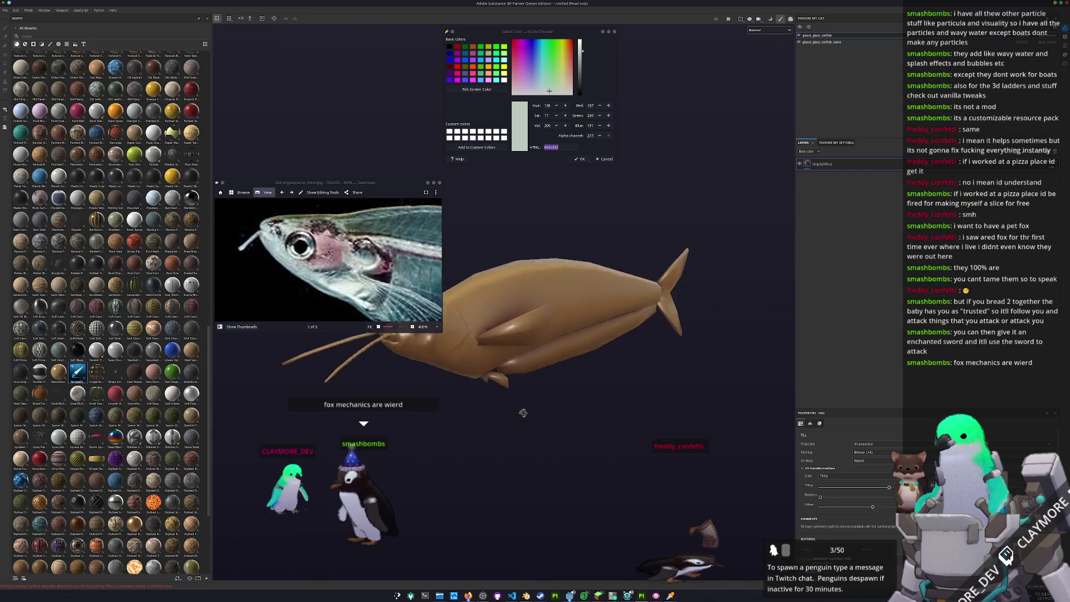
pyautogui.keyDown('alt'); pyautogui.moveTo(543, 318); pyautogui.dragTo(661, 226); pyautogui.keyUp('alt')
# Hide the fish body and inspect the skeleton edge-on and from the side.
pyautogui.click(799, 37)
pyautogui.click(799, 36)
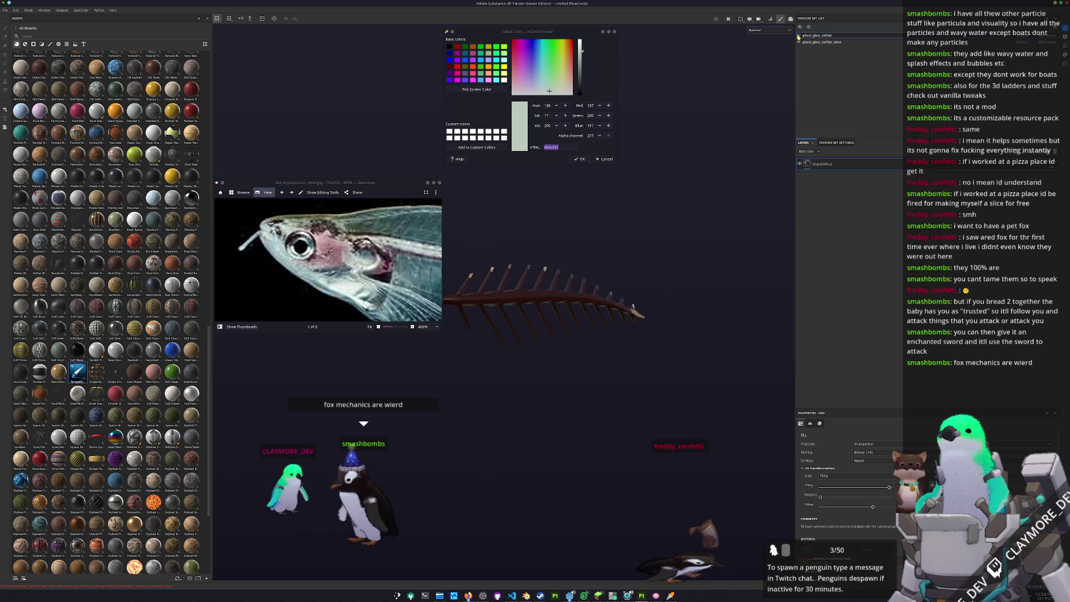
pyautogui.keyDown('alt'); pyautogui.moveTo(467, 315); pyautogui.dragTo(211, 367); pyautogui.keyUp('alt')
pyautogui.moveTo(518, 366)
pyautogui.keyDown('alt'); pyautogui.mouseDown()
pyautogui.moveTo(718, 368)
pyautogui.moveTo(683, 346)
pyautogui.mouseUp(); pyautogui.keyUp('alt')
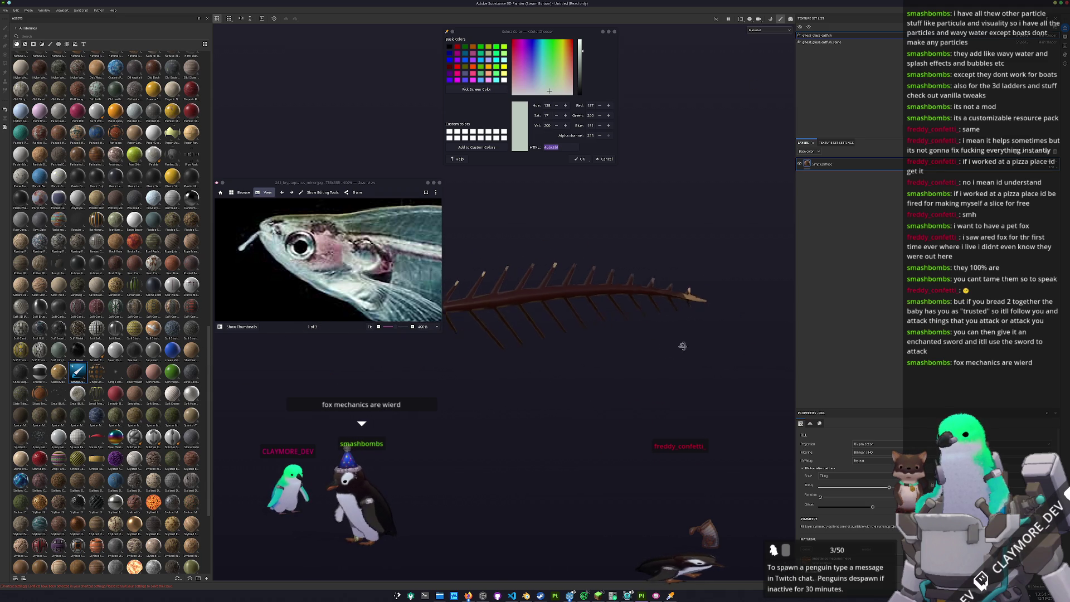
# Select the fish body texture set and enter baking mode.
pyautogui.click(800, 36)
pyautogui.hotkey('ctrl', 'shift', 'b')
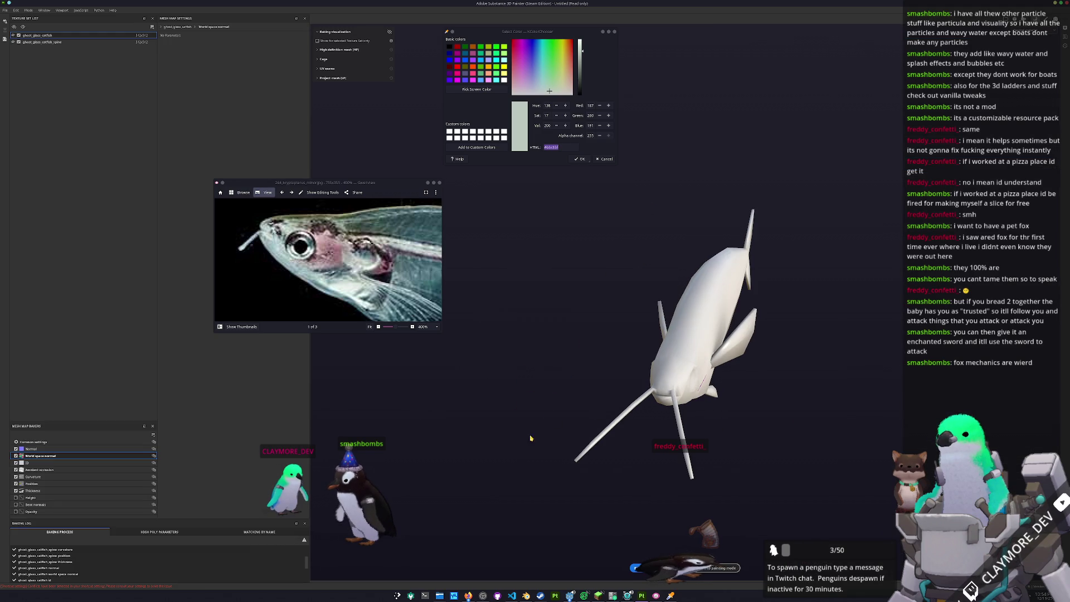
# Set Ambient occlusion Self Occlusion to Only same mesh name, review Attenuation and Common settings, then resume painting.
pyautogui.click(41, 470)
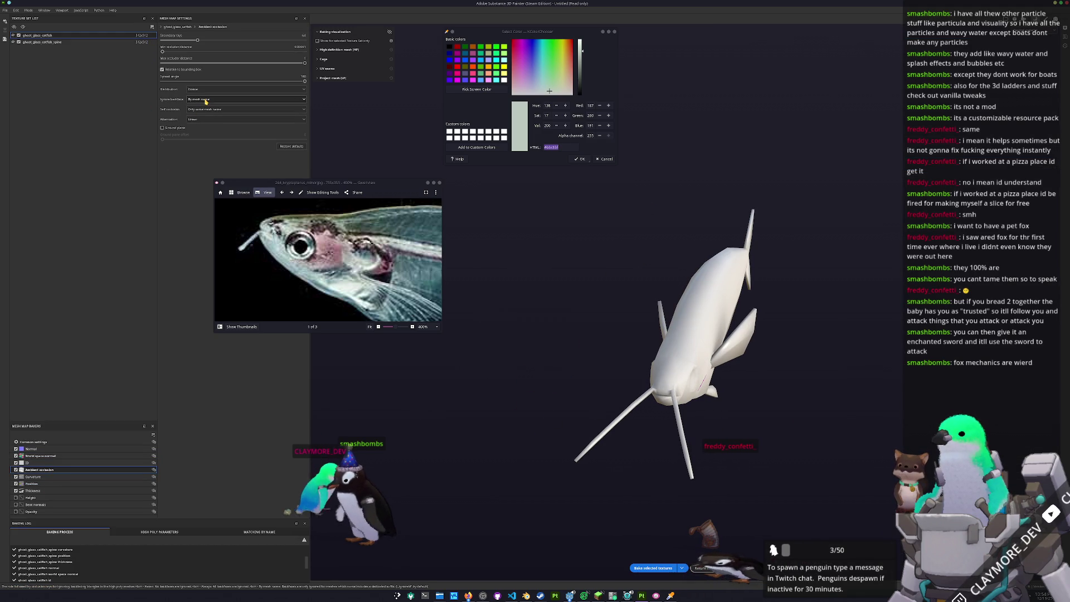
pyautogui.click(207, 120)
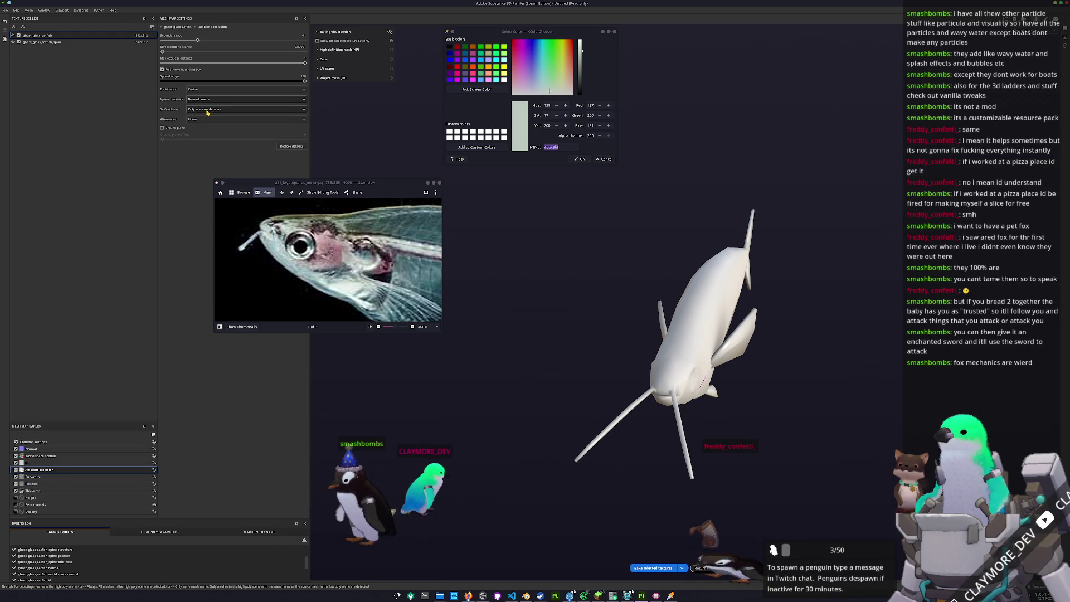
pyautogui.click(206, 122)
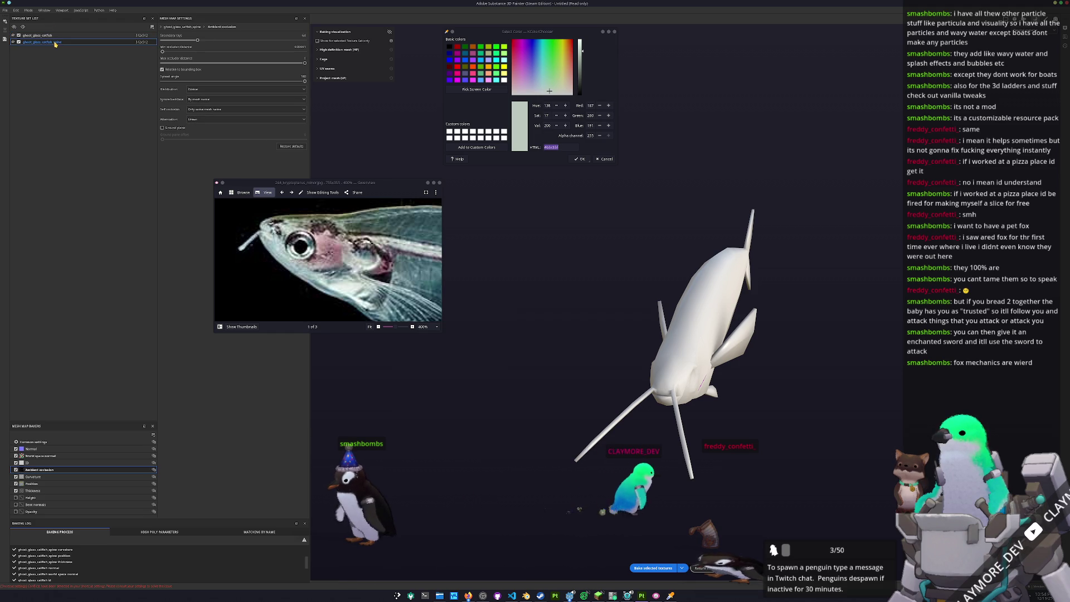
pyautogui.click(23, 442)
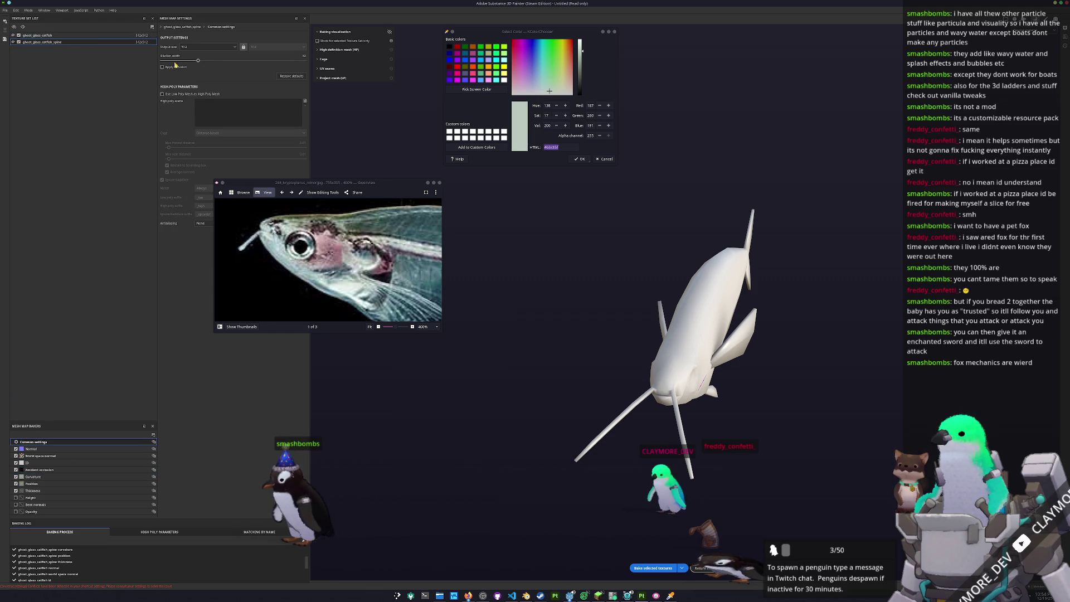
pyautogui.press('Escape')
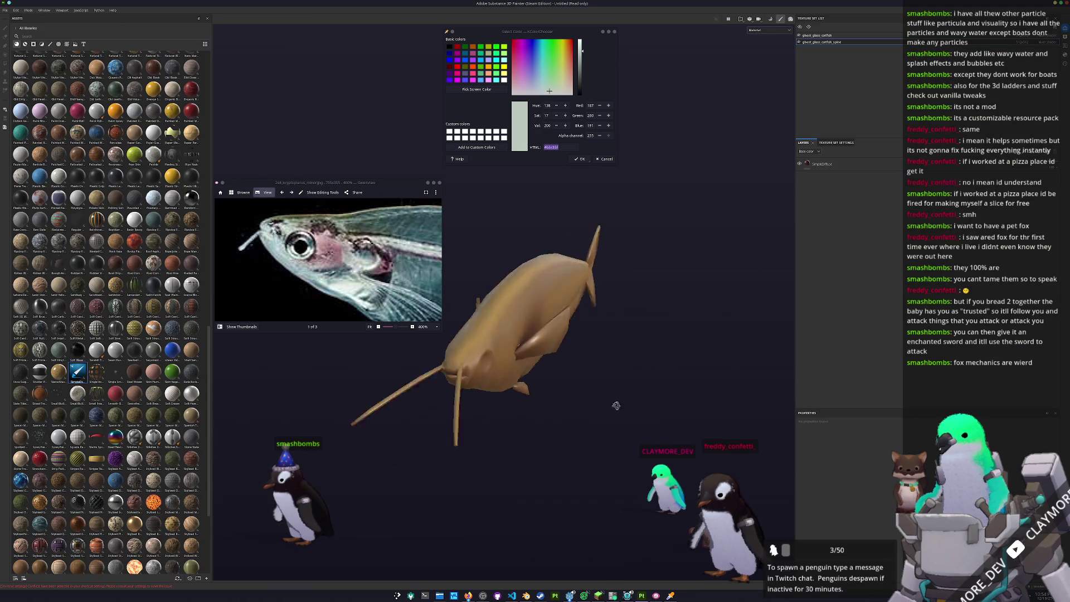
# Select the fish's fill layer while orbiting to a side view.
pyautogui.keyDown('alt'); pyautogui.moveTo(636, 393); pyautogui.dragTo(710, 382); pyautogui.keyUp('alt')
pyautogui.click(808, 41)
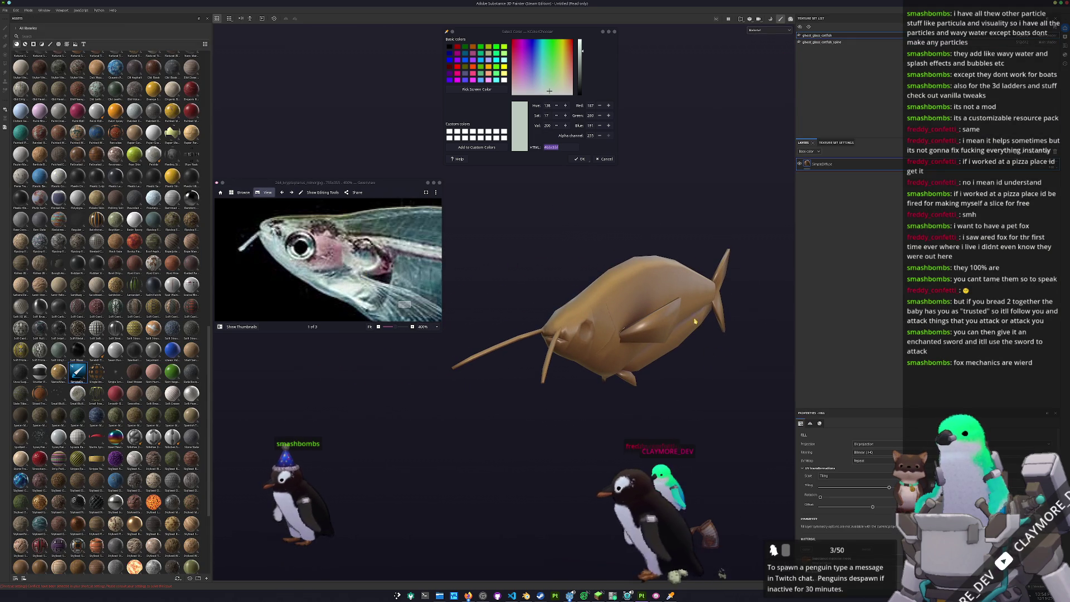
pyautogui.keyDown('alt'); pyautogui.moveTo(682, 308); pyautogui.dragTo(728, 318); pyautogui.keyUp('alt')
pyautogui.moveTo(327, 183)
pyautogui.mouseDown()
pyautogui.moveTo(334, 151)
pyautogui.moveTo(319, 32)
pyautogui.mouseUp()
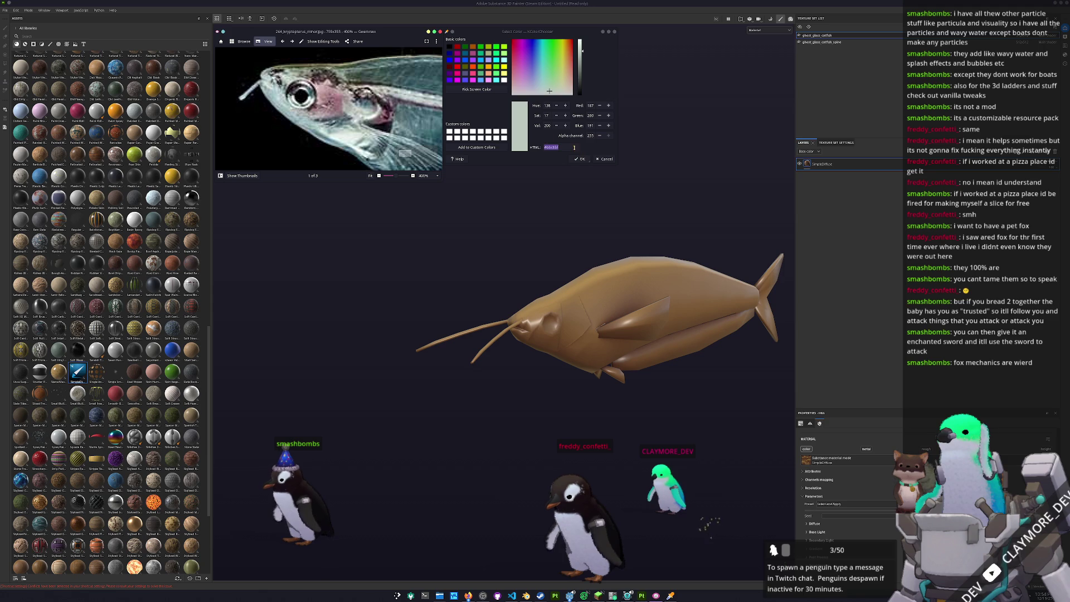
pyautogui.scroll(-3, 836, 498)
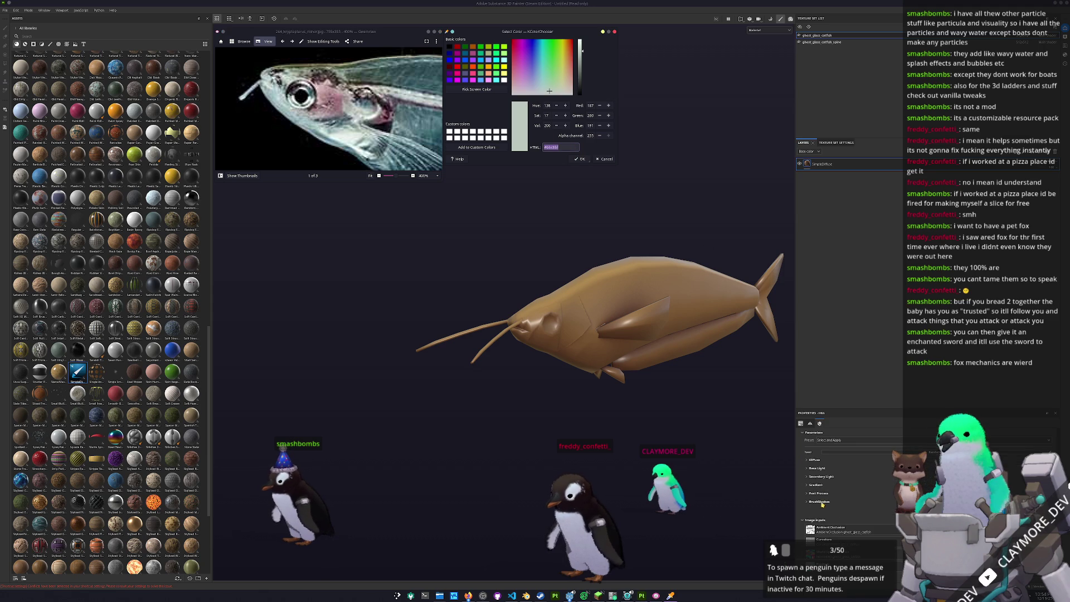
# Set the Diffuse base colour to white tinted slightly green, then start a new paint layer.
pyautogui.click(821, 461)
pyautogui.click(890, 473)
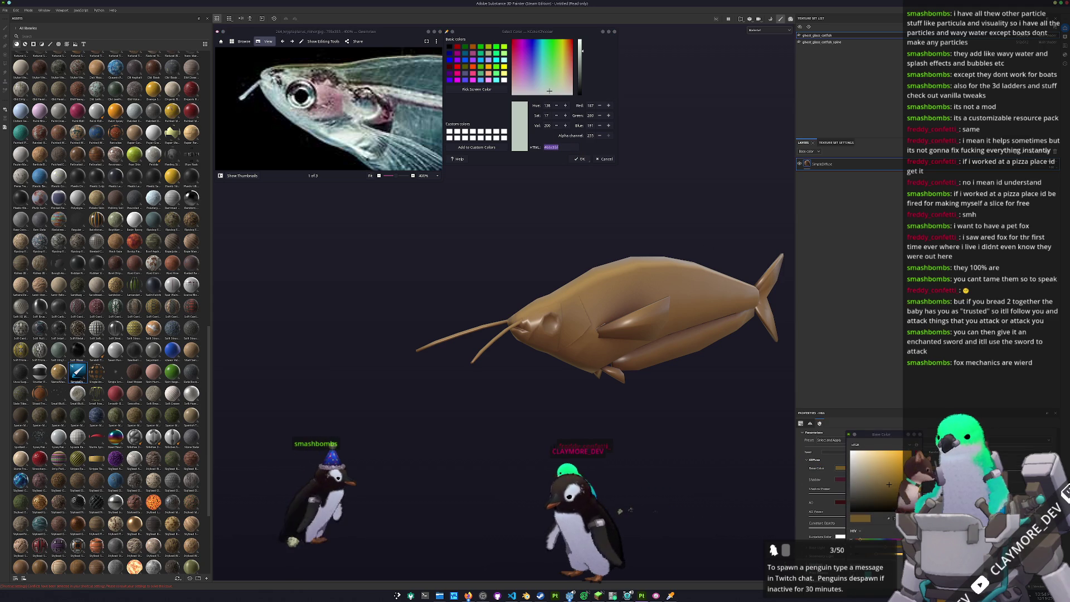
pyautogui.click(855, 463)
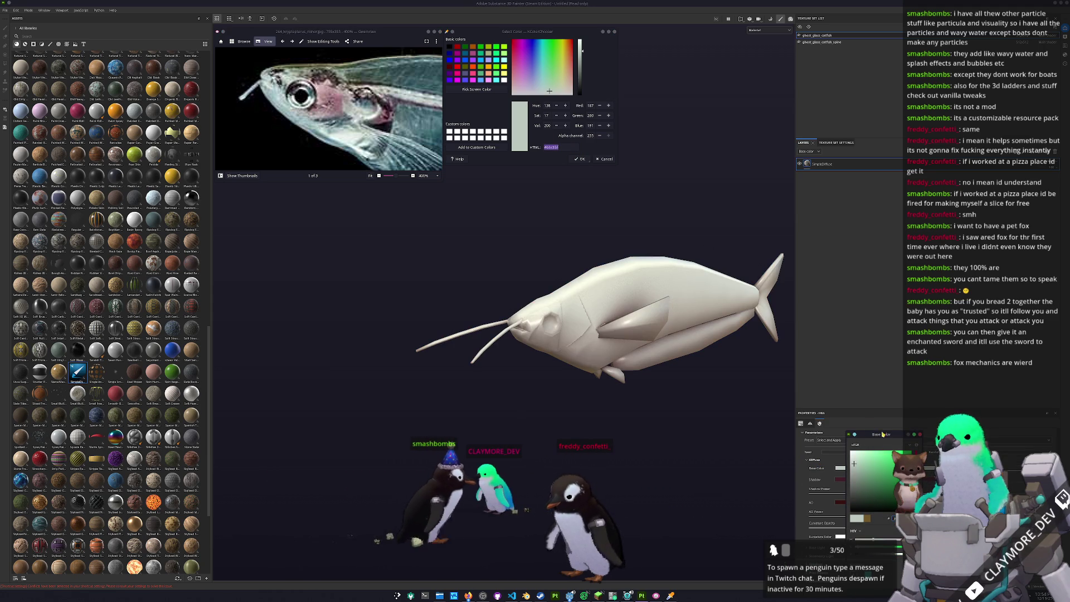
pyautogui.click(870, 483)
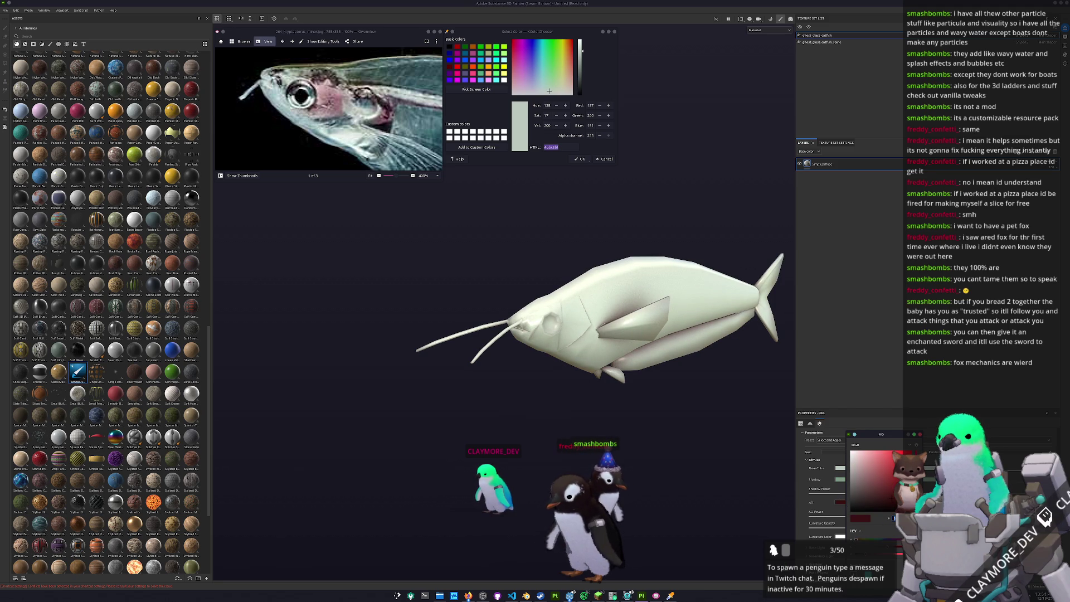
pyautogui.click(861, 481)
pyautogui.click(801, 429)
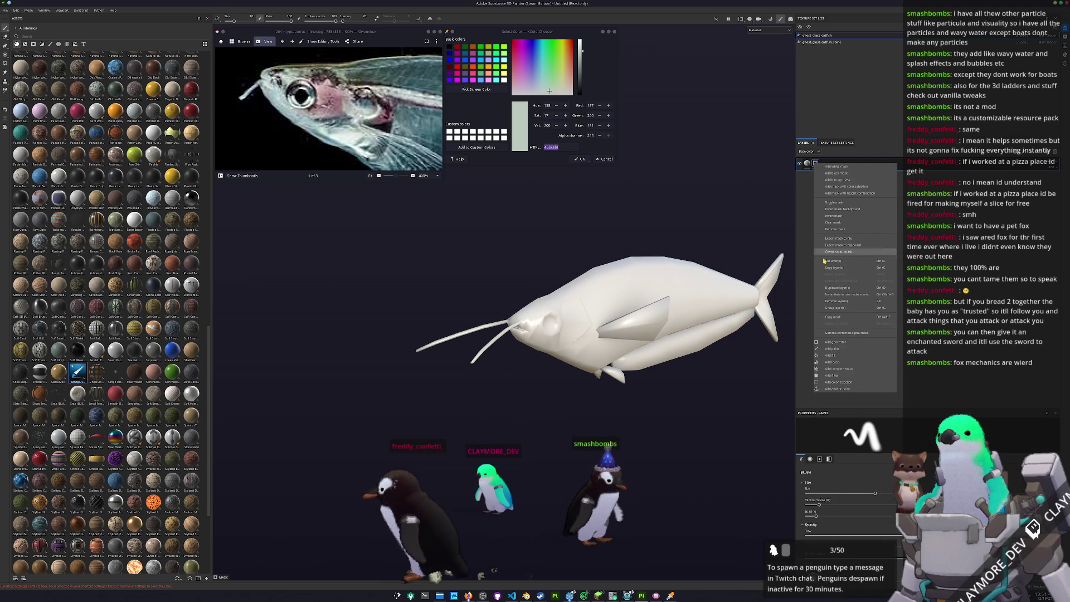
# Add a 3D Distance generator mask to the pale layer and check that only the head stays pale.
pyautogui.click(832, 358)
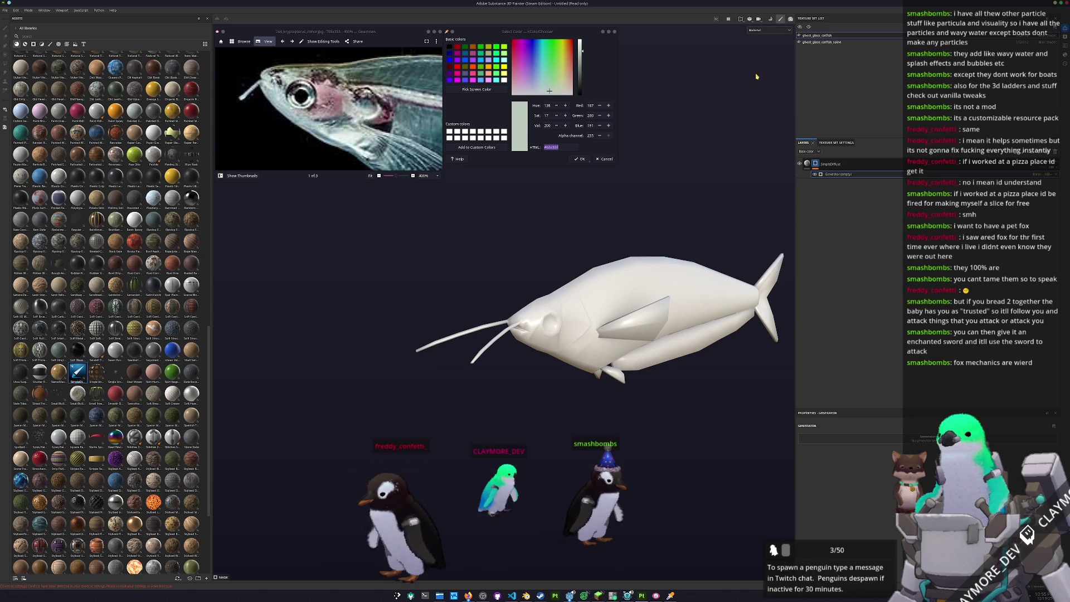
pyautogui.click(762, 56)
pyautogui.keyDown('alt'); pyautogui.moveTo(635, 326); pyautogui.dragTo(700, 338); pyautogui.keyUp('alt')
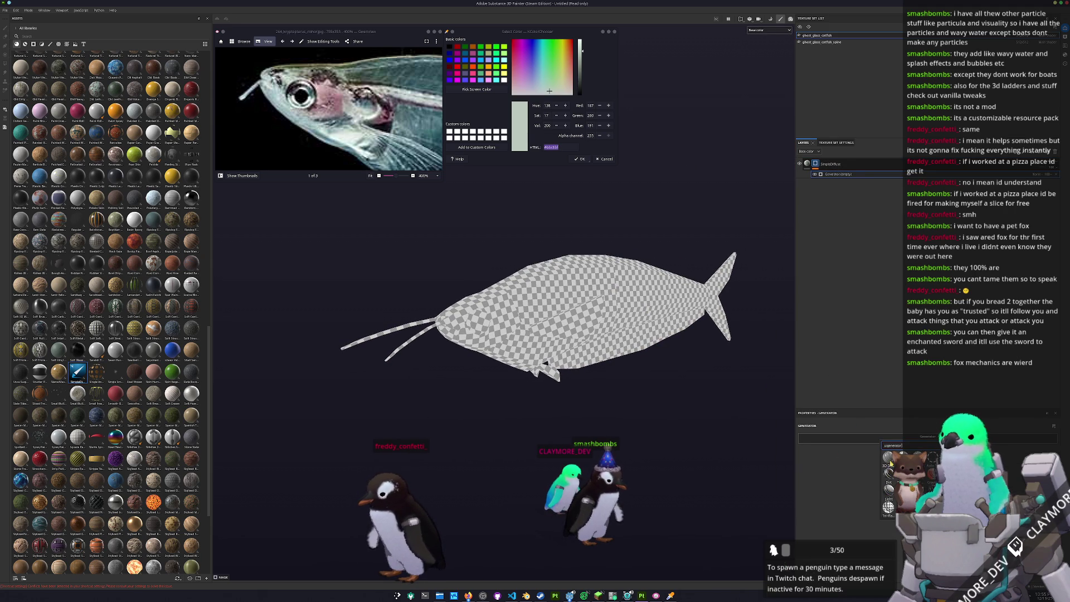
pyautogui.click(845, 481)
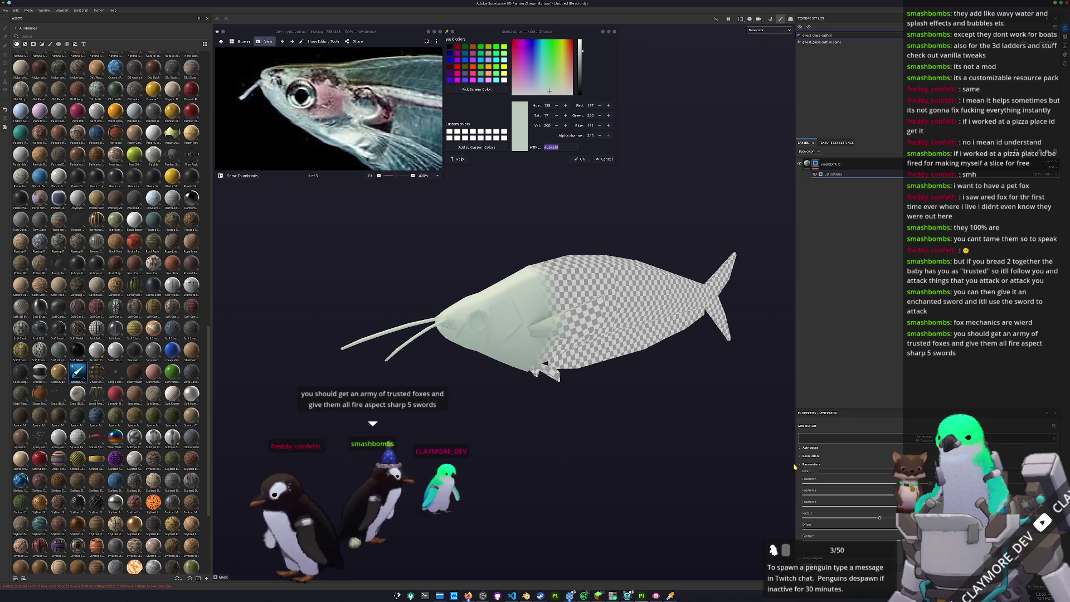
pyautogui.keyDown('ctrl'); pyautogui.scroll(-3, 348, 115); pyautogui.keyUp('ctrl')
pyautogui.keyDown('alt'); pyautogui.moveTo(544, 352); pyautogui.dragTo(602, 361); pyautogui.keyUp('alt')
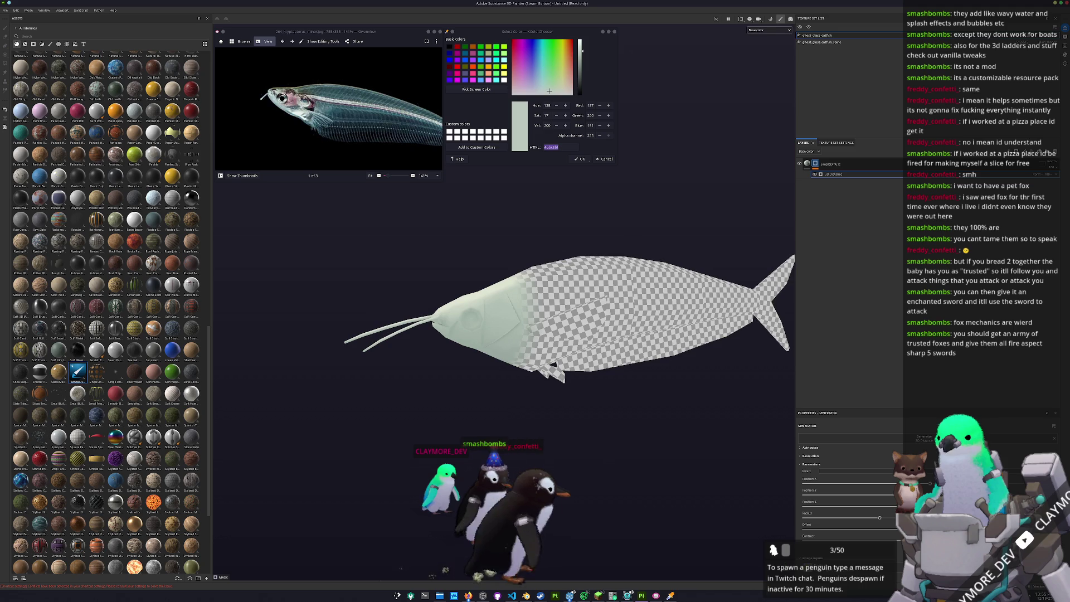
pyautogui.scroll(-3, 519, 286)
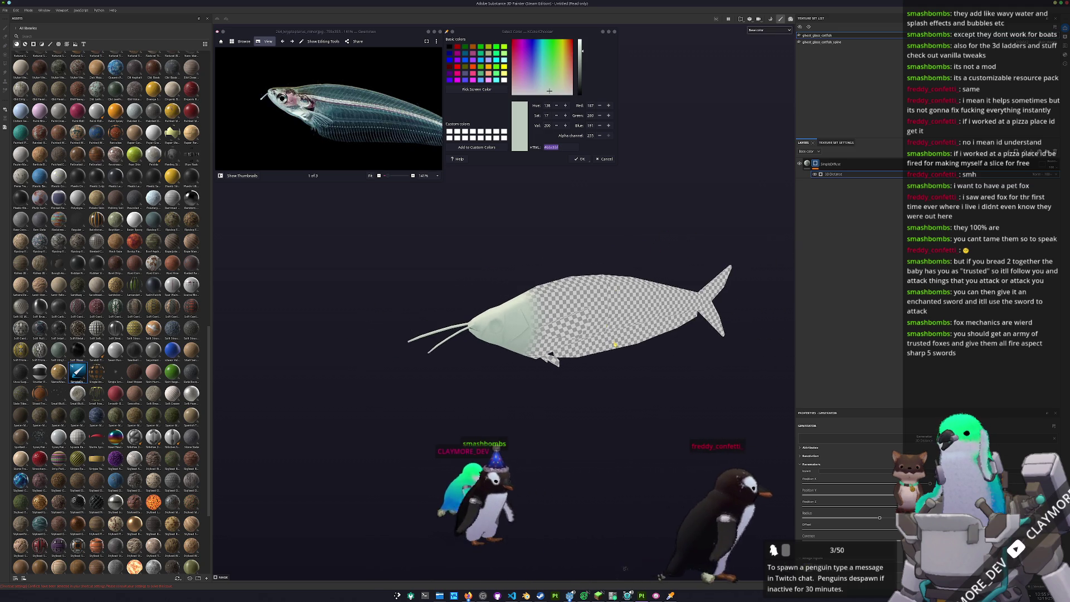
pyautogui.scroll(1, 656, 249)
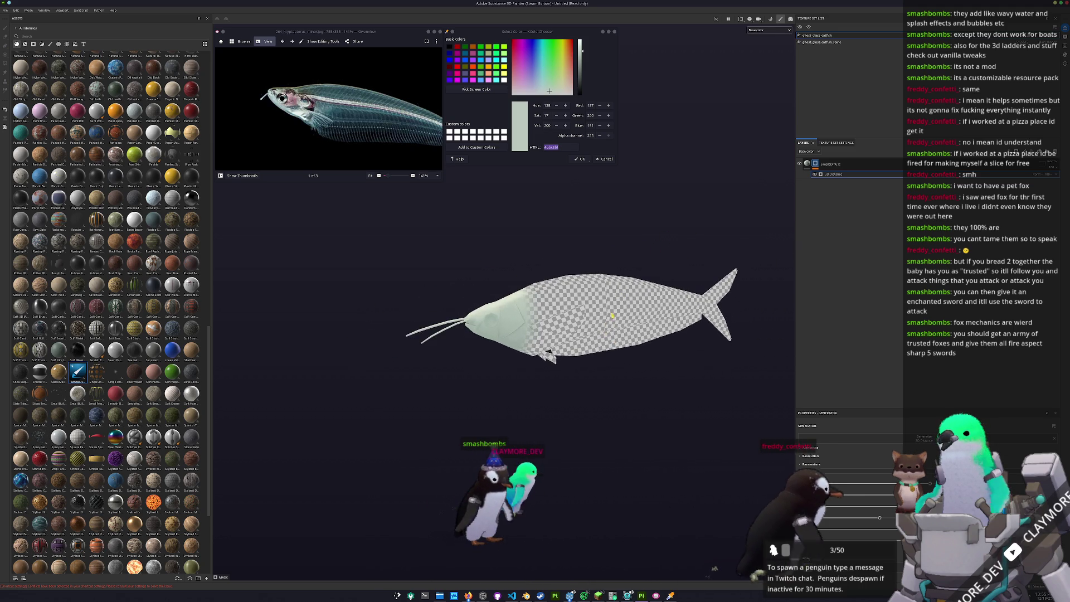
pyautogui.click(828, 163)
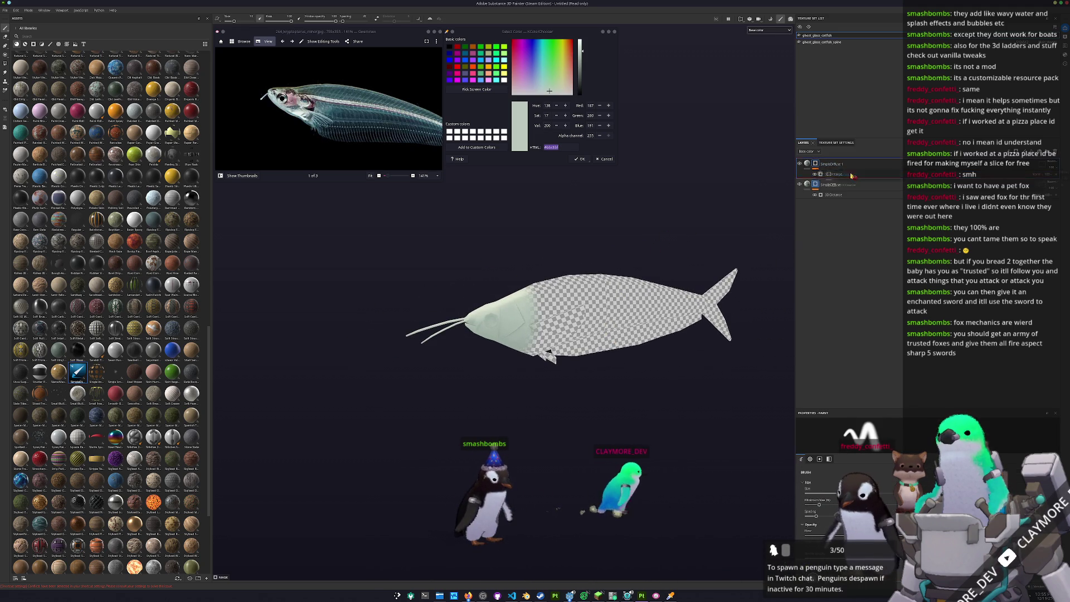
# Select the lower SimpleDiffuse 1 fill, make it teal and remove its mask so the body shows teal.
pyautogui.click(860, 200)
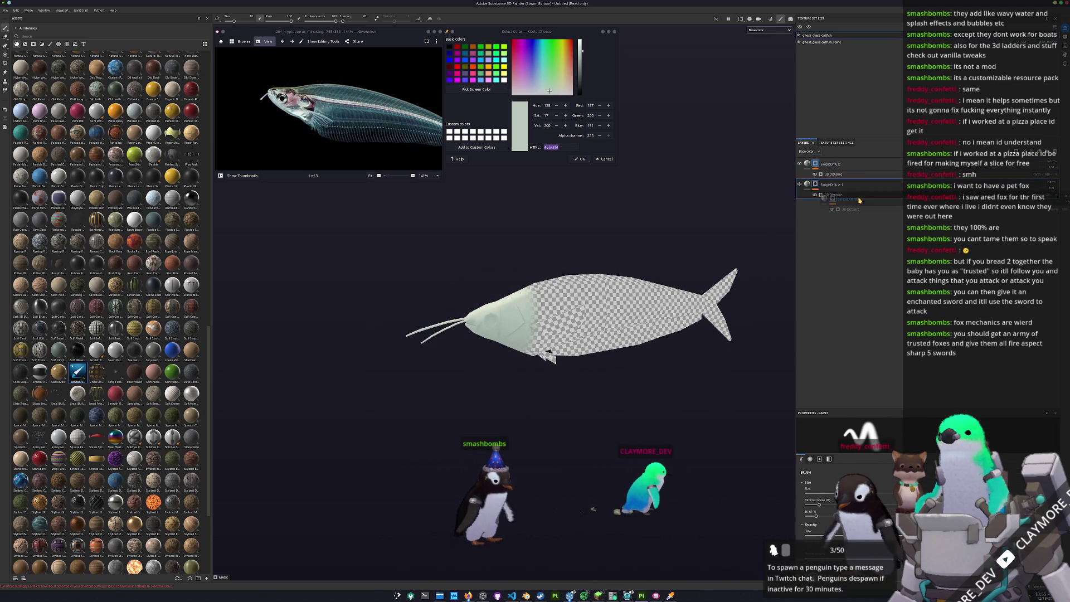
pyautogui.click(809, 186)
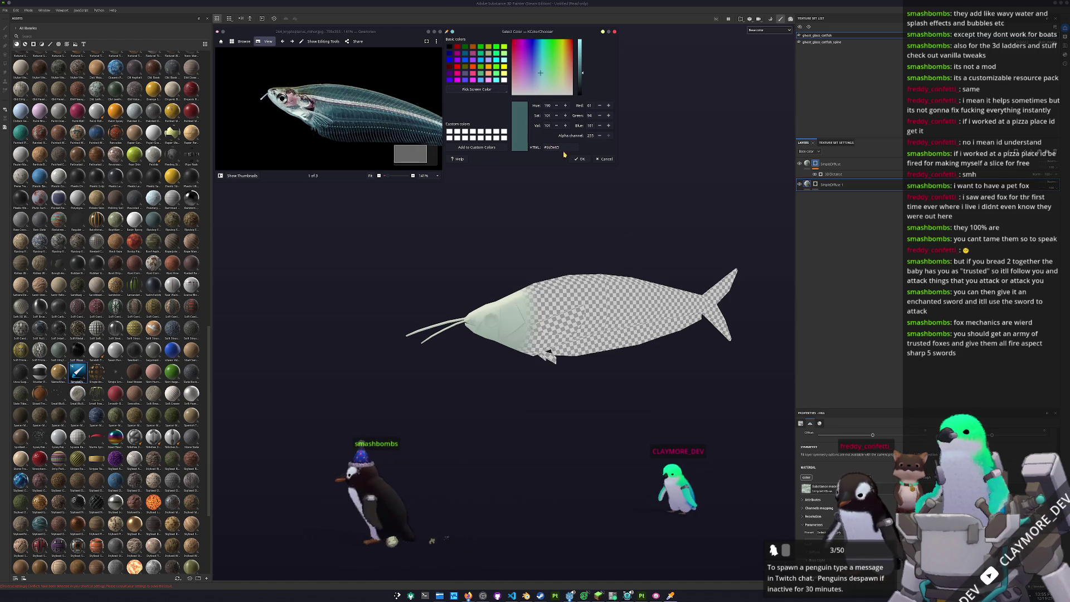
pyautogui.click(808, 186)
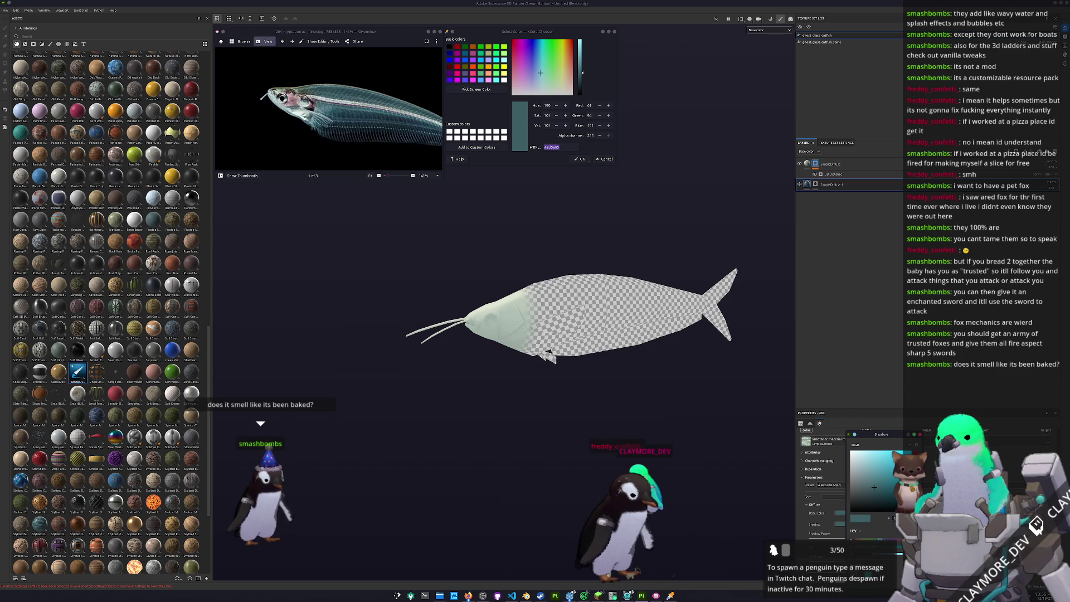
pyautogui.rightClick(818, 186)
pyautogui.click(830, 254)
pyautogui.keyDown('alt'); pyautogui.moveTo(604, 323); pyautogui.dragTo(694, 246); pyautogui.keyUp('alt')
pyautogui.keyDown('ctrl'); pyautogui.scroll(-2, 322, 116); pyautogui.keyUp('ctrl')
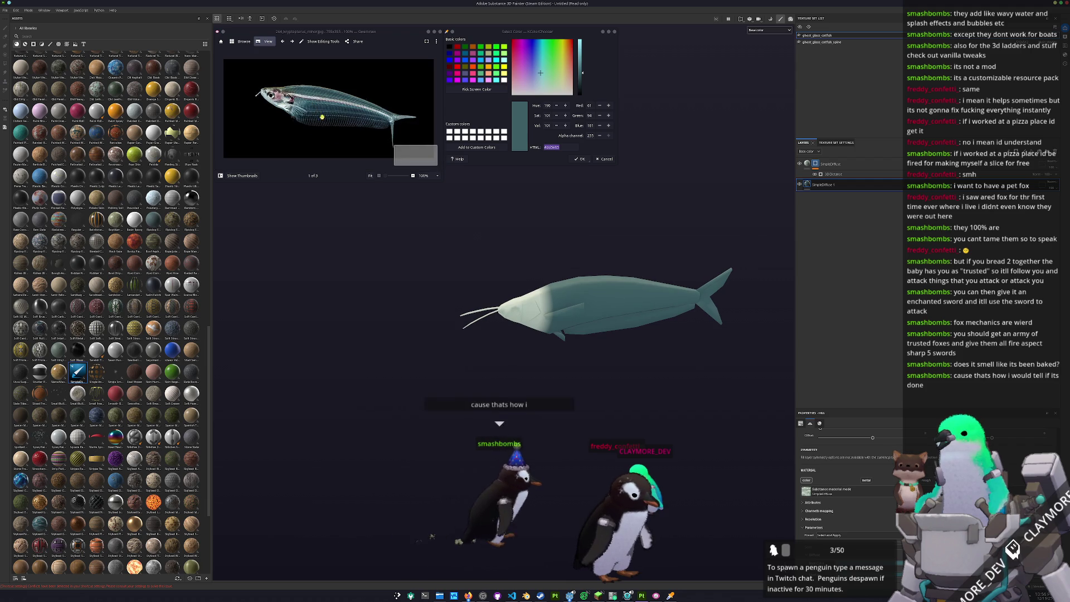
pyautogui.keyDown('ctrl'); pyautogui.scroll(4, 321, 116); pyautogui.keyUp('ctrl')
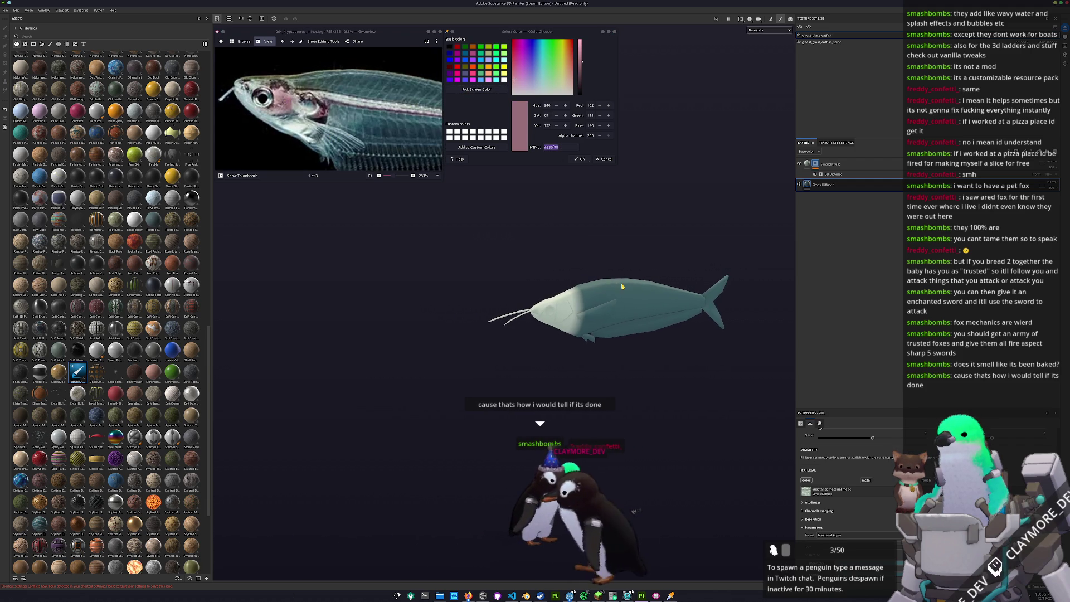
pyautogui.scroll(2, 552, 307)
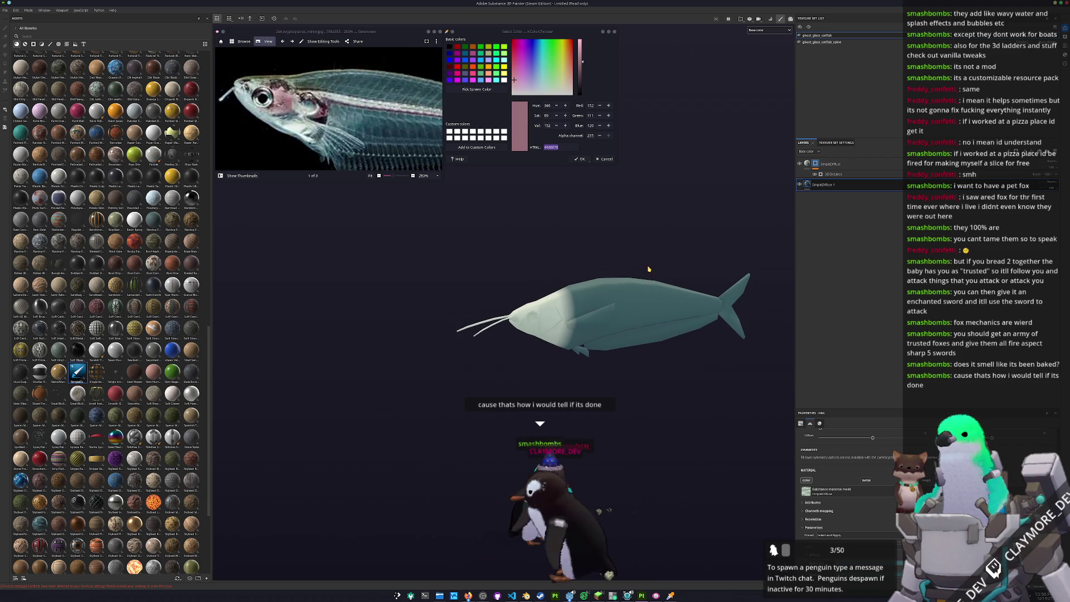
# Add a new fill layer at the top of the stack and select it.
pyautogui.moveTo(832, 196); pyautogui.dragTo(832, 174)
pyautogui.click(832, 174)
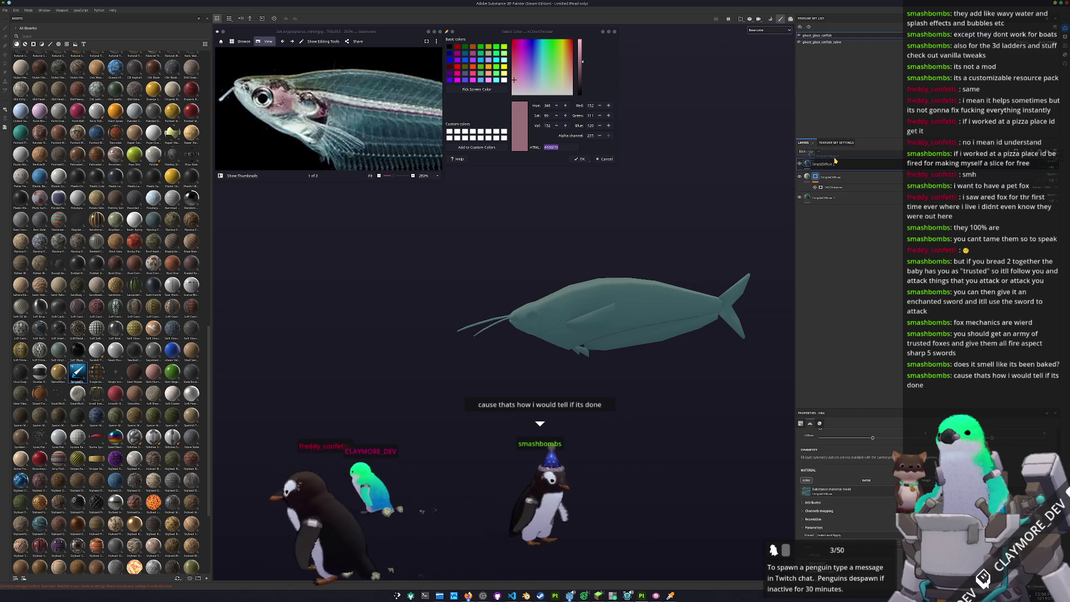
pyautogui.click(806, 163)
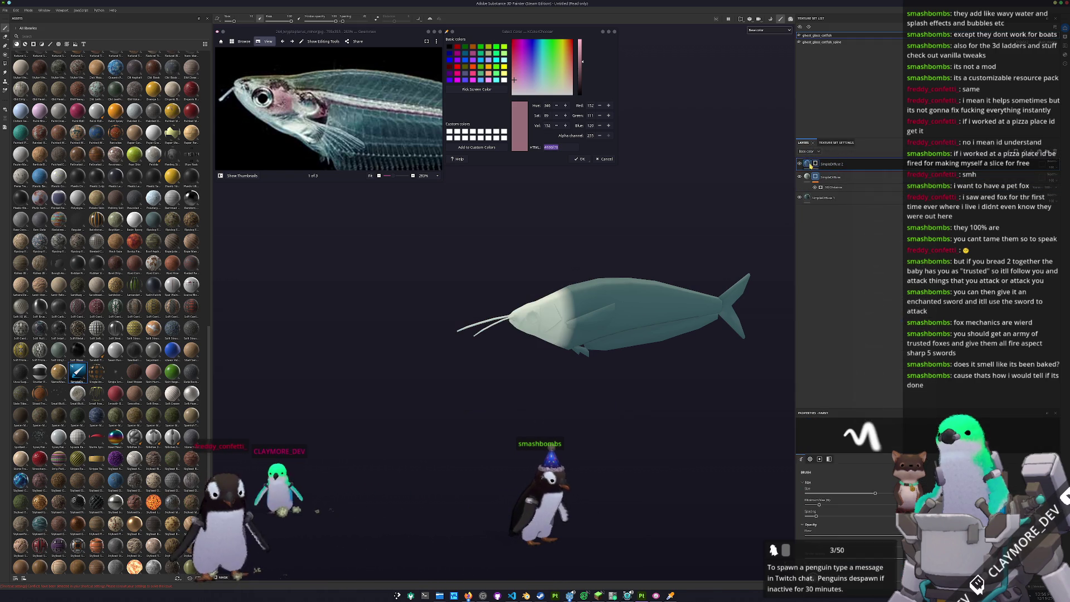
pyautogui.scroll(-3, 845, 485)
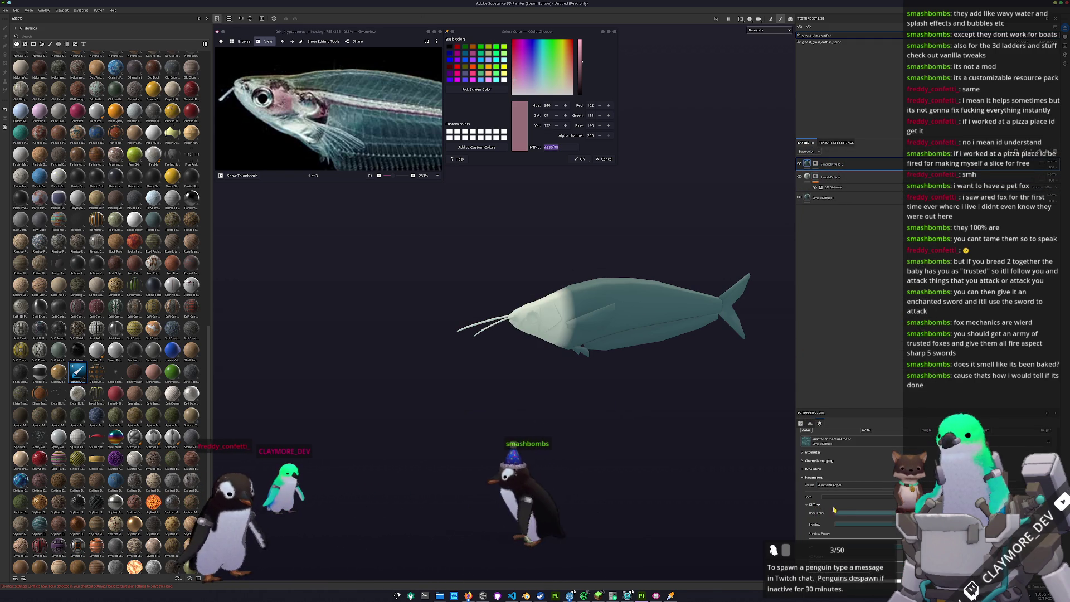
# Set the new layer's Base Color to a pinkish-red hue for the gill patch.
pyautogui.click(840, 513)
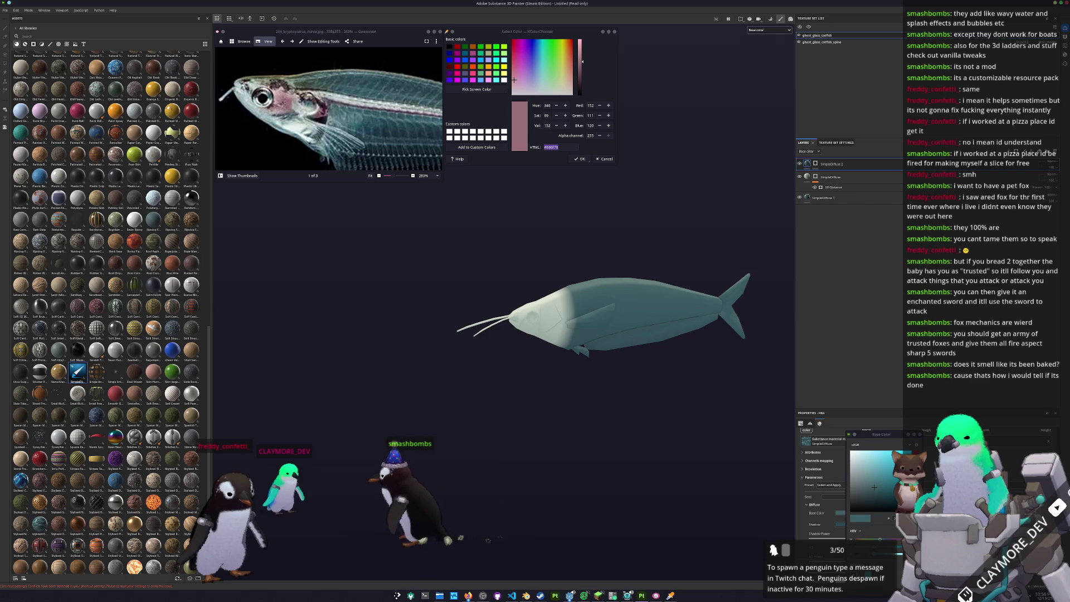
pyautogui.click(842, 528)
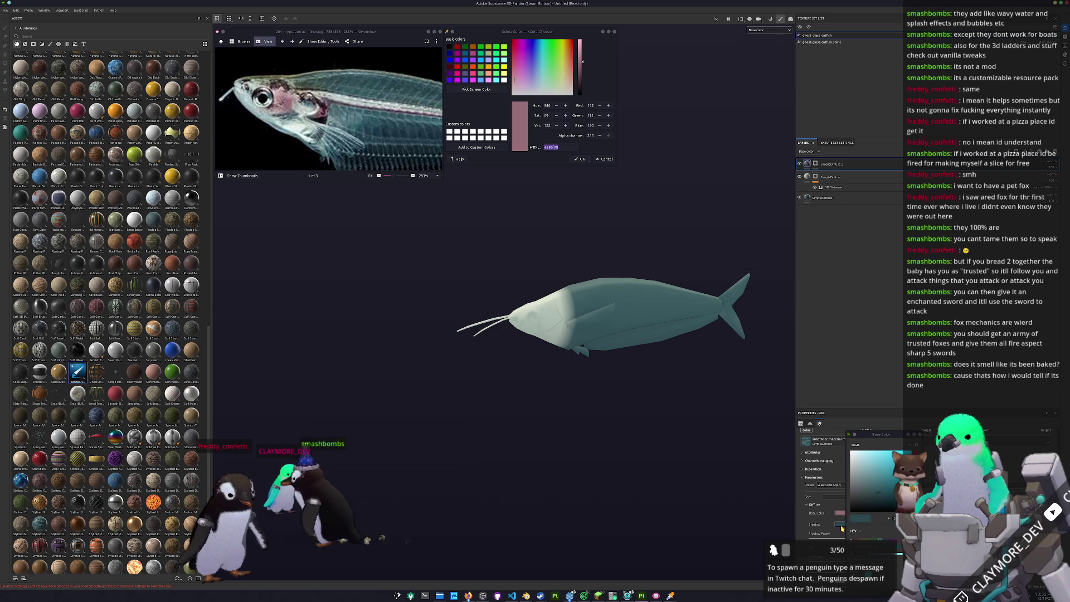
pyautogui.click(879, 492)
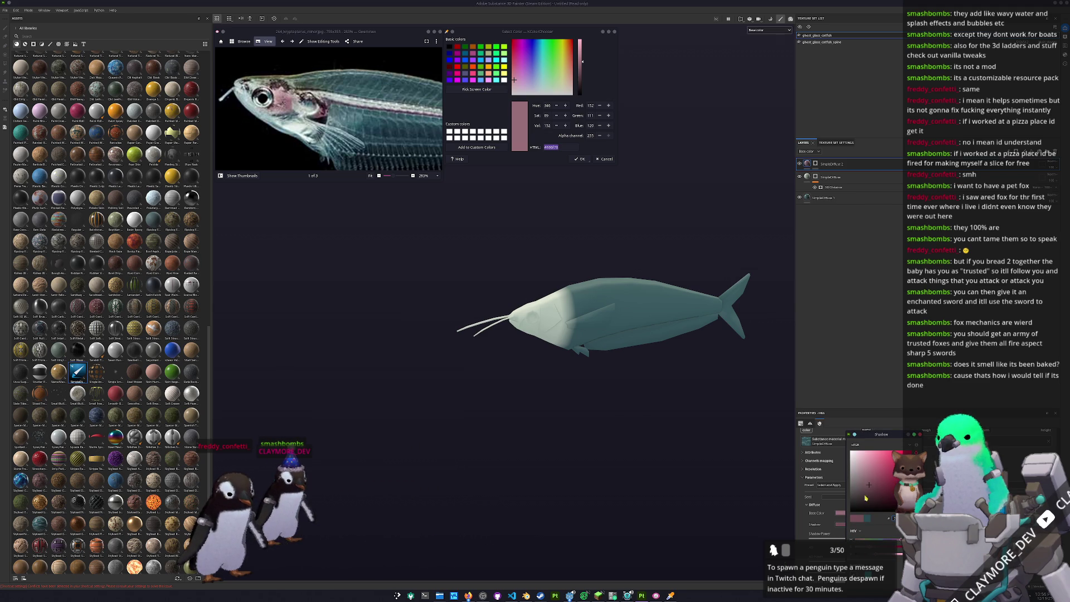
pyautogui.click(888, 519)
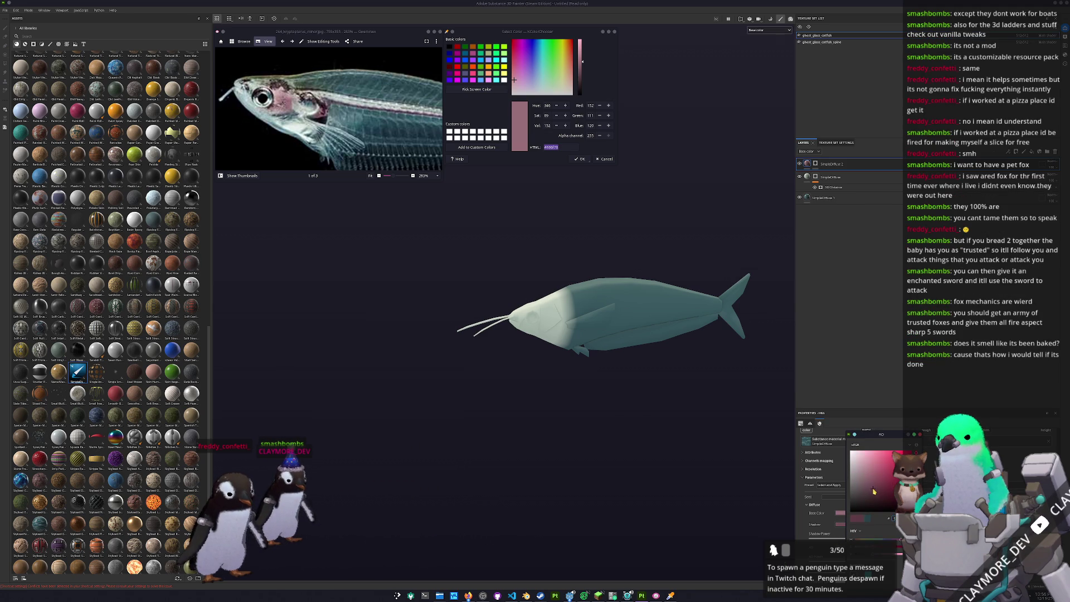
pyautogui.click(825, 163)
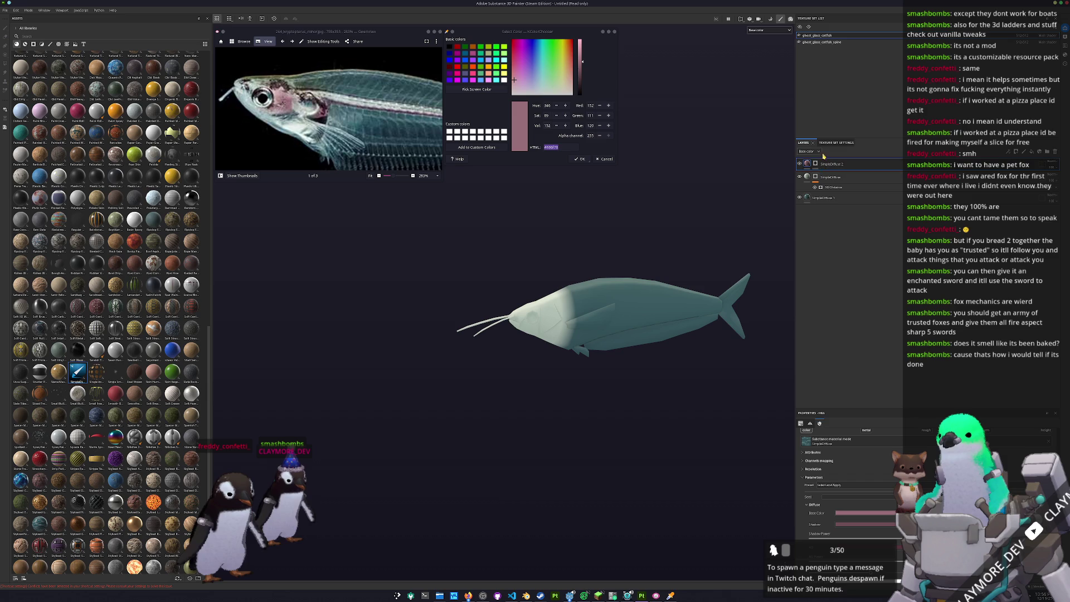
pyautogui.scroll(2, 558, 314)
pyautogui.scroll(2, 558, 314)
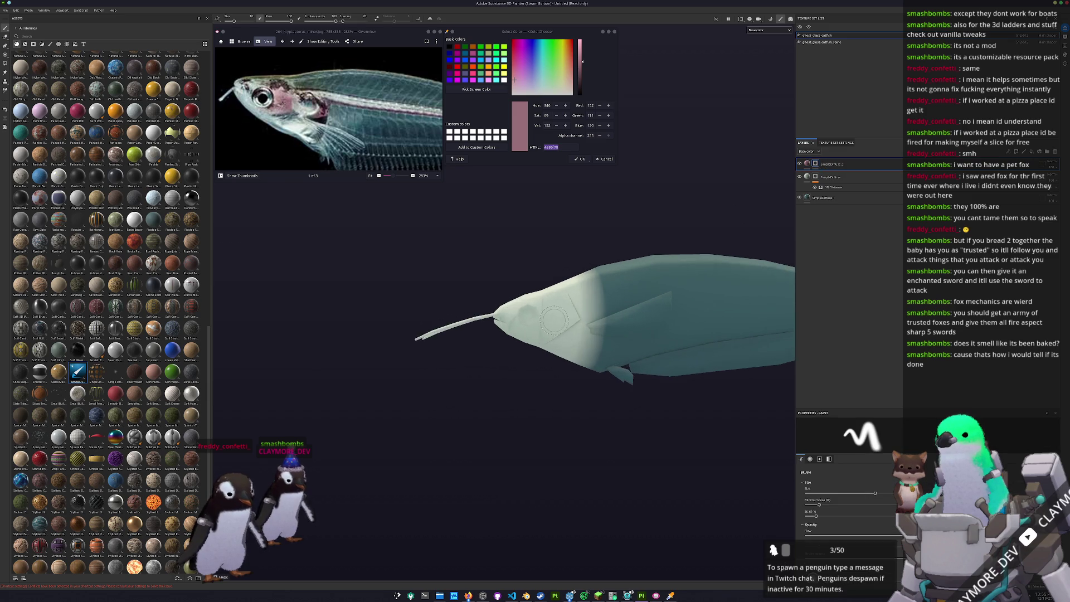
pyautogui.scroll(3, 558, 313)
pyautogui.scroll(1, 558, 314)
# Paint a pink gill patch behind the head and a thin pink stripe along the body's midline.
pyautogui.moveTo(547, 330); pyautogui.dragTo(569, 289)
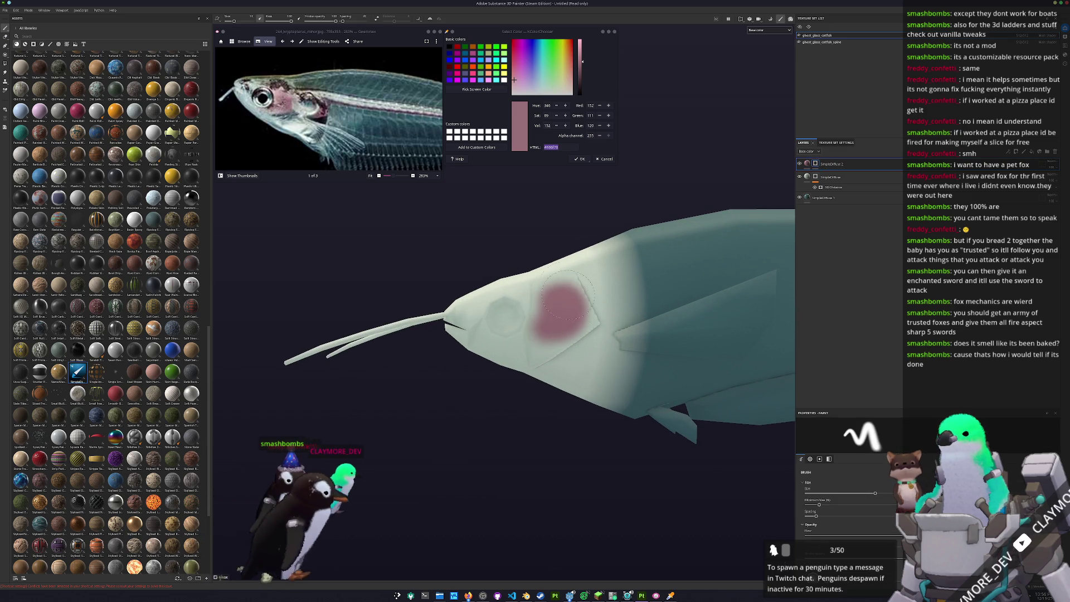
pyautogui.moveTo(569, 327)
pyautogui.mouseDown()
pyautogui.moveTo(544, 343)
pyautogui.moveTo(594, 301)
pyautogui.moveTo(620, 335)
pyautogui.moveTo(652, 288)
pyautogui.mouseUp()
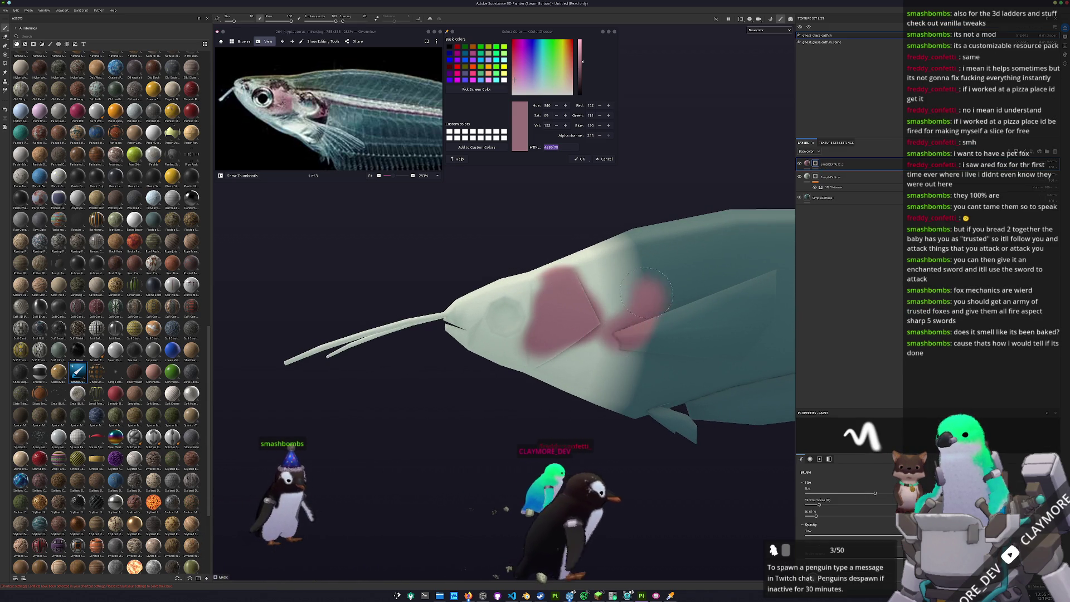
pyautogui.scroll(-3, 619, 314)
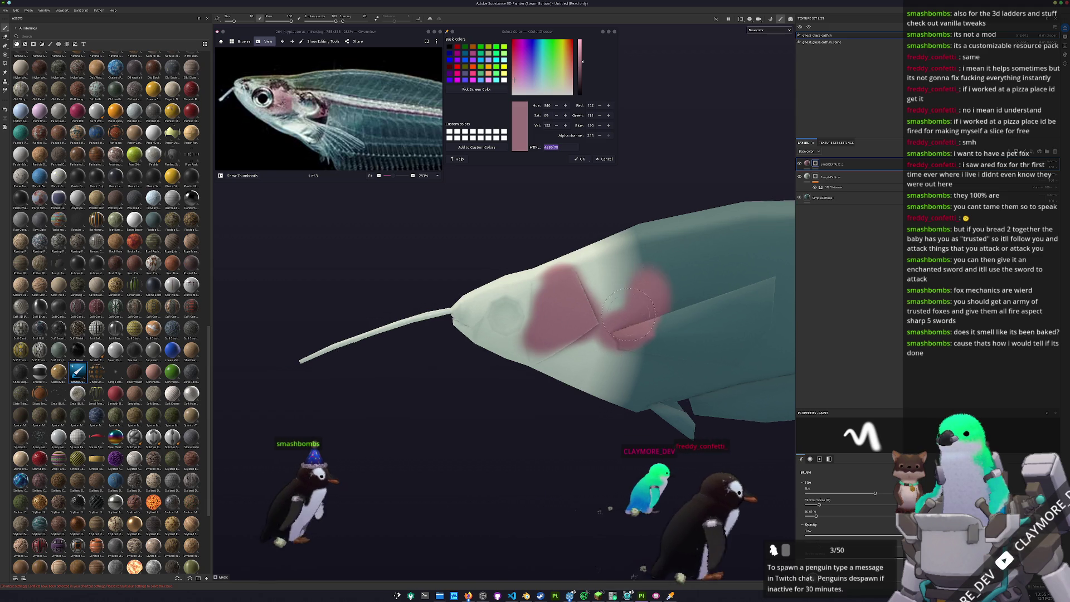
pyautogui.scroll(-2, 620, 315)
pyautogui.moveTo(620, 315)
pyautogui.keyDown('alt'); pyautogui.mouseDown()
pyautogui.moveTo(478, 303)
pyautogui.moveTo(523, 301)
pyautogui.mouseUp(); pyautogui.keyUp('alt')
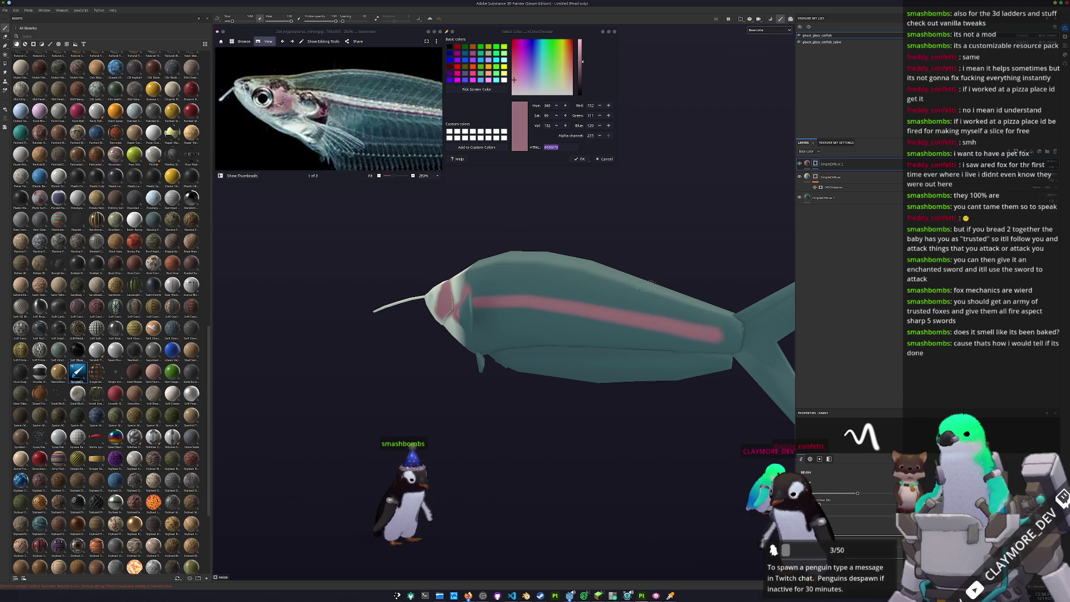
pyautogui.scroll(-2, 335, 109)
pyautogui.moveTo(401, 109); pyautogui.dragTo(252, 109)
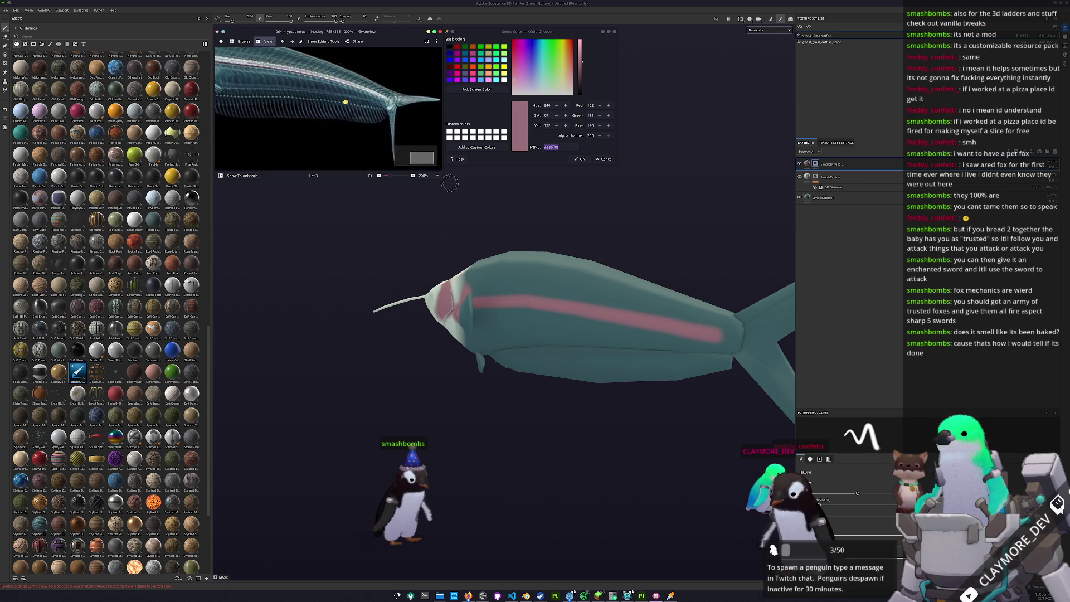
pyautogui.keyDown('alt'); pyautogui.moveTo(518, 240); pyautogui.dragTo(729, 378); pyautogui.keyUp('alt')
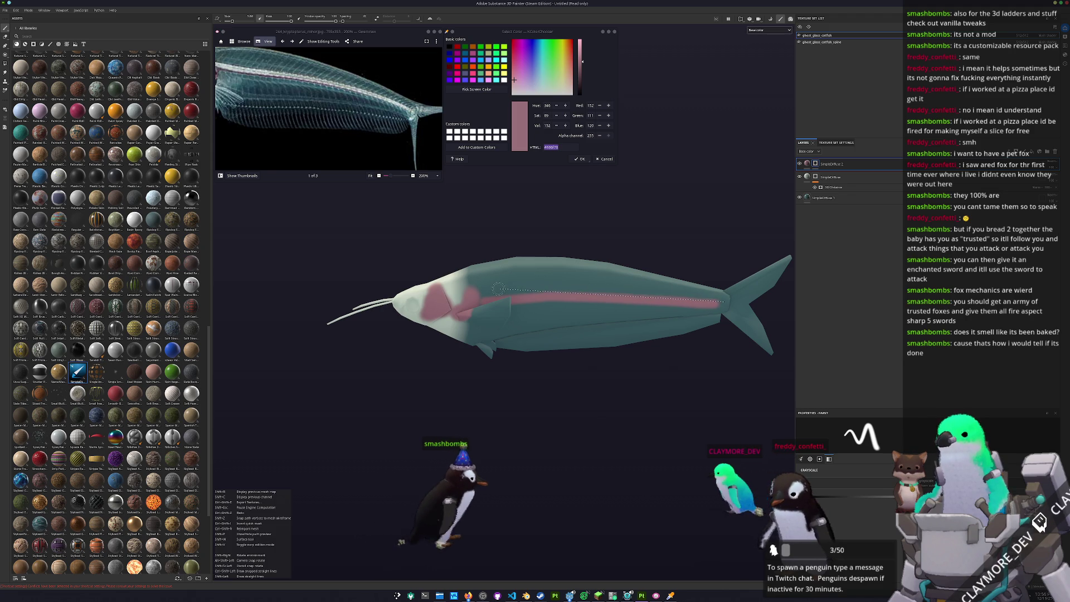
pyautogui.keyDown('alt'); pyautogui.moveTo(587, 318); pyautogui.dragTo(535, 309); pyautogui.keyUp('alt')
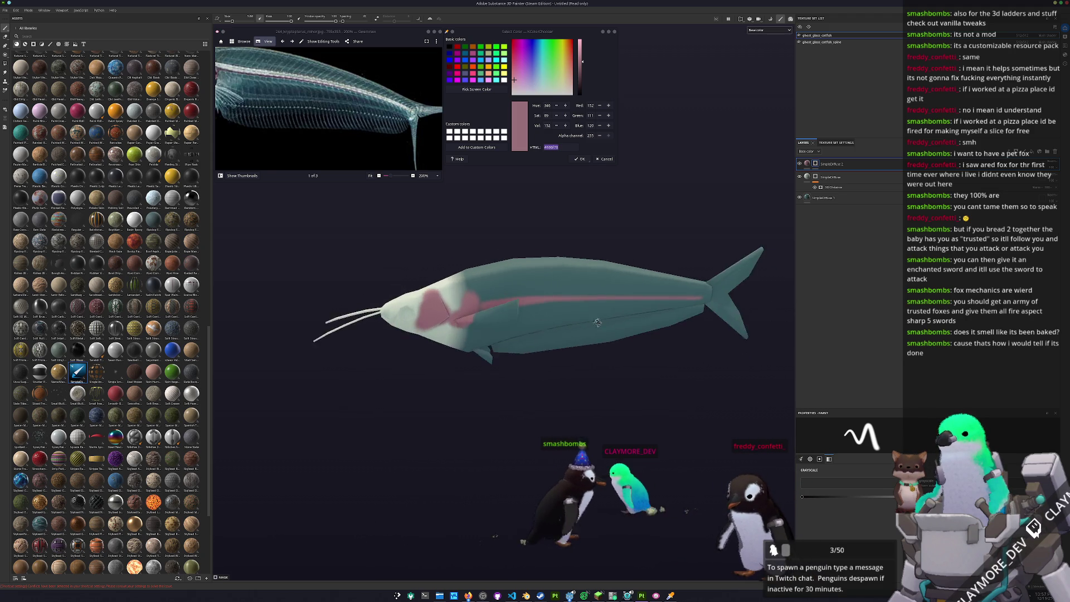
pyautogui.scroll(3, 503, 302)
pyautogui.scroll(-4, 500, 296)
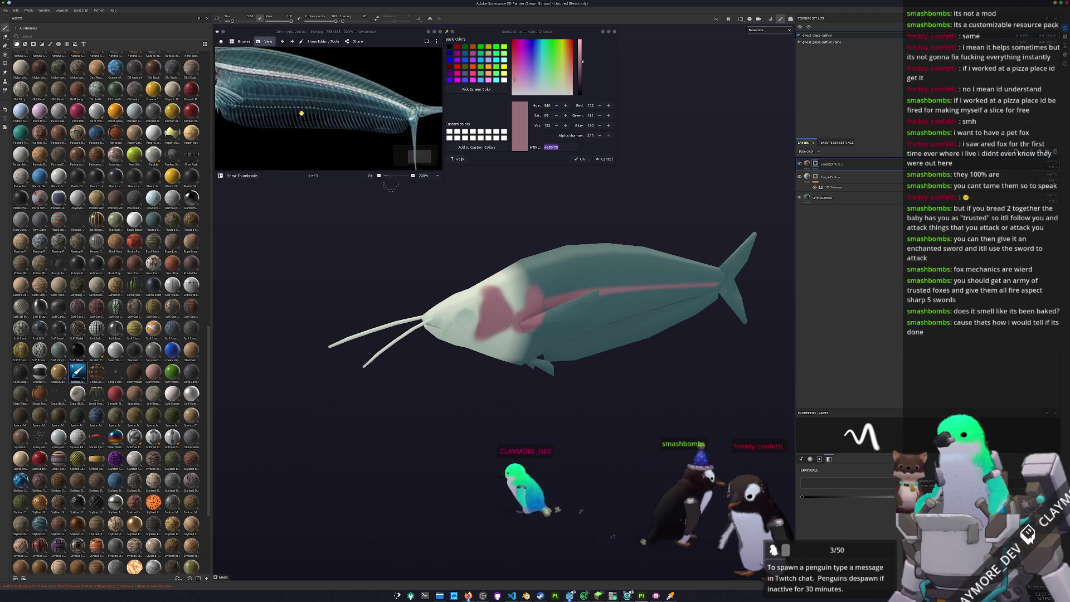
pyautogui.scroll(-3, 335, 109)
pyautogui.scroll(2, 334, 108)
pyautogui.scroll(2, 335, 108)
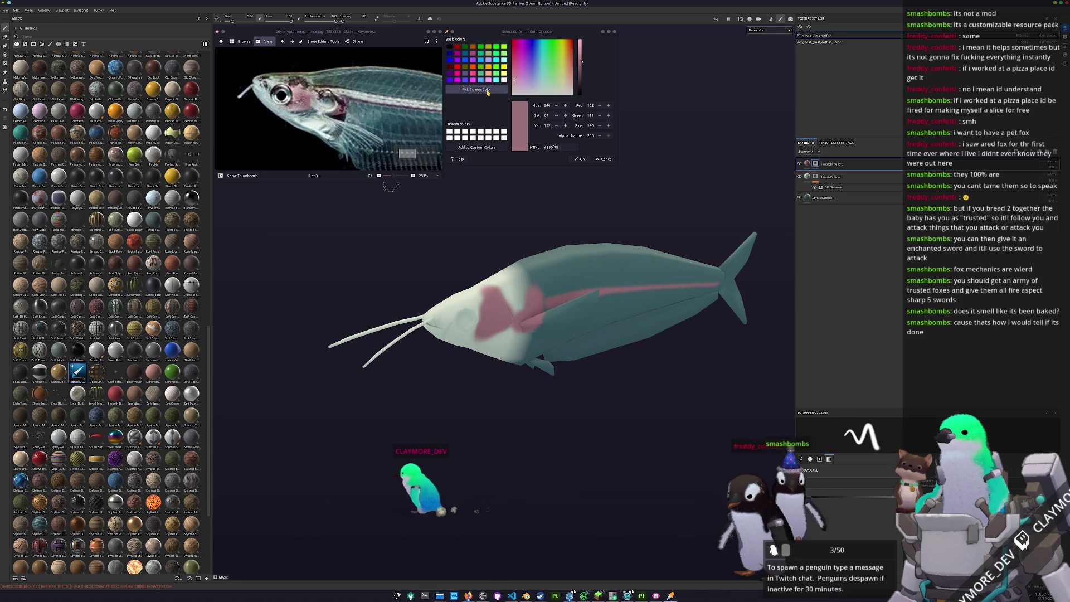
# Sample the grey-green body colour, duplicate the diffuse layer with Ctrl+D and move the copy to the top.
pyautogui.click(485, 294)
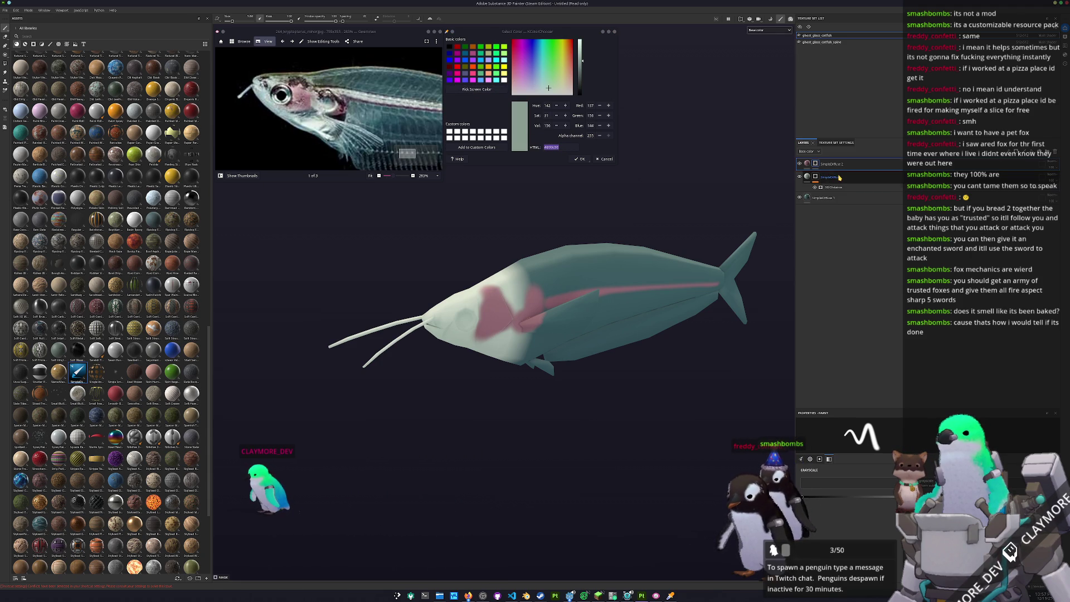
pyautogui.hotkey('ctrl', 'd')
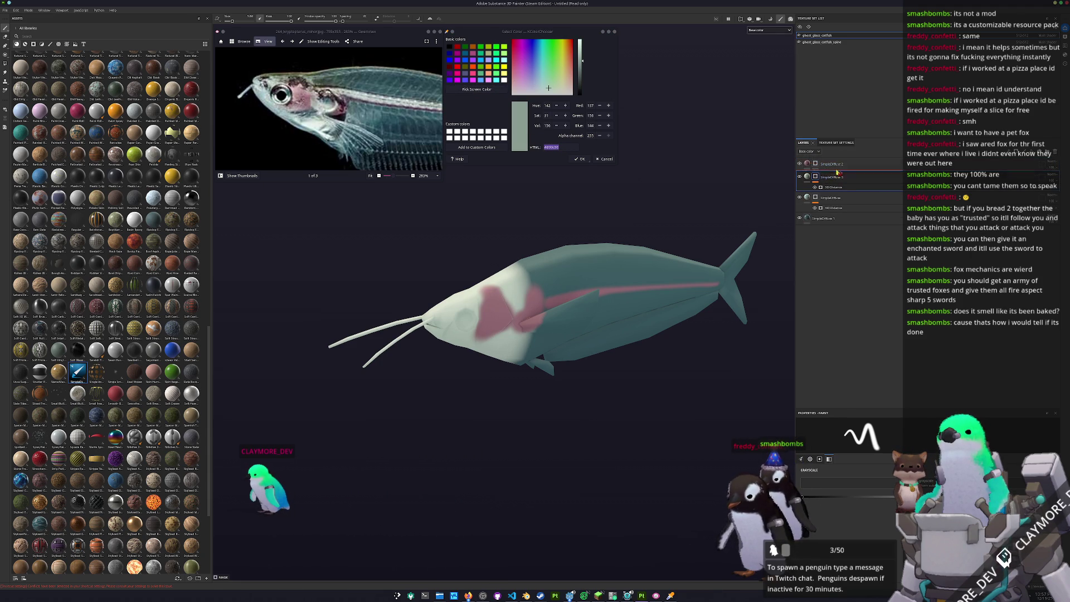
pyautogui.moveTo(841, 176); pyautogui.dragTo(841, 163)
pyautogui.click(808, 164)
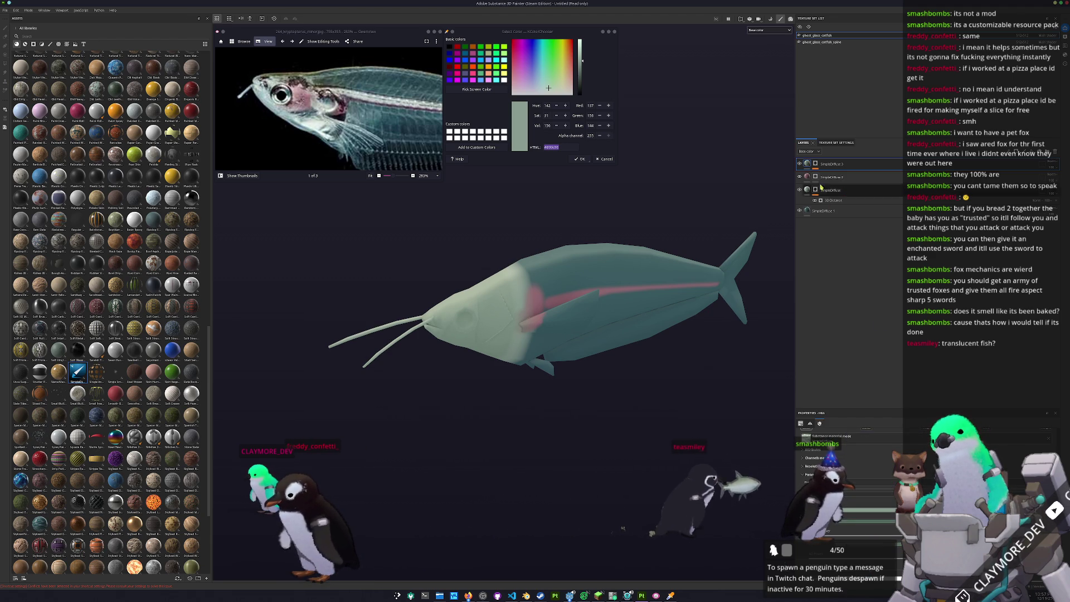
# Add a generator to the top layer's mask so the pink gill patch shows through the overlay.
pyautogui.rightClick(816, 163)
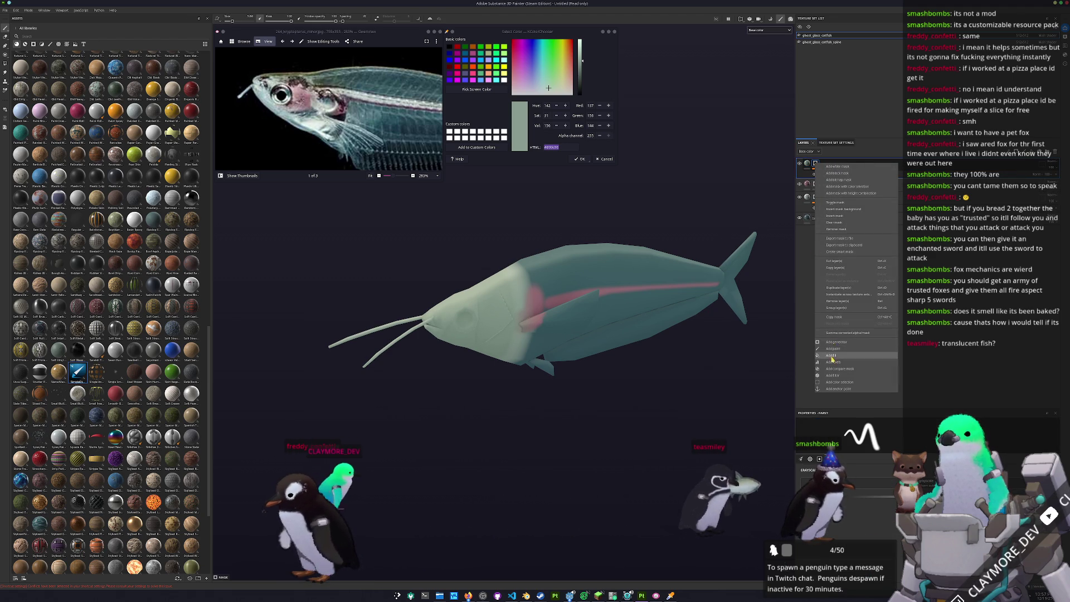
pyautogui.click(837, 349)
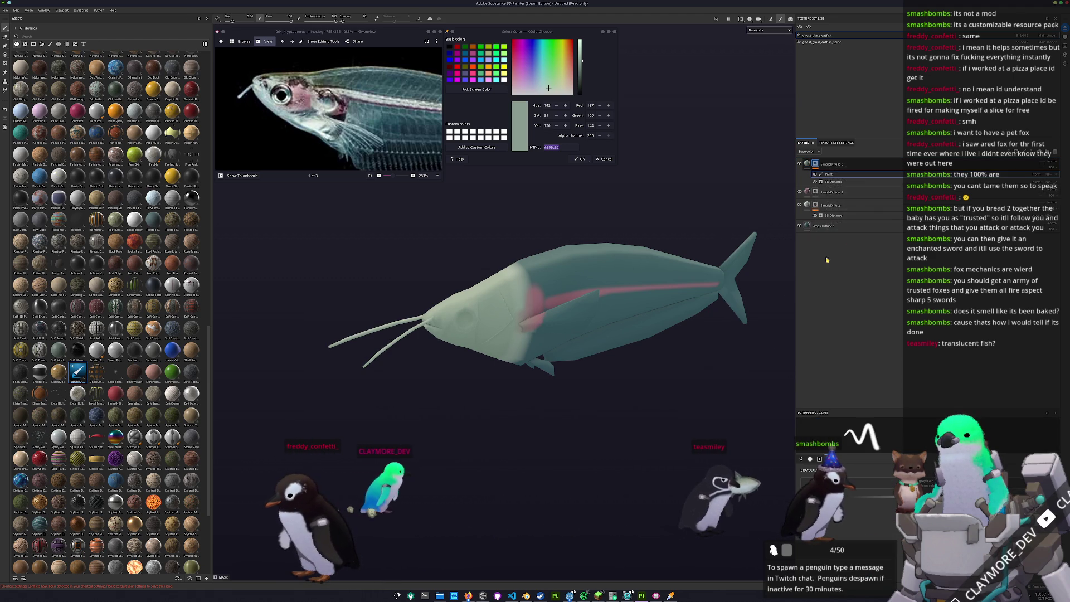
pyautogui.click(848, 184)
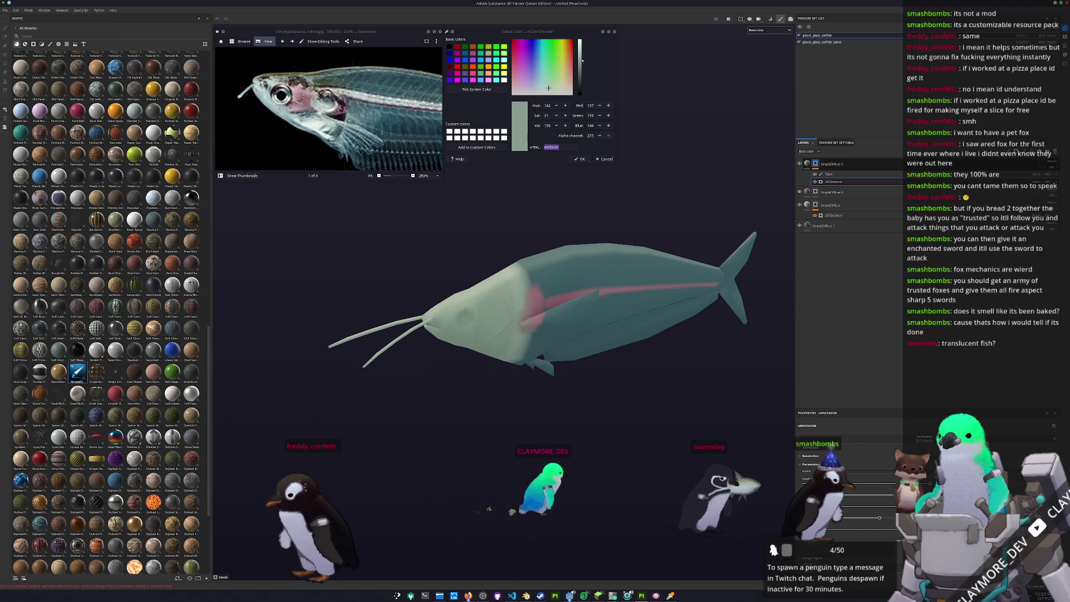
pyautogui.moveTo(522, 302); pyautogui.dragTo(477, 317)
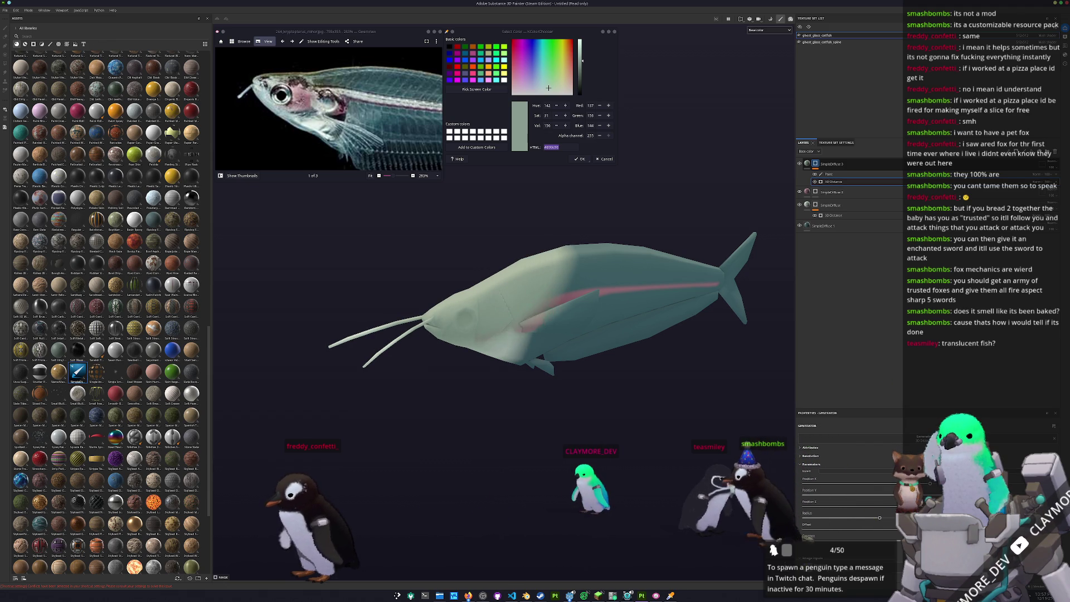
pyautogui.scroll(-4, 577, 321)
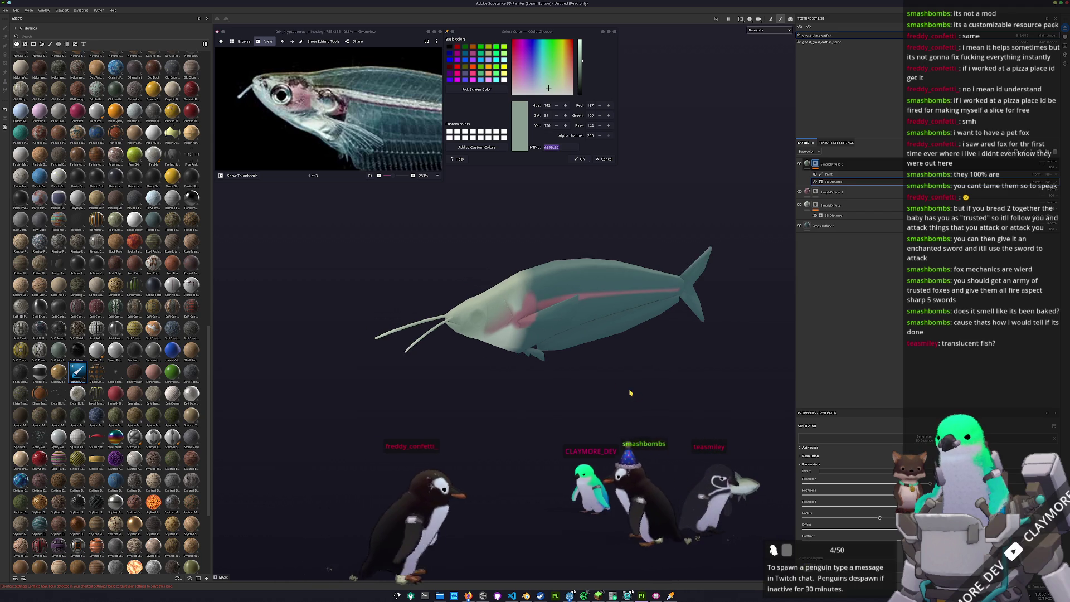
pyautogui.scroll(2, 577, 321)
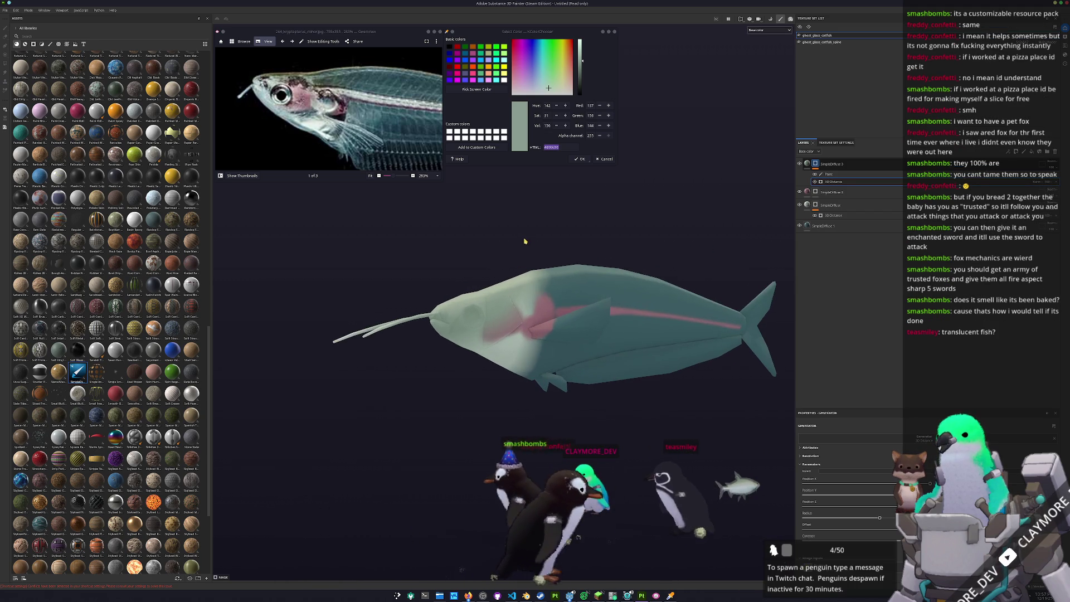
pyautogui.scroll(2, 561, 251)
# Add a new top fill layer and give it a dark olive-grey Base Color sampled from the screen.
pyautogui.click(832, 228)
pyautogui.click(1028, 151)
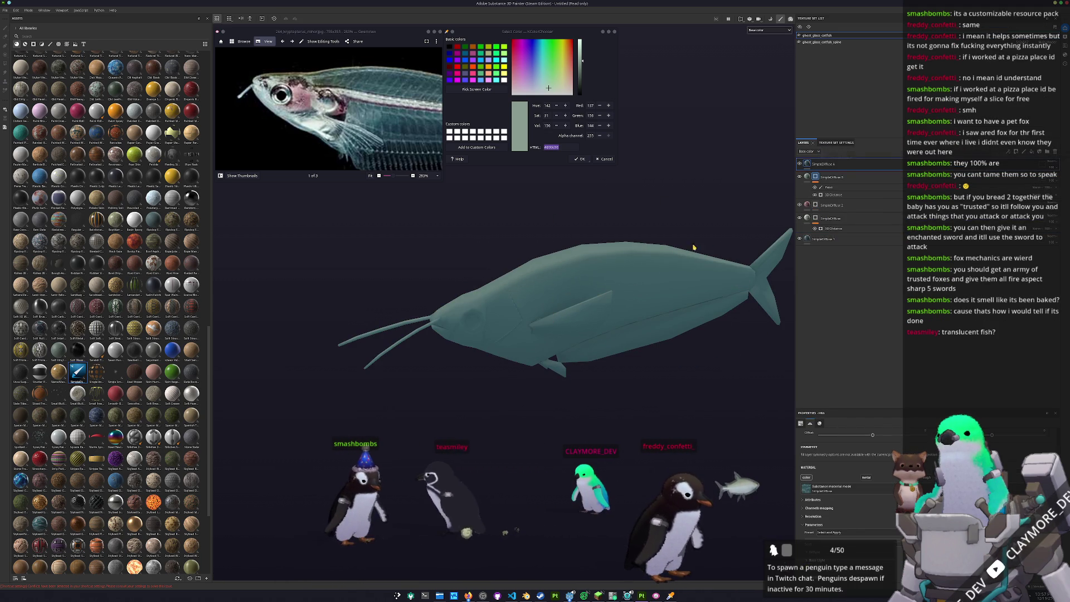
pyautogui.click(487, 294)
pyautogui.click(822, 164)
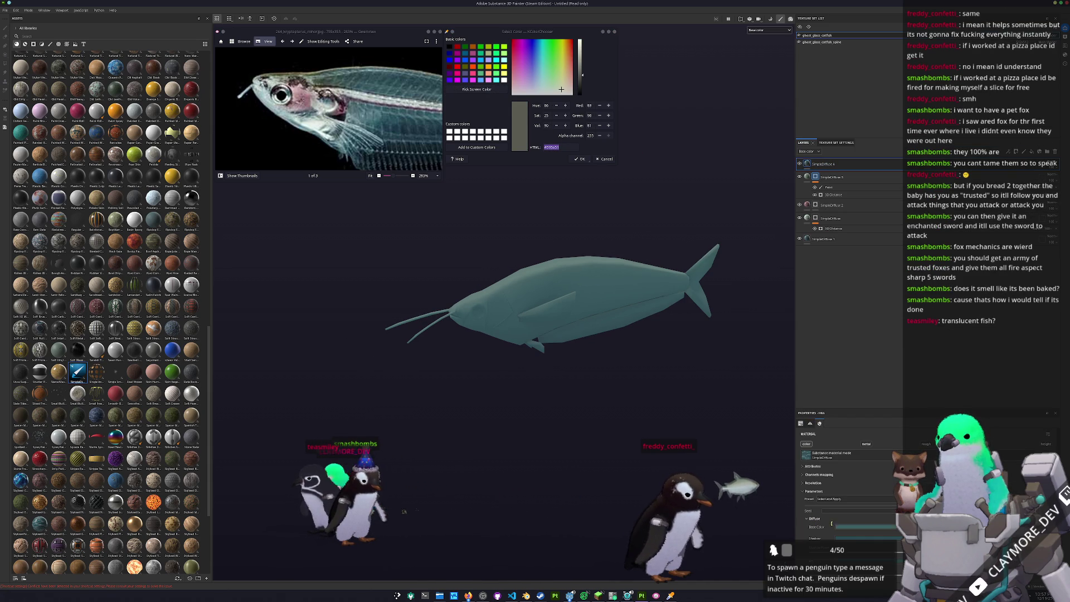
pyautogui.click(889, 521)
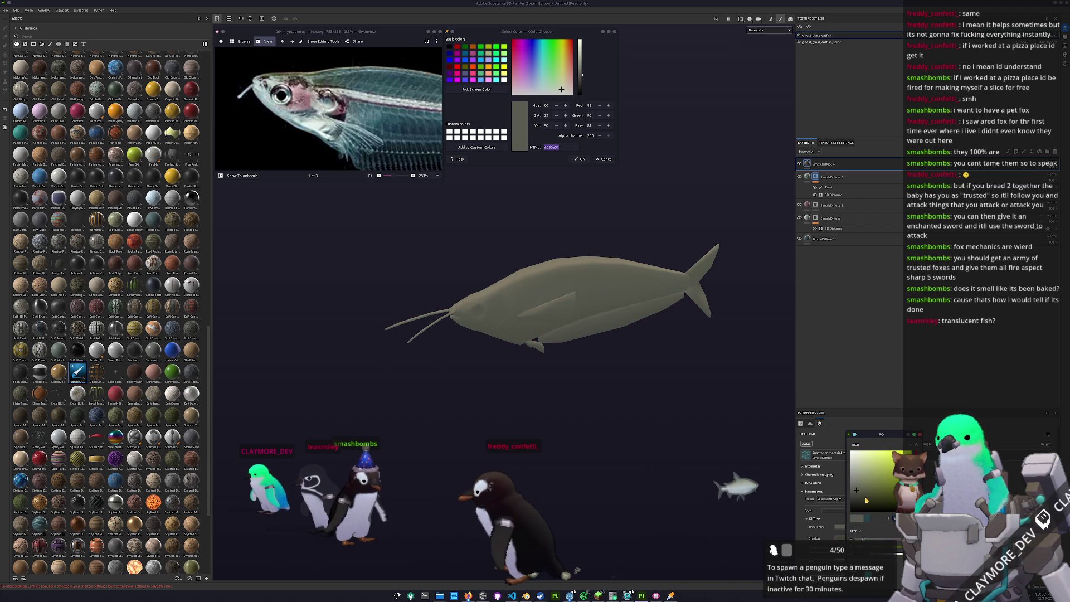
pyautogui.rightClick(819, 166)
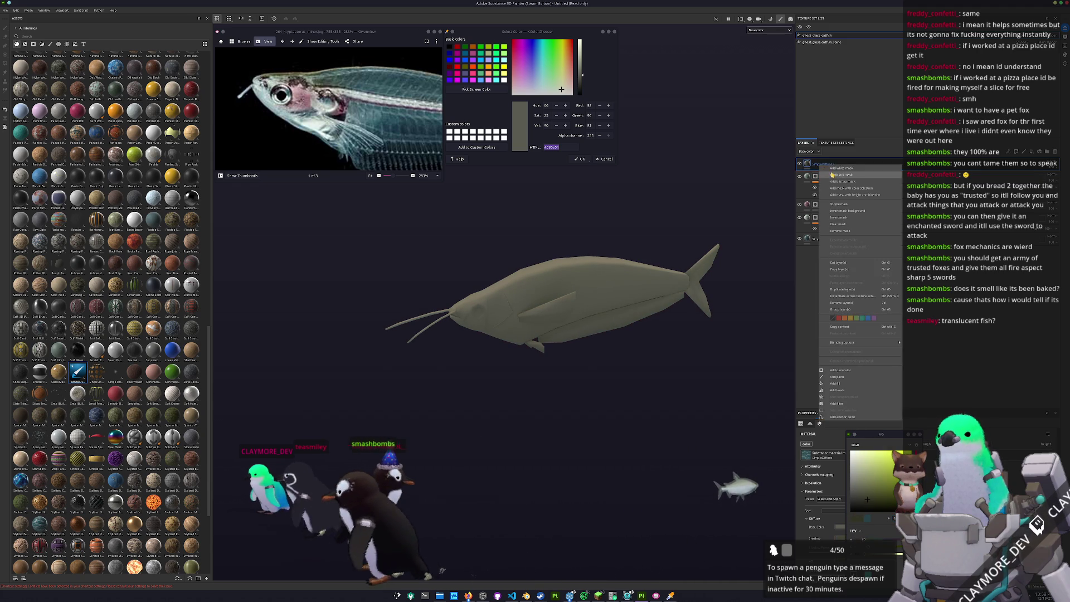
# Give the olive layer a black mask with a paint effect.
pyautogui.click(824, 178)
pyautogui.rightClick(819, 166)
pyautogui.click(826, 352)
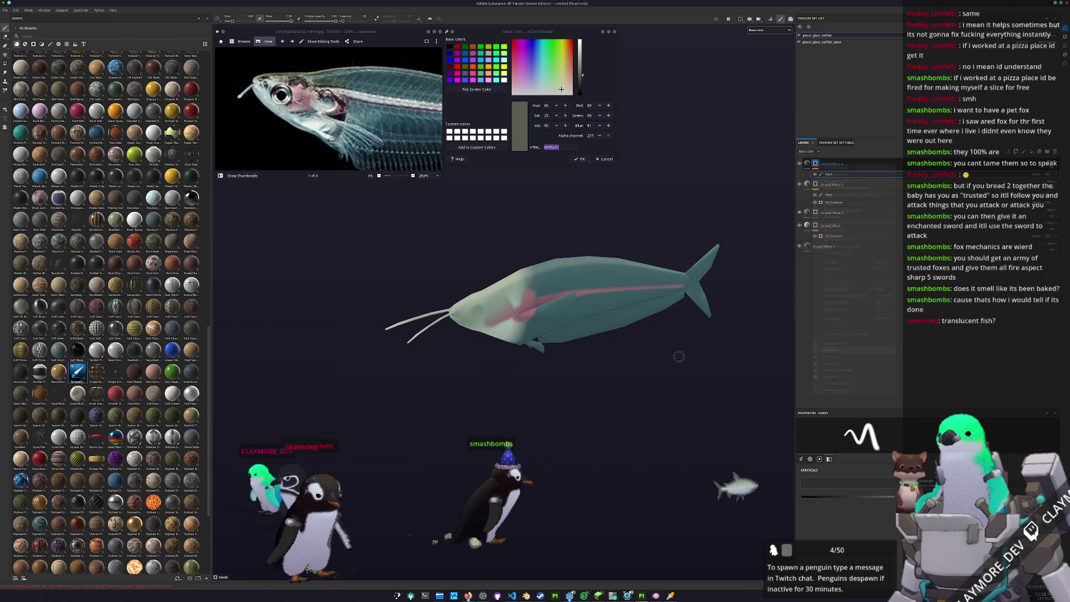
pyautogui.scroll(3, 502, 334)
pyautogui.scroll(3, 502, 335)
pyautogui.scroll(3, 503, 335)
pyautogui.keyDown('alt'); pyautogui.moveTo(502, 335); pyautogui.dragTo(519, 368); pyautogui.keyUp('alt')
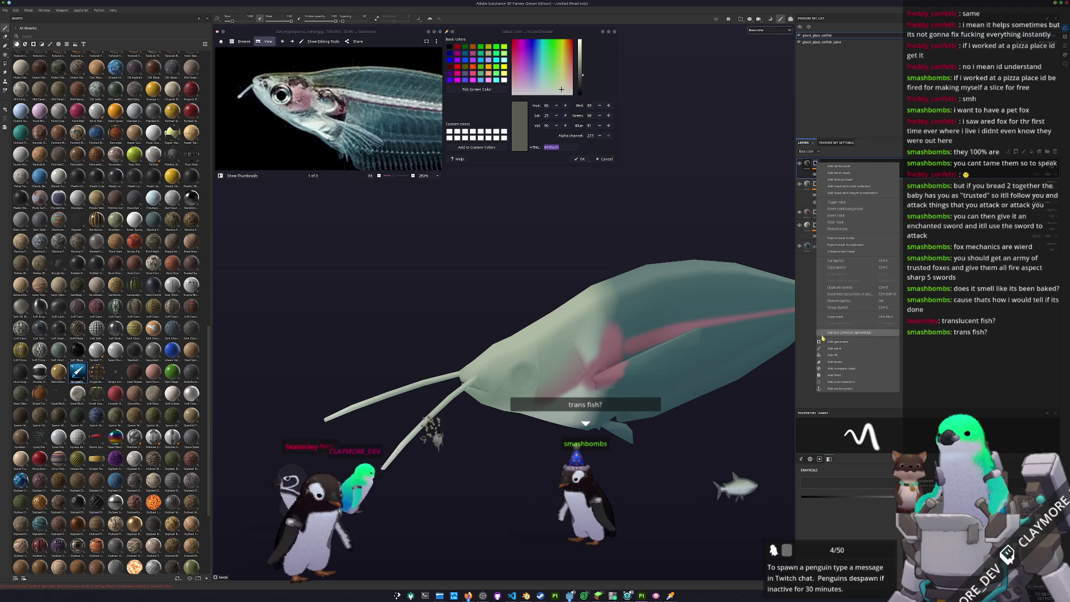
# Add a fill effect beneath the paint in the mask and assign a mottled grunge pattern.
pyautogui.click(1028, 152)
pyautogui.moveTo(826, 174); pyautogui.dragTo(826, 190)
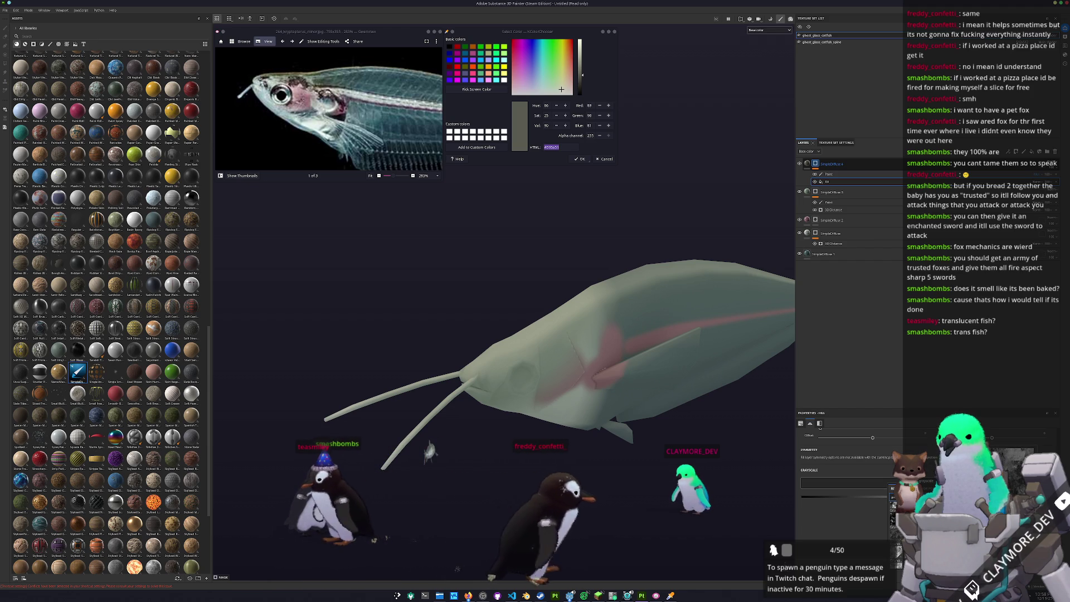
pyautogui.click(836, 181)
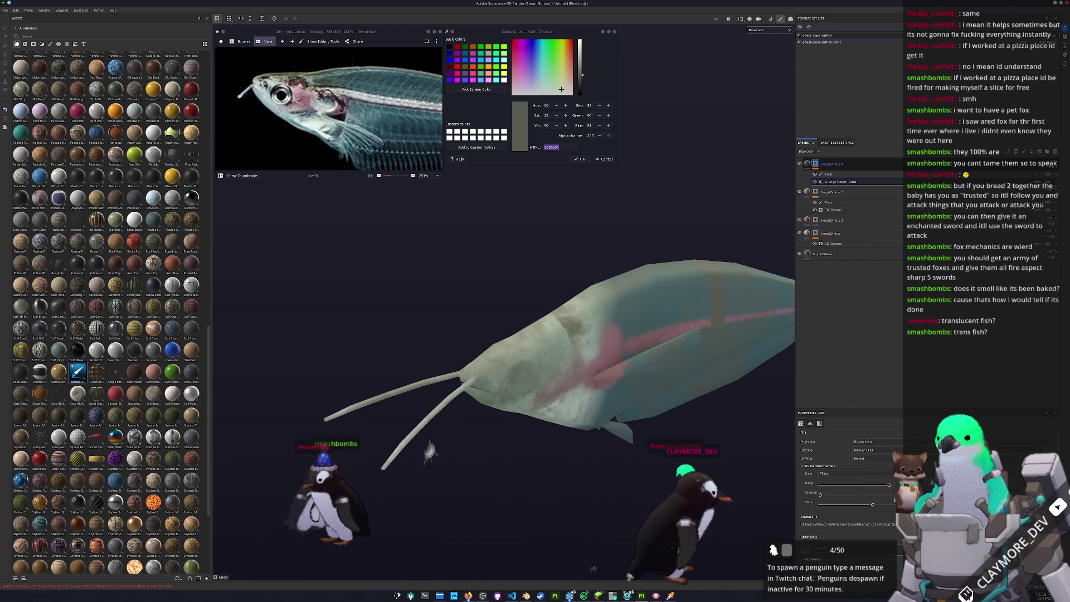
# Switch the mask fill to tri-planar projection and paint pink onto the gill area behind the head.
pyautogui.click(866, 442)
pyautogui.click(875, 463)
pyautogui.scroll(-3, 869, 499)
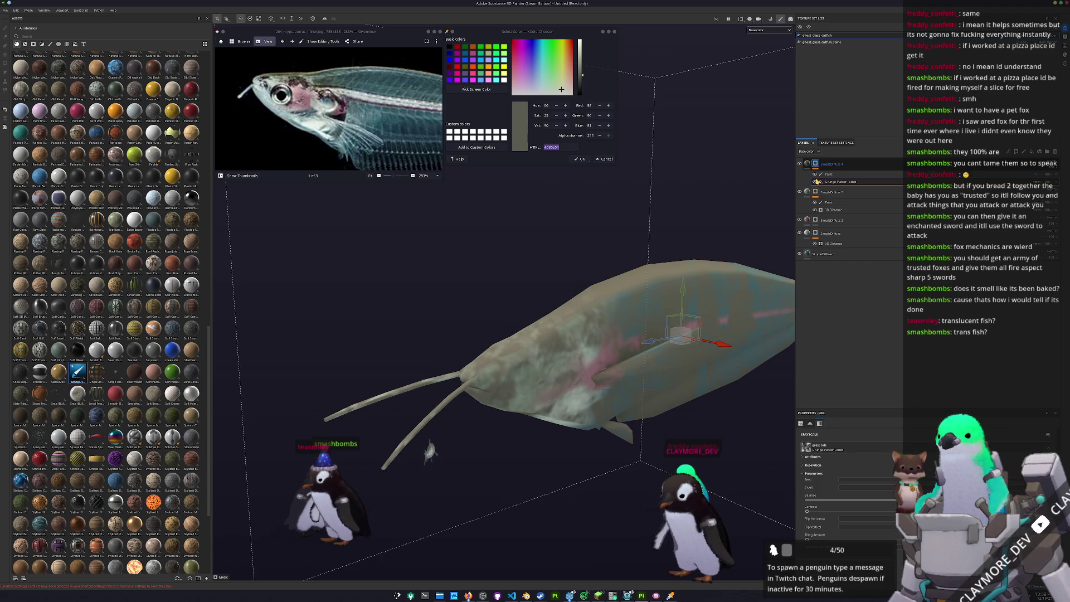
pyautogui.click(848, 179)
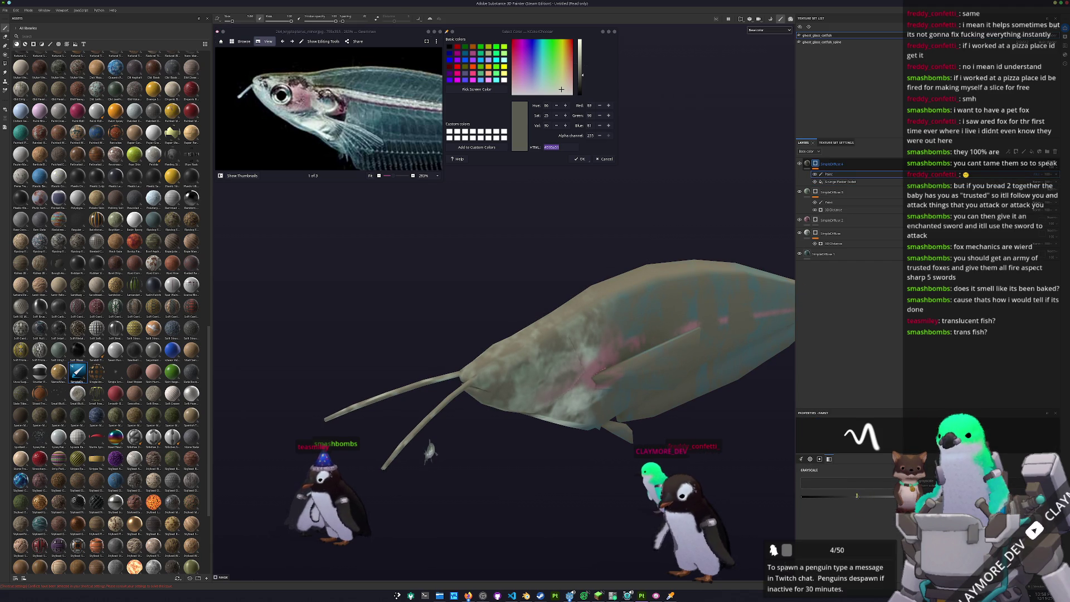
pyautogui.keyDown('alt'); pyautogui.moveTo(728, 481); pyautogui.dragTo(586, 393); pyautogui.keyUp('alt')
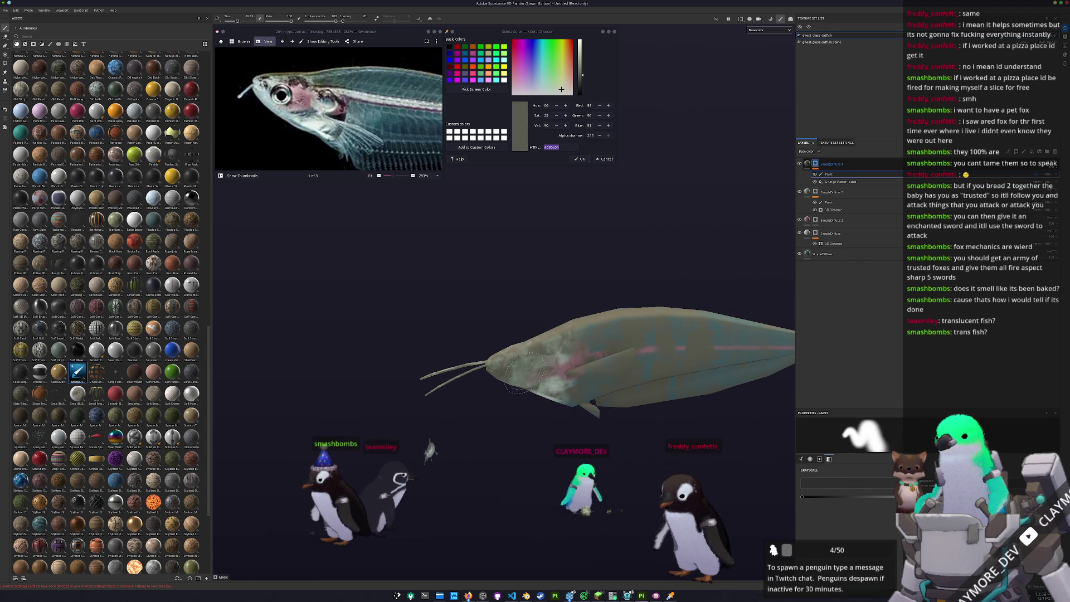
pyautogui.moveTo(539, 364); pyautogui.dragTo(577, 368)
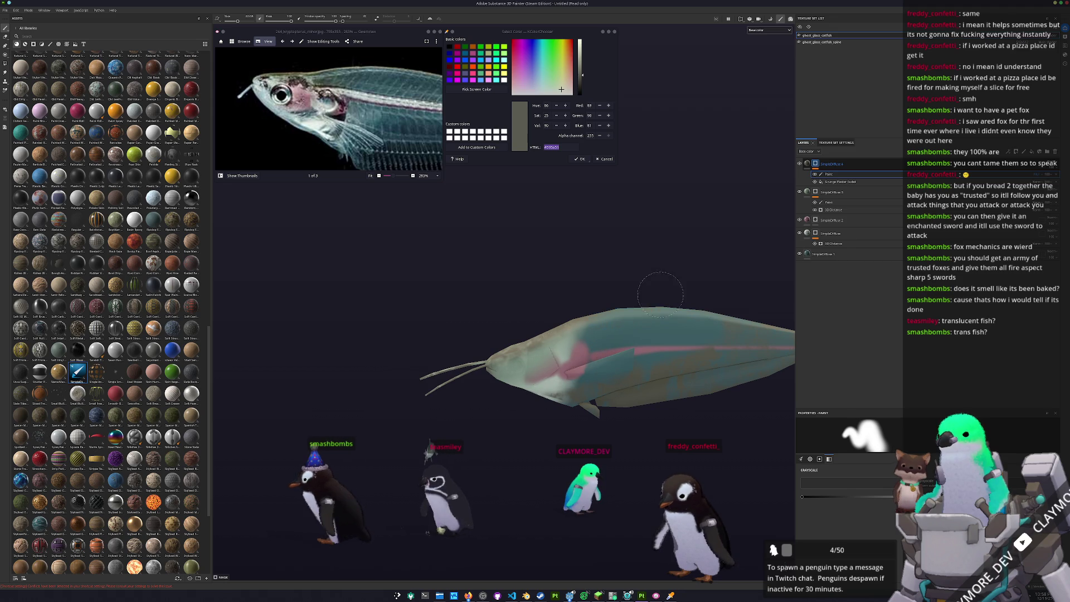
# Orbit the fish from both sides and above to inspect the mottling and pink markings.
pyautogui.keyDown('alt'); pyautogui.moveTo(644, 305); pyautogui.dragTo(586, 276); pyautogui.keyUp('alt')
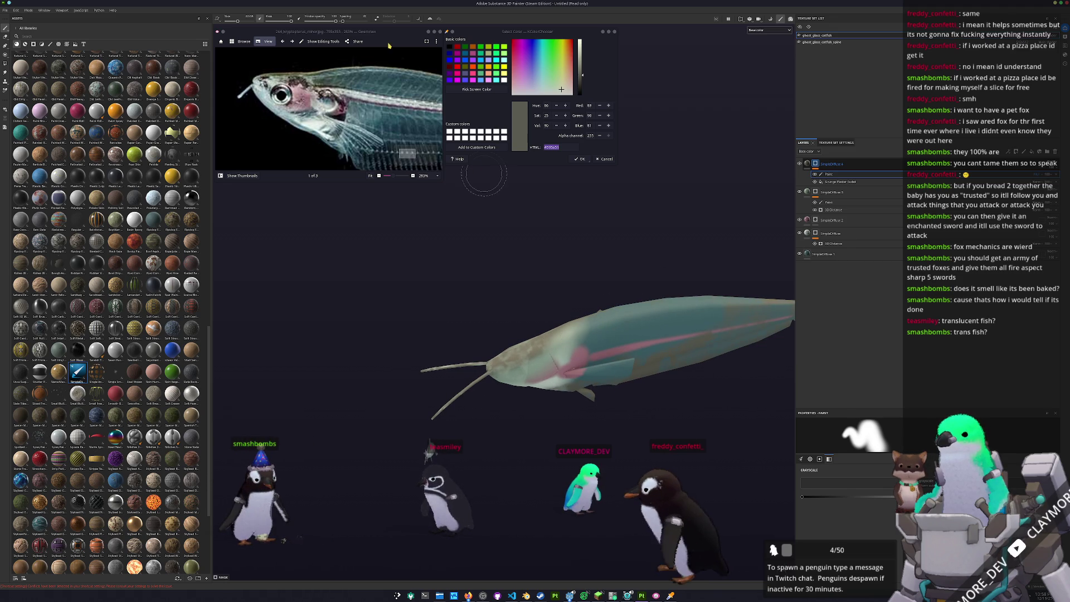
pyautogui.moveTo(636, 335)
pyautogui.keyDown('alt'); pyautogui.mouseDown()
pyautogui.moveTo(686, 353)
pyautogui.moveTo(418, 380)
pyautogui.mouseUp(); pyautogui.keyUp('alt')
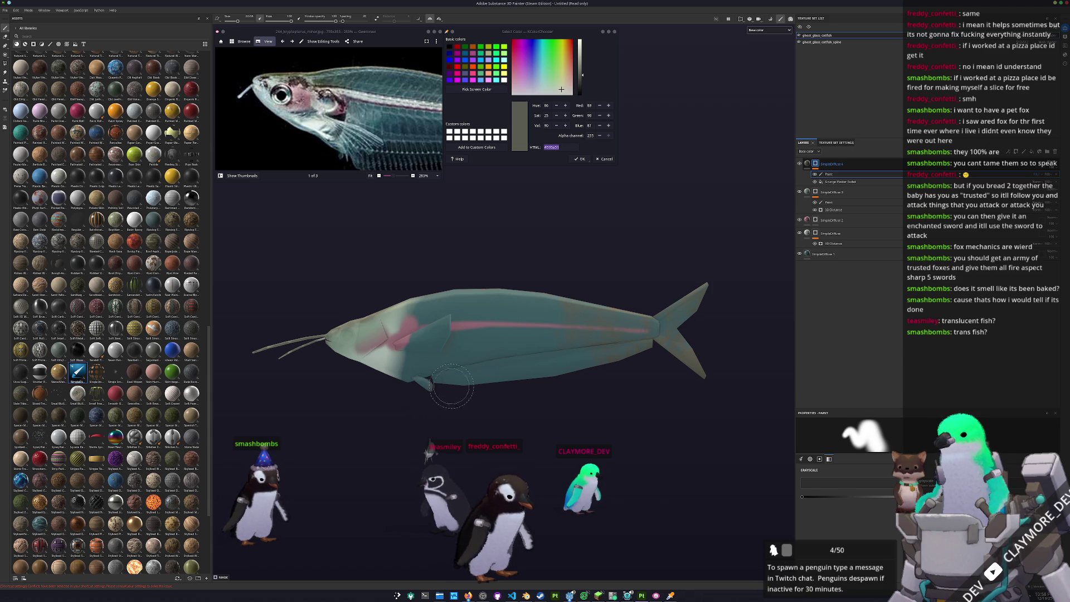
pyautogui.keyDown('alt'); pyautogui.moveTo(484, 391); pyautogui.dragTo(427, 393); pyautogui.keyUp('alt')
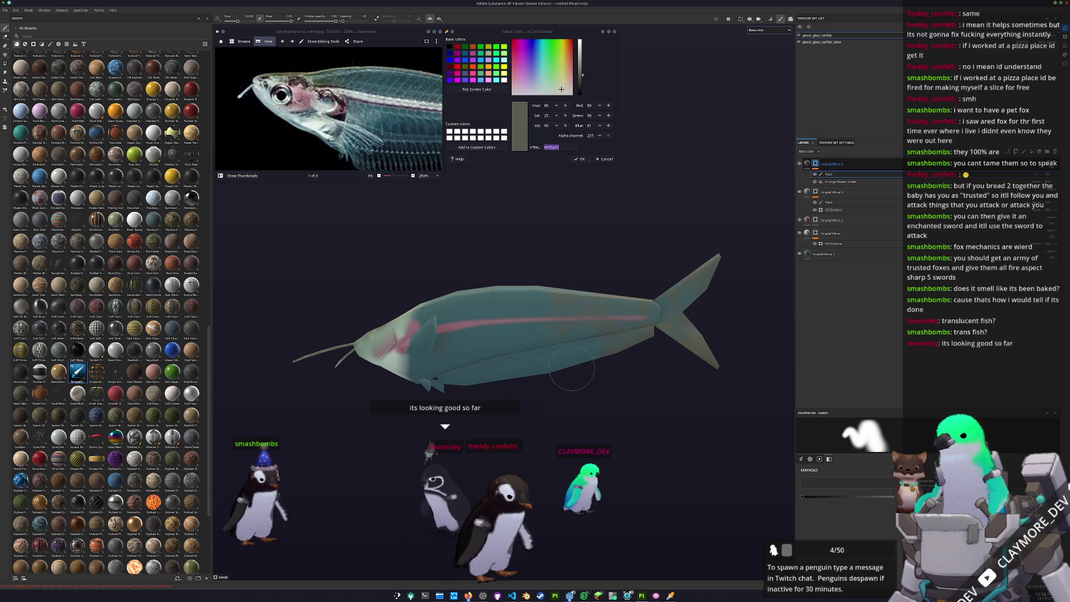
pyautogui.keyDown('alt'); pyautogui.moveTo(598, 355); pyautogui.dragTo(495, 289); pyautogui.keyUp('alt')
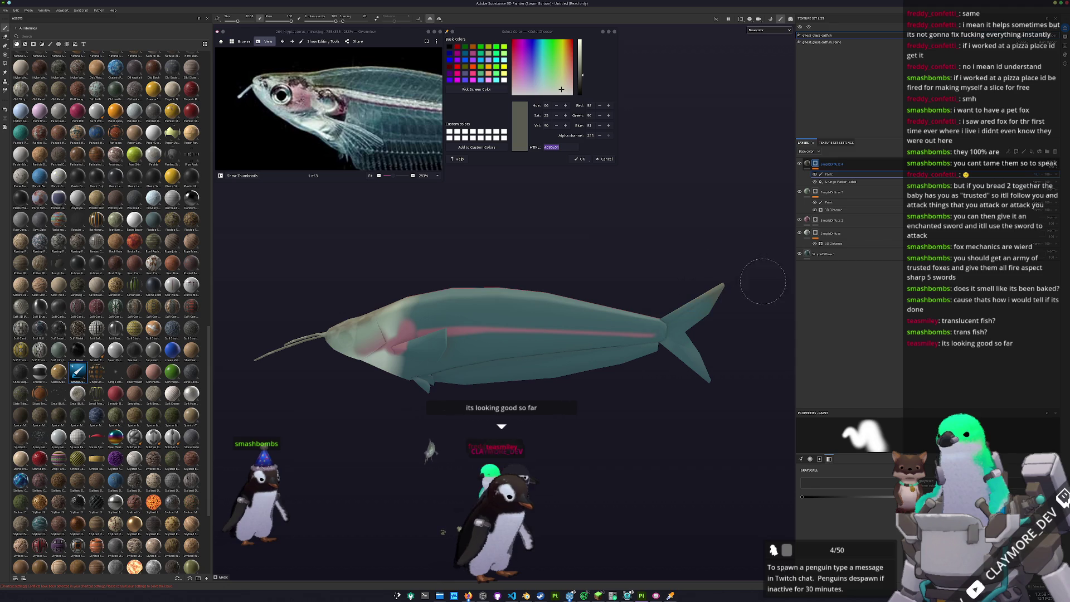
pyautogui.keyDown('alt'); pyautogui.moveTo(777, 286); pyautogui.dragTo(632, 360); pyautogui.keyUp('alt')
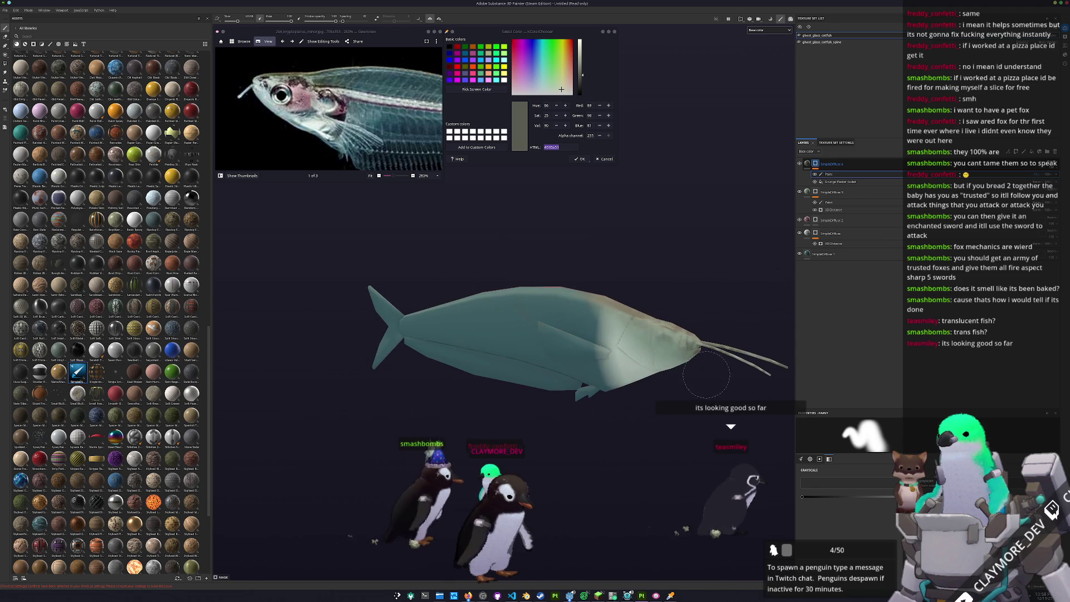
pyautogui.moveTo(611, 339)
pyautogui.keyDown('alt'); pyautogui.mouseDown()
pyautogui.moveTo(525, 390)
pyautogui.moveTo(481, 493)
pyautogui.mouseUp(); pyautogui.keyUp('alt')
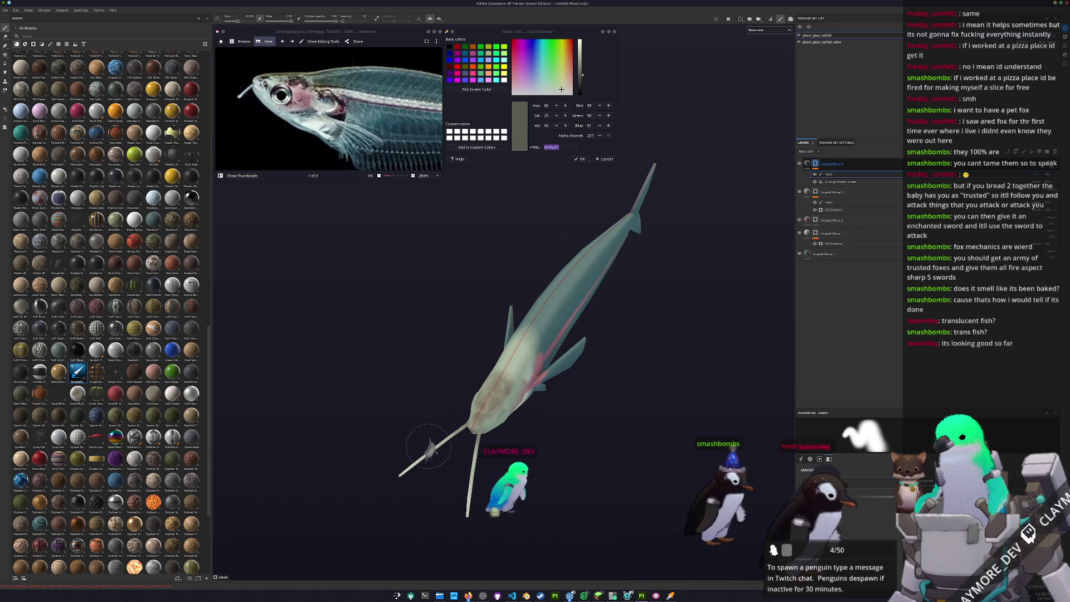
pyautogui.keyDown('alt'); pyautogui.moveTo(427, 456); pyautogui.dragTo(429, 451); pyautogui.keyUp('alt')
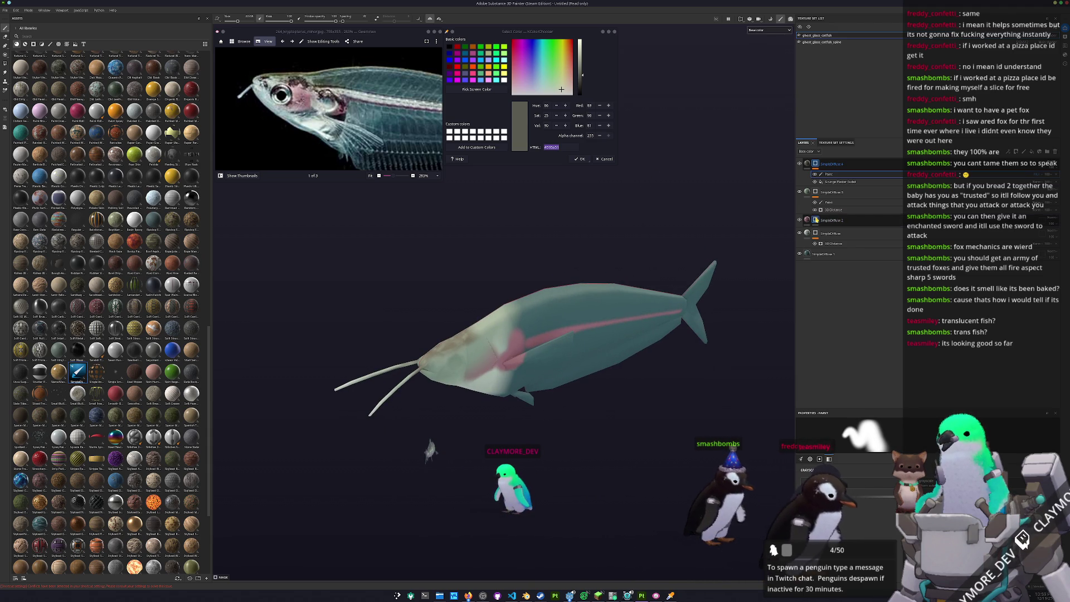
pyautogui.scroll(4, 516, 366)
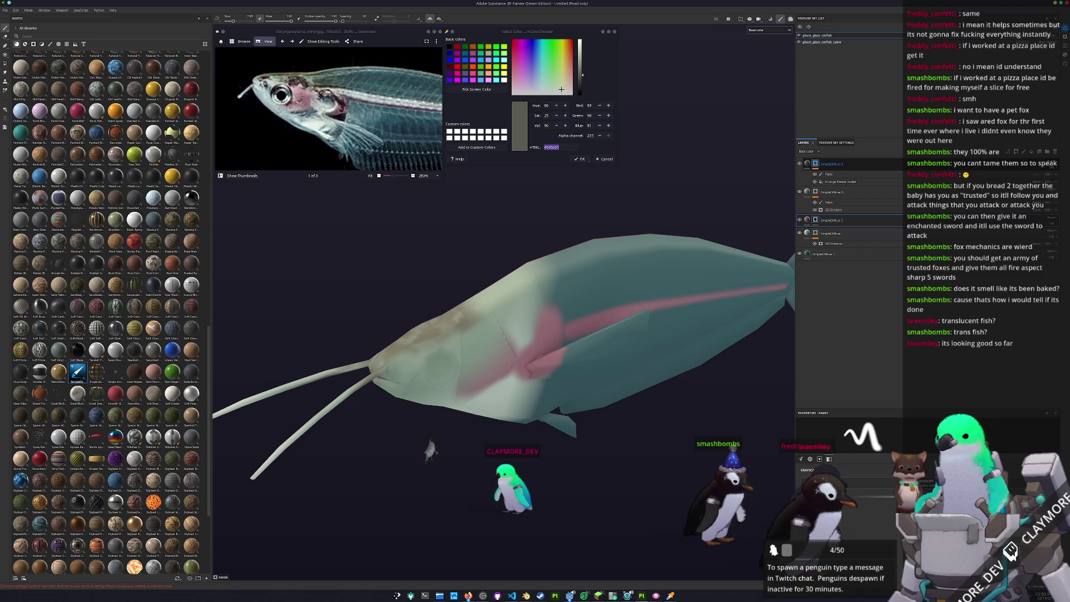
pyautogui.scroll(3, 535, 393)
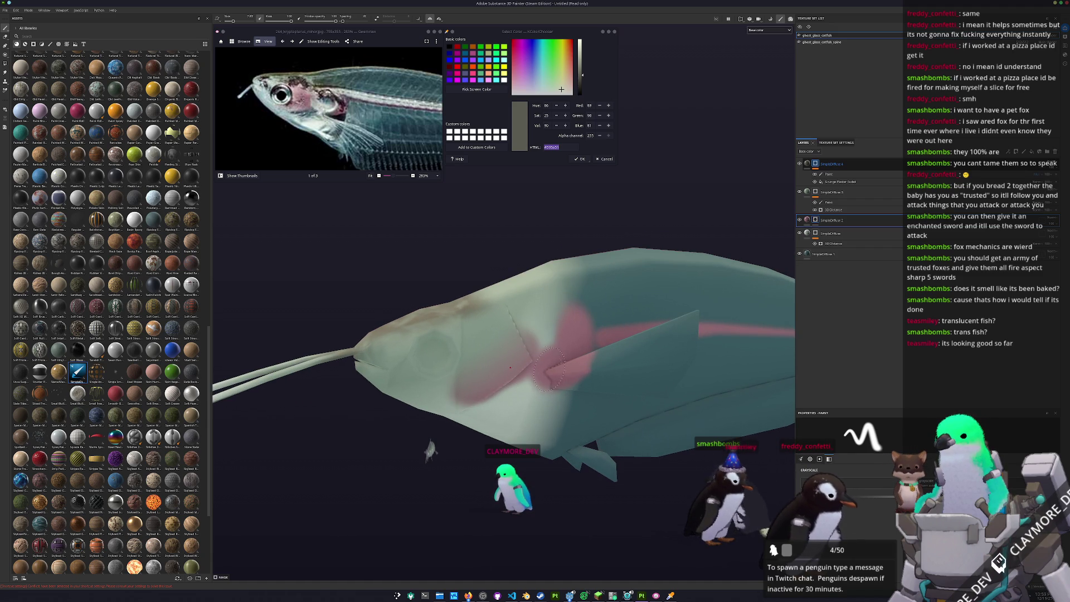
# Draw a straight pink stroke along the fish's side and check it from a few angles.
pyautogui.keyDown('alt'); pyautogui.moveTo(571, 333); pyautogui.dragTo(438, 336); pyautogui.keyUp('alt')
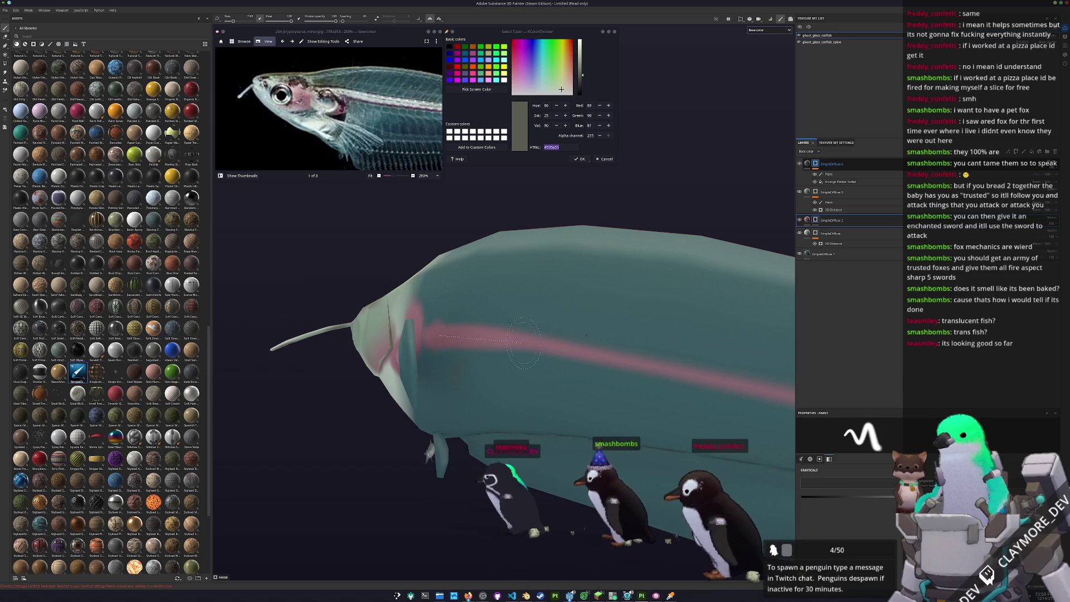
pyautogui.scroll(-4, 573, 347)
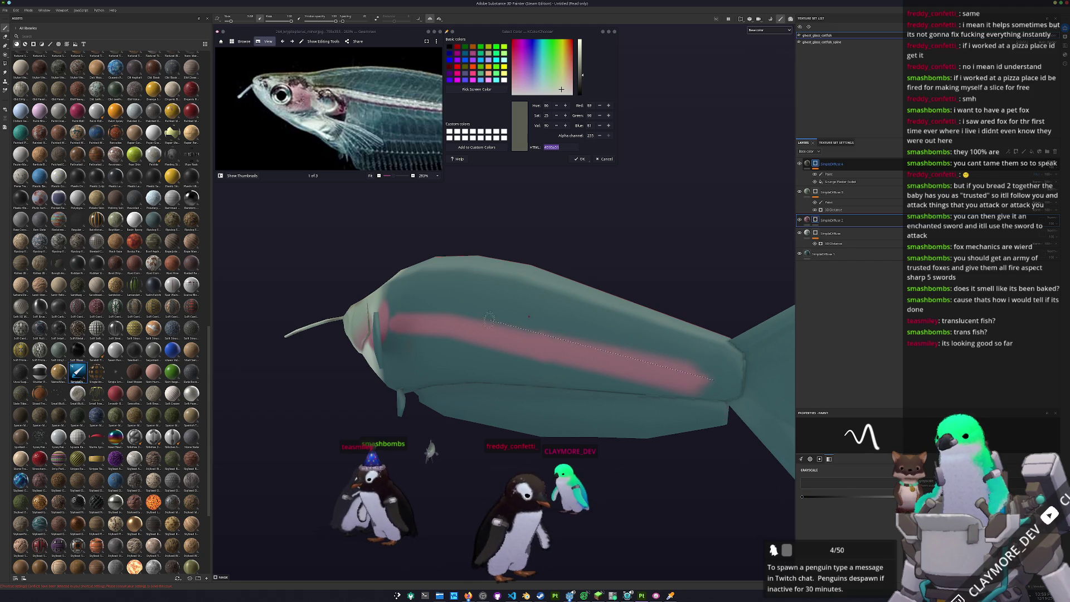
pyautogui.keyDown('shift'); pyautogui.click(466, 320); pyautogui.keyUp('shift')
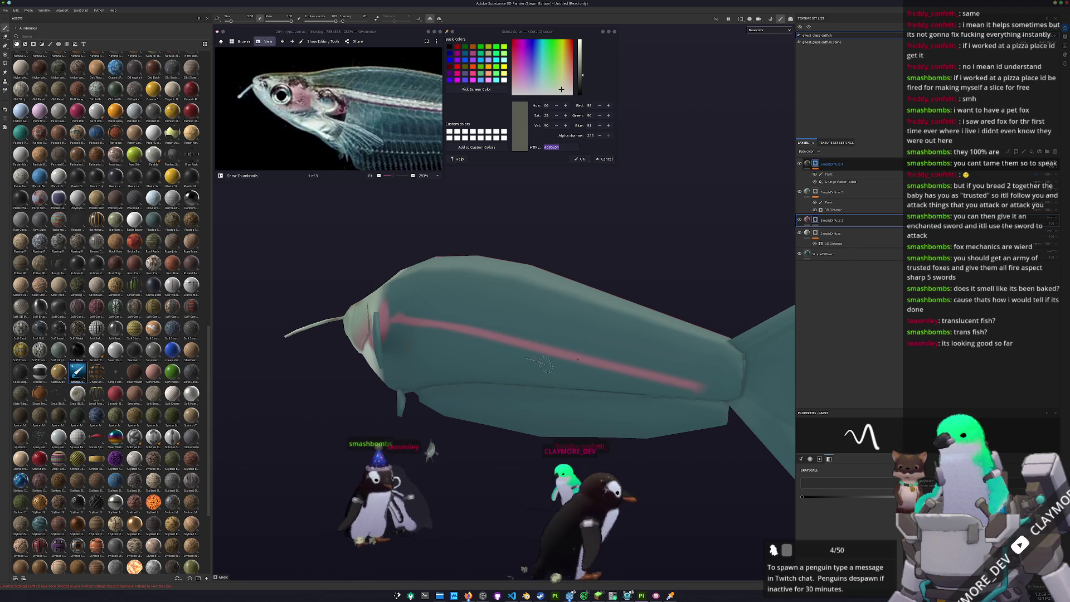
pyautogui.keyDown('alt'); pyautogui.moveTo(591, 406); pyautogui.dragTo(409, 359); pyautogui.keyUp('alt')
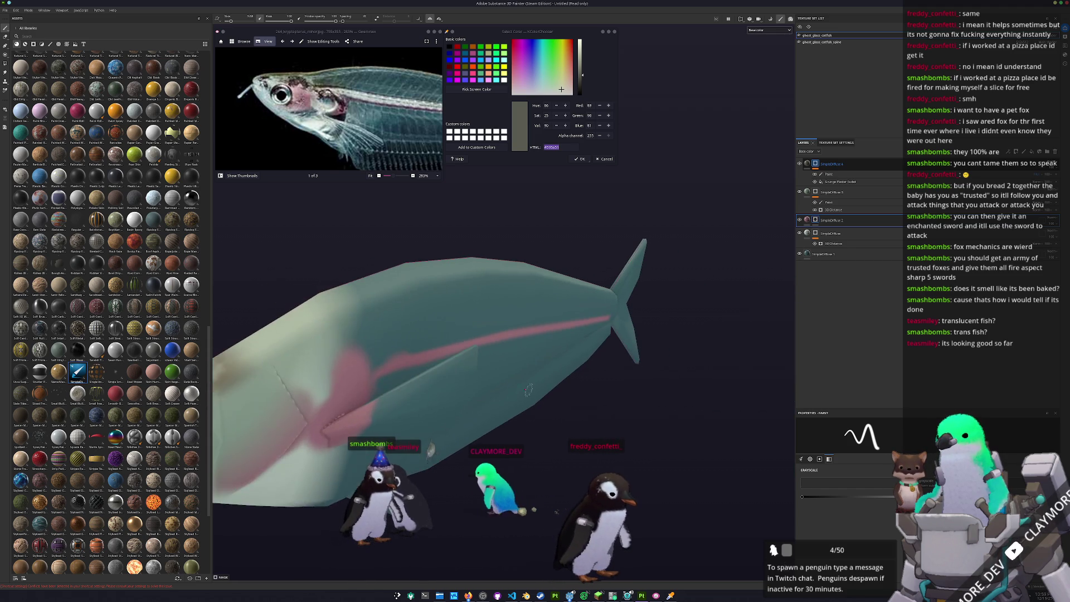
pyautogui.moveTo(408, 358)
pyautogui.keyDown('alt'); pyautogui.mouseDown()
pyautogui.moveTo(408, 312)
pyautogui.moveTo(488, 284)
pyautogui.mouseUp(); pyautogui.keyUp('alt')
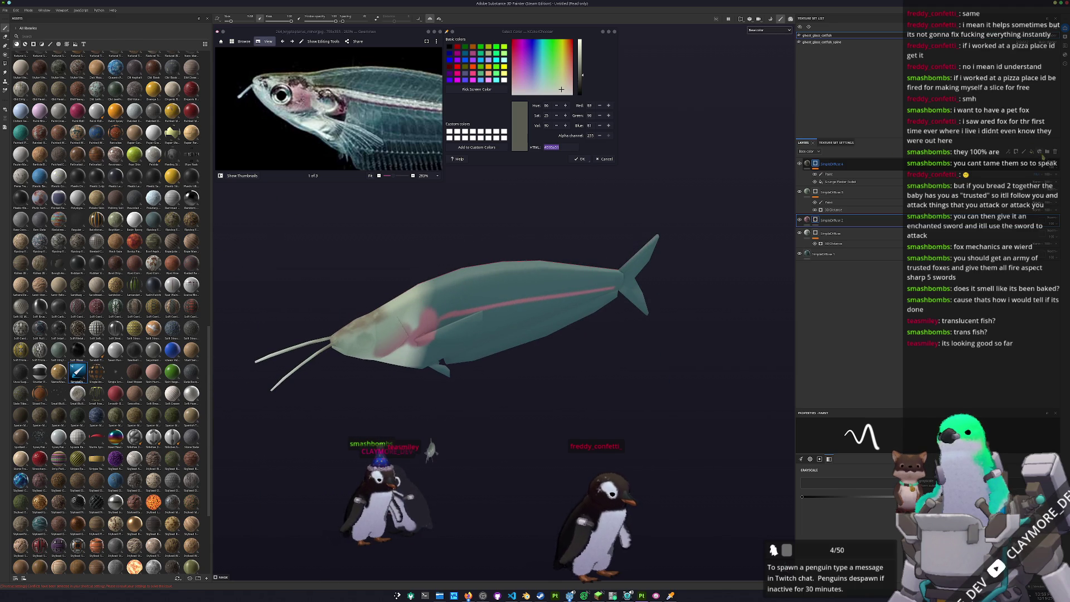
pyautogui.press('Escape')
# Move Folder 1 to the top of the stack and add a filter, tweaking its slider on the stripe colour.
pyautogui.moveTo(839, 221); pyautogui.dragTo(838, 164)
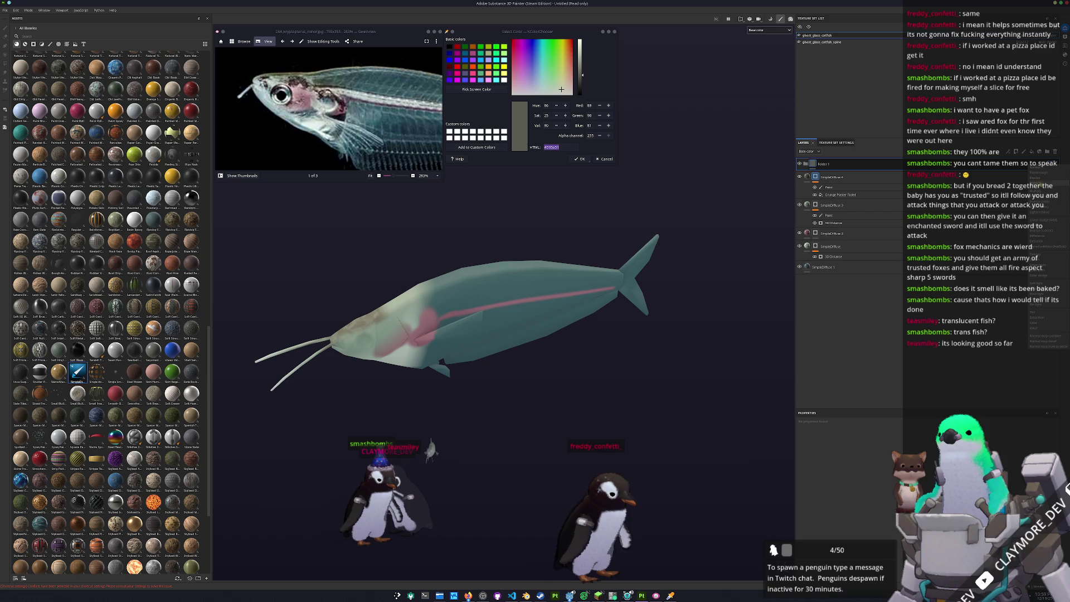
pyautogui.click(1041, 178)
pyautogui.click(997, 405)
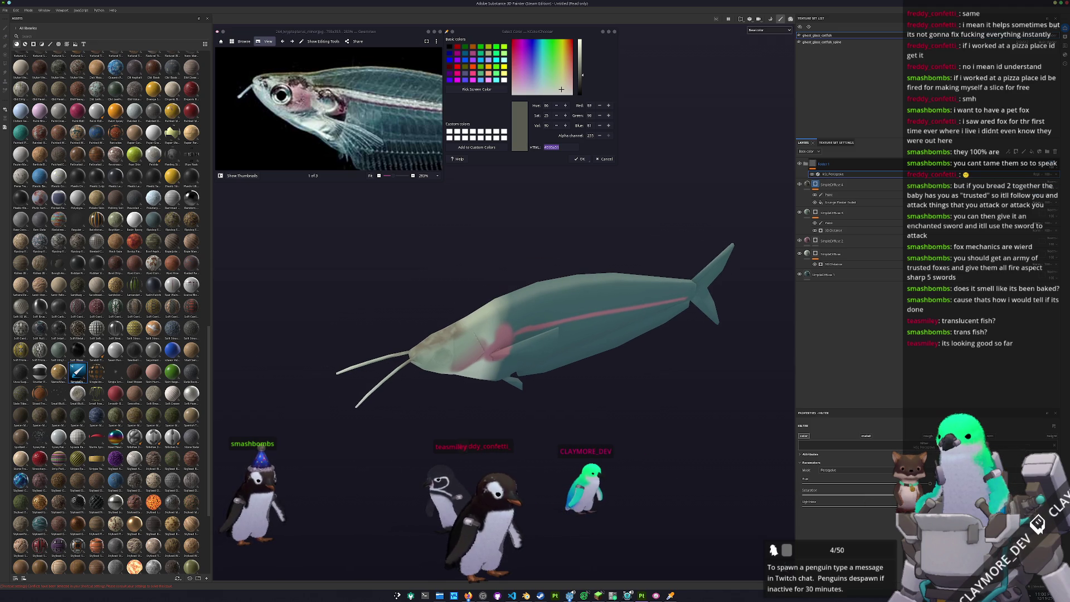
pyautogui.moveTo(869, 491); pyautogui.dragTo(890, 492)
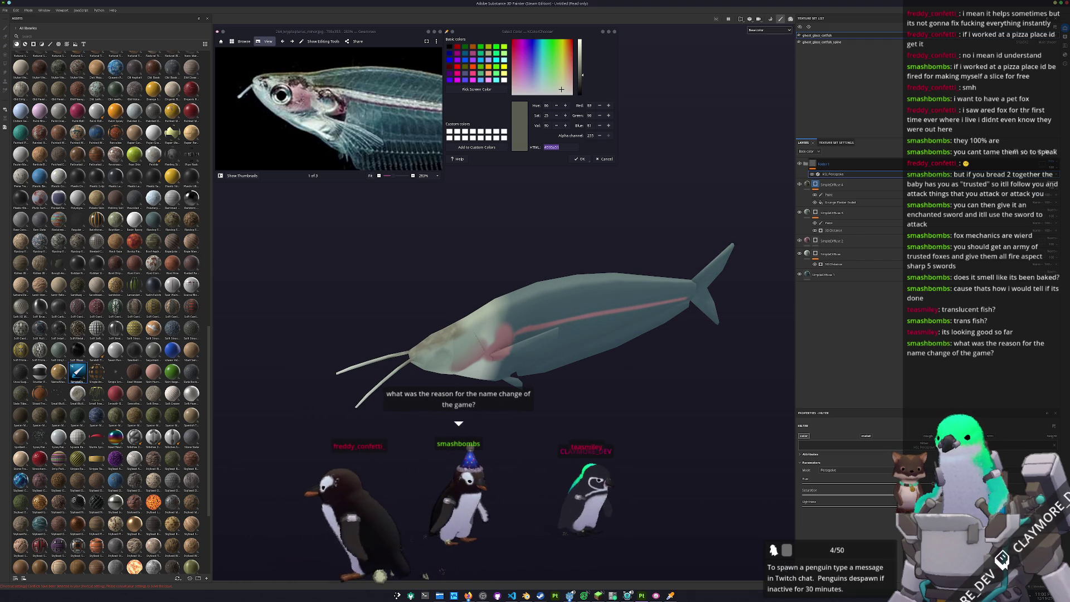
pyautogui.moveTo(744, 476)
pyautogui.keyDown('alt'); pyautogui.mouseDown()
pyautogui.moveTo(665, 467)
pyautogui.moveTo(614, 441)
pyautogui.moveTo(638, 415)
pyautogui.mouseUp(); pyautogui.keyUp('alt')
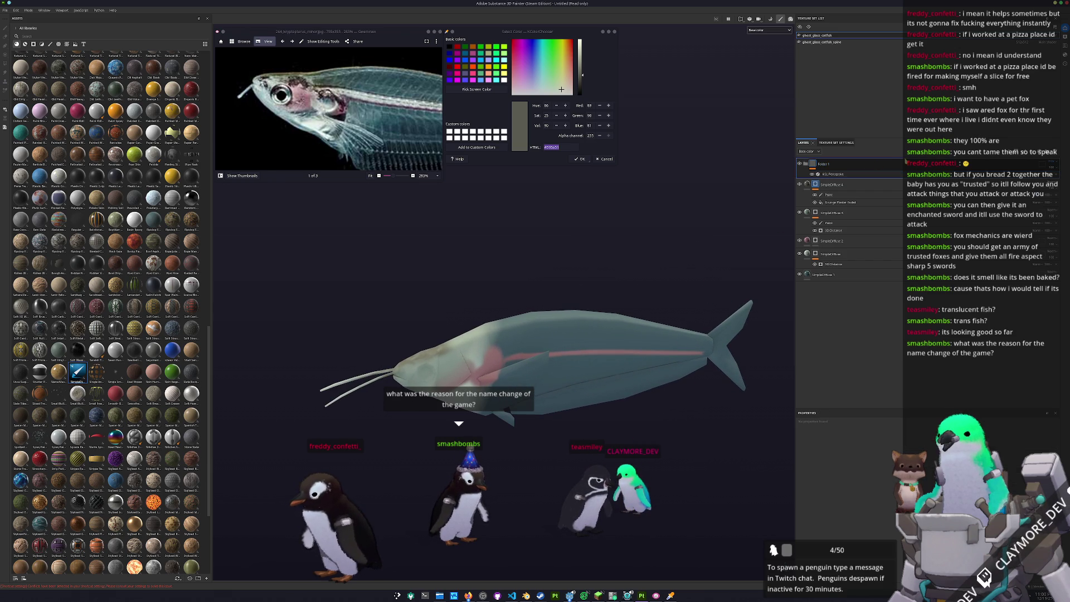
pyautogui.keyDown('ctrl'); pyautogui.scroll(-3, 385, 120); pyautogui.keyUp('ctrl')
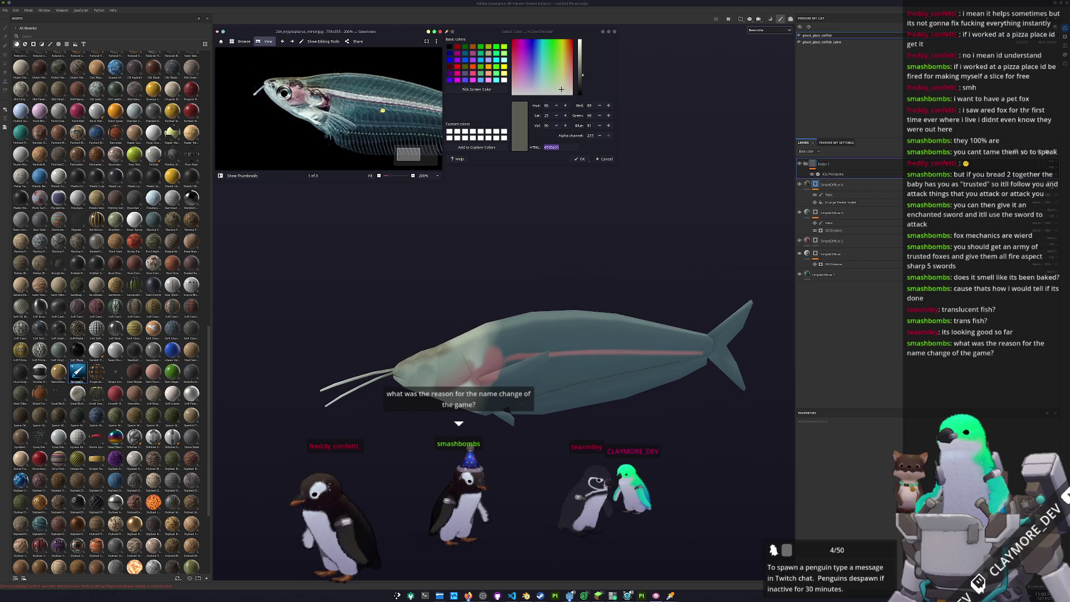
# Sample a screen colour, then set the fill layer's Base Color to a darker deep red.
pyautogui.click(477, 88)
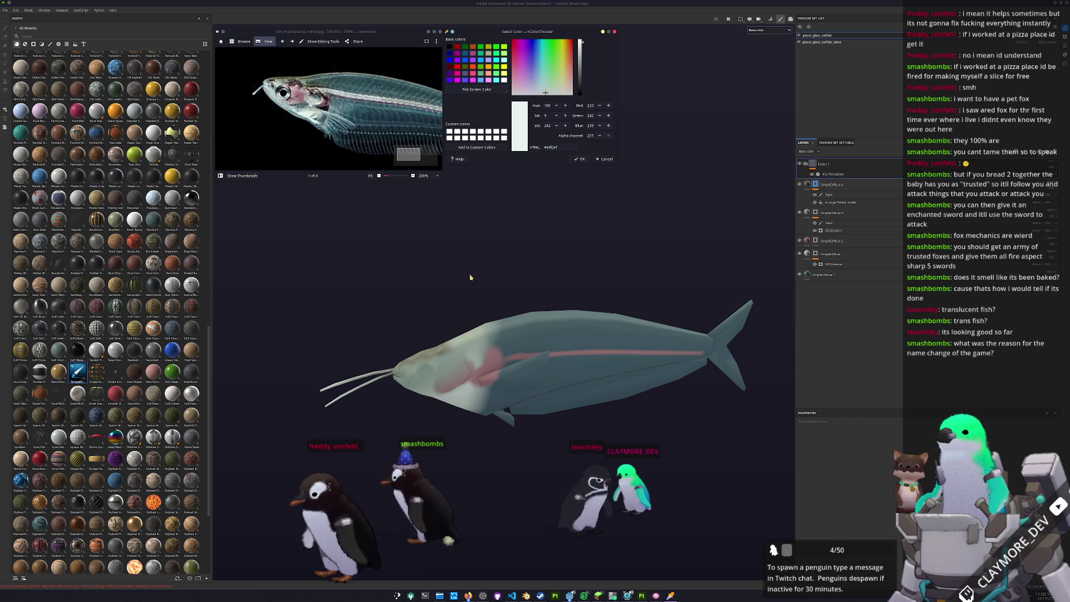
pyautogui.keyDown('alt'); pyautogui.moveTo(473, 278); pyautogui.dragTo(535, 242); pyautogui.keyUp('alt')
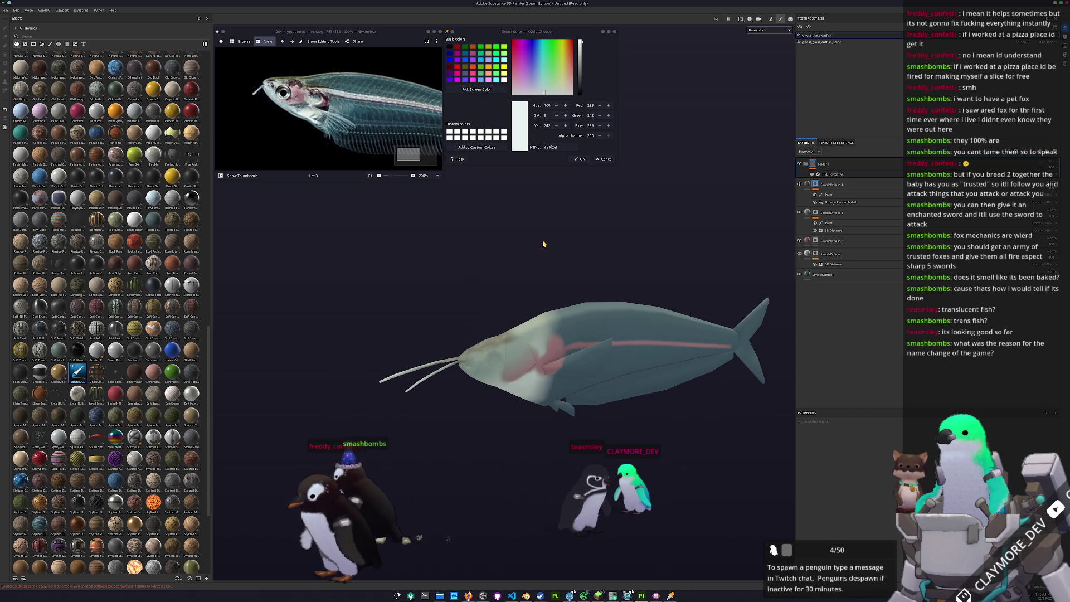
pyautogui.click(825, 242)
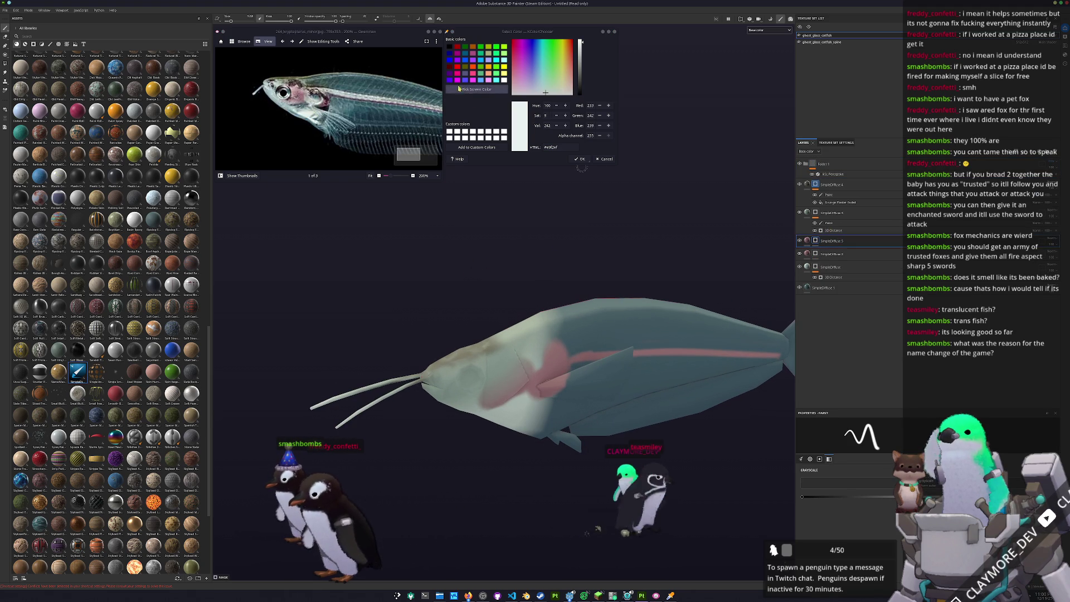
pyautogui.keyDown('ctrl'); pyautogui.scroll(2, 306, 102); pyautogui.keyUp('ctrl')
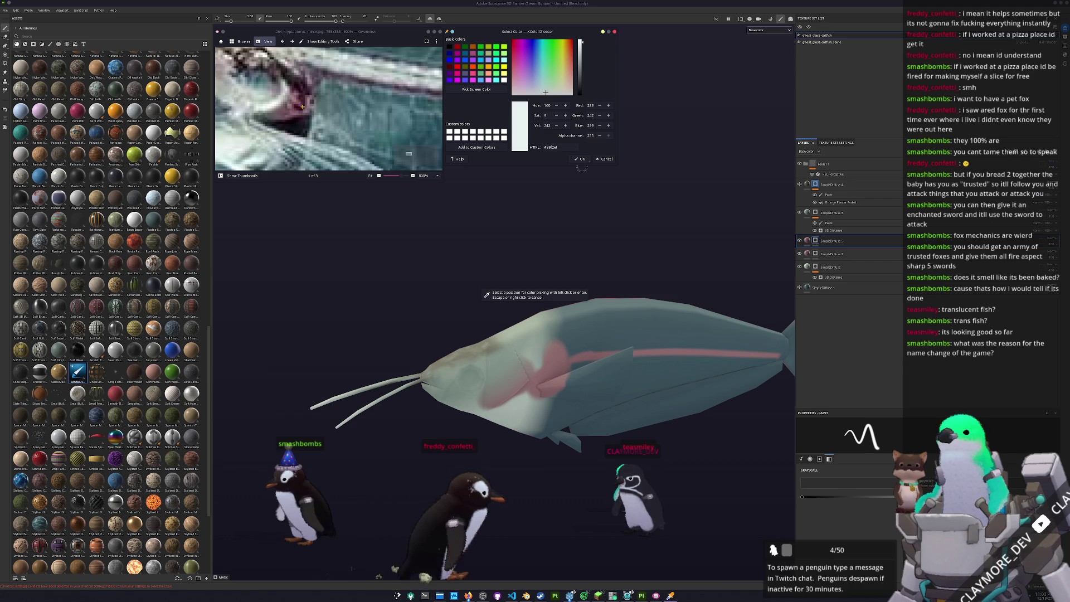
pyautogui.keyDown('ctrl'); pyautogui.scroll(-3, 332, 128); pyautogui.keyUp('ctrl')
pyautogui.keyDown('ctrl'); pyautogui.scroll(-1, 332, 128); pyautogui.keyUp('ctrl')
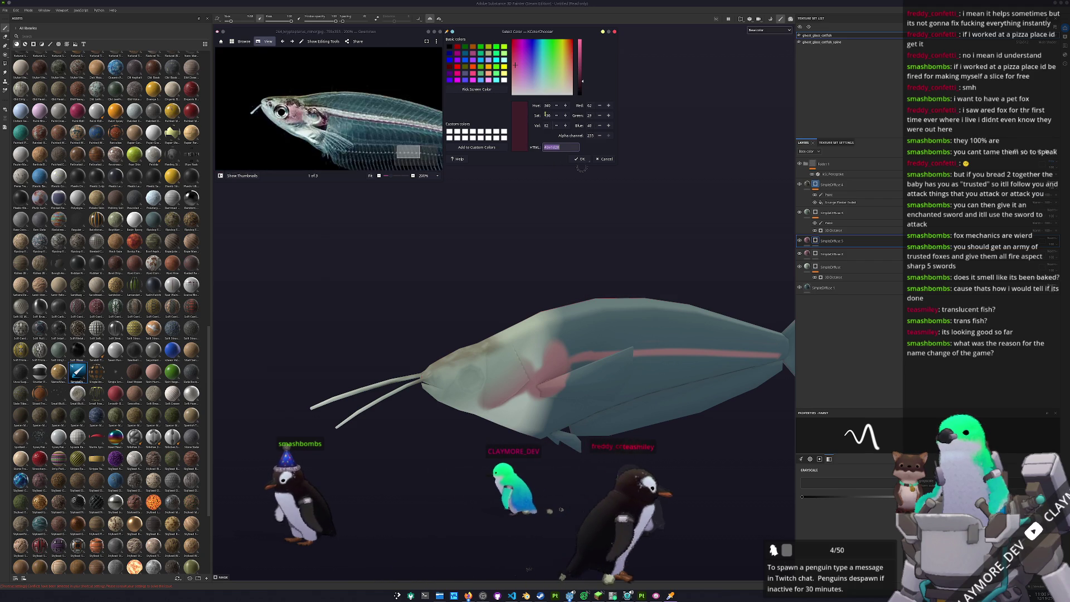
pyautogui.click(828, 241)
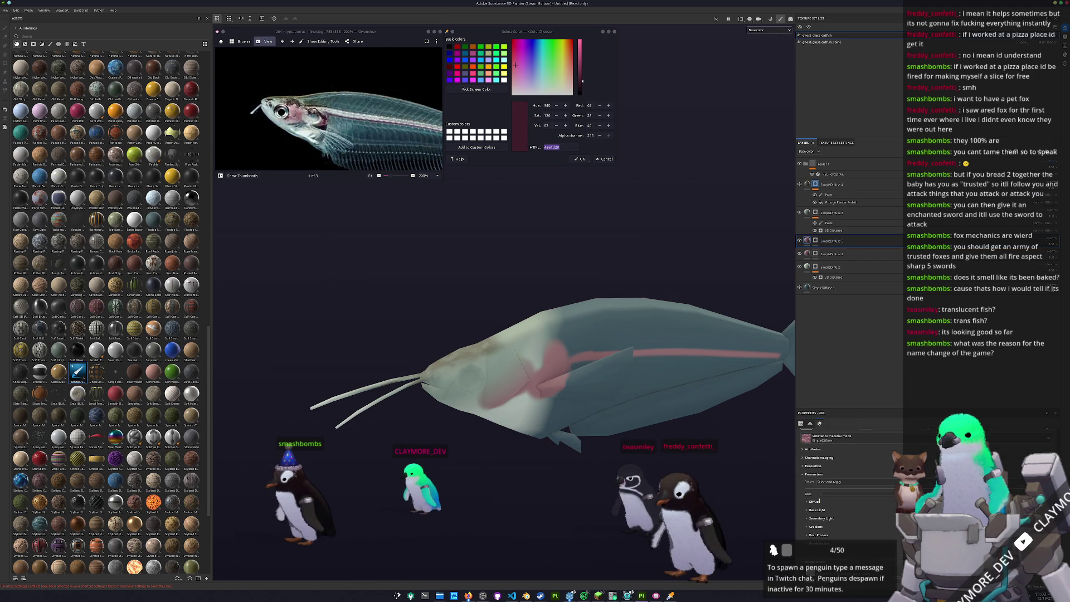
pyautogui.click(878, 510)
pyautogui.moveTo(867, 475); pyautogui.dragTo(881, 500)
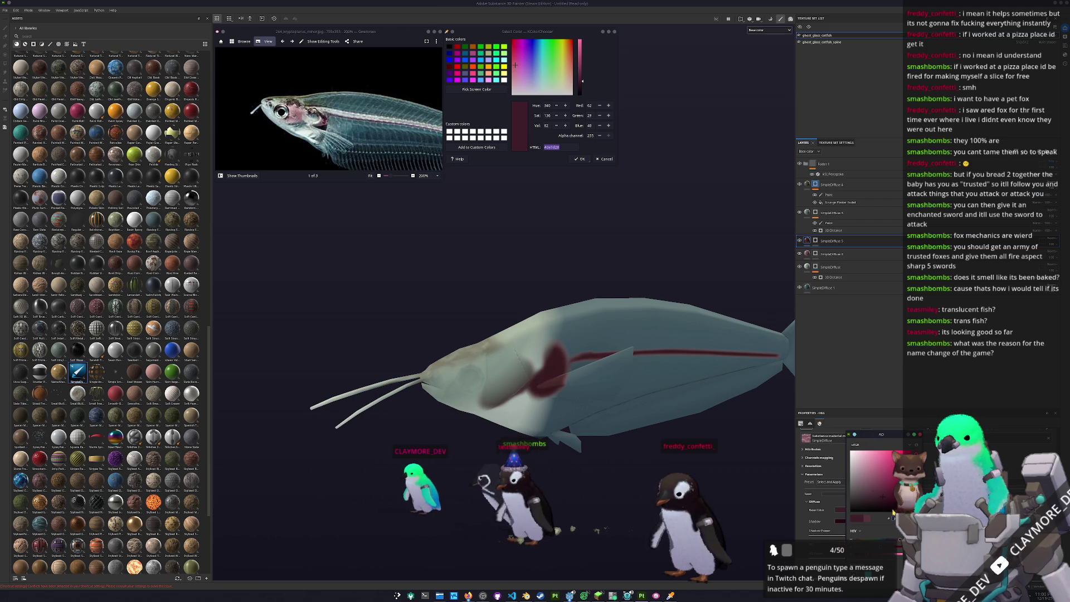
# Make the body translucent via the layer menu and brush a softer stroke onto the gill patch.
pyautogui.rightClick(816, 242)
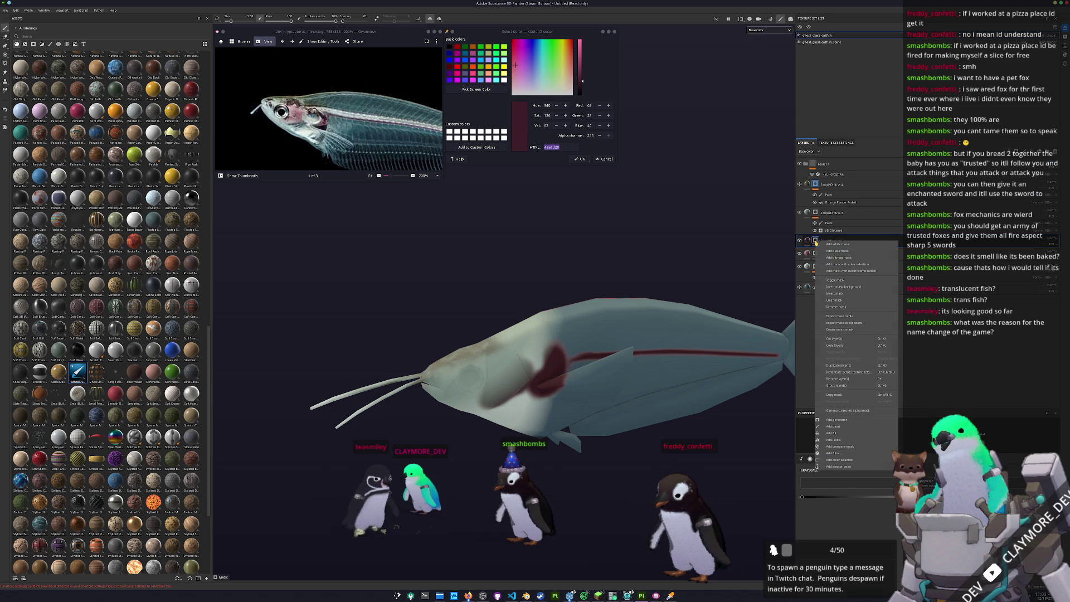
pyautogui.click(836, 301)
pyautogui.scroll(3, 517, 344)
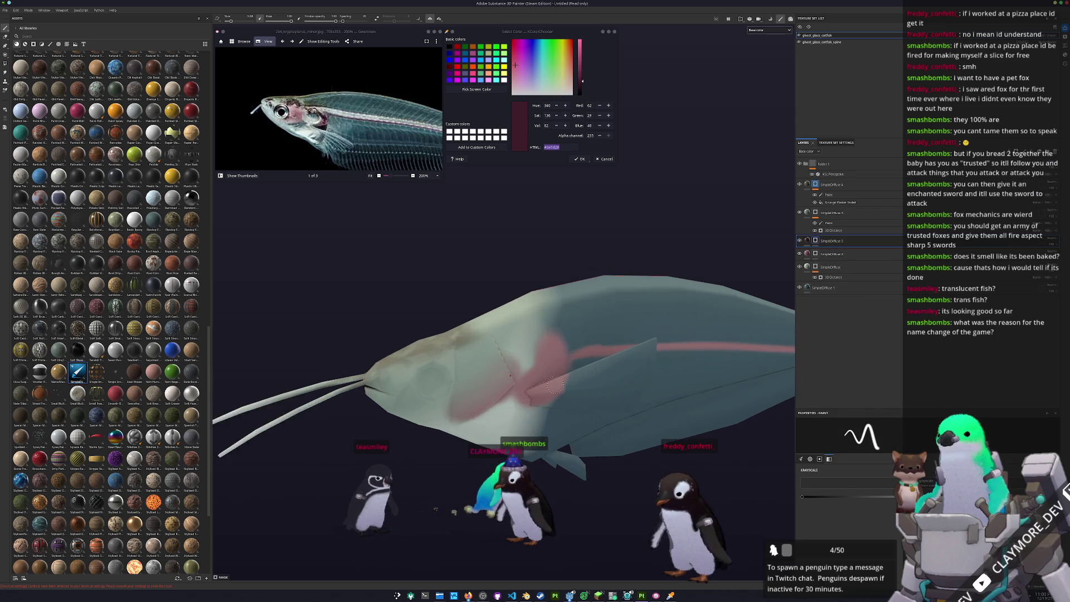
pyautogui.scroll(3, 517, 344)
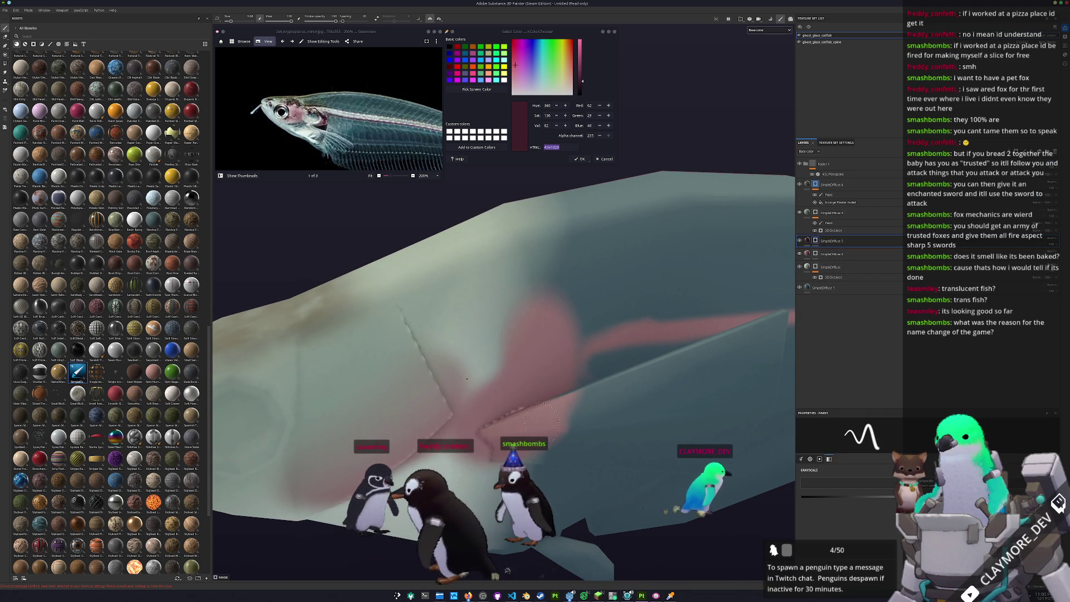
pyautogui.moveTo(544, 384); pyautogui.dragTo(563, 350)
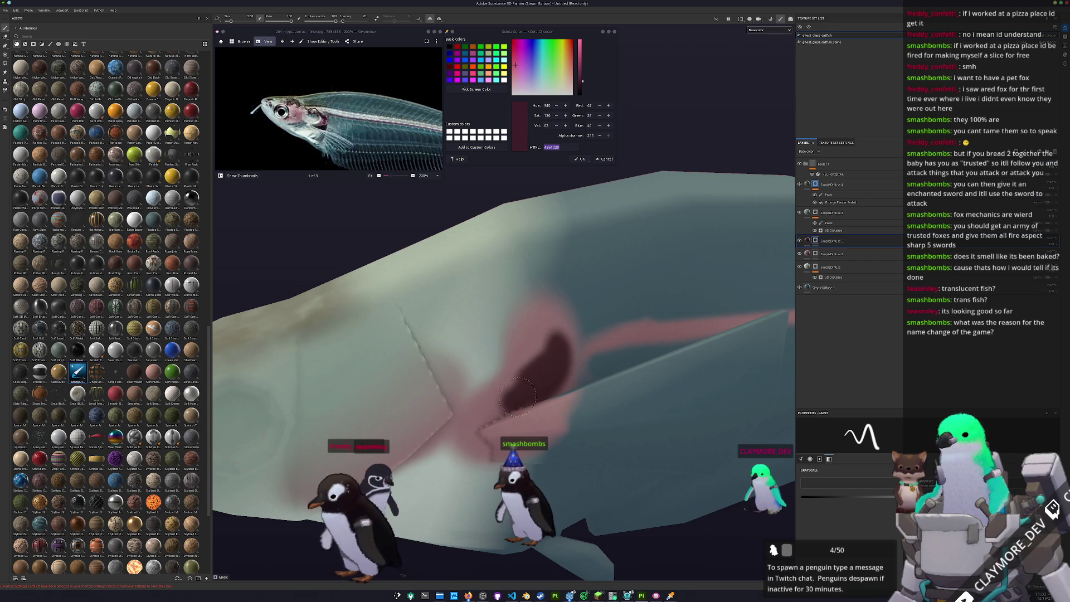
pyautogui.moveTo(1055, 256); pyautogui.dragTo(1051, 256)
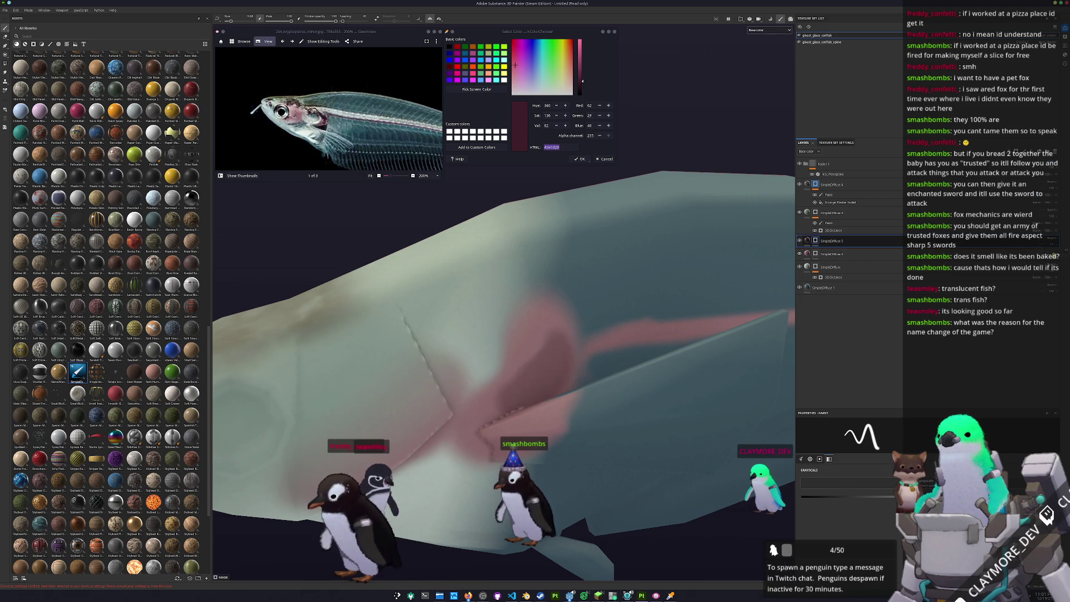
pyautogui.scroll(-8, 731, 292)
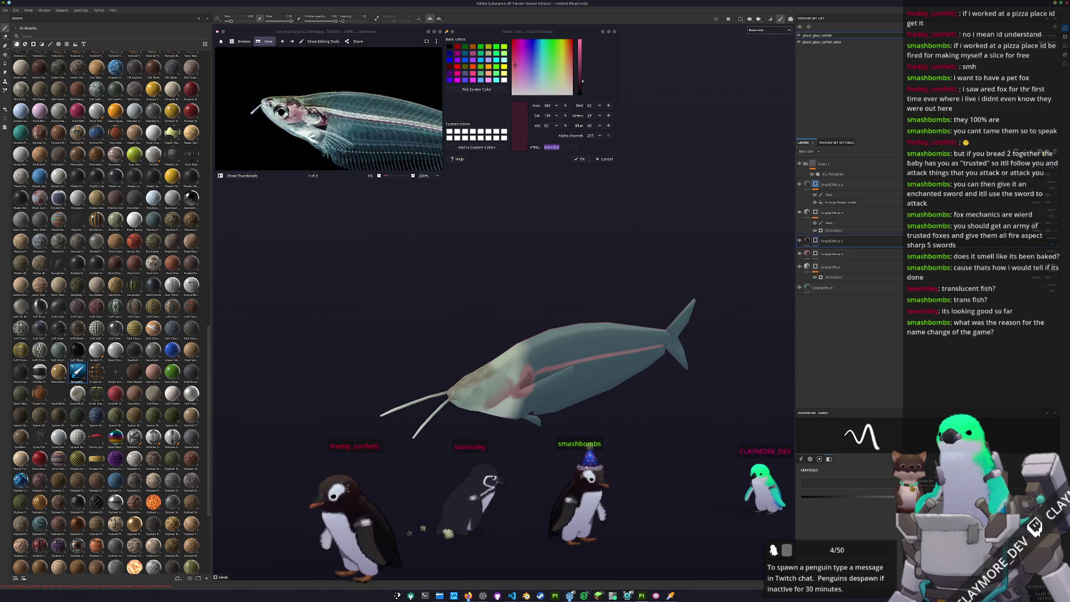
pyautogui.keyDown('ctrl'); pyautogui.scroll(-3, 381, 132); pyautogui.keyUp('ctrl')
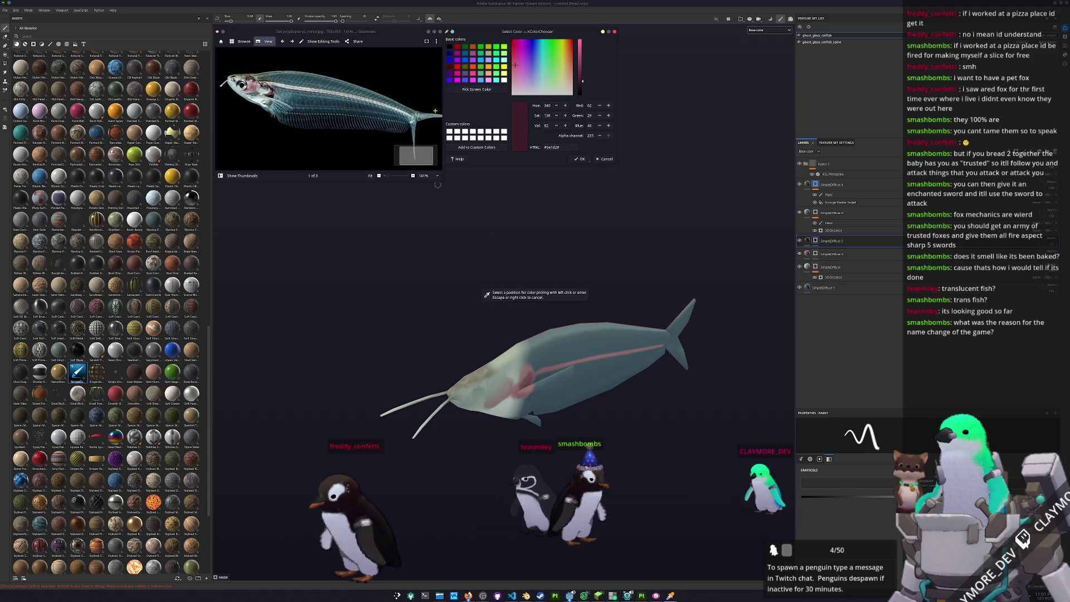
pyautogui.keyDown('ctrl'); pyautogui.scroll(5, 449, 107); pyautogui.keyUp('ctrl')
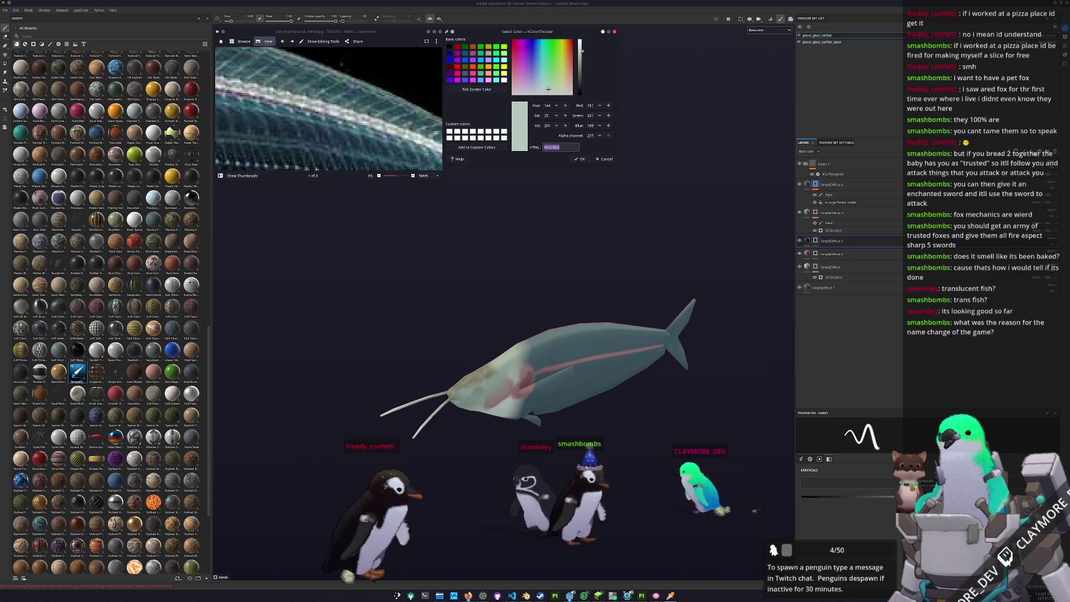
# Add a new fill layer and move it into place in the layer stack.
pyautogui.click(846, 151)
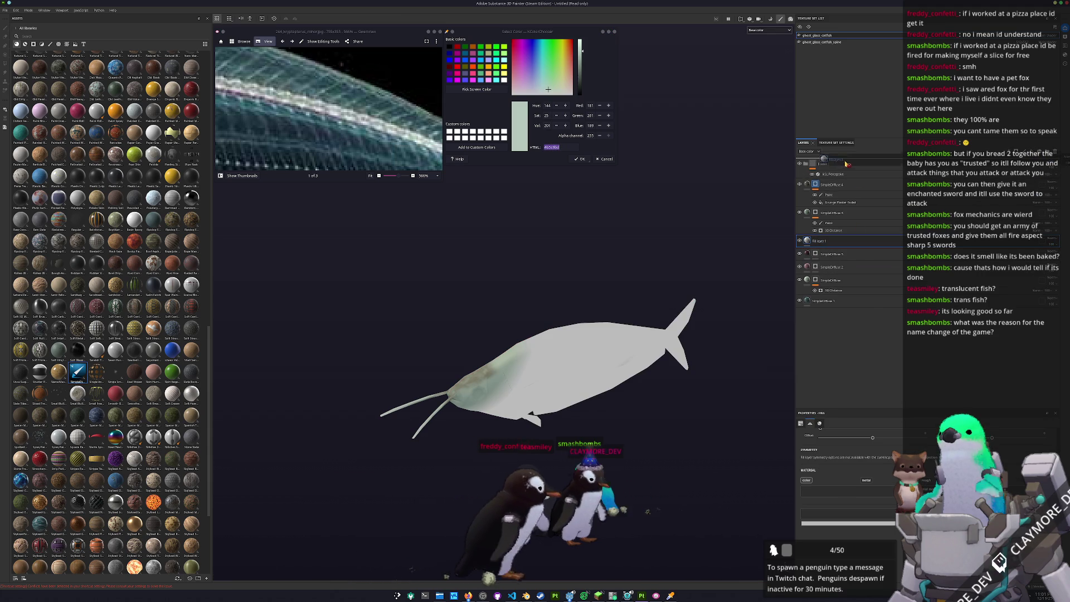
pyautogui.click(845, 180)
pyautogui.moveTo(844, 183); pyautogui.dragTo(855, 204)
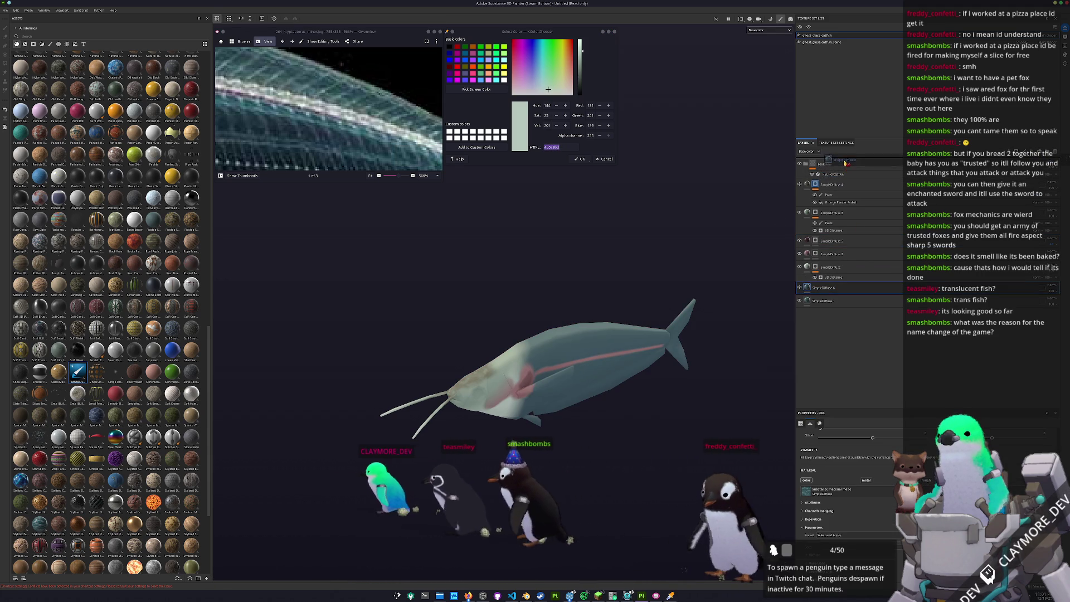
pyautogui.click(855, 206)
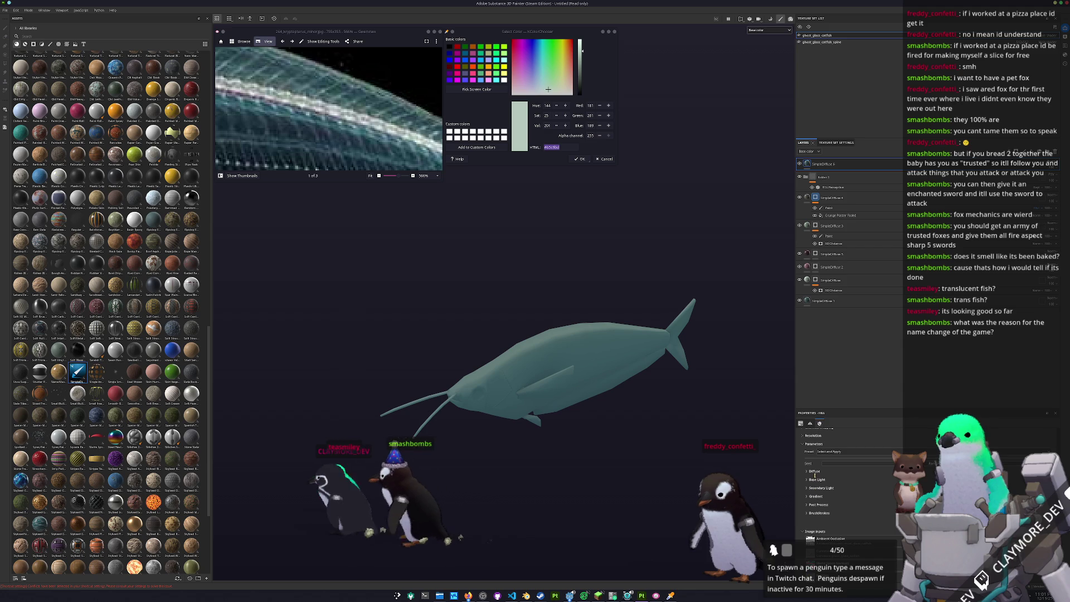
# Set the fill layer's Base Color to a pale greenish-white.
pyautogui.click(857, 438)
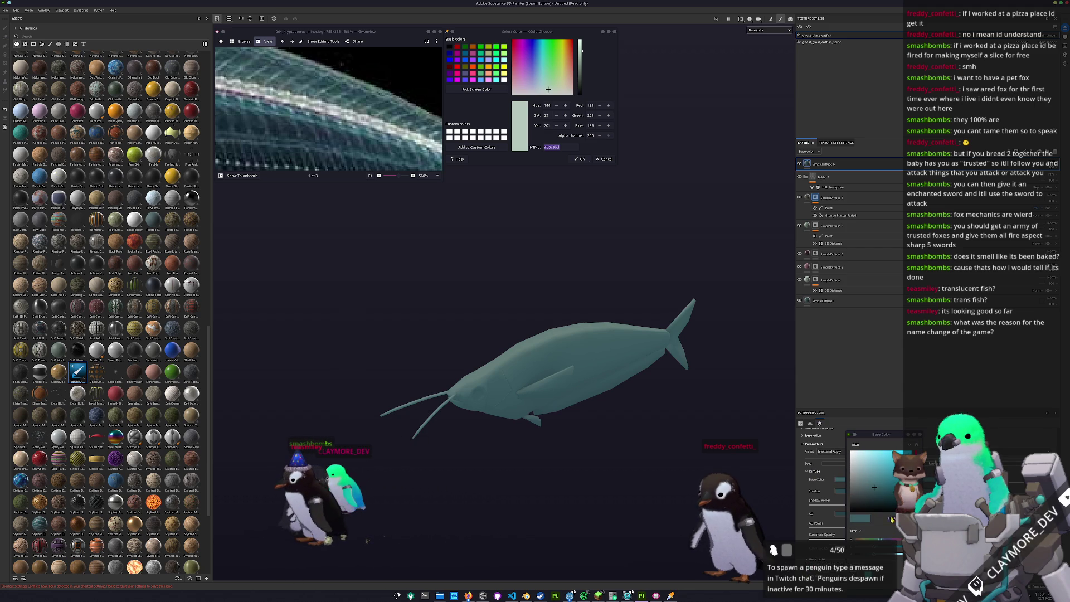
pyautogui.click(856, 463)
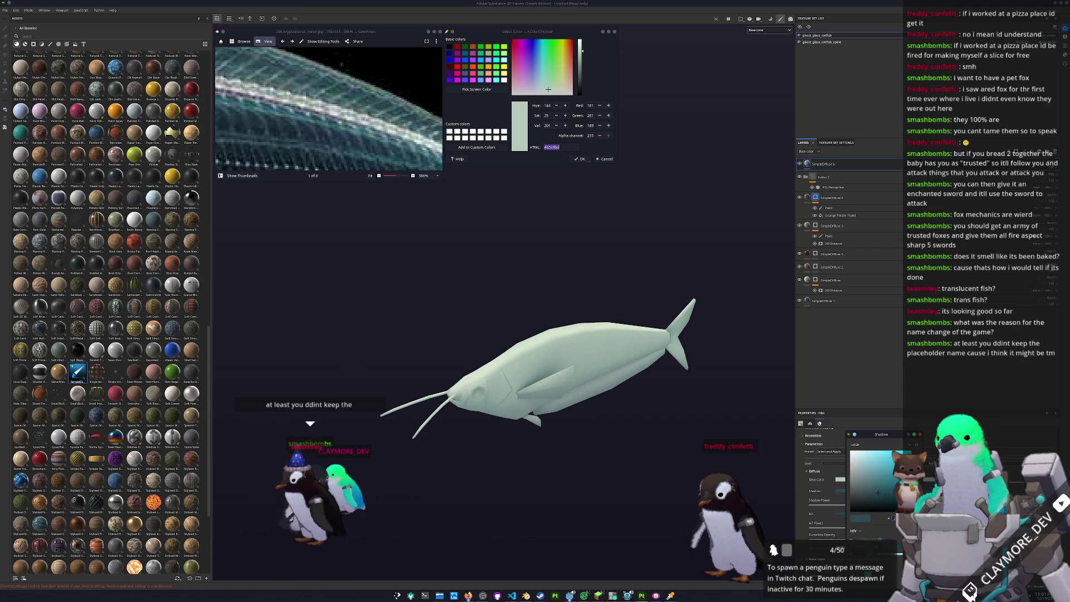
pyautogui.click(856, 463)
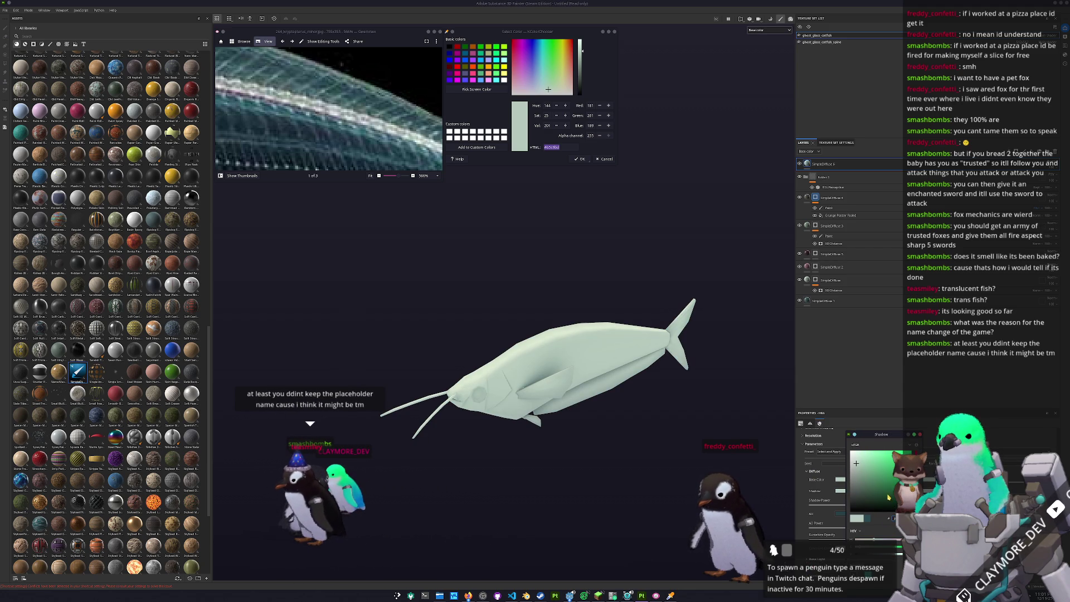
pyautogui.moveTo(856, 462); pyautogui.dragTo(864, 476)
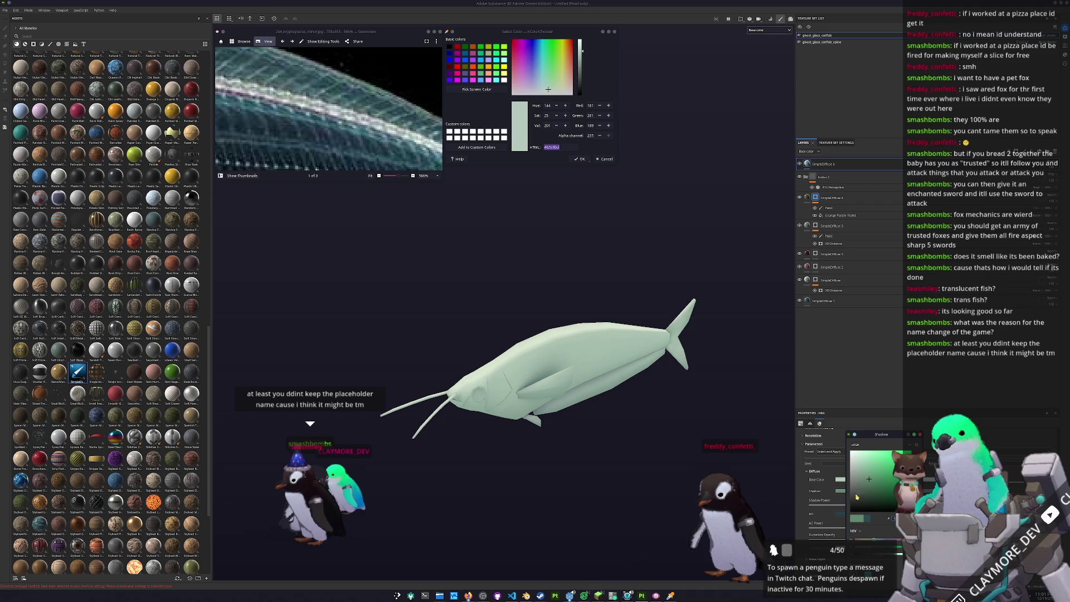
pyautogui.click(856, 462)
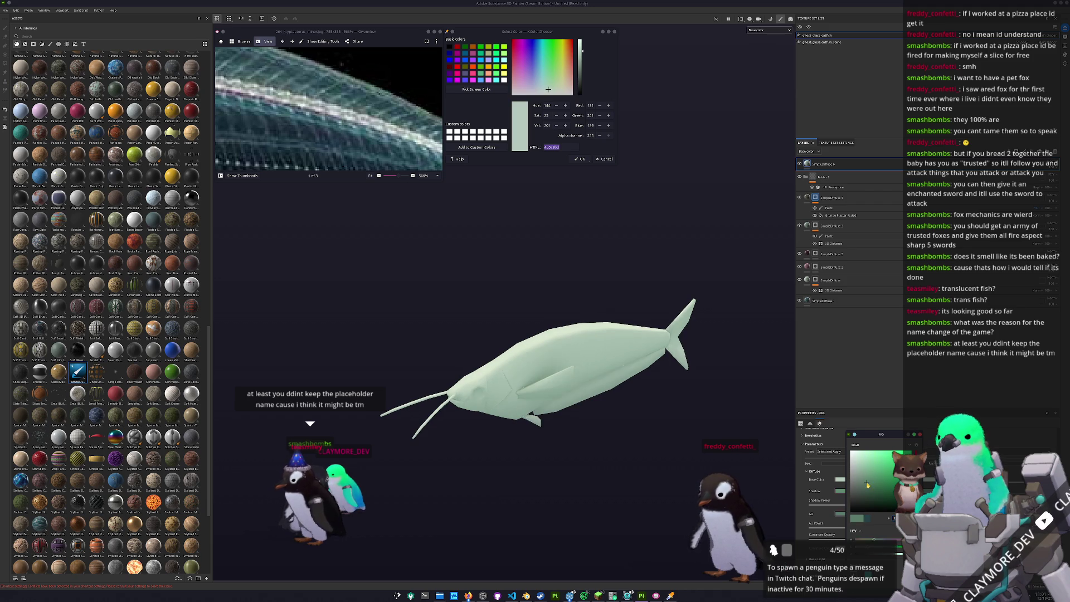
# Give the pale fill layer a black mask with a Paint effect so only painted areas show.
pyautogui.rightClick(824, 163)
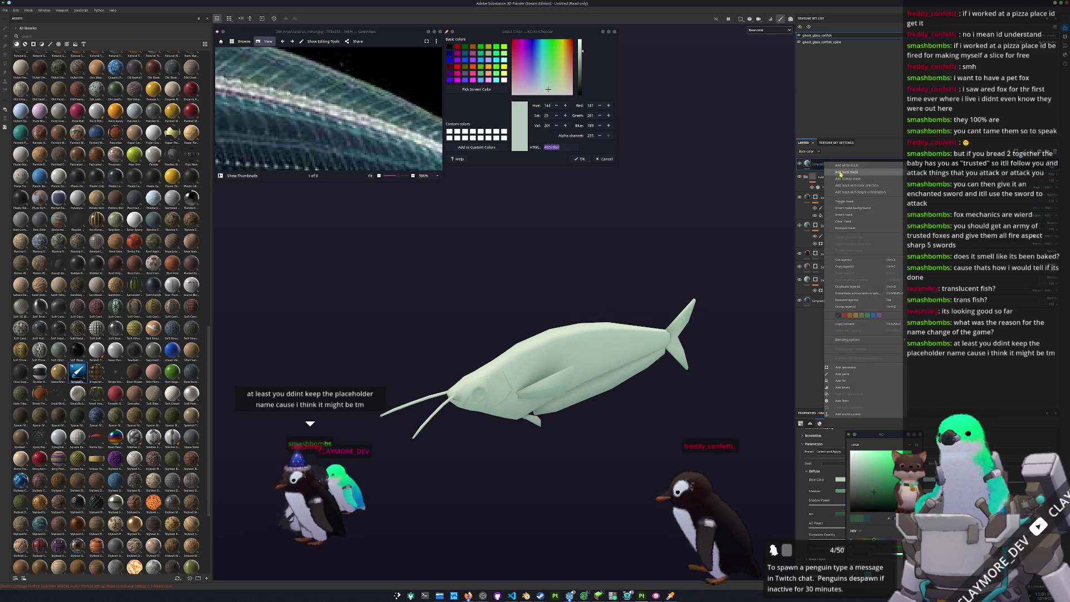
pyautogui.click(823, 193)
pyautogui.rightClick(823, 192)
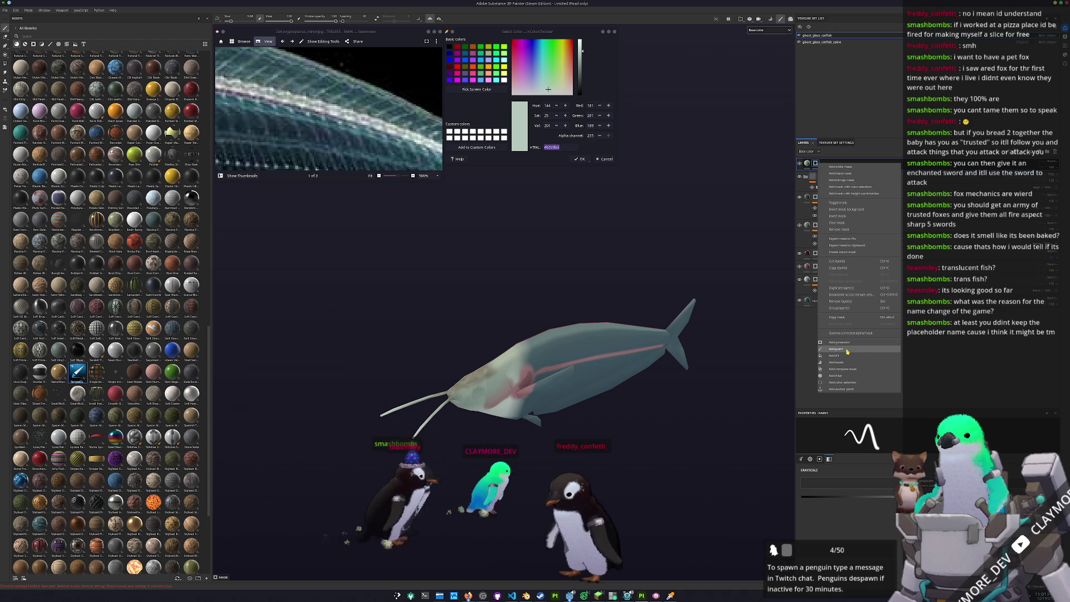
pyautogui.click(847, 352)
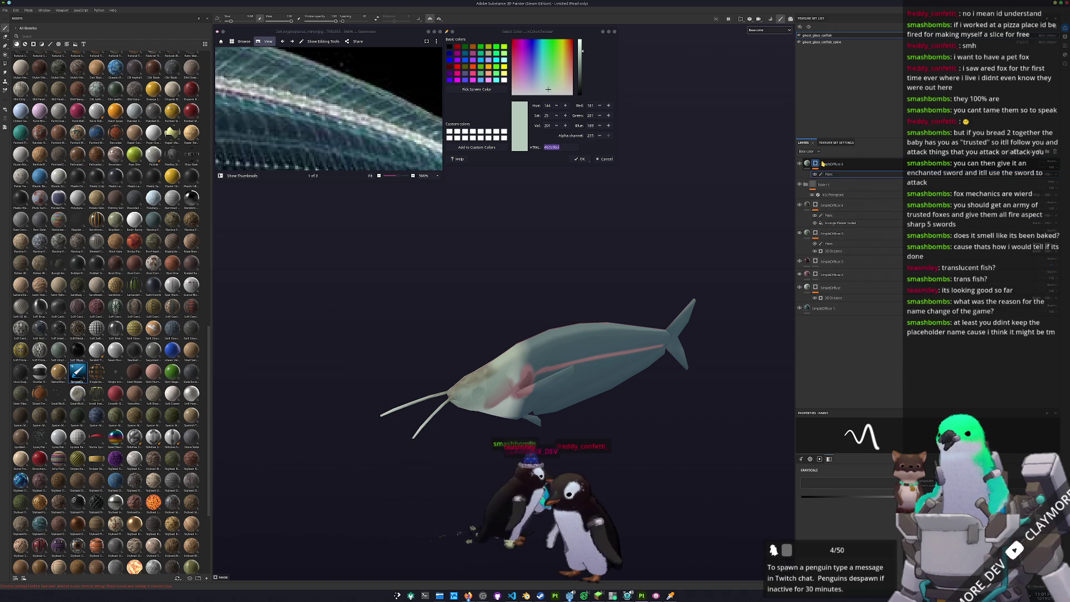
pyautogui.rightClick(816, 165)
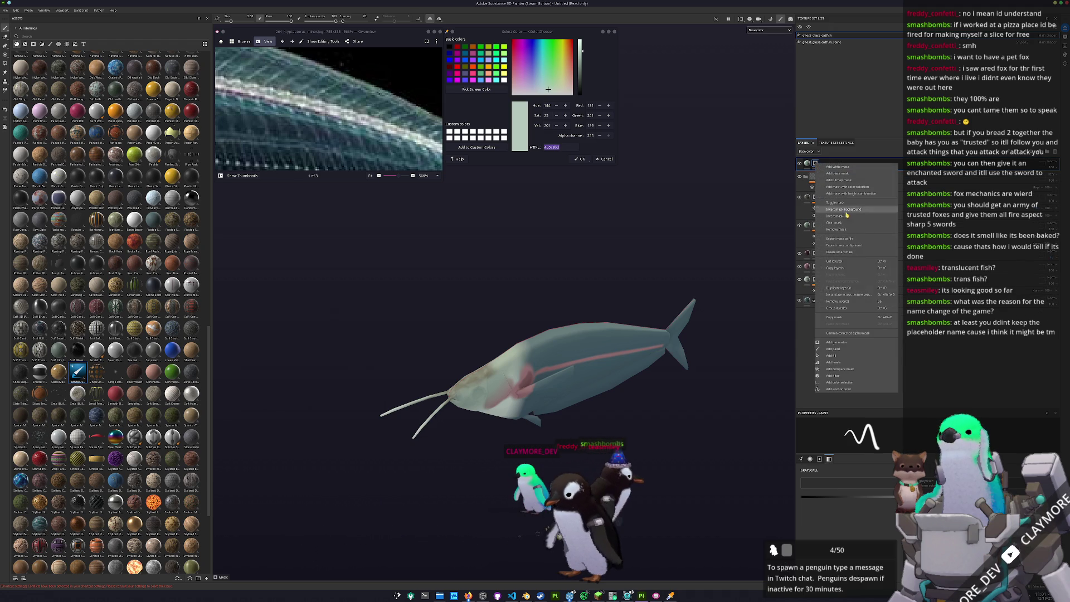
pyautogui.click(841, 354)
pyautogui.moveTo(536, 368); pyautogui.dragTo(585, 359, button='middle')
pyautogui.scroll(3, 501, 360)
# Paint the tail fin pale on the mask and try a straight pale stripe along the lateral line.
pyautogui.moveTo(679, 331); pyautogui.dragTo(709, 316)
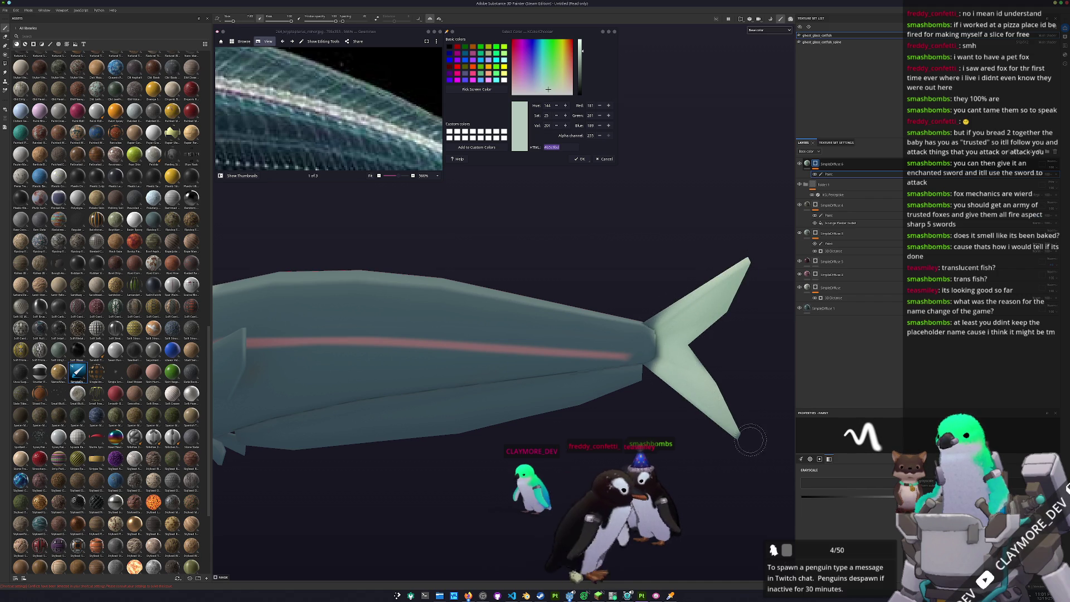
pyautogui.scroll(-2, 715, 352)
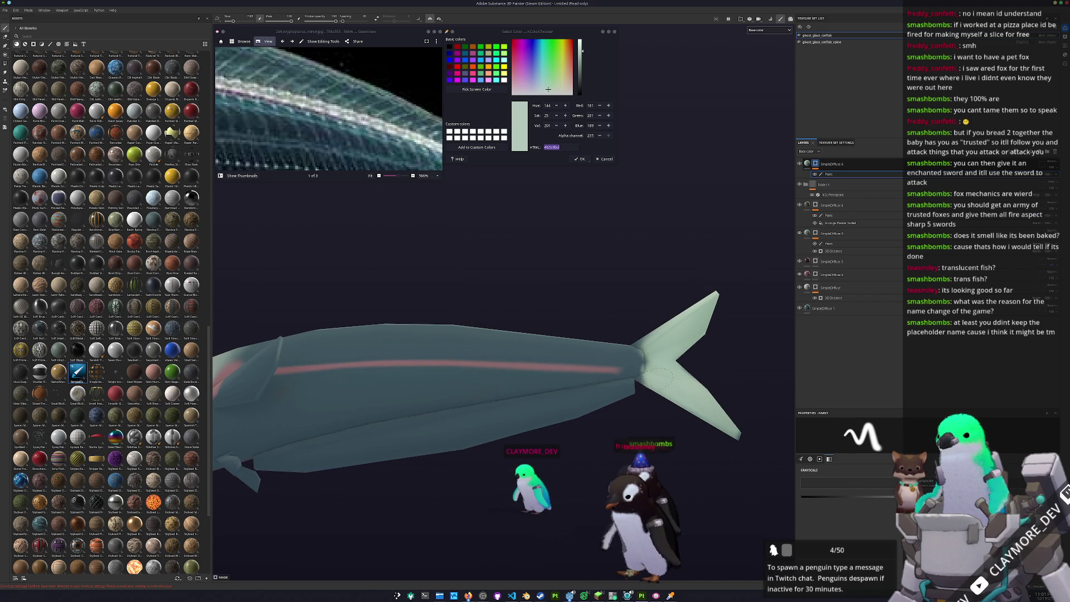
pyautogui.moveTo(727, 443); pyautogui.dragTo(728, 376, button='middle')
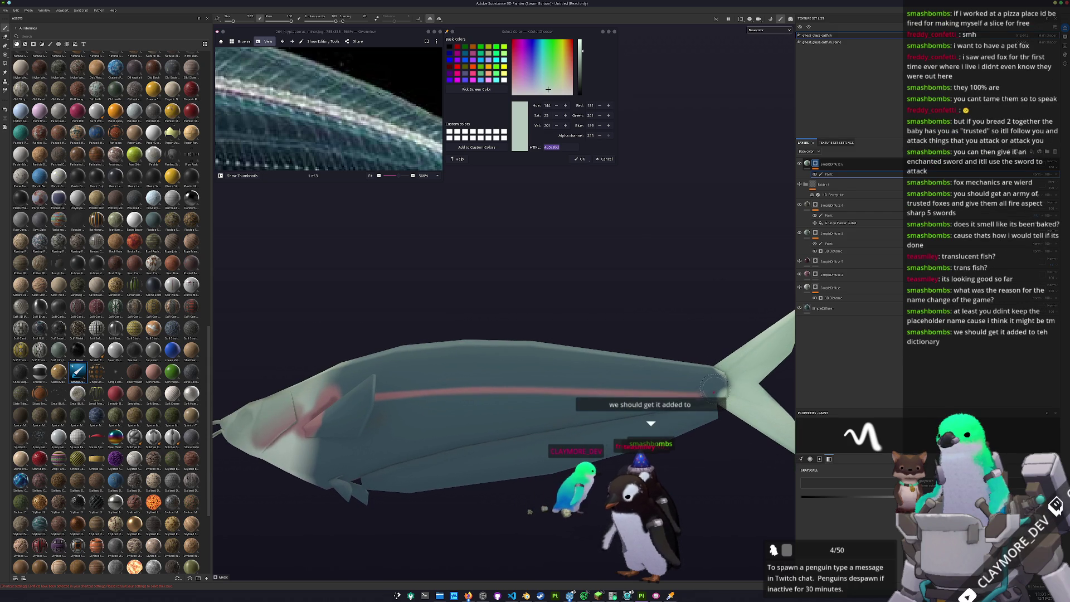
pyautogui.press('shift')
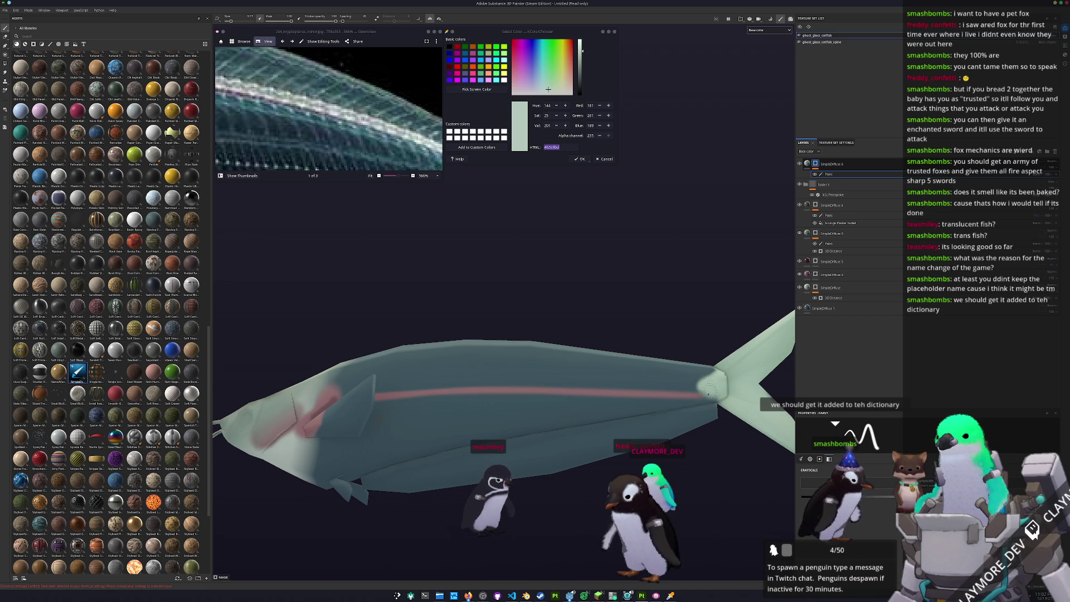
pyautogui.moveTo(694, 387); pyautogui.dragTo(600, 381)
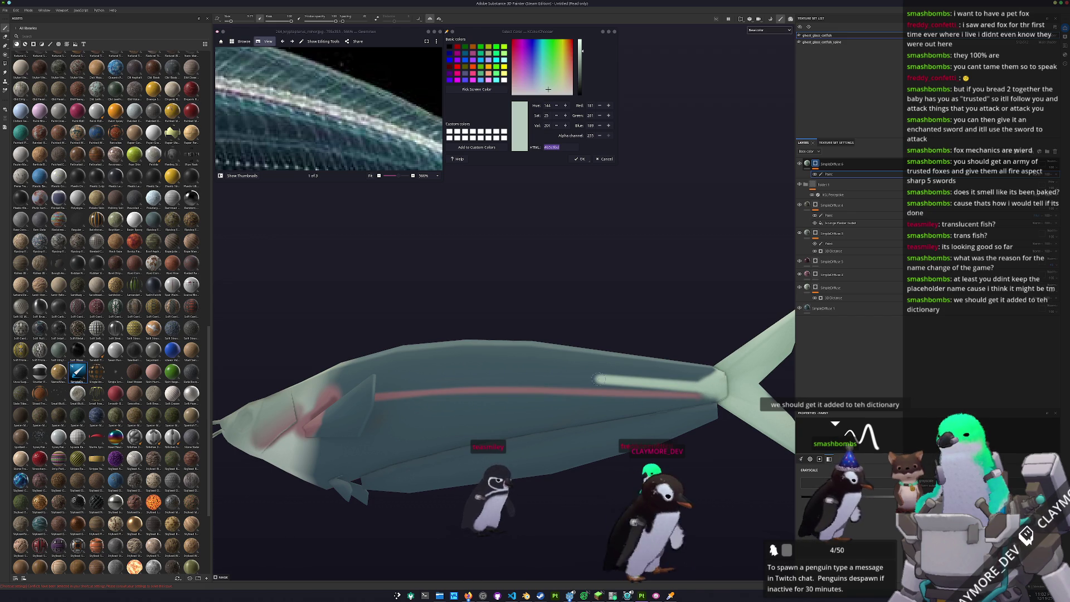
# Undo the stripe and redraw it as a pale straight line extending toward the head.
pyautogui.hotkey('ctrl', 'z')
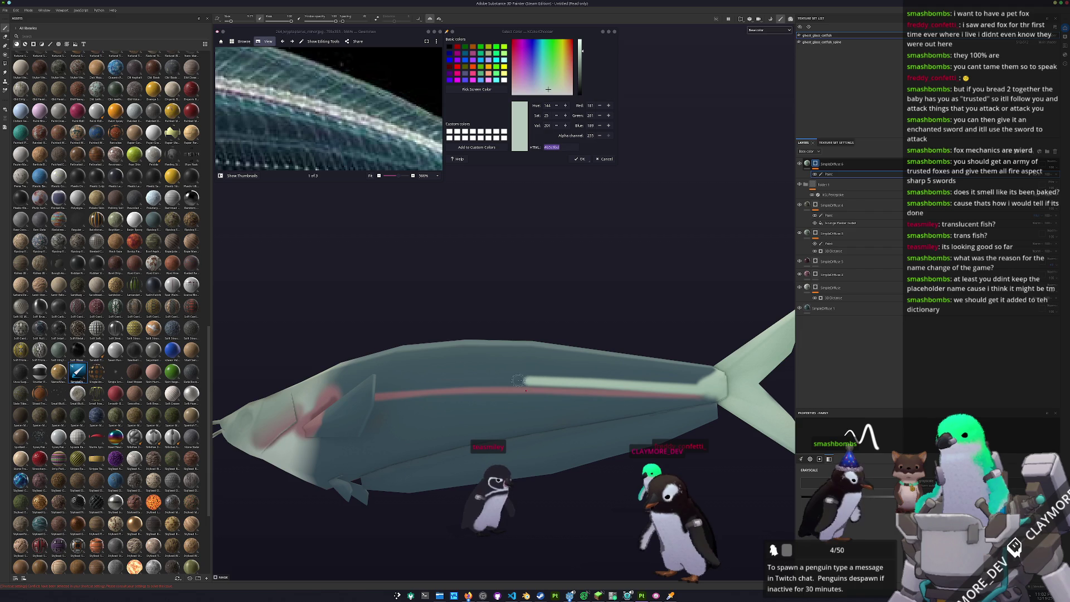
pyautogui.keyDown('alt'); pyautogui.moveTo(461, 383); pyautogui.dragTo(501, 401); pyautogui.keyUp('alt')
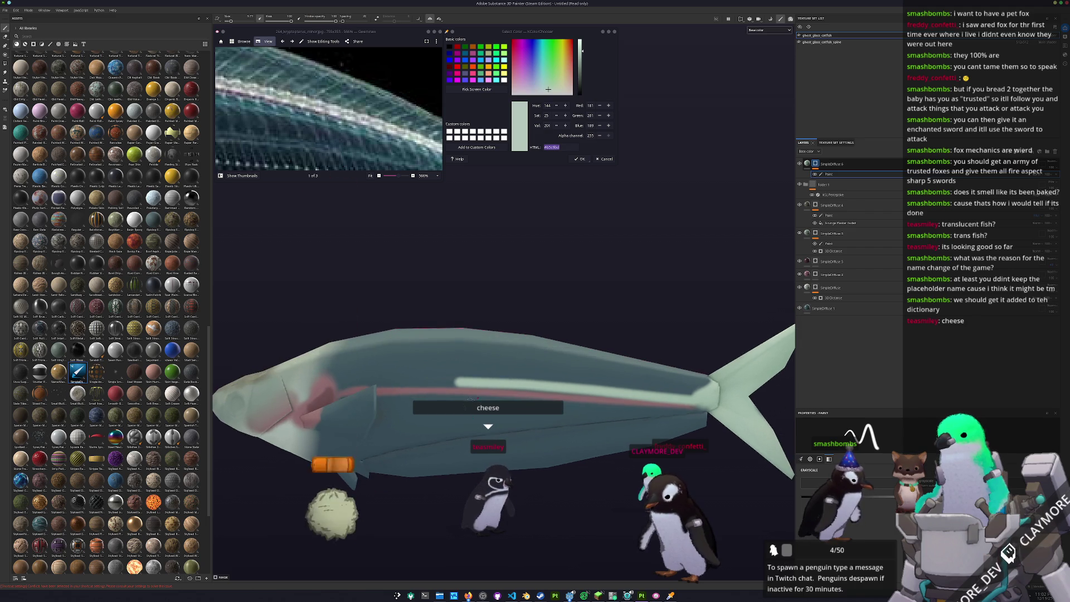
pyautogui.scroll(3, 502, 401)
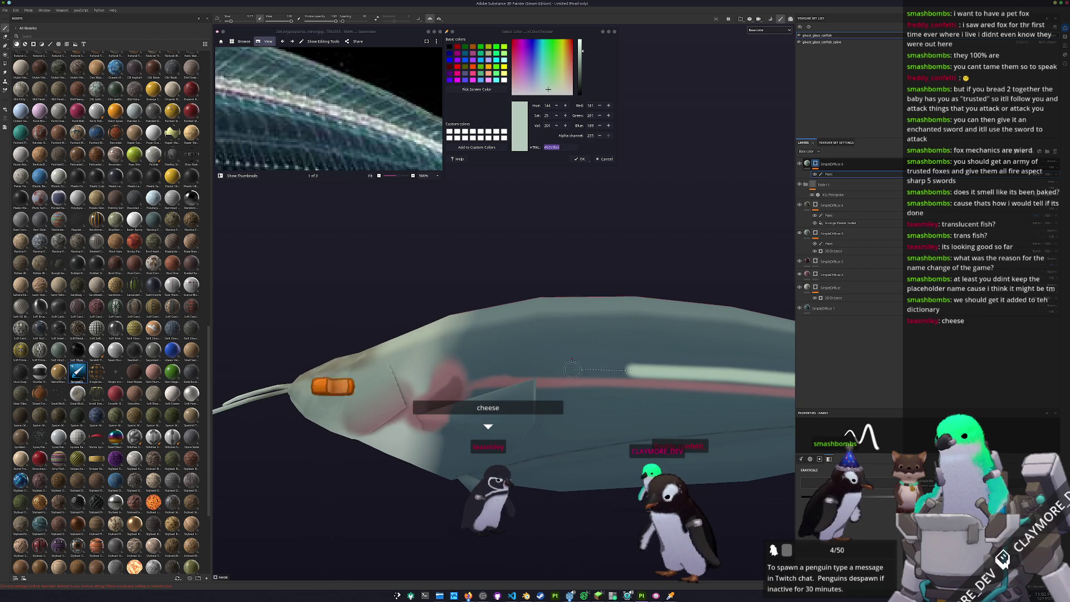
pyautogui.keyDown('shift'); pyautogui.moveTo(627, 369); pyautogui.dragTo(492, 371); pyautogui.keyUp('shift')
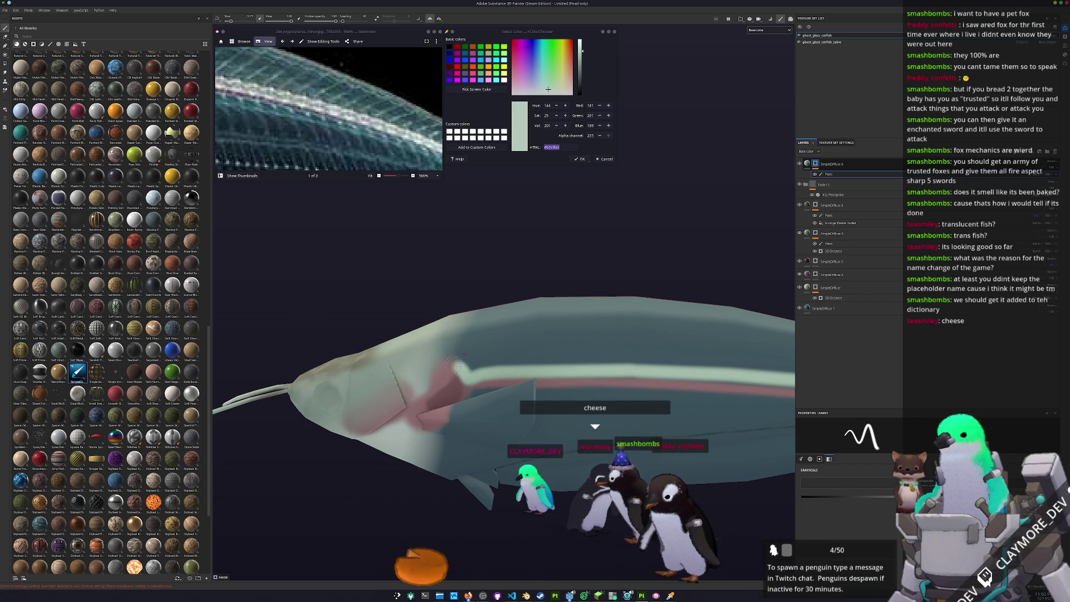
pyautogui.scroll(-4, 461, 362)
pyautogui.scroll(-4, 334, 117)
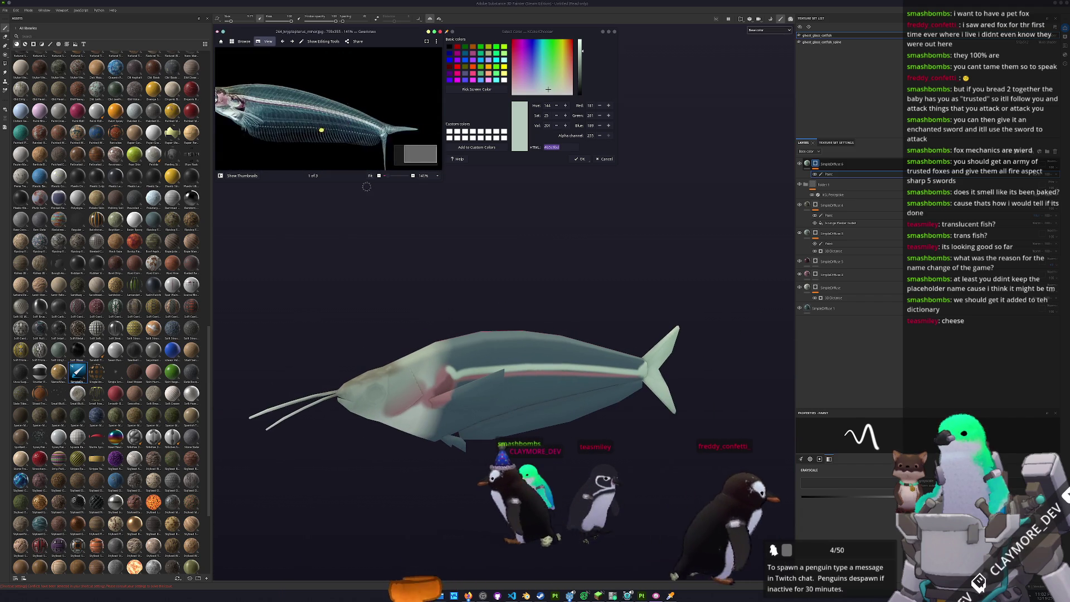
pyautogui.scroll(2, 334, 126)
pyautogui.scroll(2, 334, 126)
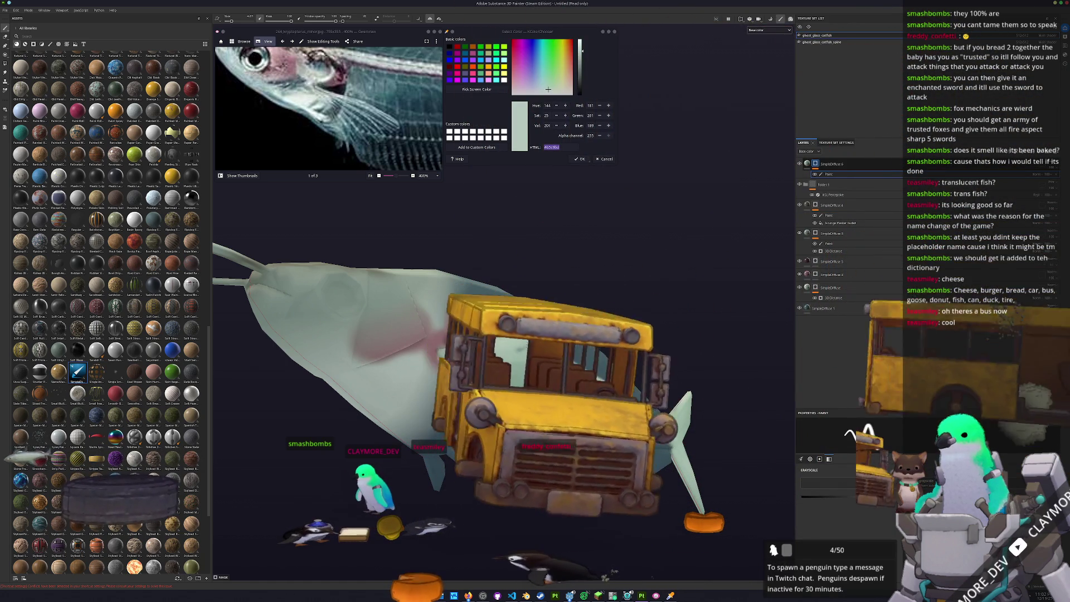
# Orbit close around the fish and its fins, then bring the aquarium game window forward.
pyautogui.keyDown('alt'); pyautogui.moveTo(502, 377); pyautogui.dragTo(627, 334); pyautogui.keyUp('alt')
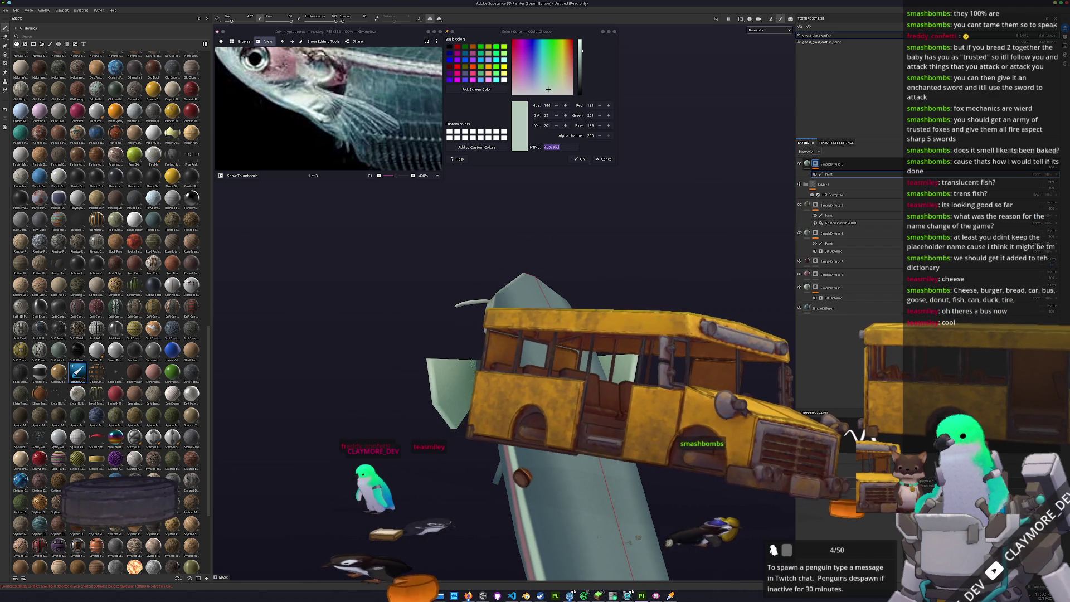
pyautogui.scroll(2, 502, 335)
pyautogui.scroll(2, 501, 335)
pyautogui.scroll(2, 502, 335)
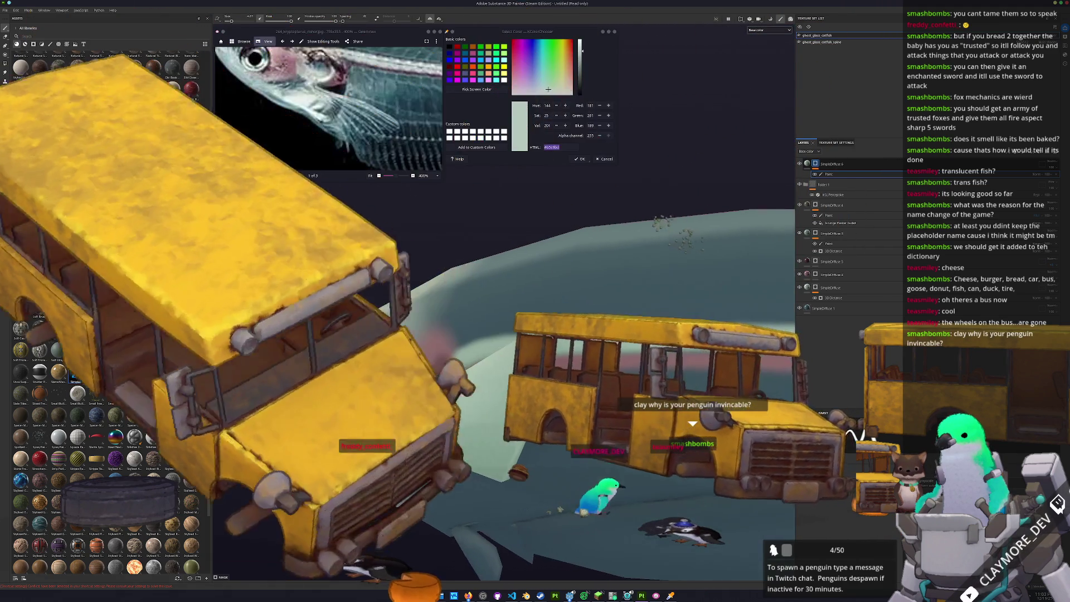
pyautogui.moveTo(516, 450)
pyautogui.keyDown('alt'); pyautogui.mouseDown()
pyautogui.moveTo(440, 447)
pyautogui.moveTo(498, 416)
pyautogui.mouseUp(); pyautogui.keyUp('alt')
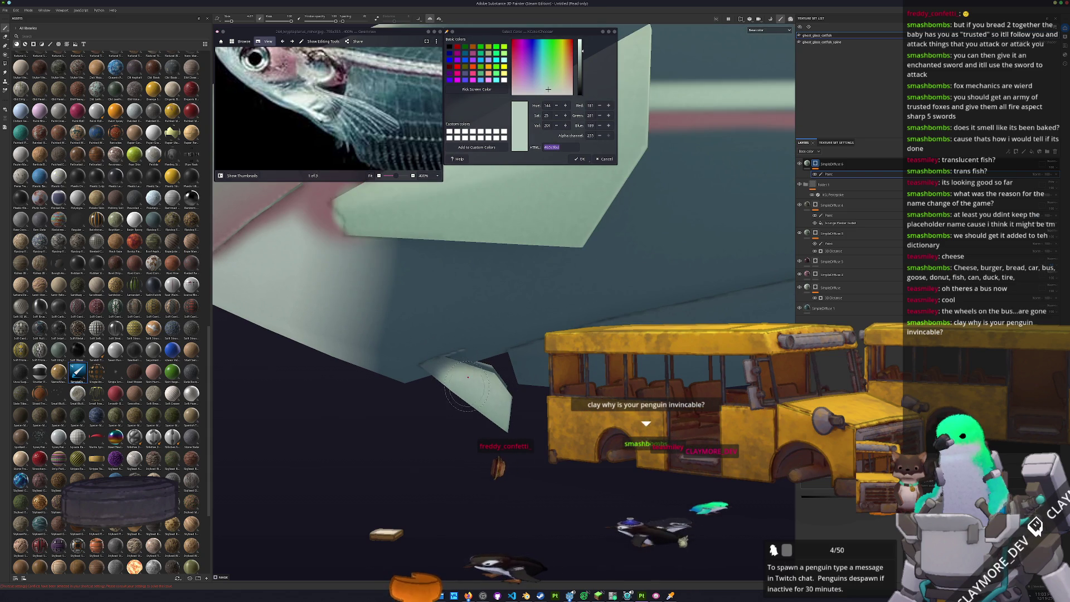
pyautogui.keyDown('alt'); pyautogui.moveTo(464, 376); pyautogui.dragTo(456, 379); pyautogui.keyUp('alt')
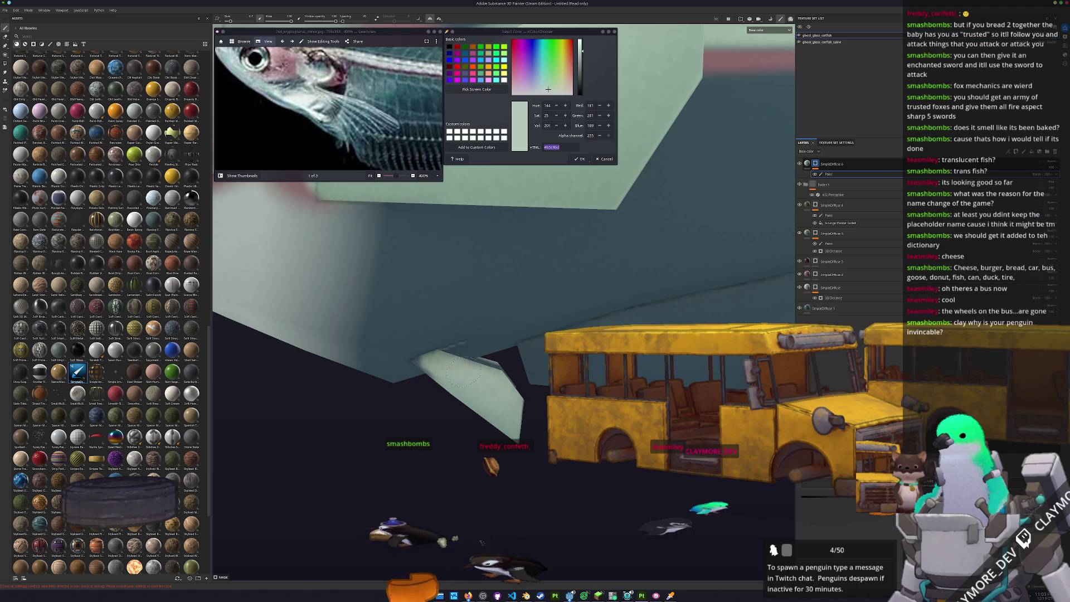
pyautogui.scroll(-5, 502, 251)
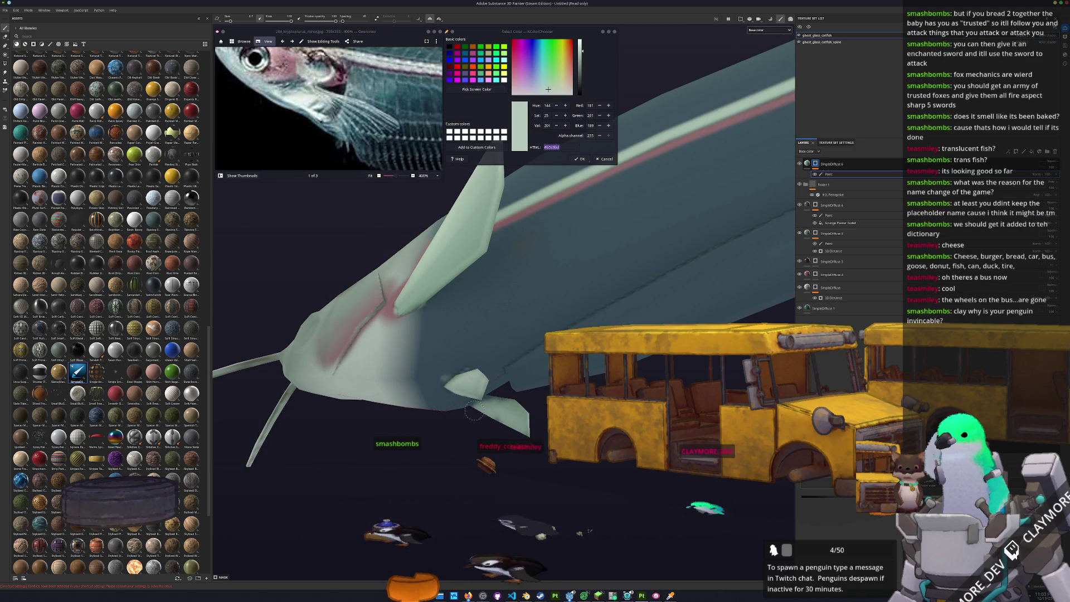
pyautogui.click(629, 595)
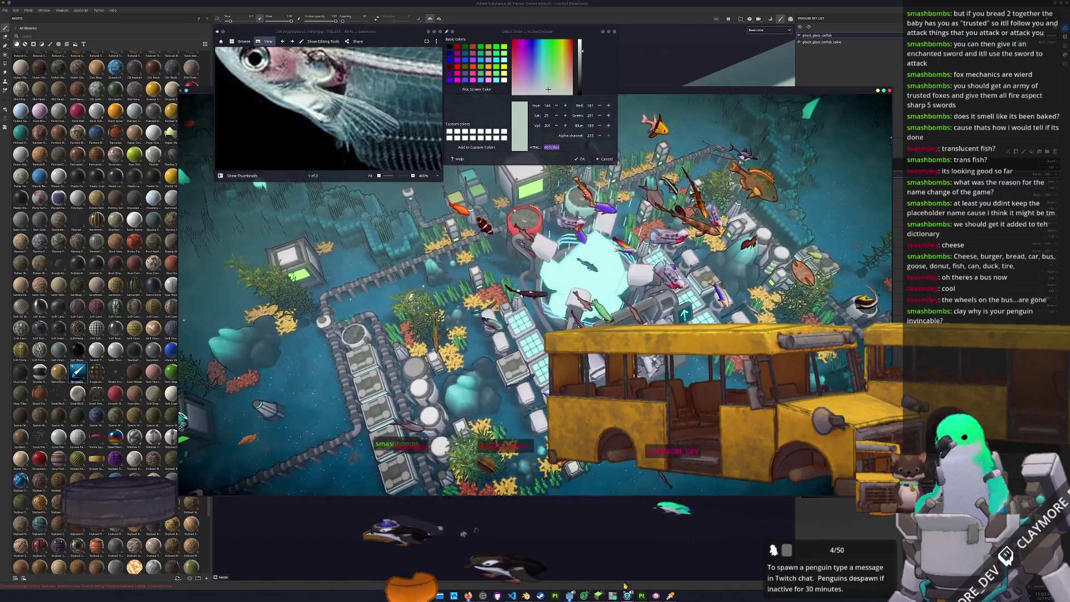
pyautogui.scroll(-3, 545, 292)
# Pan the game view across the underwater colony and seafloor base.
pyautogui.moveTo(544, 372); pyautogui.dragTo(277, 193)
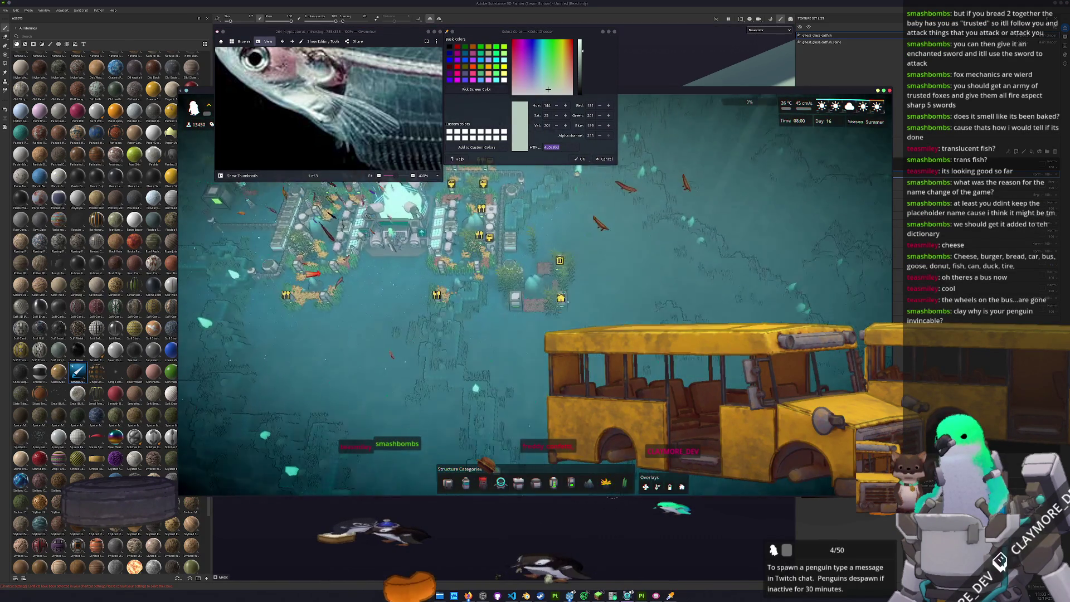
pyautogui.moveTo(501, 376); pyautogui.dragTo(502, 209)
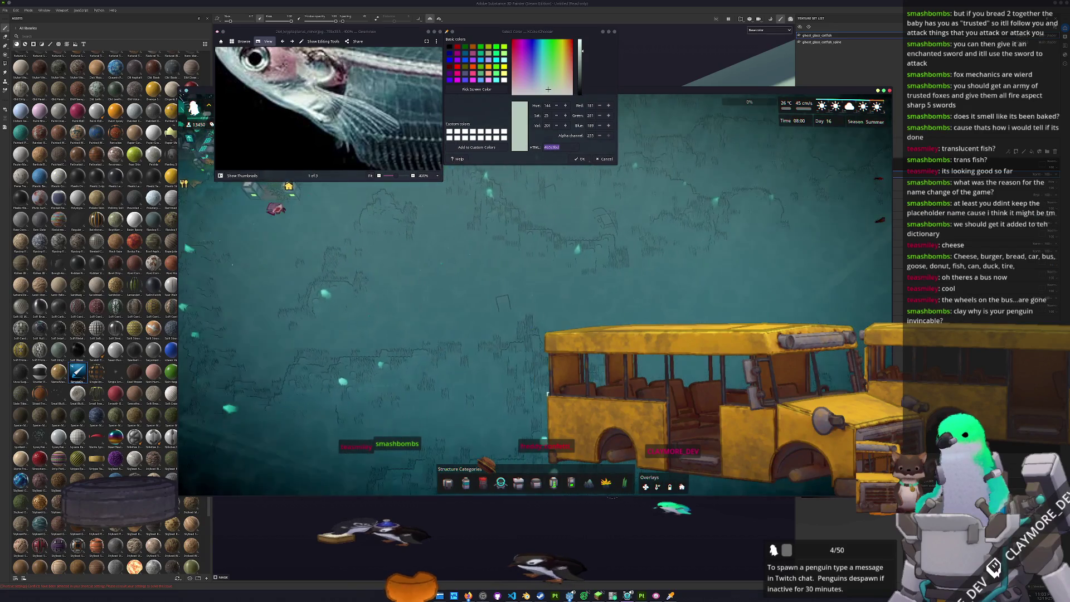
pyautogui.moveTo(502, 376); pyautogui.dragTo(502, 276)
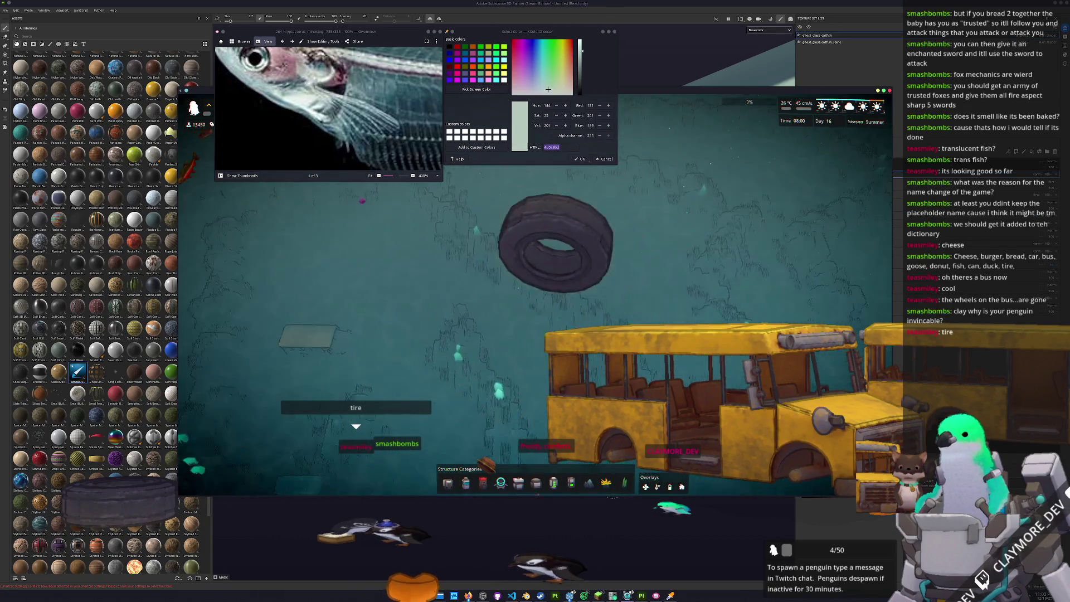
pyautogui.click(500, 484)
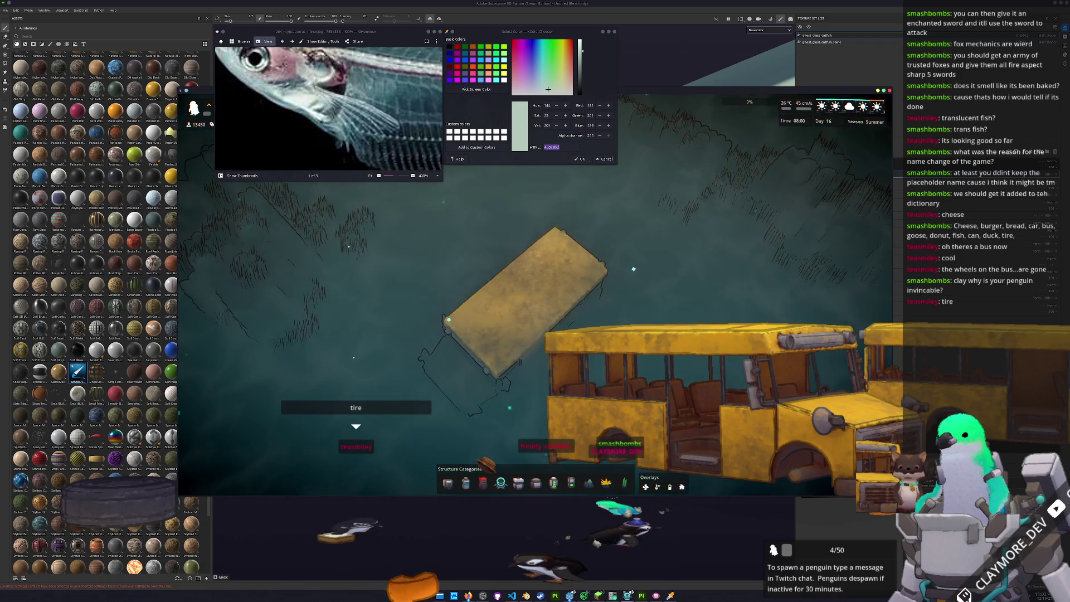
pyautogui.scroll(-5, 535, 301)
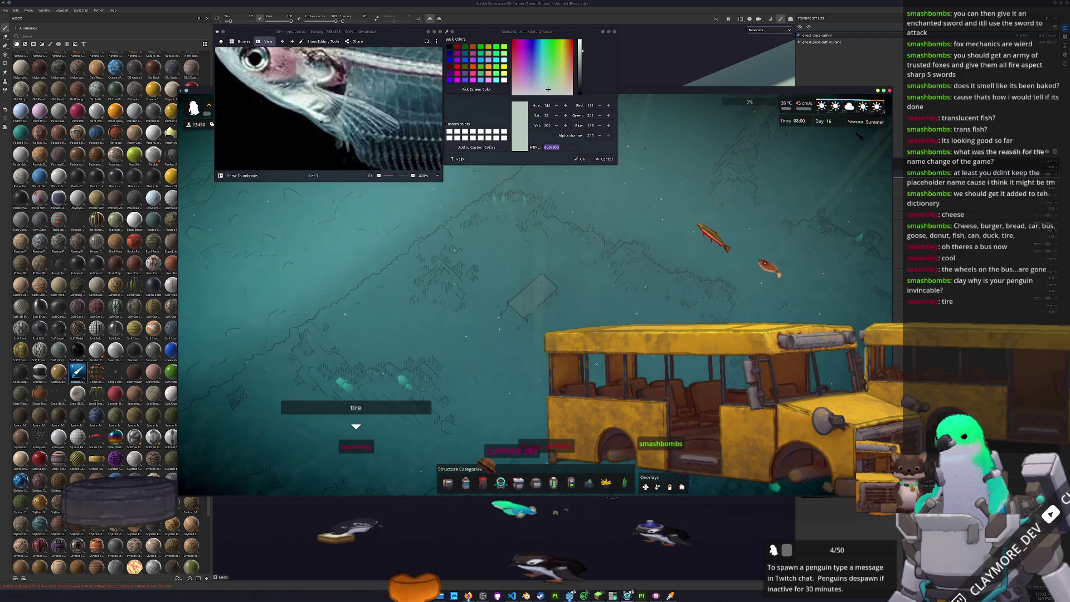
pyautogui.scroll(5, 536, 301)
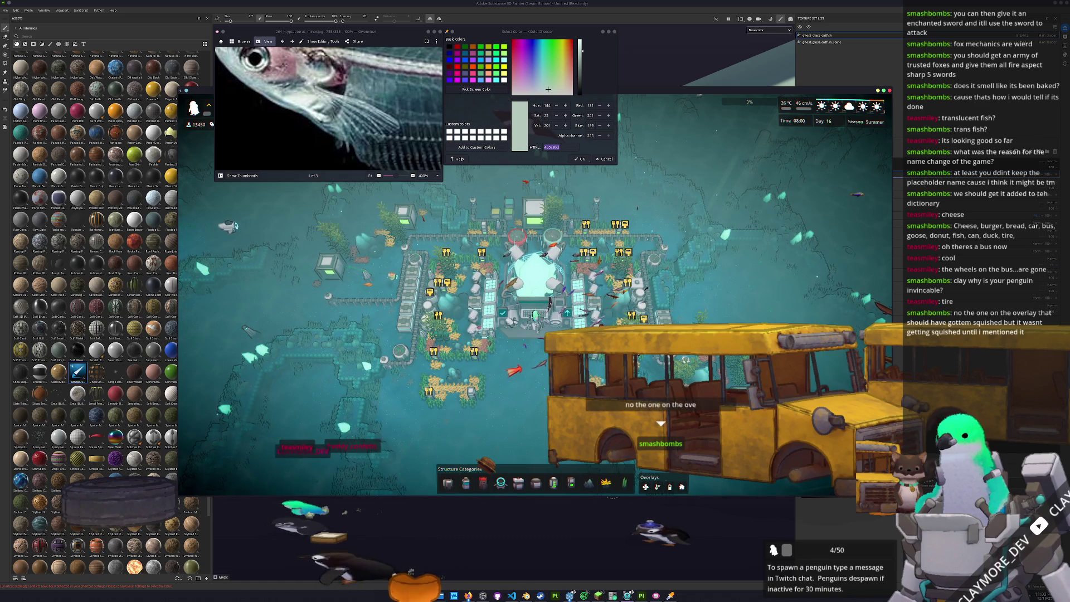
# Return from the game and orbit out to frame the whole fish from the side.
pyautogui.hotkey('alt', 'Tab')
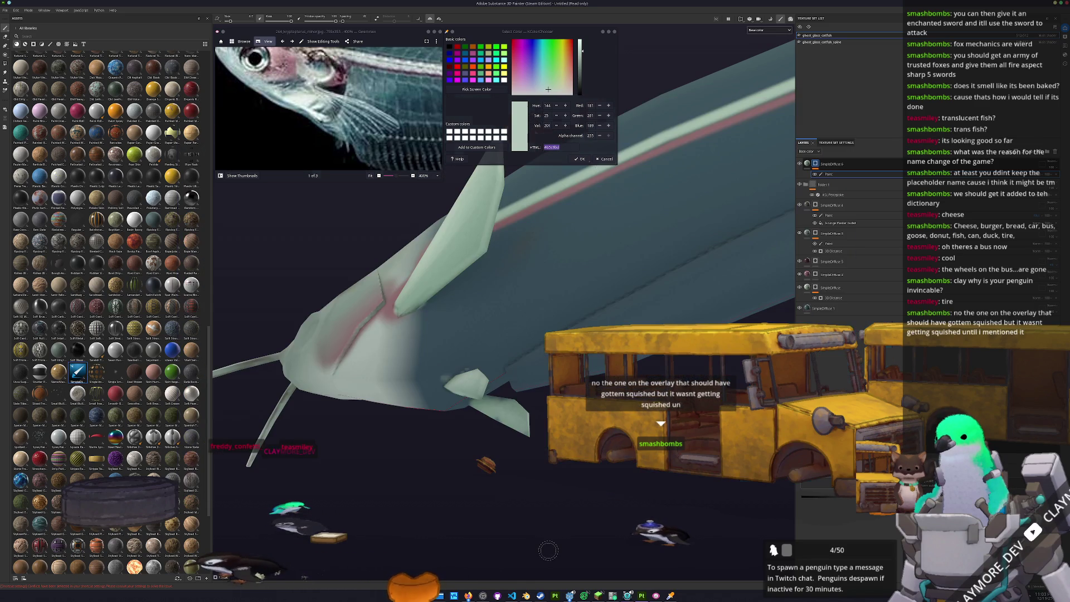
pyautogui.keyDown('alt'); pyautogui.moveTo(493, 424); pyautogui.dragTo(468, 376); pyautogui.keyUp('alt')
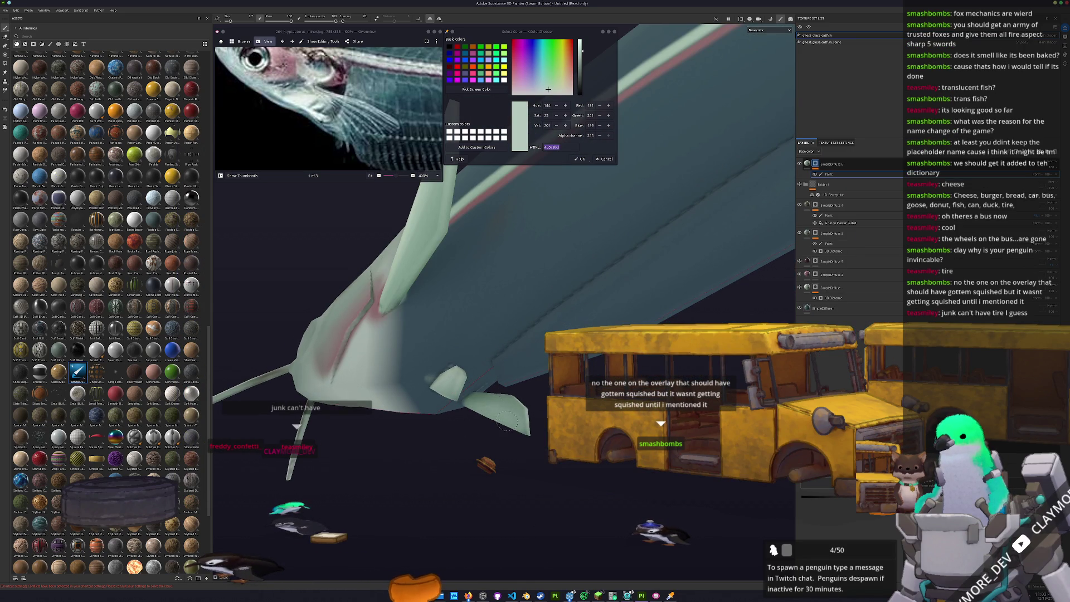
pyautogui.keyDown('alt'); pyautogui.moveTo(498, 425); pyautogui.dragTo(520, 424); pyautogui.keyUp('alt')
pyautogui.scroll(3, 520, 424)
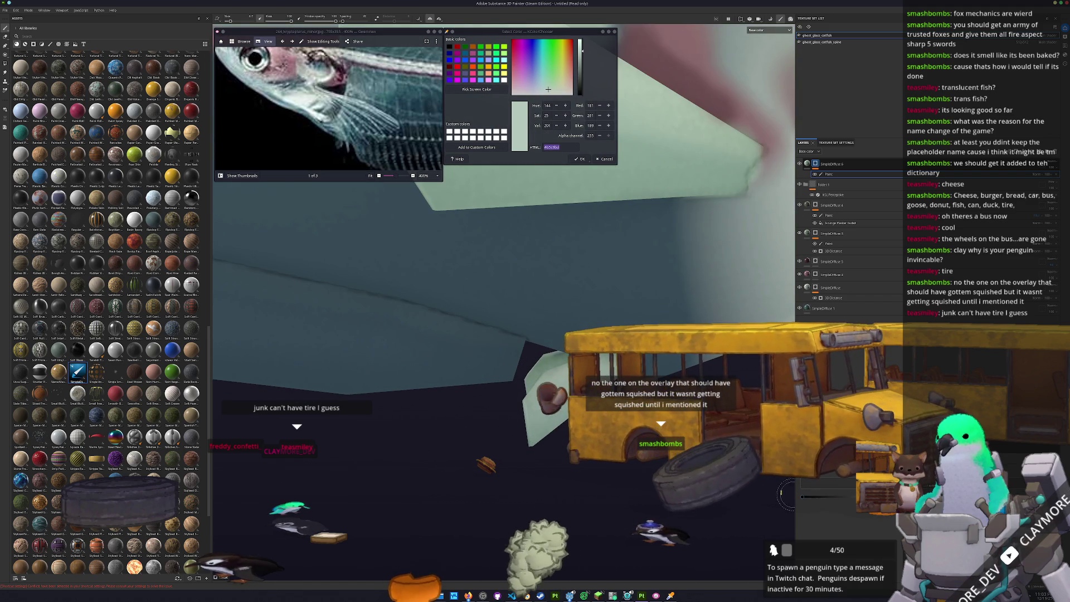
pyautogui.moveTo(585, 393)
pyautogui.keyDown('alt'); pyautogui.mouseDown()
pyautogui.moveTo(664, 403)
pyautogui.moveTo(629, 382)
pyautogui.mouseUp(); pyautogui.keyUp('alt')
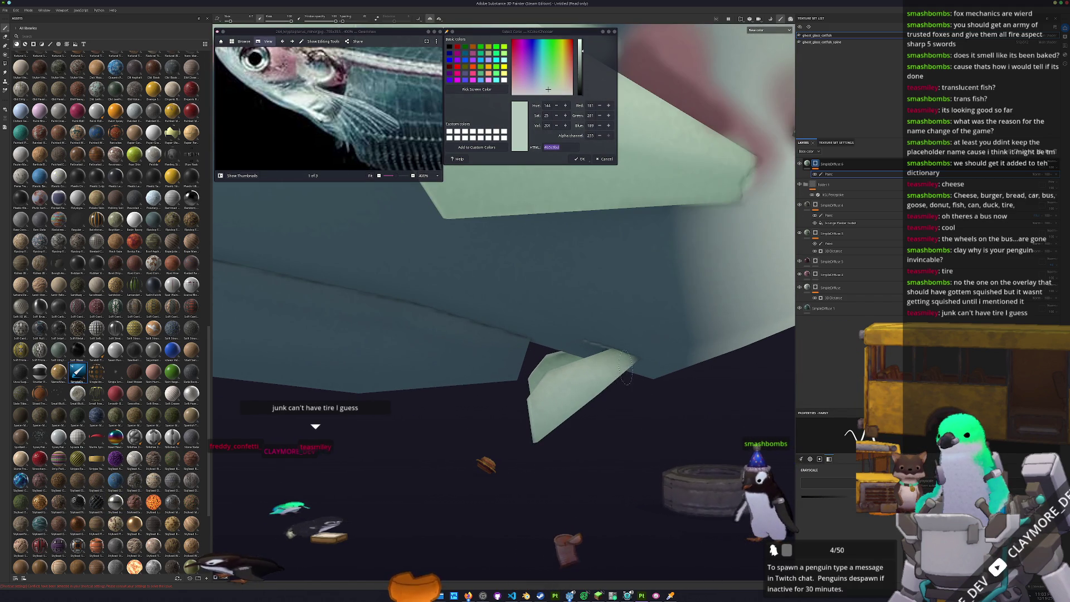
pyautogui.scroll(-5, 615, 380)
pyautogui.moveTo(586, 351)
pyautogui.keyDown('alt'); pyautogui.mouseDown()
pyautogui.moveTo(635, 334)
pyautogui.moveTo(476, 289)
pyautogui.mouseUp(); pyautogui.keyUp('alt')
pyautogui.scroll(-2, 335, 110)
pyautogui.scroll(-2, 335, 109)
pyautogui.scroll(-2, 334, 109)
pyautogui.keyDown('alt'); pyautogui.moveTo(627, 335); pyautogui.dragTo(535, 317); pyautogui.keyUp('alt')
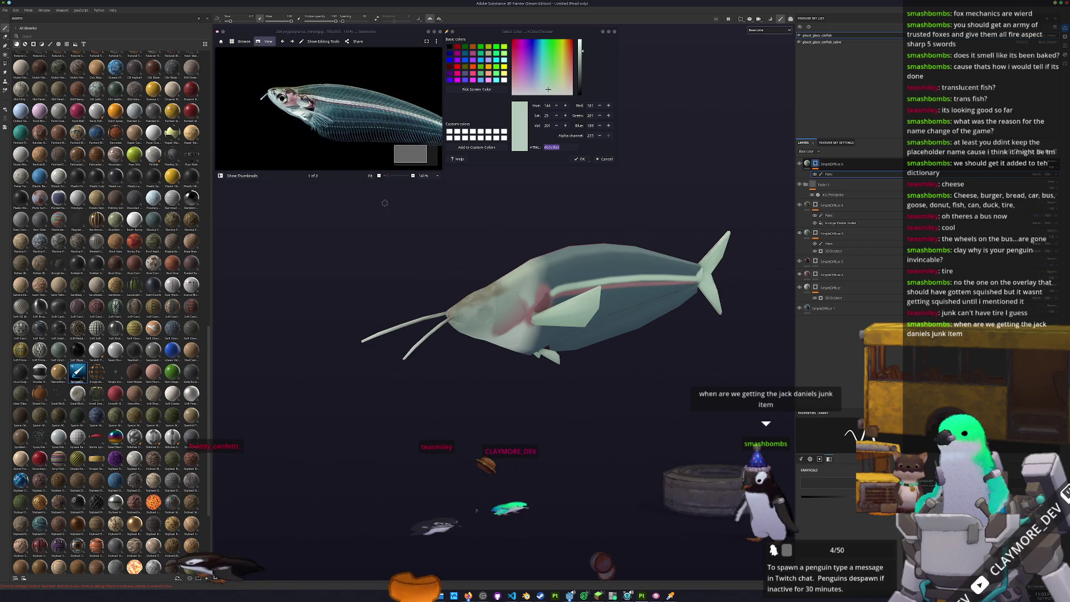
# Select the HSL Perceptive filter layer to show its settings.
pyautogui.click(841, 224)
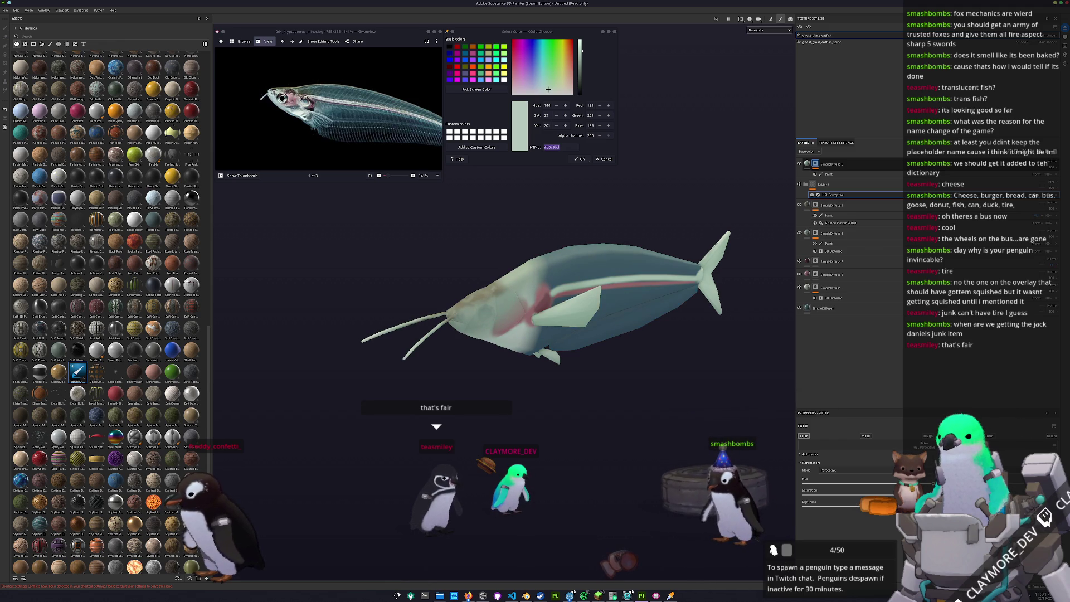
pyautogui.scroll(-3, 585, 294)
pyautogui.moveTo(568, 293)
pyautogui.keyDown('alt'); pyautogui.mouseDown()
pyautogui.moveTo(608, 287)
pyautogui.moveTo(552, 284)
pyautogui.mouseUp(); pyautogui.keyUp('alt')
pyautogui.scroll(3, 586, 289)
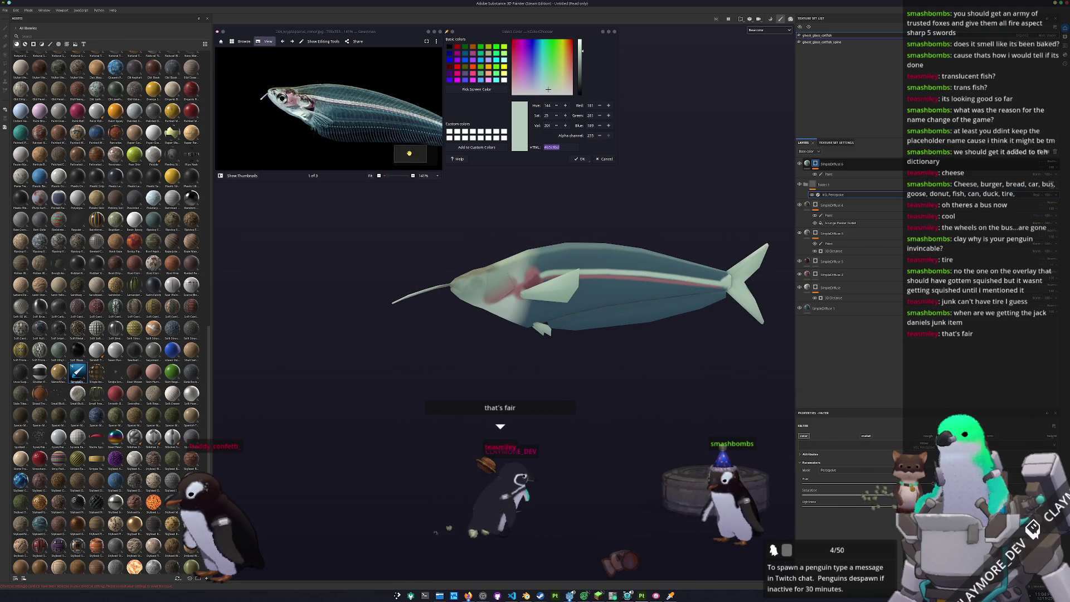
pyautogui.scroll(3, 377, 135)
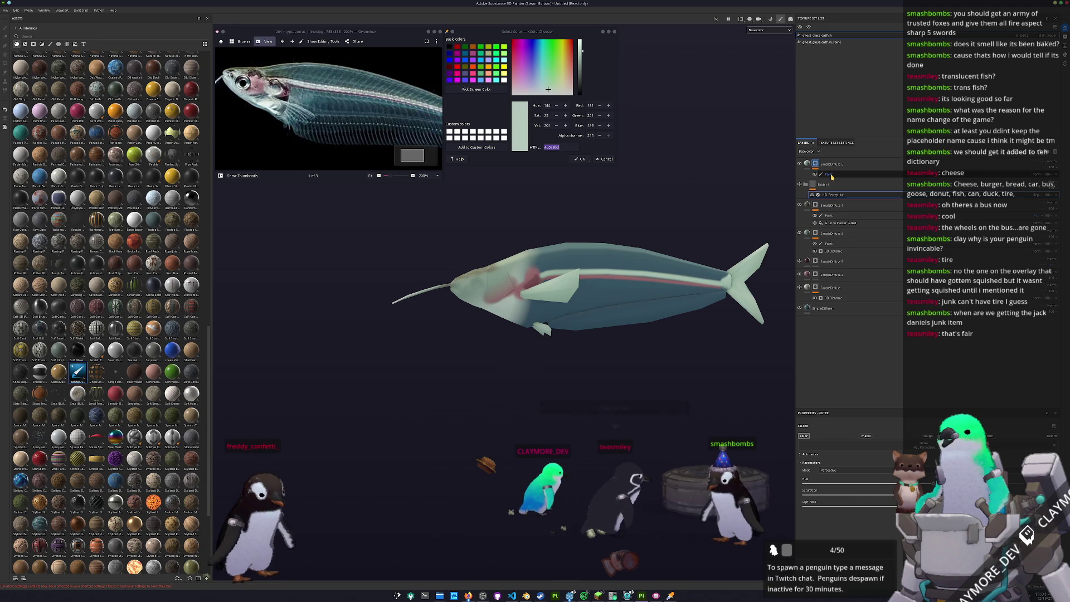
# Paint a pale stroke along the catfish's belly on the paint layer.
pyautogui.click(658, 264)
pyautogui.scroll(3, 544, 293)
pyautogui.scroll(3, 460, 334)
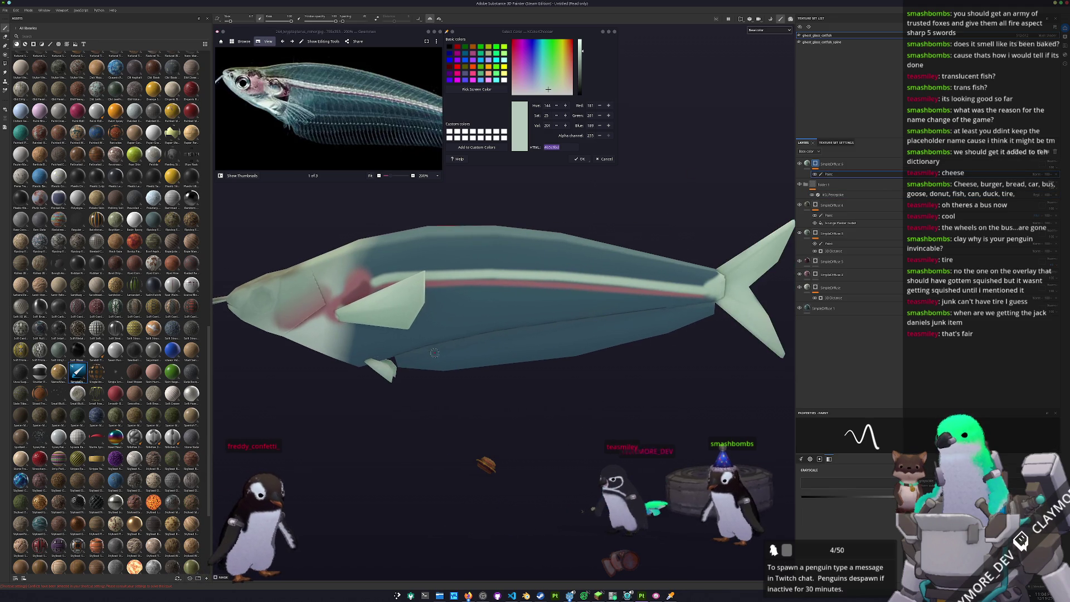
pyautogui.moveTo(460, 362); pyautogui.dragTo(642, 326)
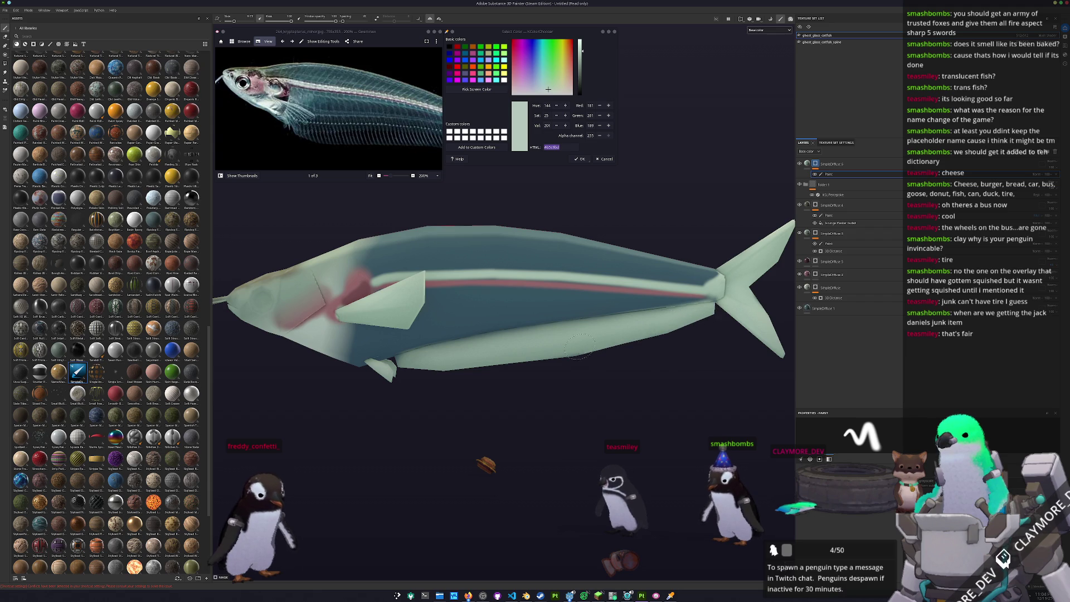
# Add a new layer at the top of the stack and switch to another texture set.
pyautogui.hotkey('ctrl', 'shift', 'n')
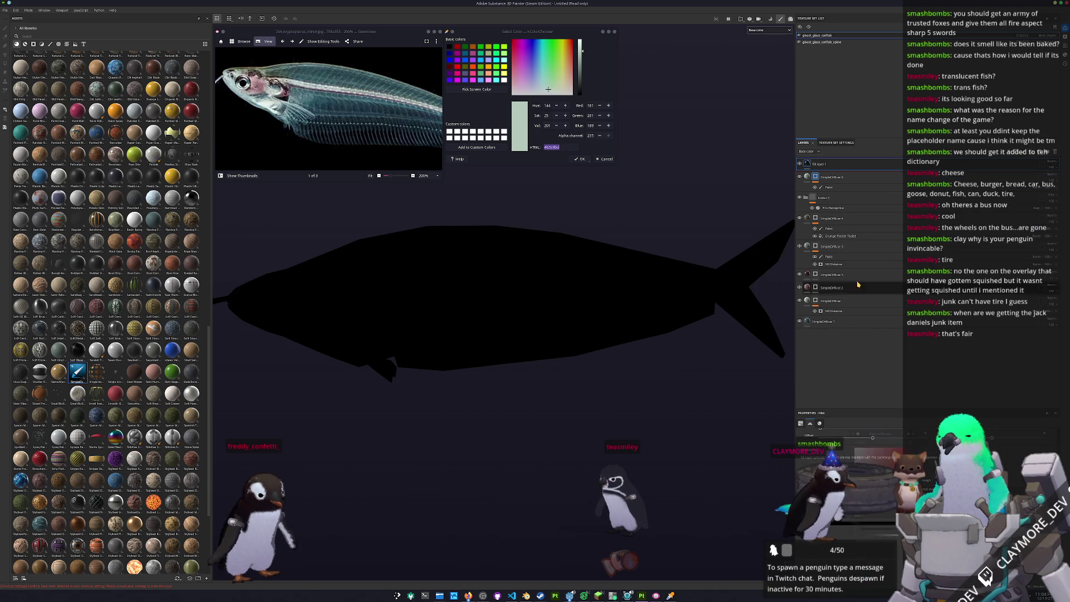
pyautogui.click(800, 35)
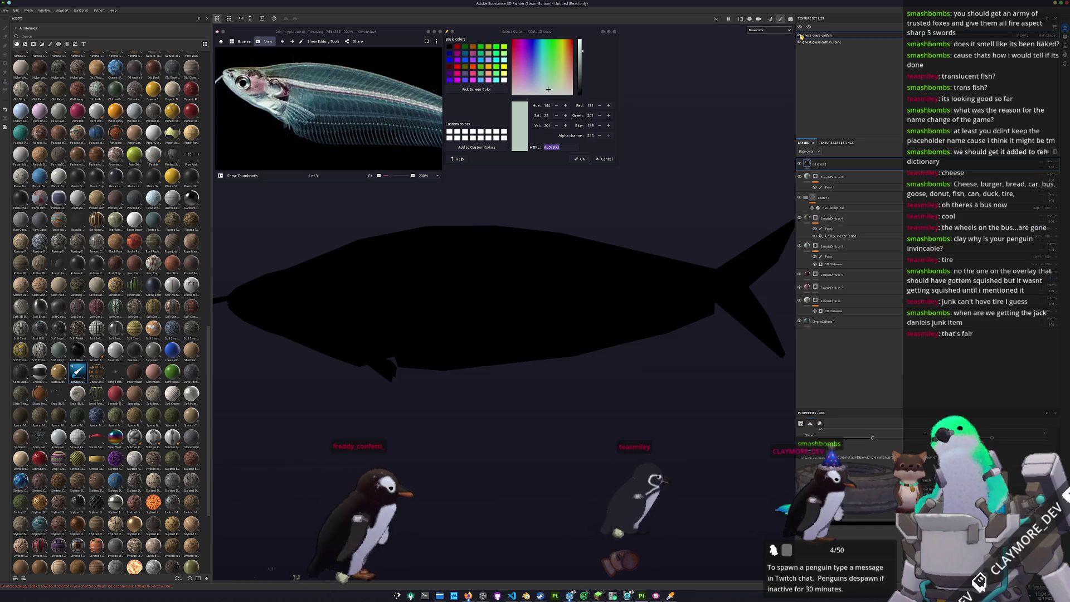